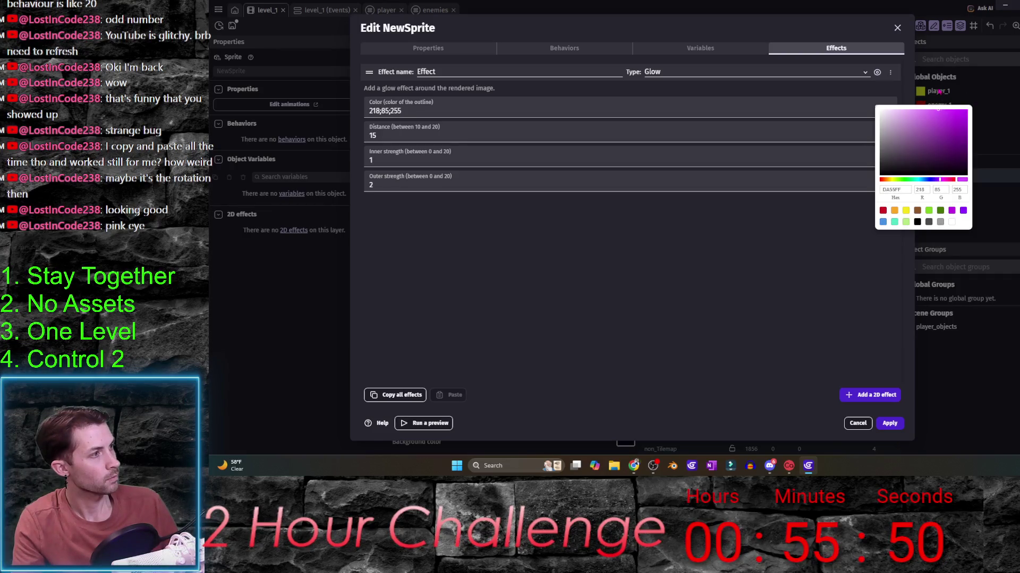
- Set inner strength 2, outer strength 4, distance 20, name the effect glow, and apply
{"action": "left_click", "coordinate": [491, 186]}
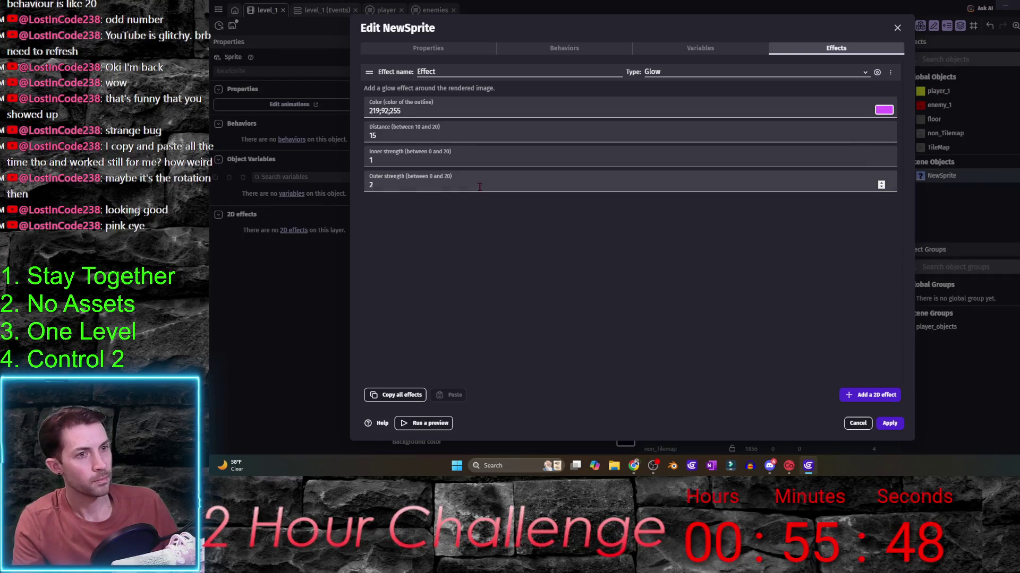
{"action": "double_click", "coordinate": [394, 162]}
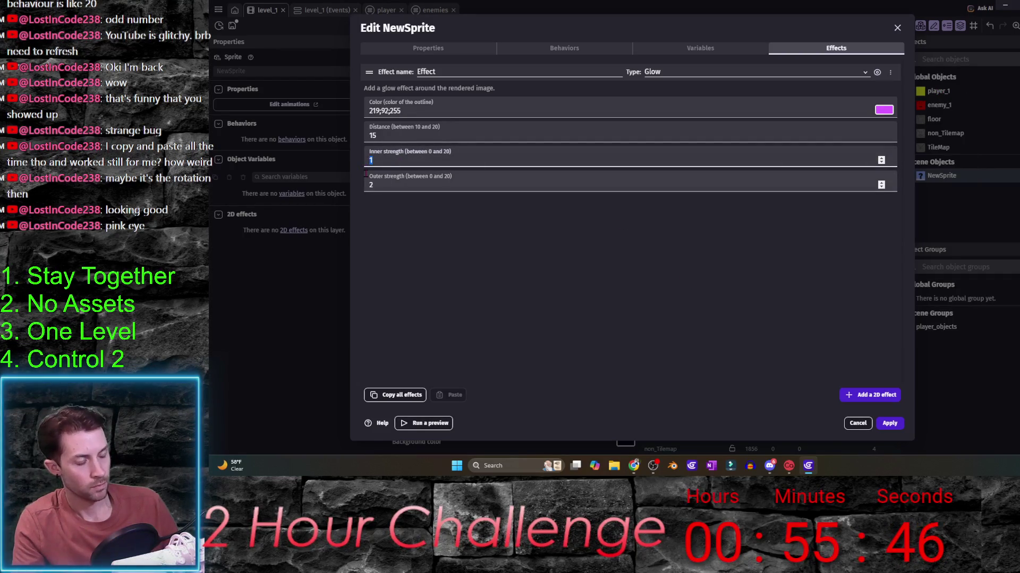
{"action": "type", "text": "2"}
{"action": "key", "text": "Tab"}
{"action": "type", "text": "4"}
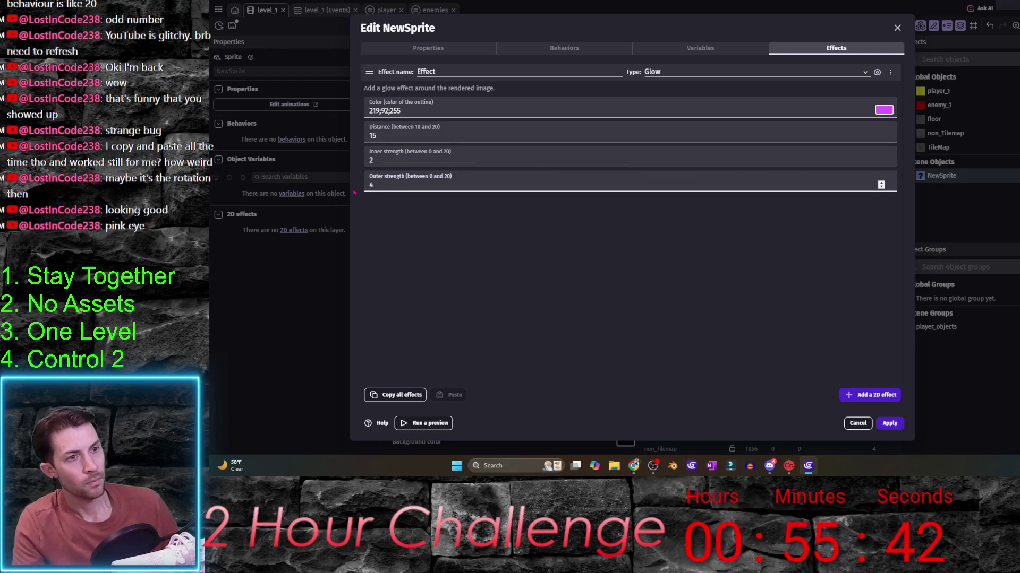
{"action": "key", "text": "shift+Tab"}
{"action": "key", "text": "shift+Tab"}
{"action": "type", "text": "20"}
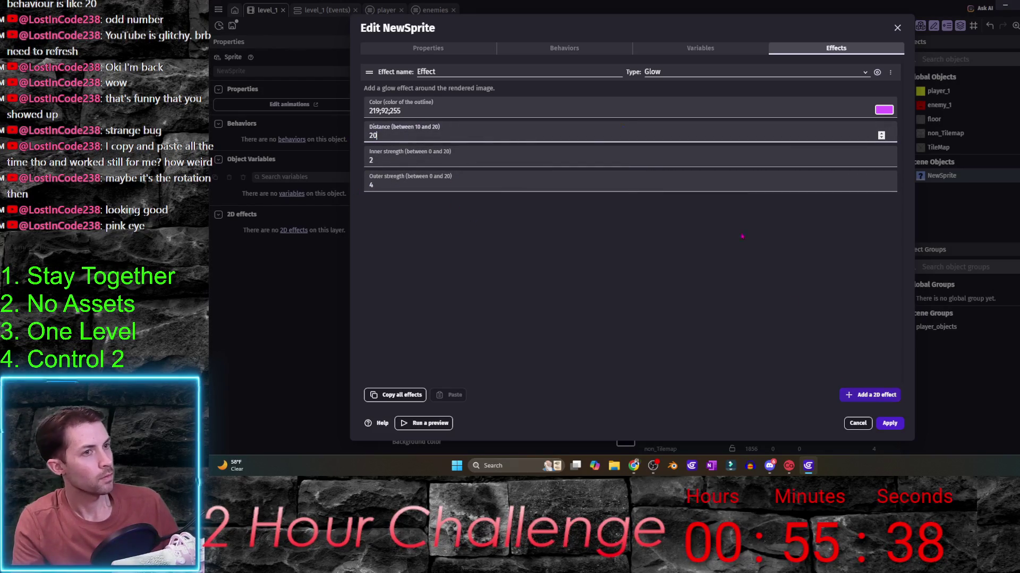
{"action": "left_click", "coordinate": [535, 71]}
{"action": "key", "text": "ctrl+a"}
{"action": "type", "text": "glow"}
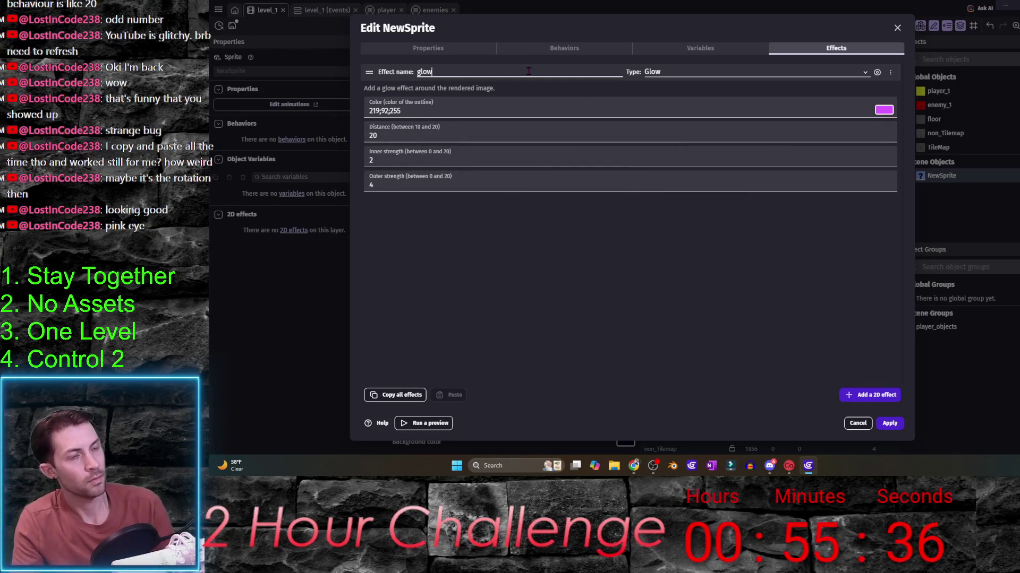
{"action": "left_click", "coordinate": [889, 423]}
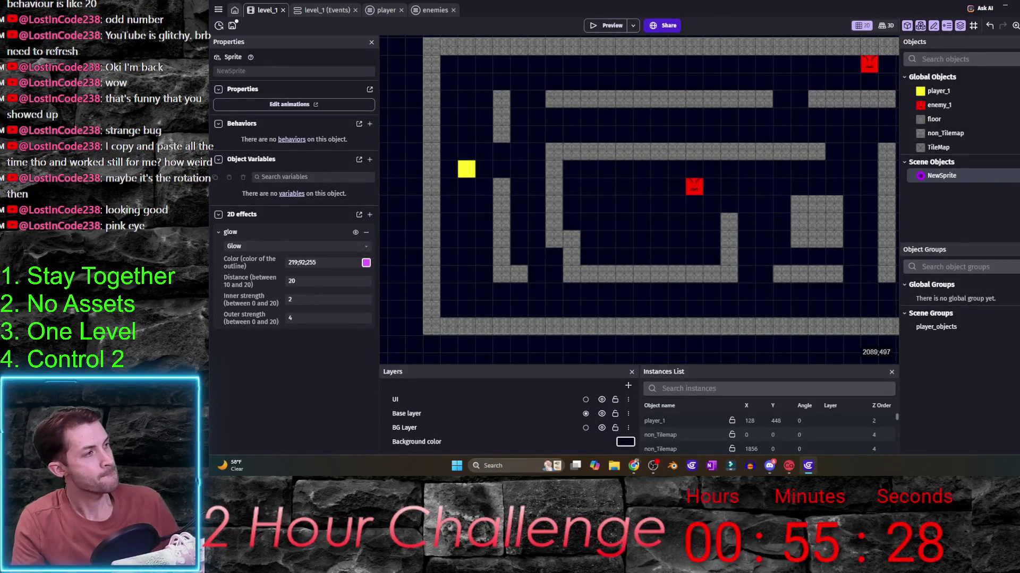
- Rename NewSprite to portal, make it a global object, and place one at the maze centre
{"action": "double_click", "coordinate": [937, 176]}
{"action": "type", "text": "portal"}
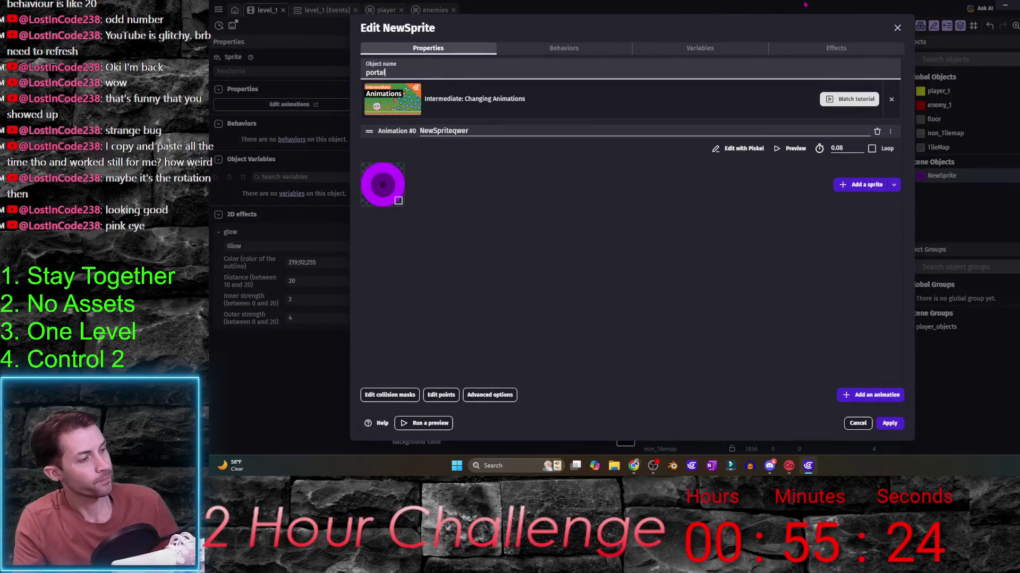
{"action": "left_click", "coordinate": [889, 423]}
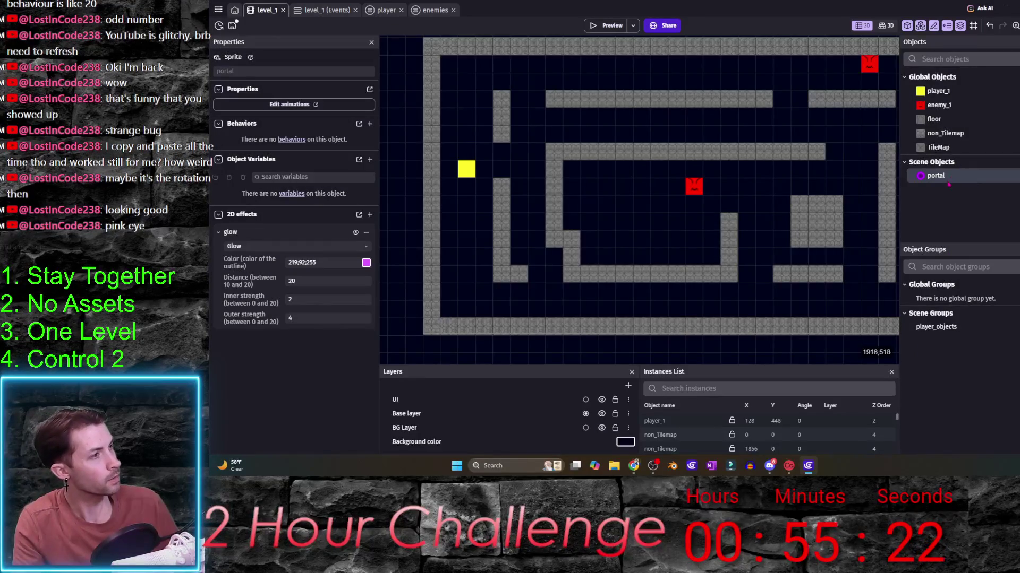
{"action": "left_click_drag", "start_coordinate": [968, 142], "coordinate": [971, 93]}
{"action": "key", "text": "Return"}
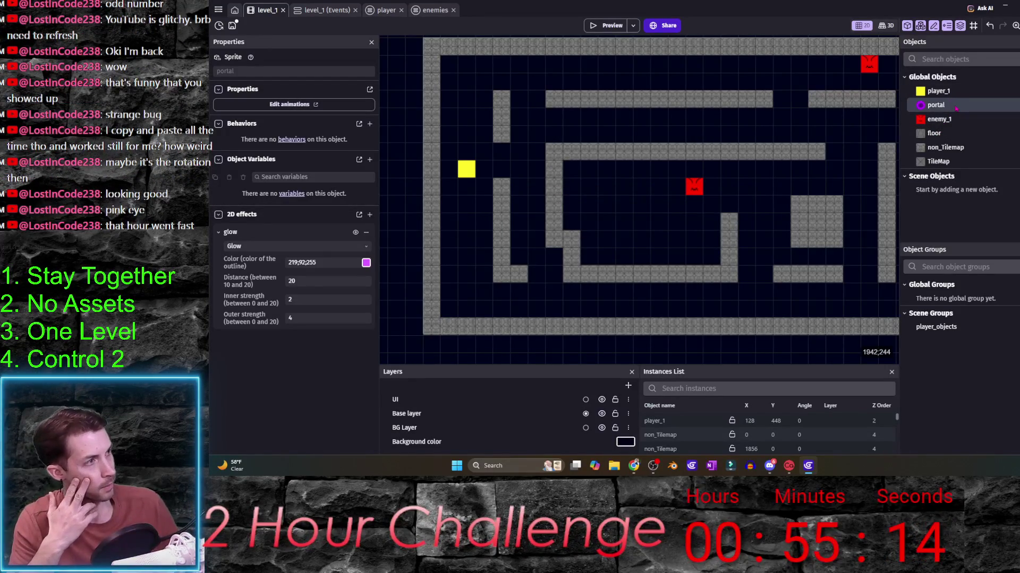
{"action": "left_click_drag", "start_coordinate": [956, 107], "coordinate": [620, 213]}
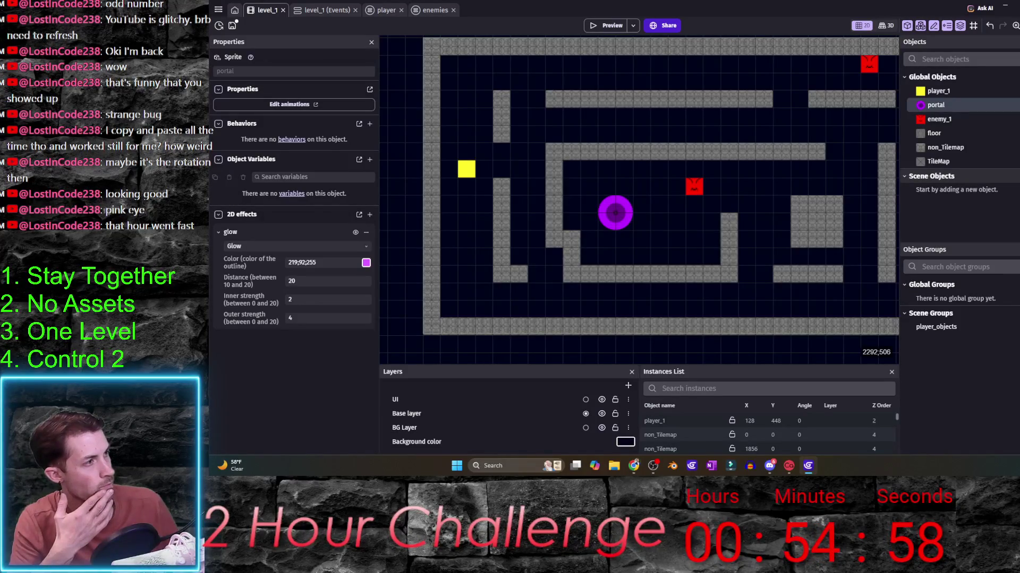
{"action": "left_click", "coordinate": [1010, 176]}
{"action": "scroll", "coordinate": [499, 329], "scroll_direction": "down", "scroll_amount": 5}
{"action": "scroll", "coordinate": [500, 329], "scroll_direction": "down", "scroll_amount": 5}
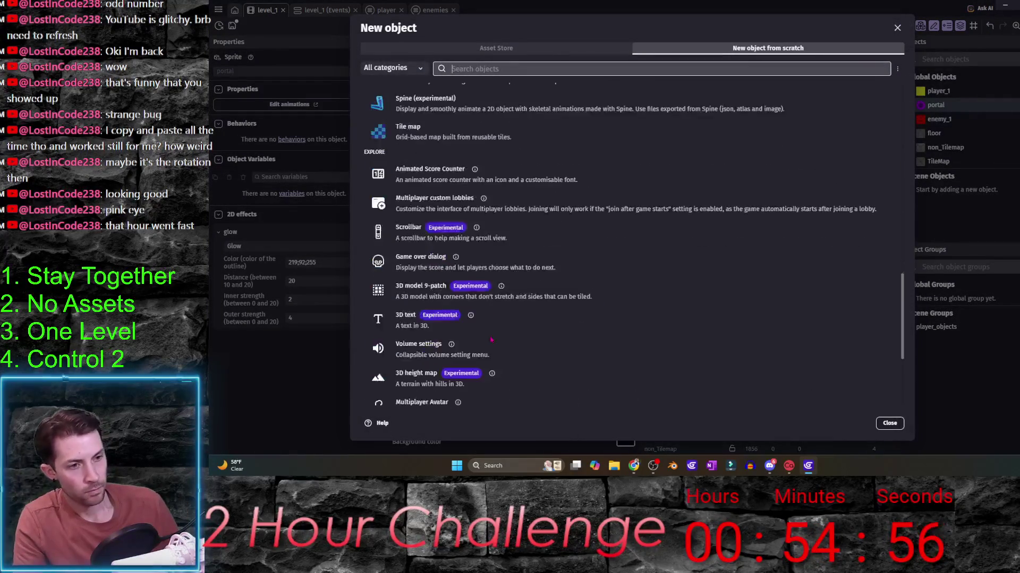
{"action": "scroll", "coordinate": [499, 329], "scroll_direction": "down", "scroll_amount": 5}
{"action": "scroll", "coordinate": [500, 328], "scroll_direction": "up", "scroll_amount": 3}
{"action": "scroll", "coordinate": [492, 286], "scroll_direction": "up", "scroll_amount": 1}
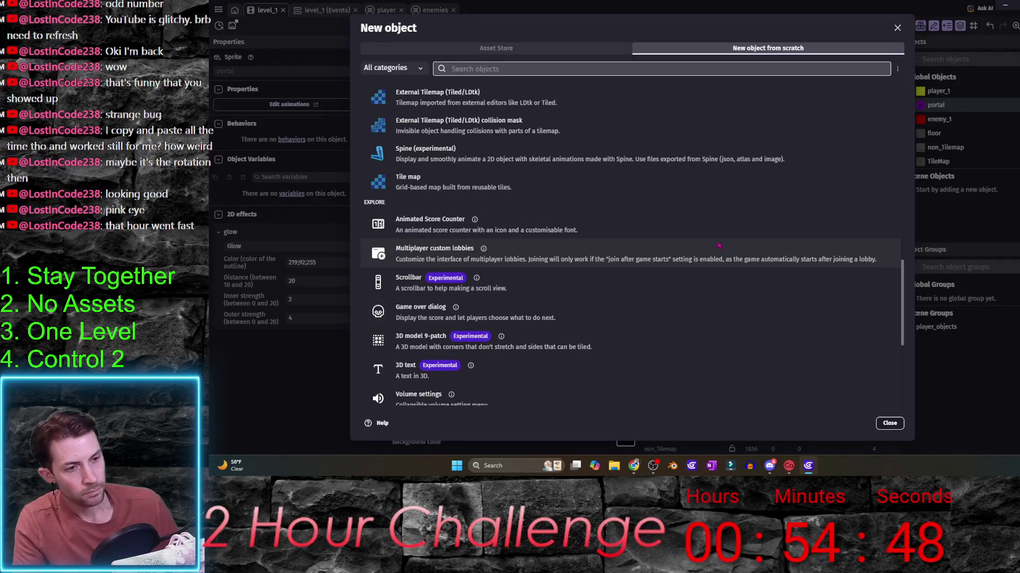
{"action": "scroll", "coordinate": [486, 357], "scroll_direction": "up", "scroll_amount": 1}
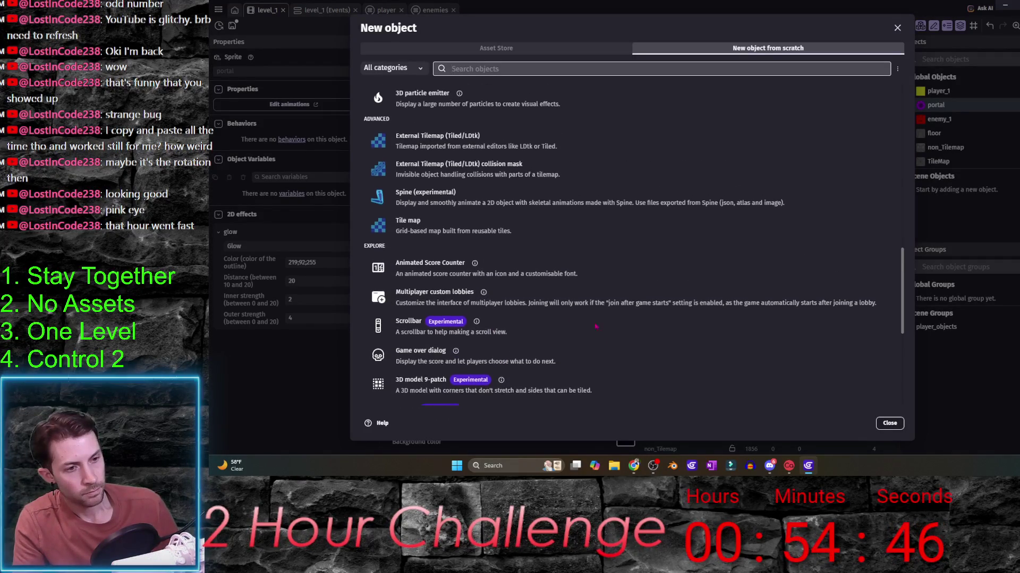
{"action": "scroll", "coordinate": [498, 347], "scroll_direction": "up", "scroll_amount": 3}
{"action": "scroll", "coordinate": [506, 341], "scroll_direction": "down", "scroll_amount": 4}
{"action": "scroll", "coordinate": [513, 335], "scroll_direction": "down", "scroll_amount": 2}
{"action": "scroll", "coordinate": [525, 328], "scroll_direction": "down", "scroll_amount": 3}
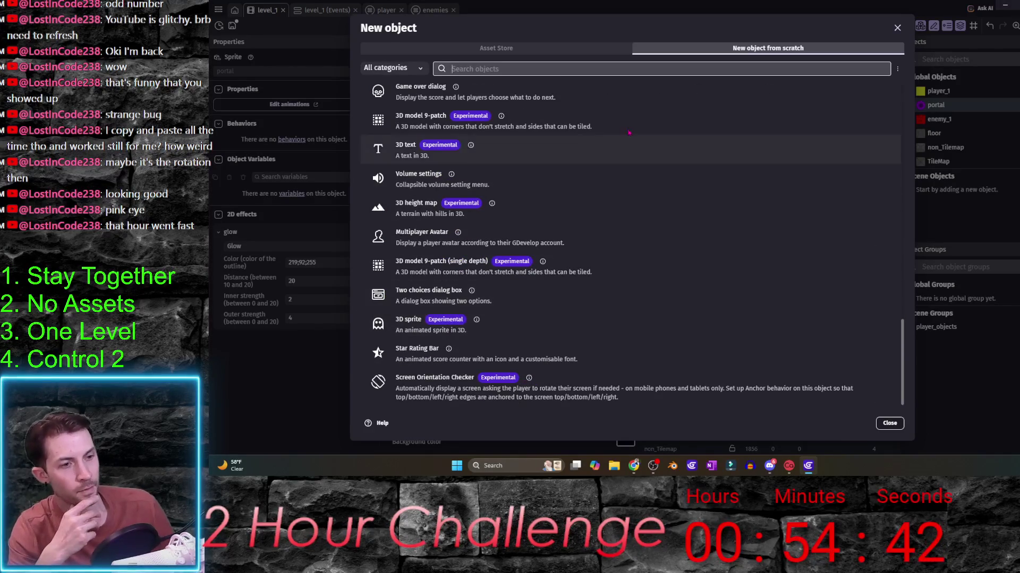
{"action": "scroll", "coordinate": [645, 254], "scroll_direction": "up", "scroll_amount": 3}
{"action": "scroll", "coordinate": [629, 232], "scroll_direction": "up", "scroll_amount": 3}
{"action": "scroll", "coordinate": [614, 202], "scroll_direction": "up", "scroll_amount": 1}
{"action": "scroll", "coordinate": [598, 180], "scroll_direction": "up", "scroll_amount": 1}
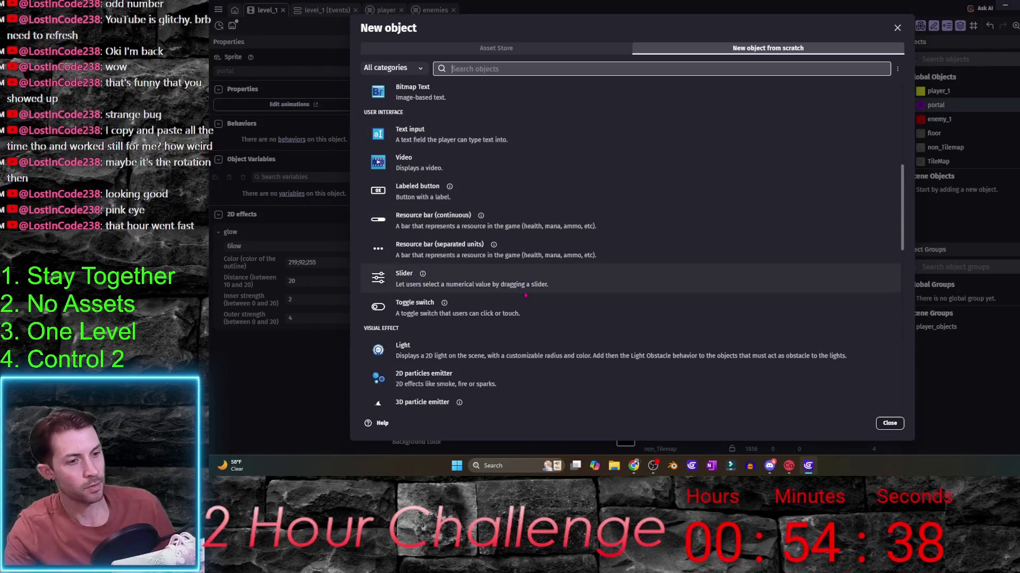
- Create a 2D particles emitter object from the Magic preset
{"action": "left_click", "coordinate": [558, 379]}
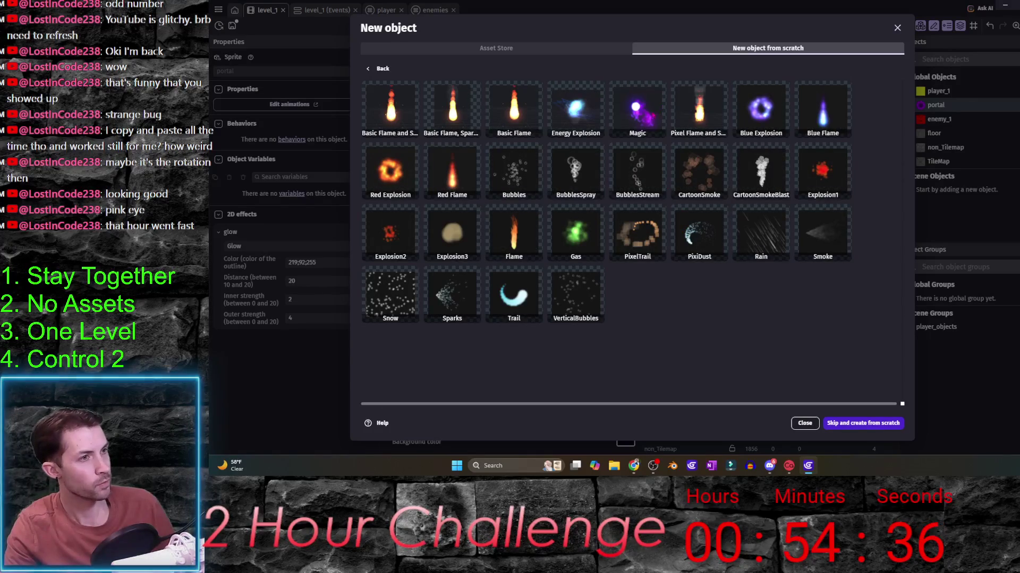
{"action": "left_click", "coordinate": [637, 110]}
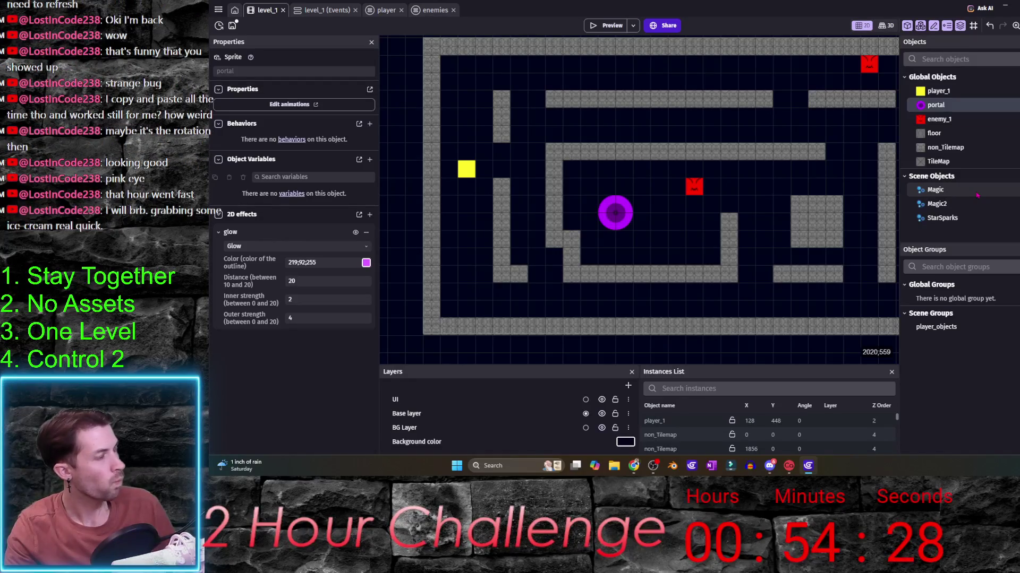
- Inspect the Magic, Magic2 and StarSparks emitters and their placed instances
{"action": "left_click", "coordinate": [977, 194]}
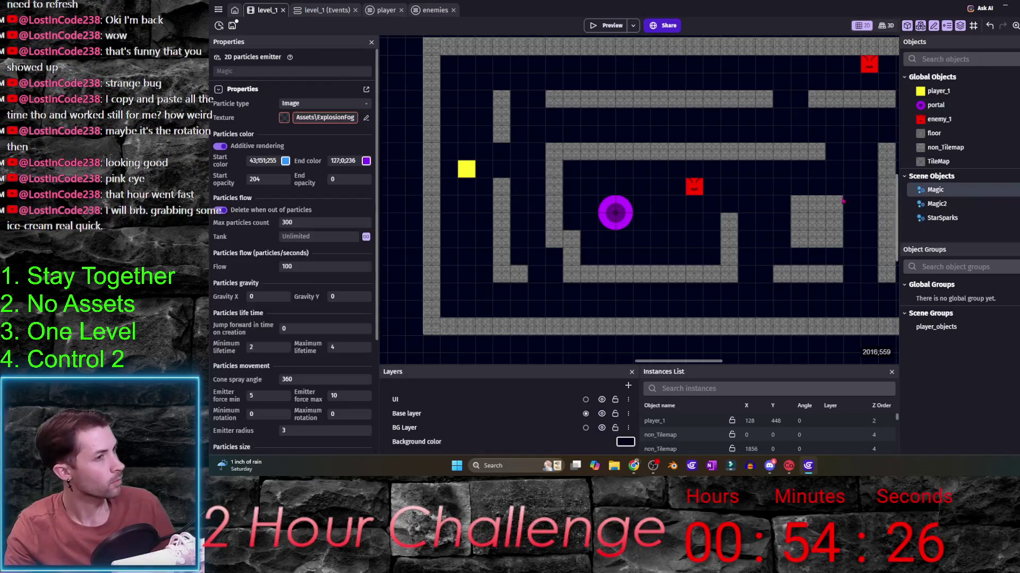
{"action": "left_click", "coordinate": [668, 214]}
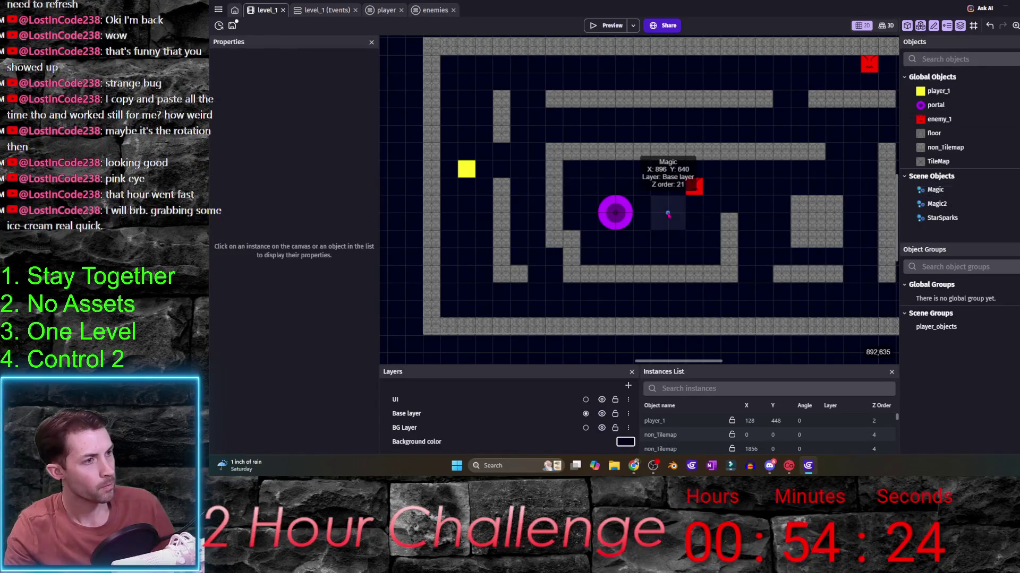
{"action": "left_click", "coordinate": [614, 214]}
{"action": "left_click", "coordinate": [939, 204]}
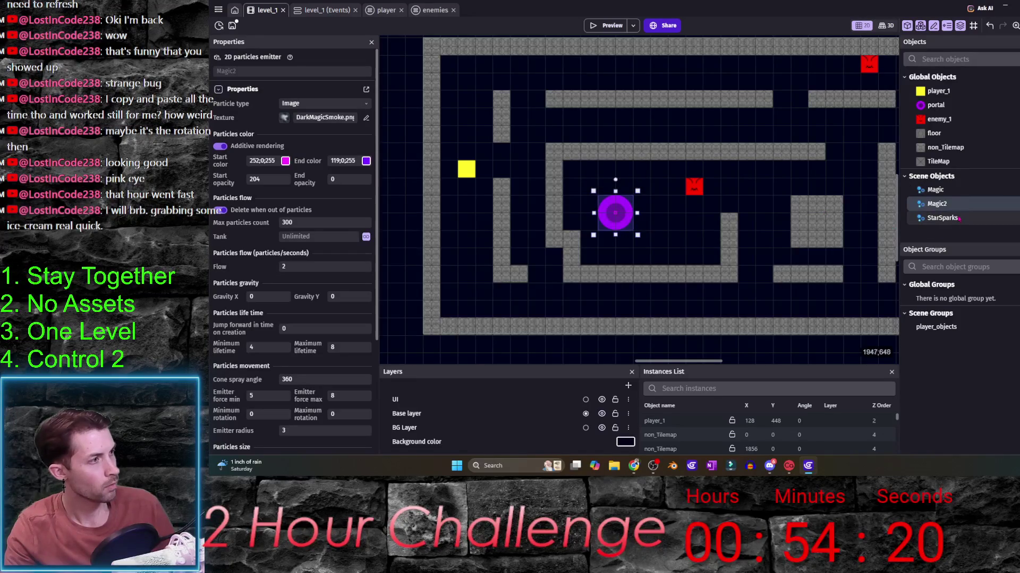
{"action": "left_click", "coordinate": [941, 218]}
- Preview the level, steer the player along the left and bottom corridors, then close it
{"action": "left_click", "coordinate": [607, 25]}
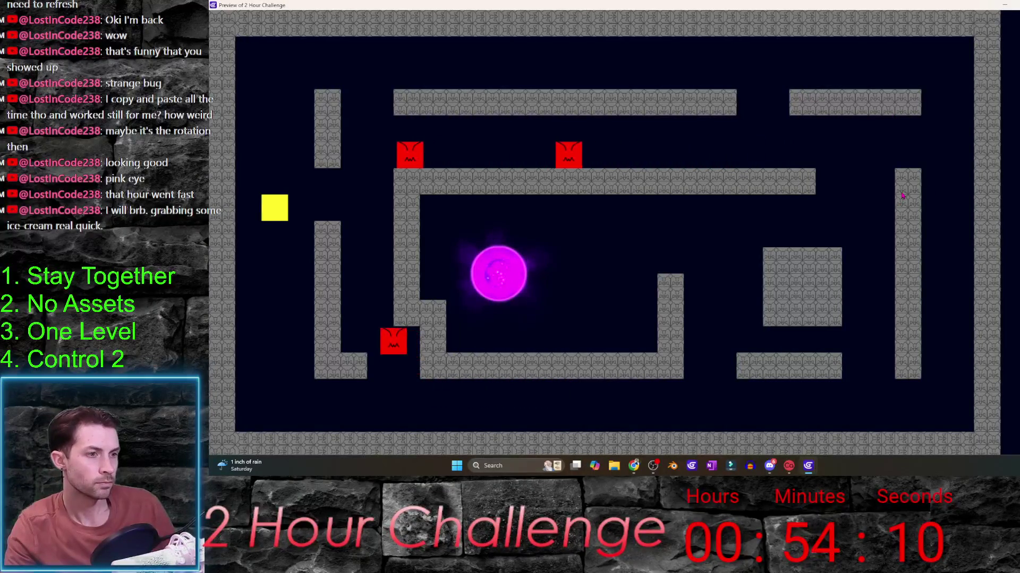
{"action": "key", "text": "Left"}
{"action": "key", "text": "Right"}
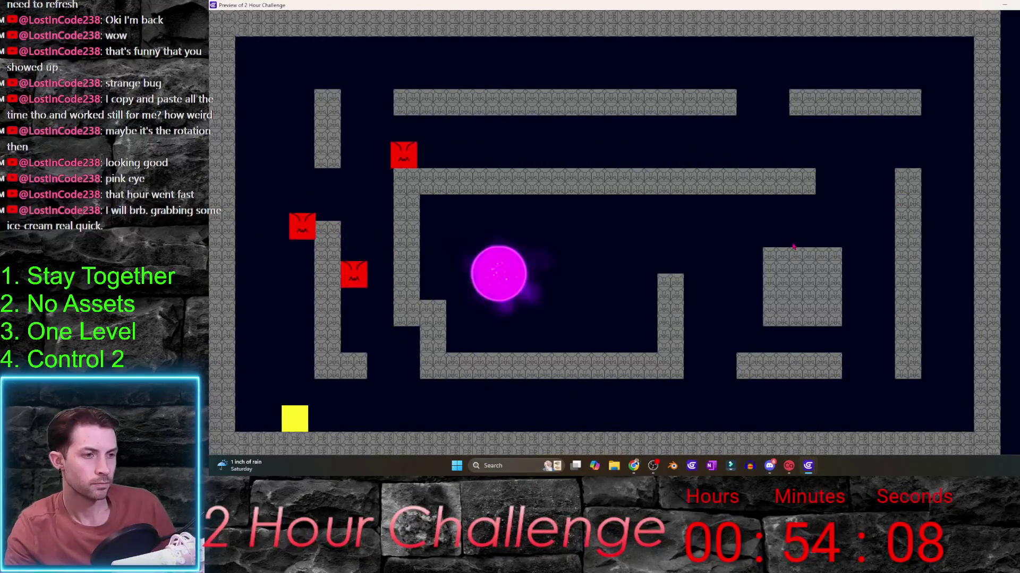
{"action": "key", "text": "Right"}
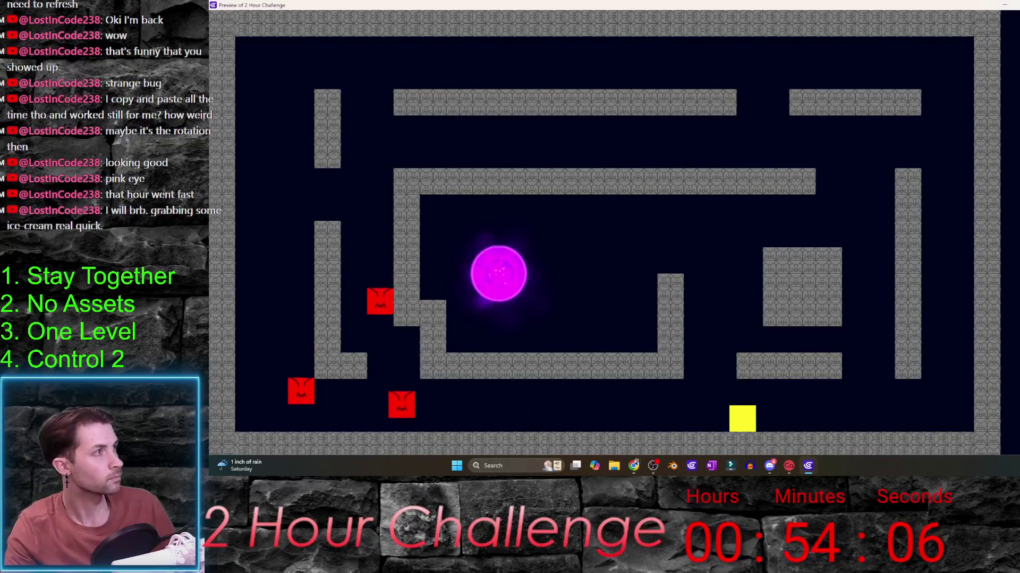
{"action": "key", "text": "alt+F4"}
- Set start opacity 175 on Magic2, StarSparks and Magic in turn
{"action": "double_click", "coordinate": [974, 221]}
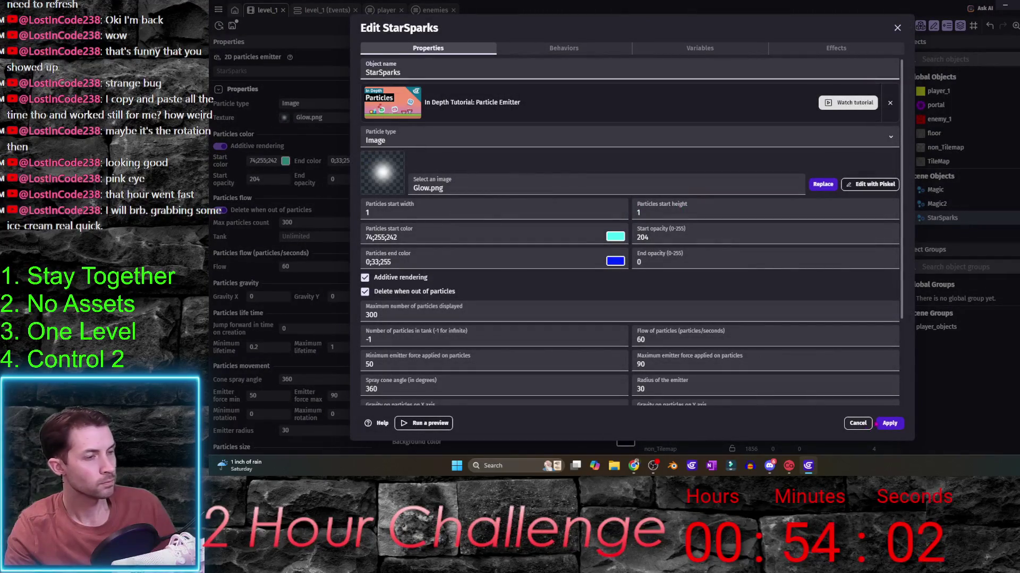
{"action": "key", "text": "Escape"}
{"action": "double_click", "coordinate": [937, 205]}
{"action": "type", "text": "1"}
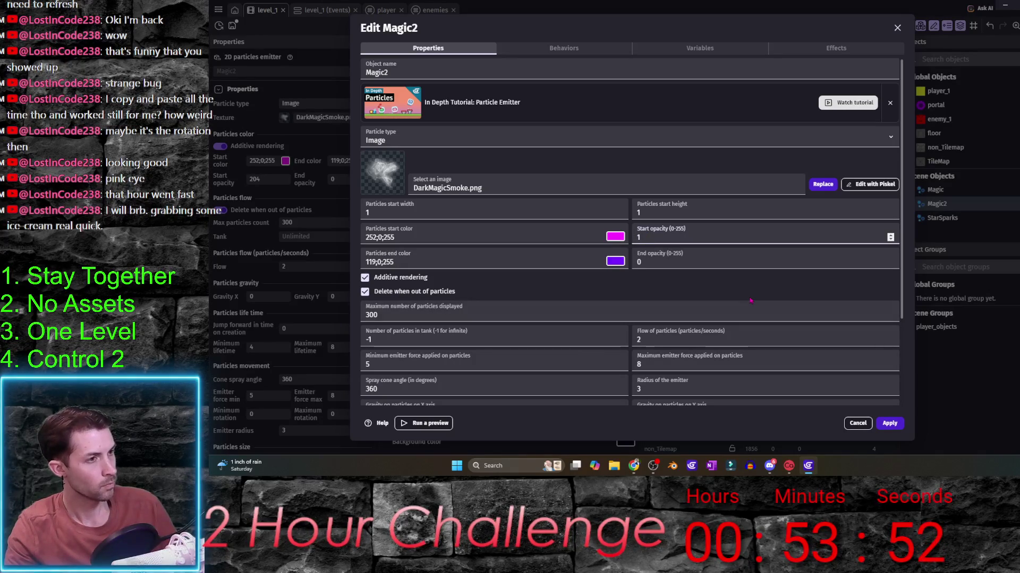
{"action": "type", "text": "75"}
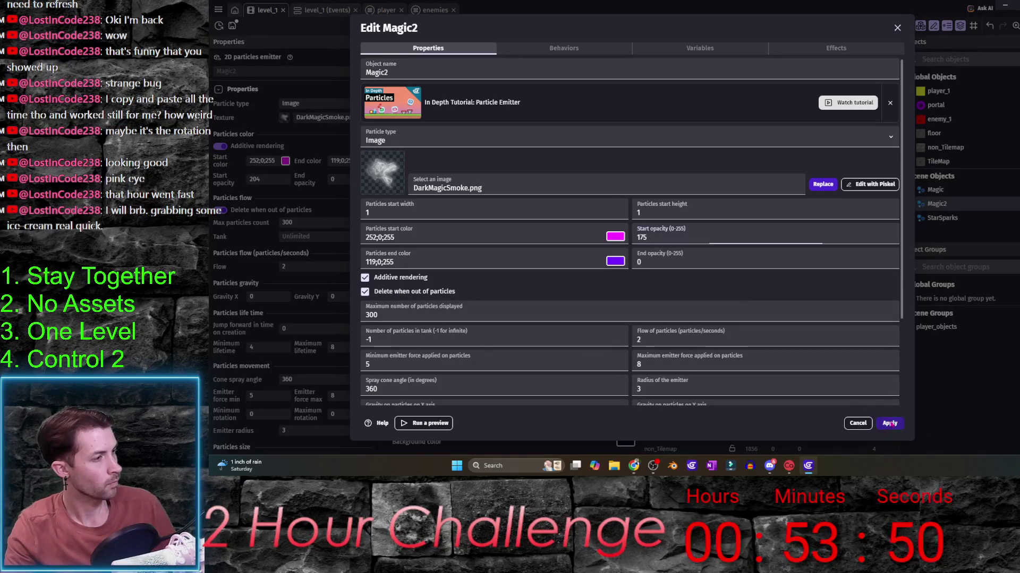
{"action": "left_click", "coordinate": [889, 423]}
{"action": "double_click", "coordinate": [942, 218]}
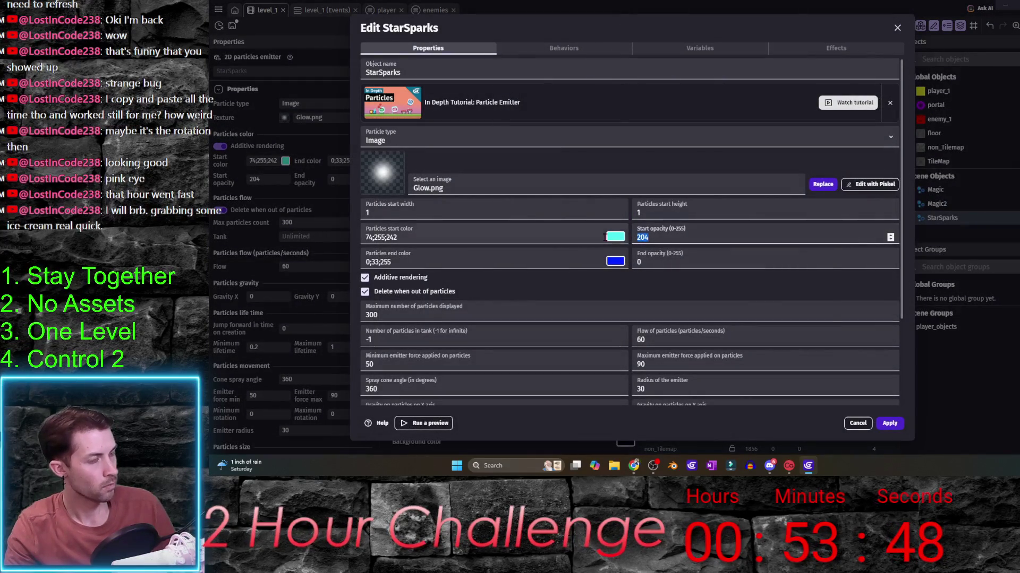
{"action": "type", "text": "5"}
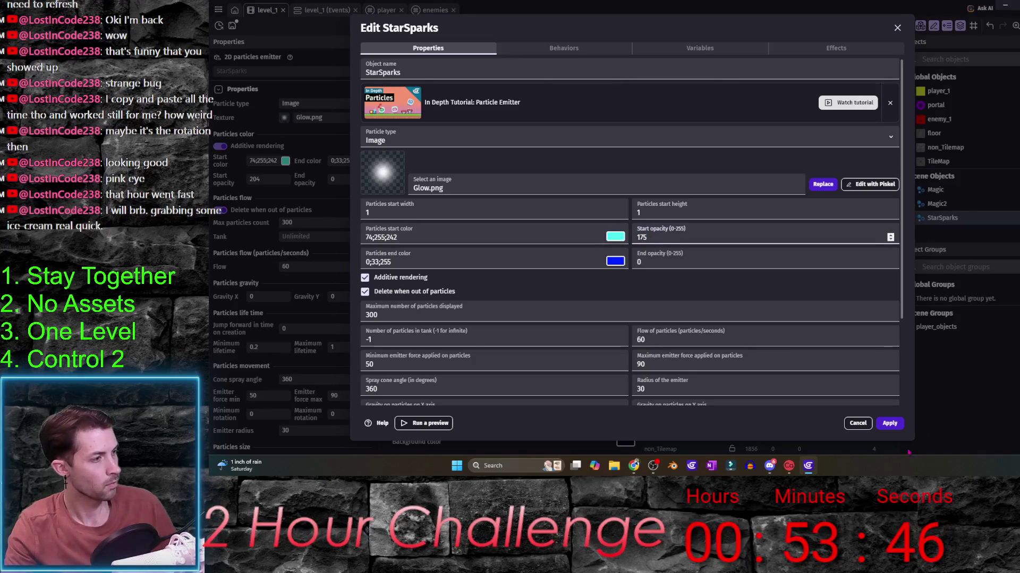
{"action": "left_click", "coordinate": [889, 423]}
{"action": "double_click", "coordinate": [935, 190]}
{"action": "double_click", "coordinate": [642, 238]}
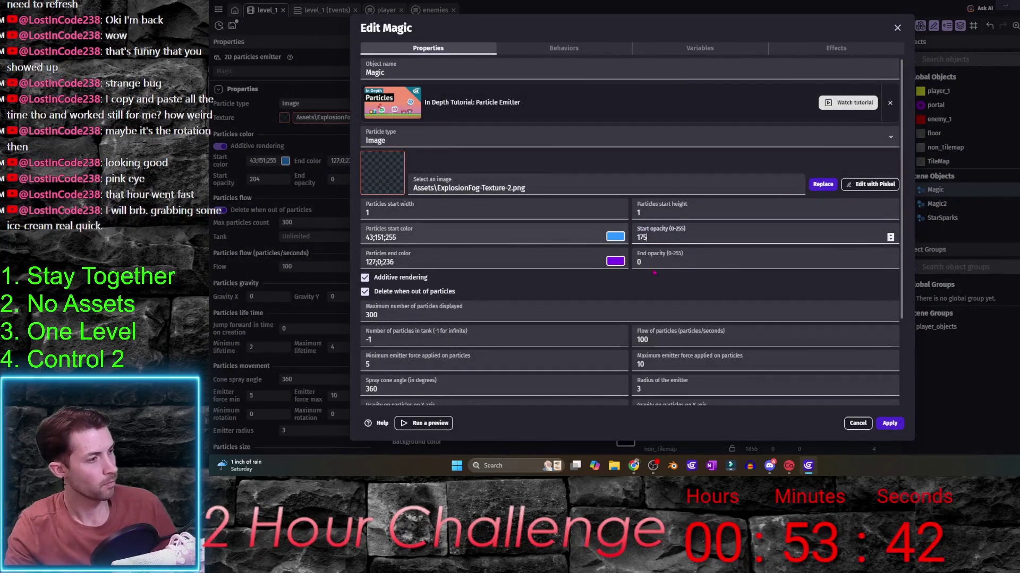
{"action": "key", "text": "Return"}
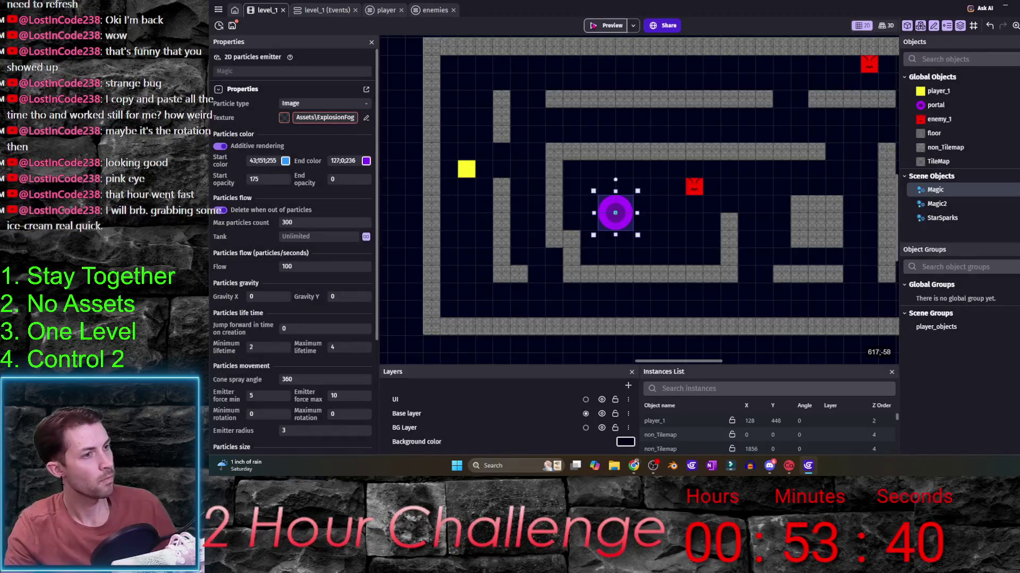
- Preview the level, steer the player around the corridors and the inner box by the orb, then close it
{"action": "left_click", "coordinate": [606, 25]}
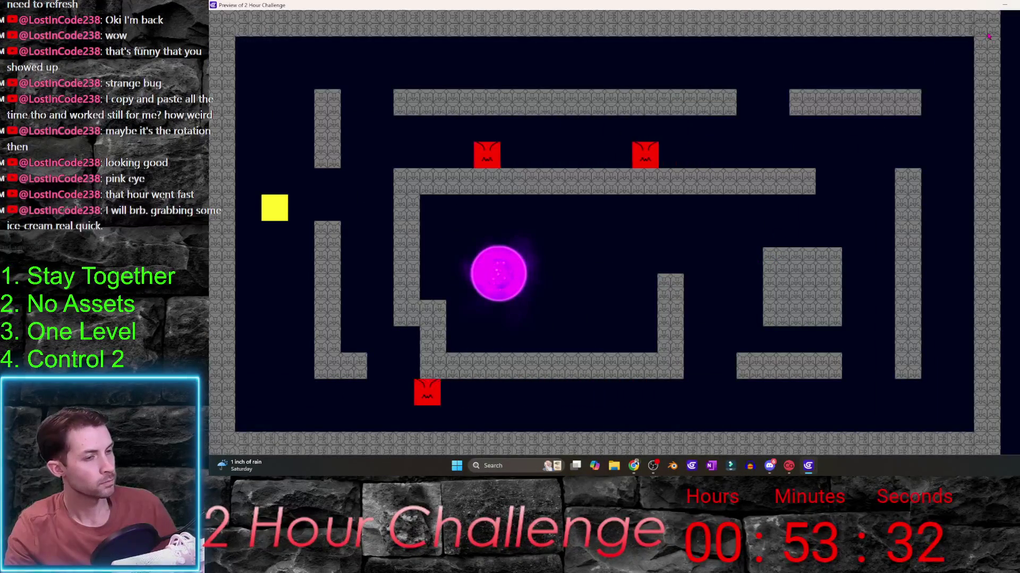
{"action": "key", "text": "Down"}
{"action": "key", "text": "Right"}
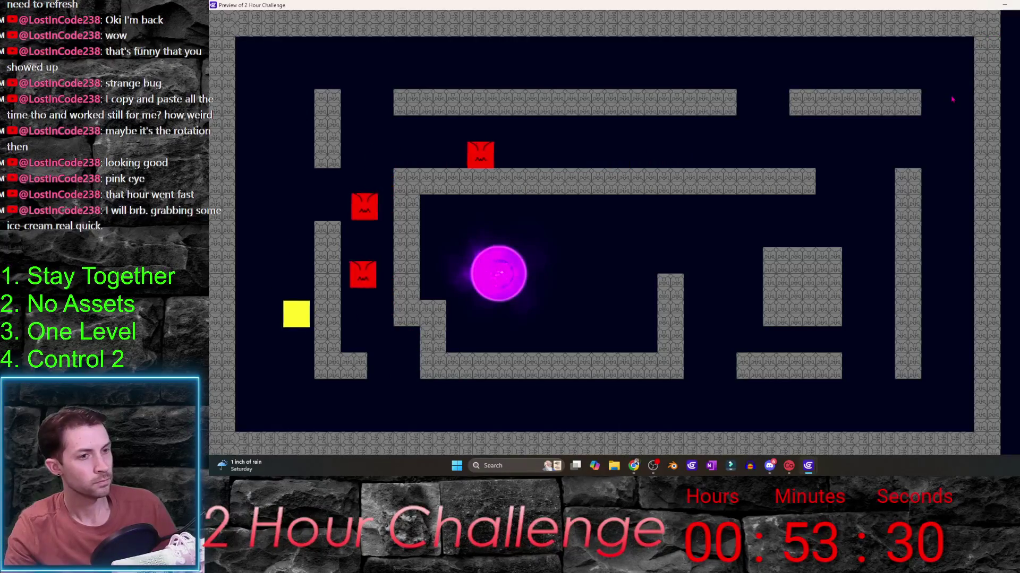
{"action": "key", "text": "Right"}
{"action": "key", "text": "Up"}
{"action": "key", "text": "Up"}
{"action": "key", "text": "Left"}
{"action": "key", "text": "Down"}
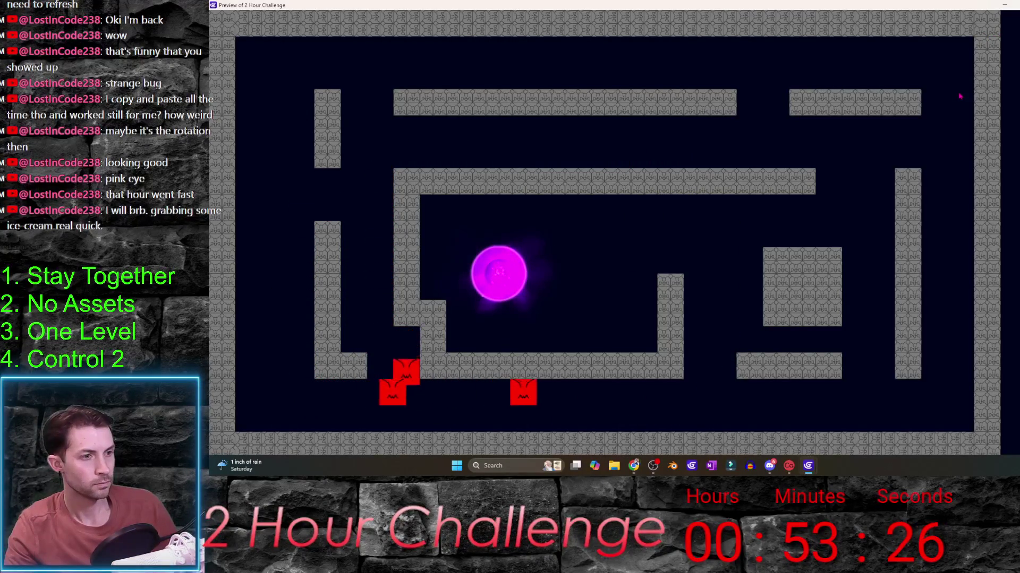
{"action": "key", "text": "Right"}
{"action": "key", "text": "Up"}
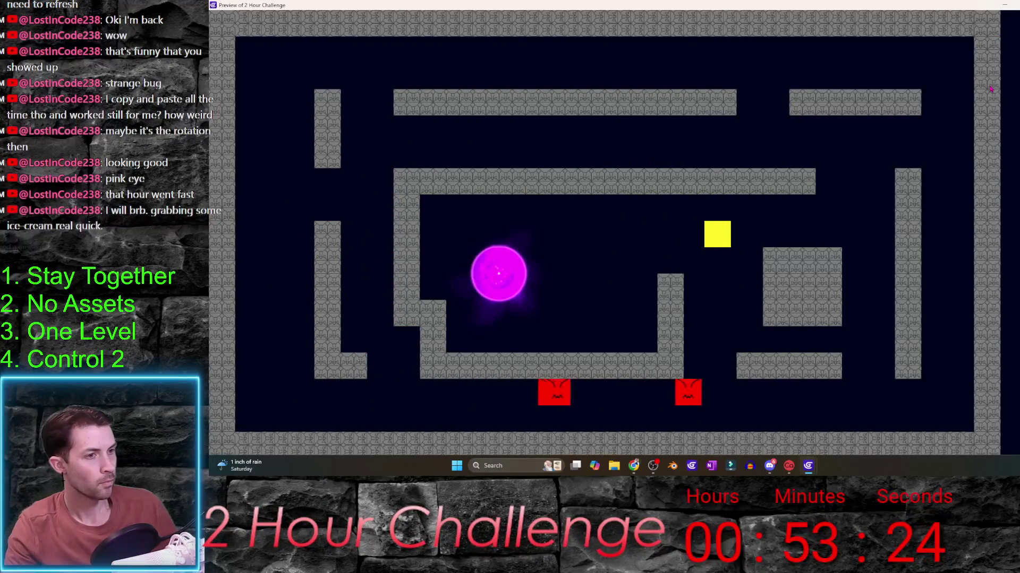
{"action": "key", "text": "Right"}
{"action": "key", "text": "Down"}
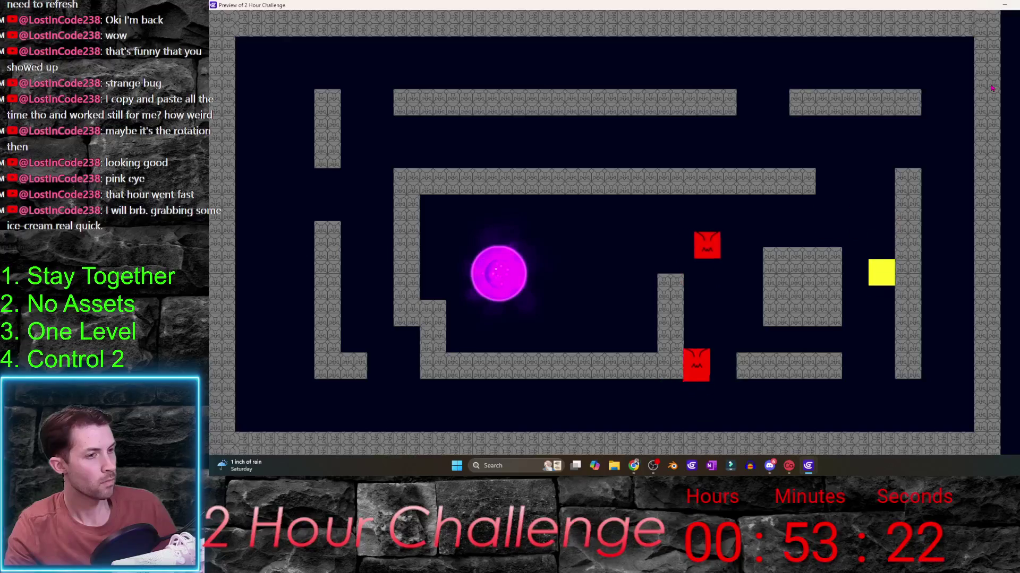
{"action": "key", "text": "alt+F4"}
- Check Magic2's and StarSparks' emitter settings, then run and close a quick preview
{"action": "left_click", "coordinate": [962, 206]}
{"action": "double_click", "coordinate": [962, 206]}
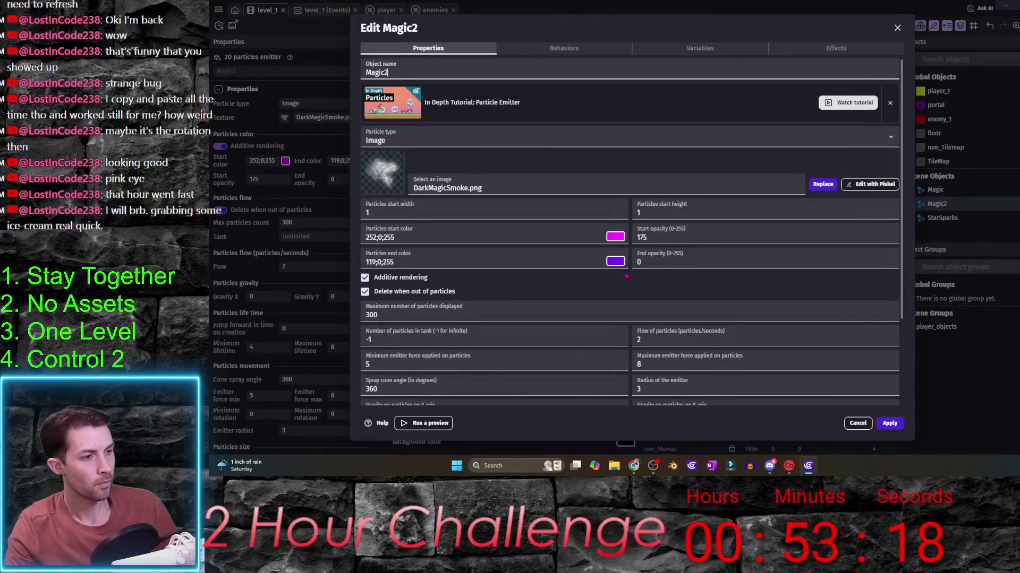
{"action": "left_click", "coordinate": [898, 27]}
{"action": "left_click", "coordinate": [942, 218]}
{"action": "double_click", "coordinate": [943, 217]}
{"action": "scroll", "coordinate": [613, 295], "scroll_direction": "down", "scroll_amount": 3}
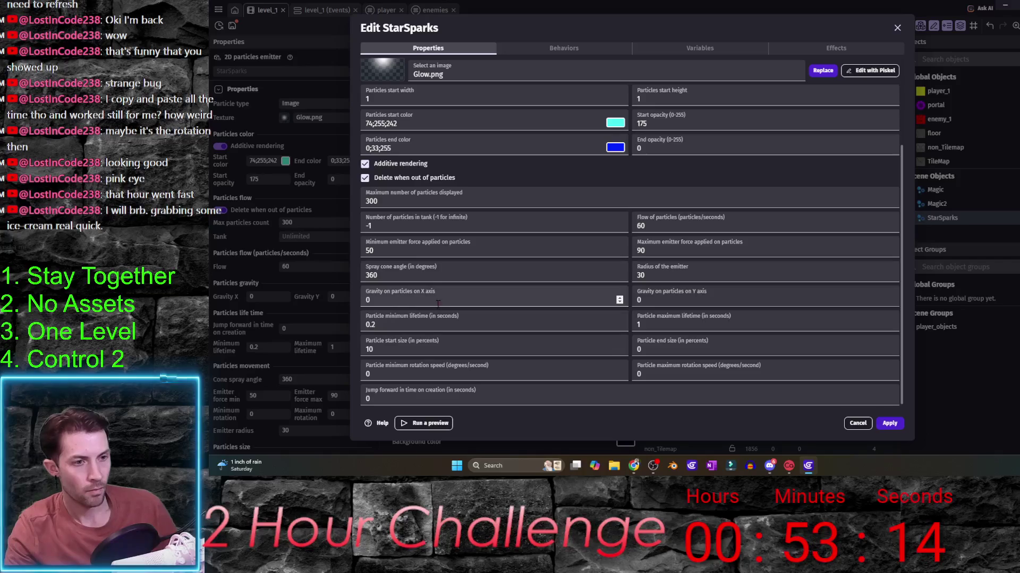
{"action": "mouse_move", "coordinate": [765, 274]}
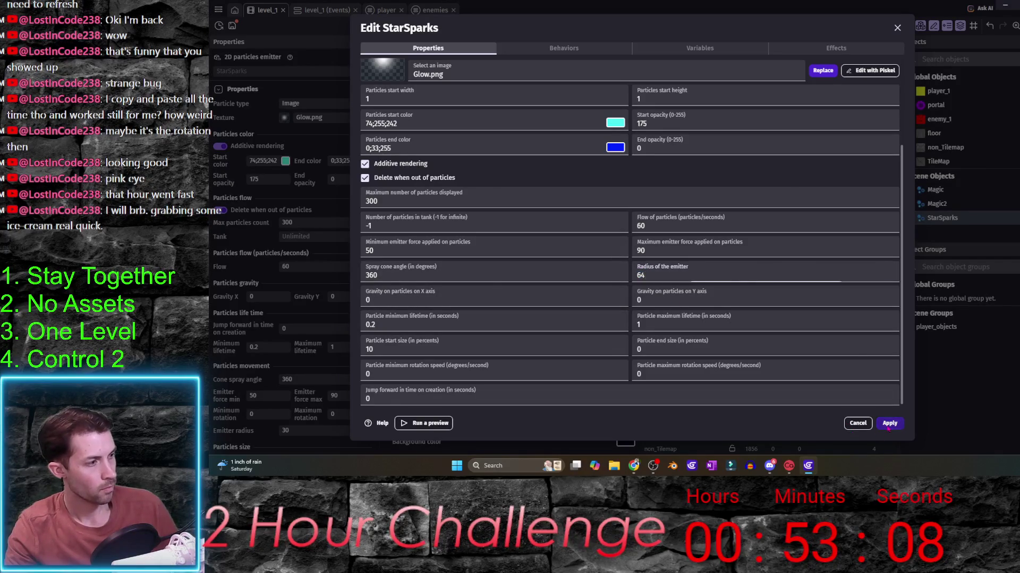
{"action": "left_click", "coordinate": [888, 424]}
{"action": "key", "text": "F5"}
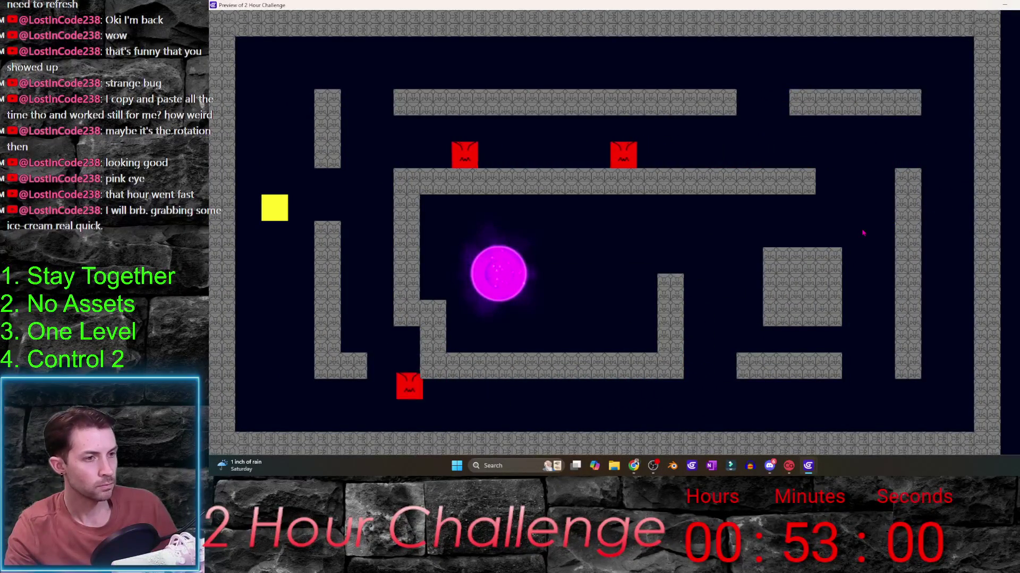
{"action": "left_click", "coordinate": [1001, 4]}
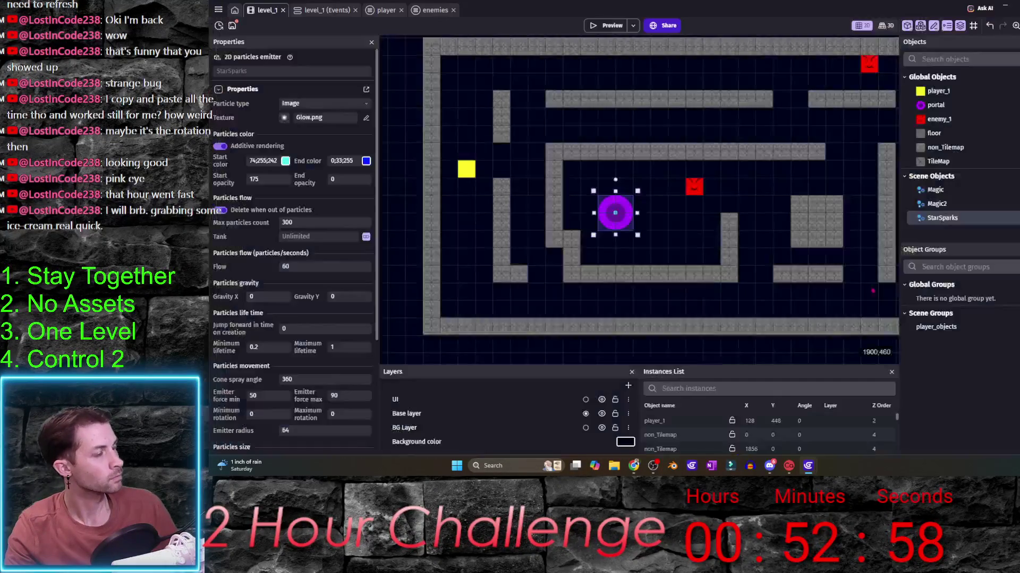
- Set the emitter radius to 64 on Magic2 and on Magic
{"action": "double_click", "coordinate": [937, 204]}
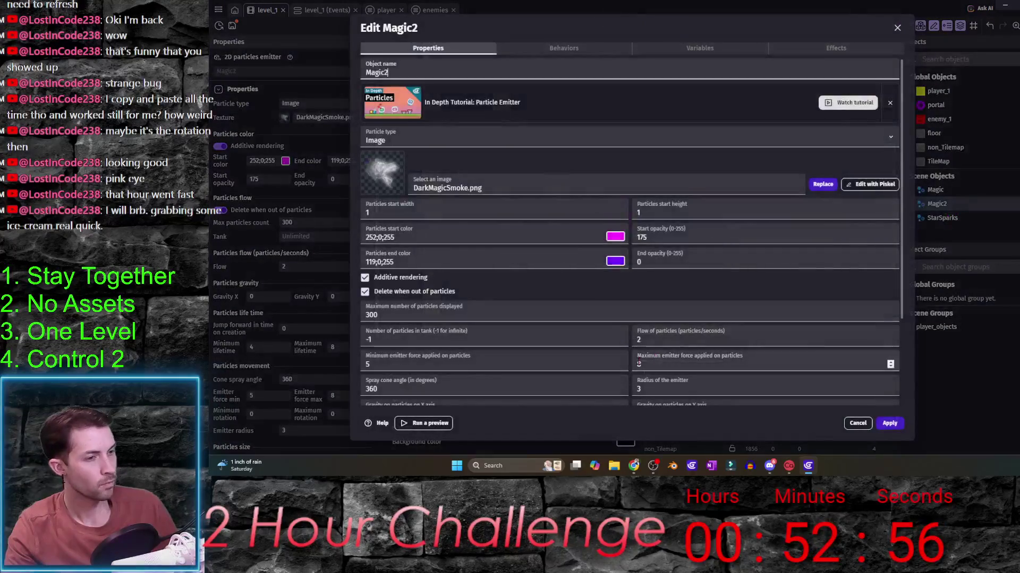
{"action": "scroll", "coordinate": [662, 356], "scroll_direction": "down", "scroll_amount": 3}
{"action": "type", "text": "64"}
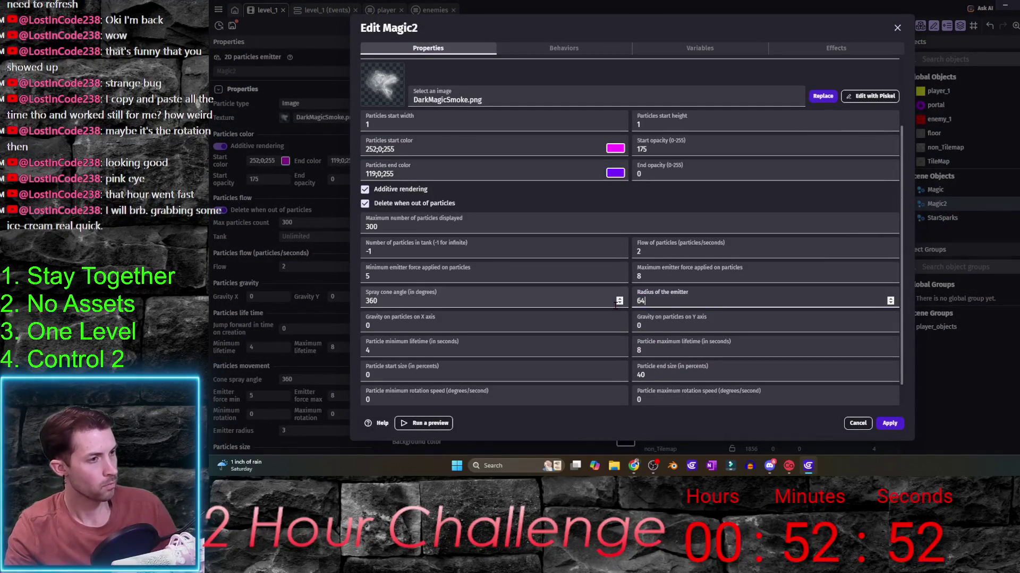
{"action": "key", "text": "Return"}
{"action": "double_click", "coordinate": [935, 190]}
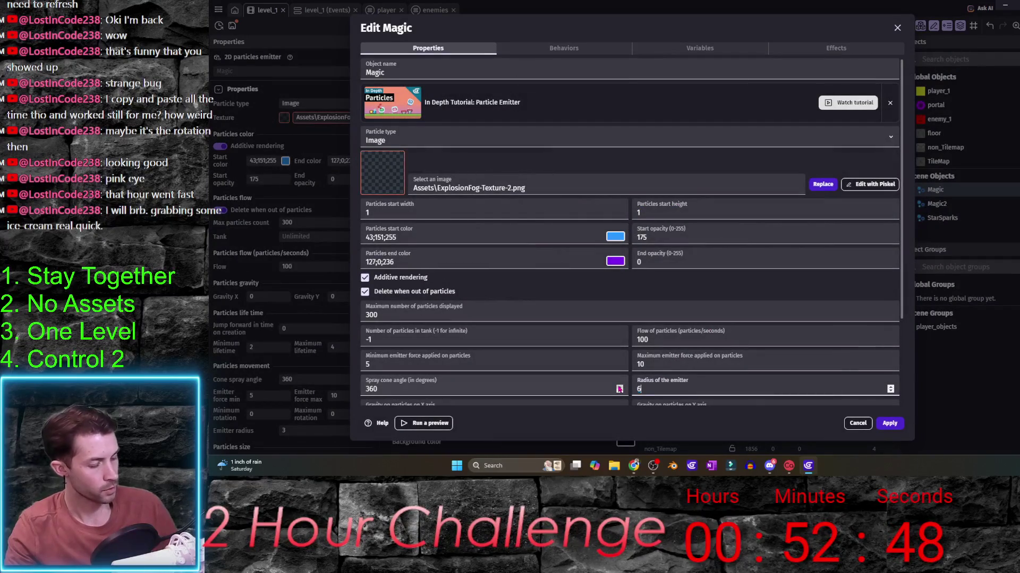
{"action": "left_click", "coordinate": [890, 423]}
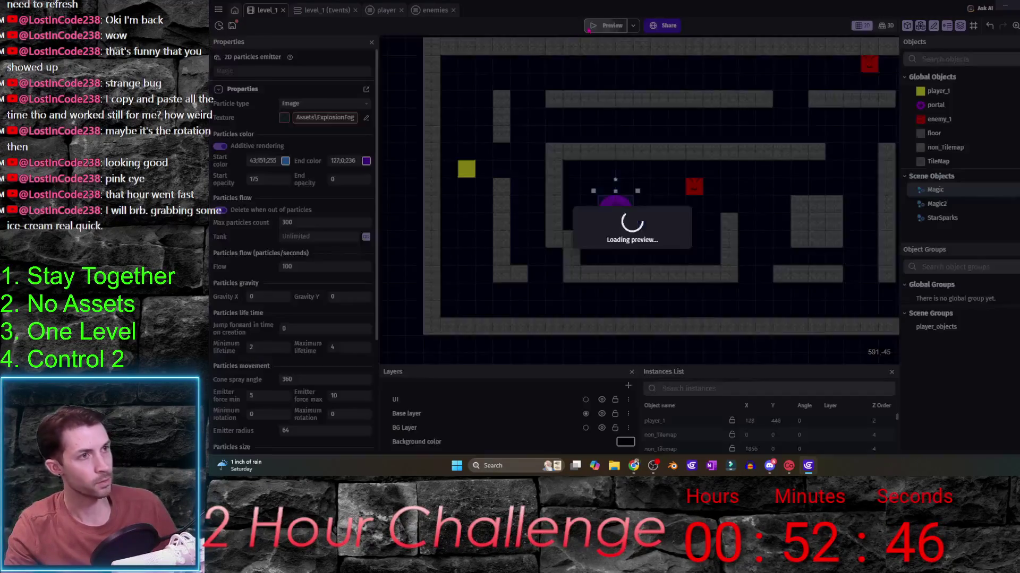
{"action": "key", "text": "F5"}
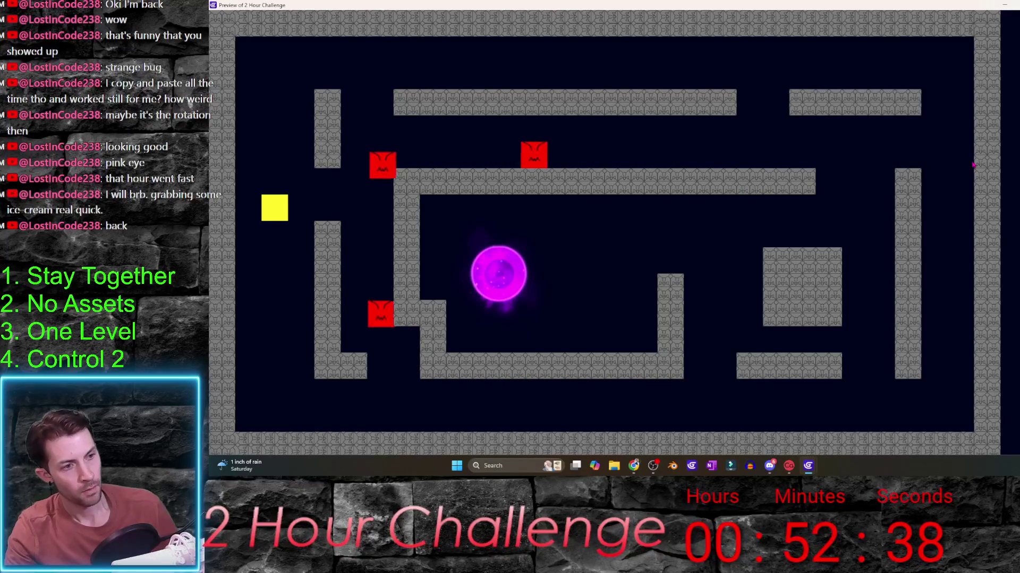
{"action": "key", "text": "Down"}
{"action": "key", "text": "Right"}
{"action": "key", "text": "Right"}
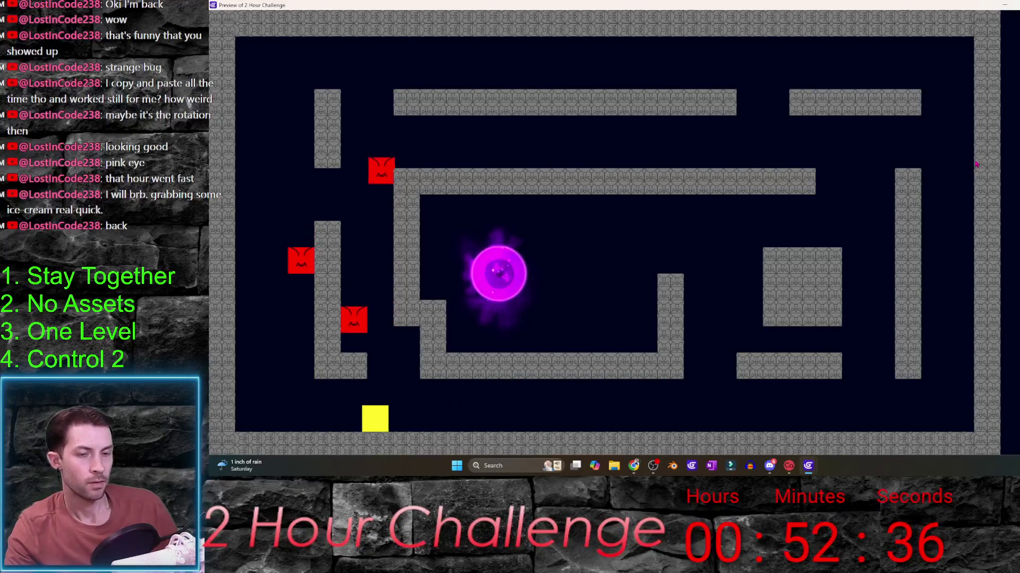
{"action": "key", "text": "Up"}
{"action": "key", "text": "Left"}
{"action": "key", "text": "Down"}
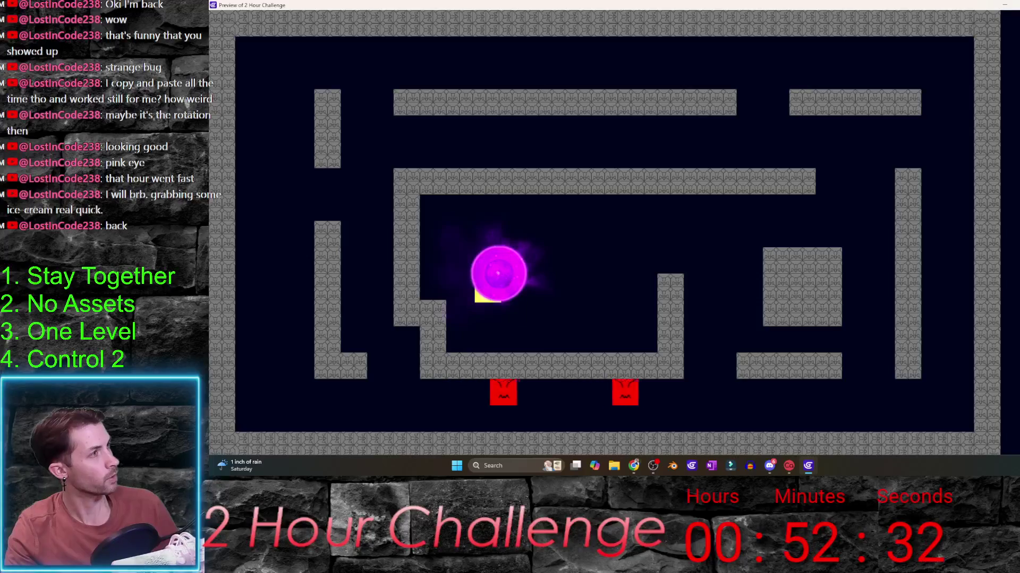
{"action": "key", "text": "alt+F4"}
{"action": "left_click", "coordinate": [653, 237]}
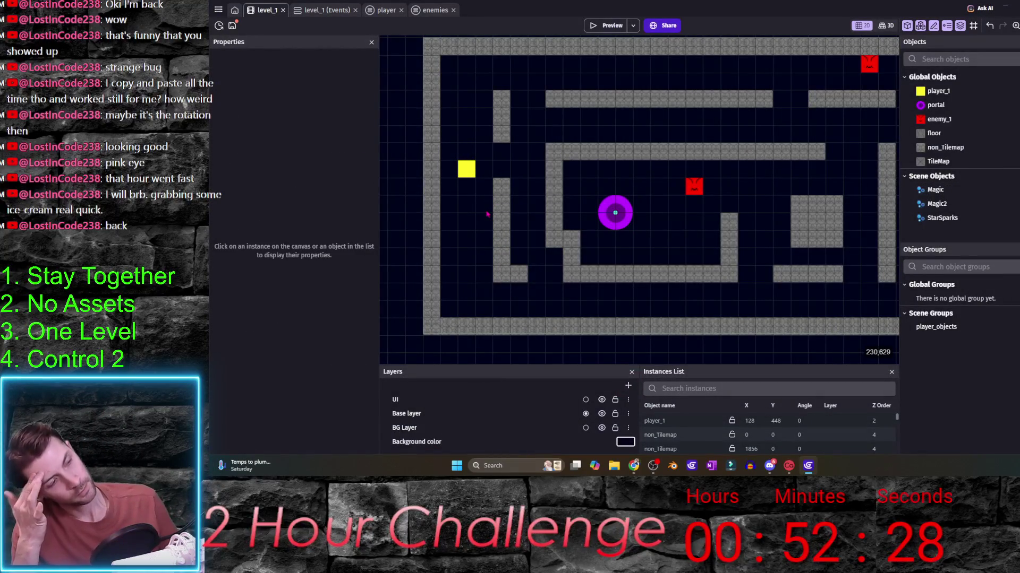
- Lower enemy_1's Pathfinding max speed from 200 to 100 and apply
{"action": "double_click", "coordinate": [939, 119]}
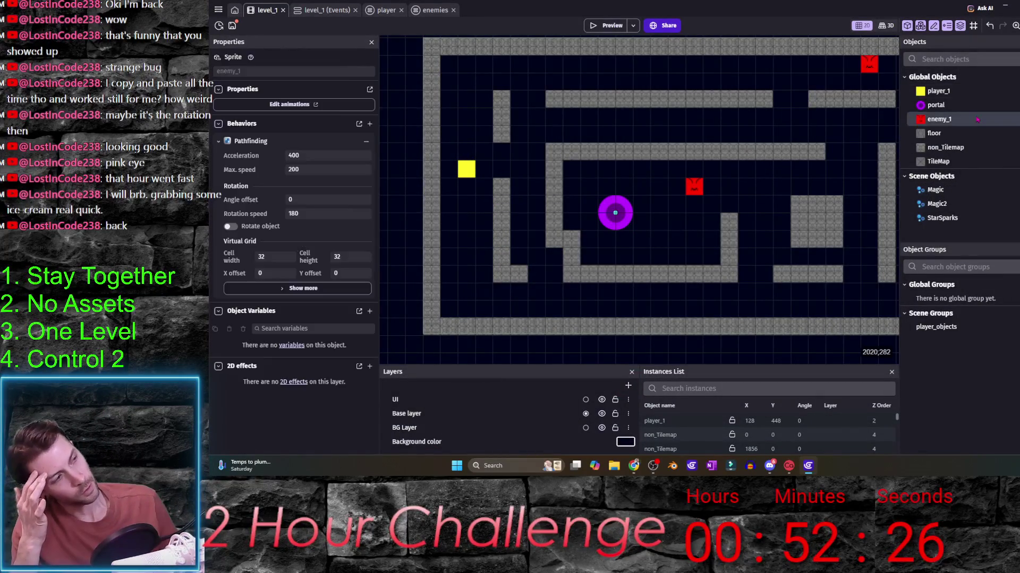
{"action": "left_click", "coordinate": [584, 49]}
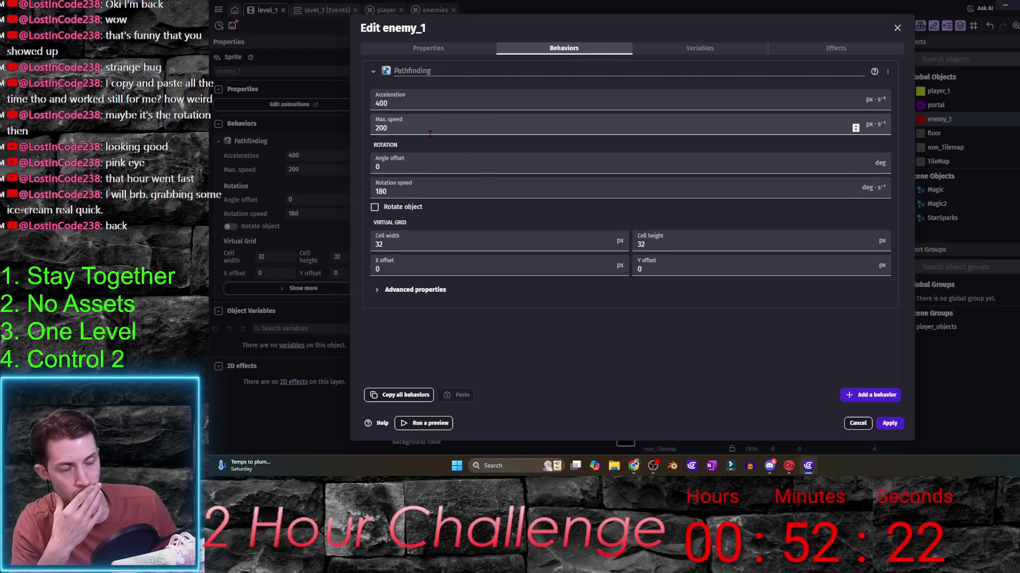
{"action": "left_click_drag", "start_coordinate": [417, 118], "coordinate": [351, 131]}
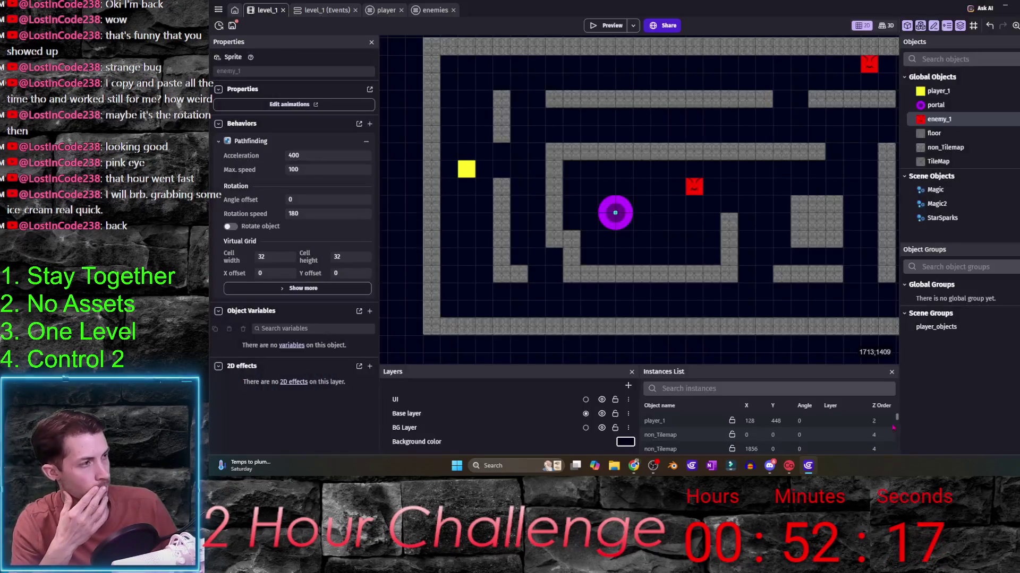
{"action": "left_click", "coordinate": [889, 424]}
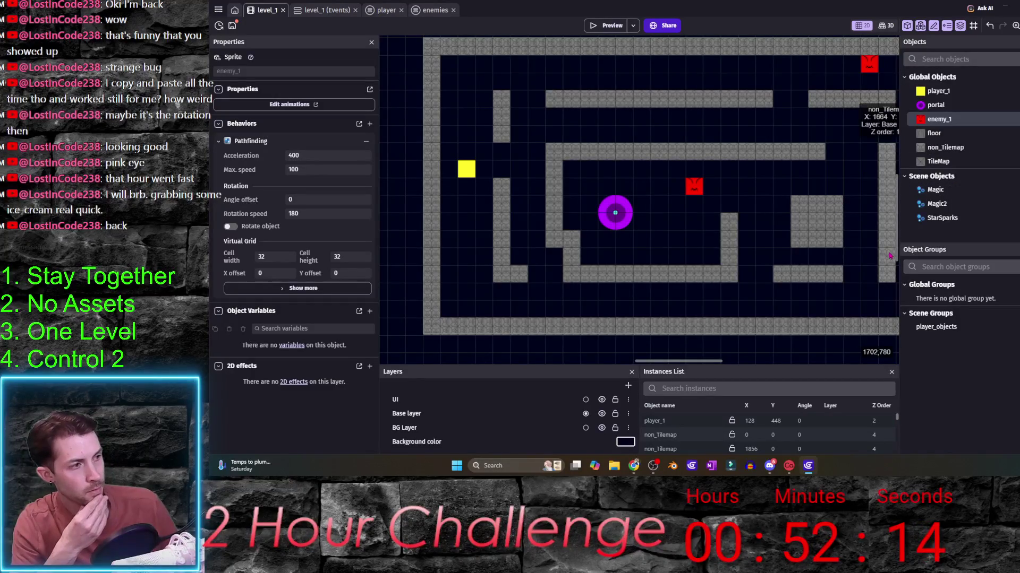
{"action": "left_click", "coordinate": [385, 10]}
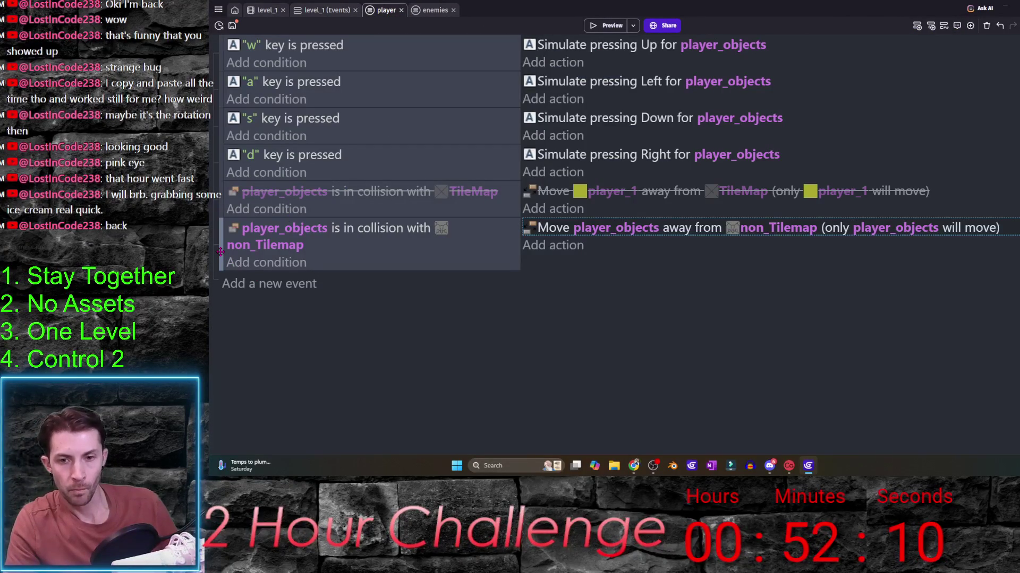
- Add an event with a player_1 collides with enemy_1 condition plus an empty sub-event
{"action": "left_click", "coordinate": [255, 284]}
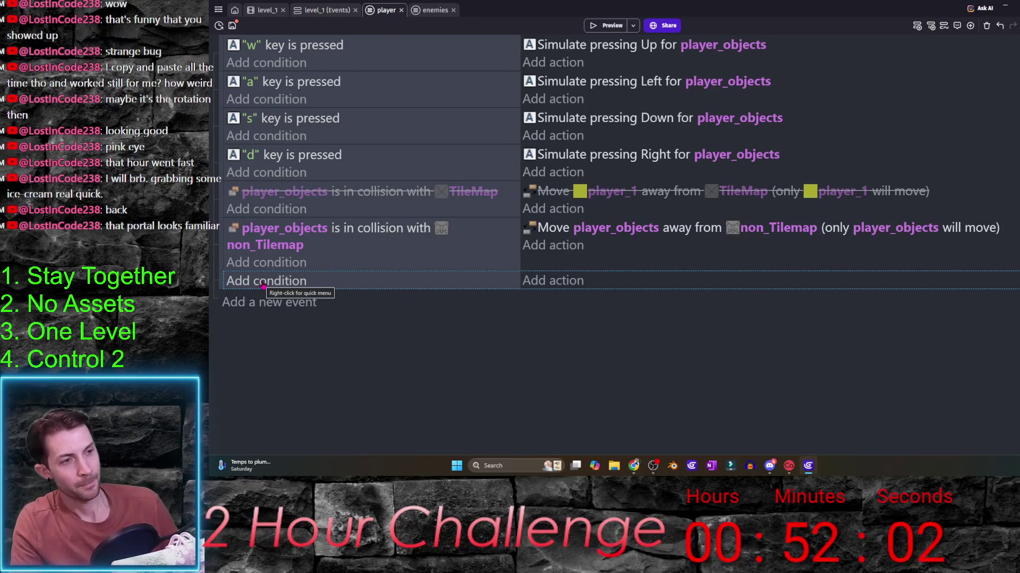
{"action": "left_click", "coordinate": [262, 280]}
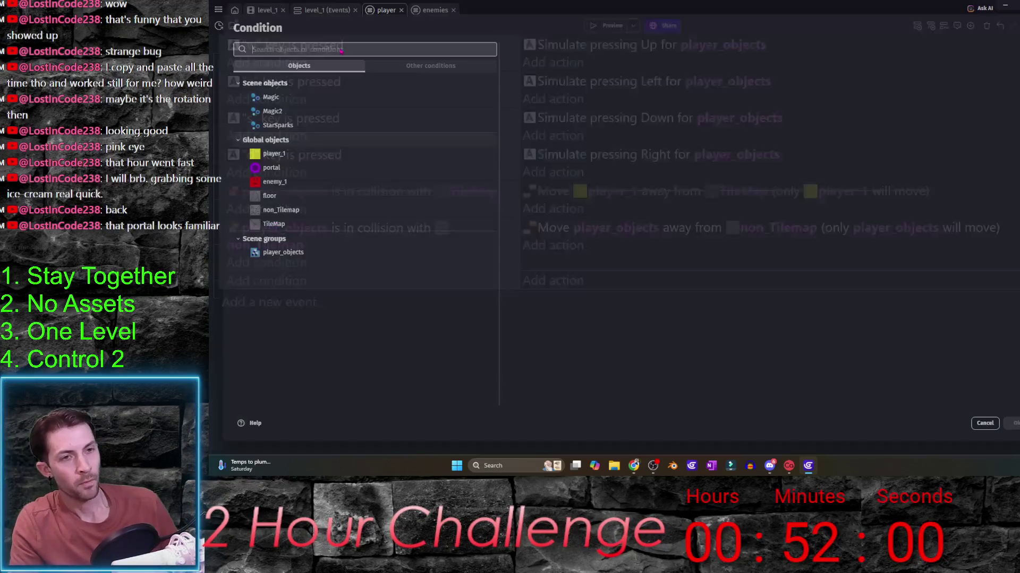
{"action": "left_click", "coordinate": [273, 153]}
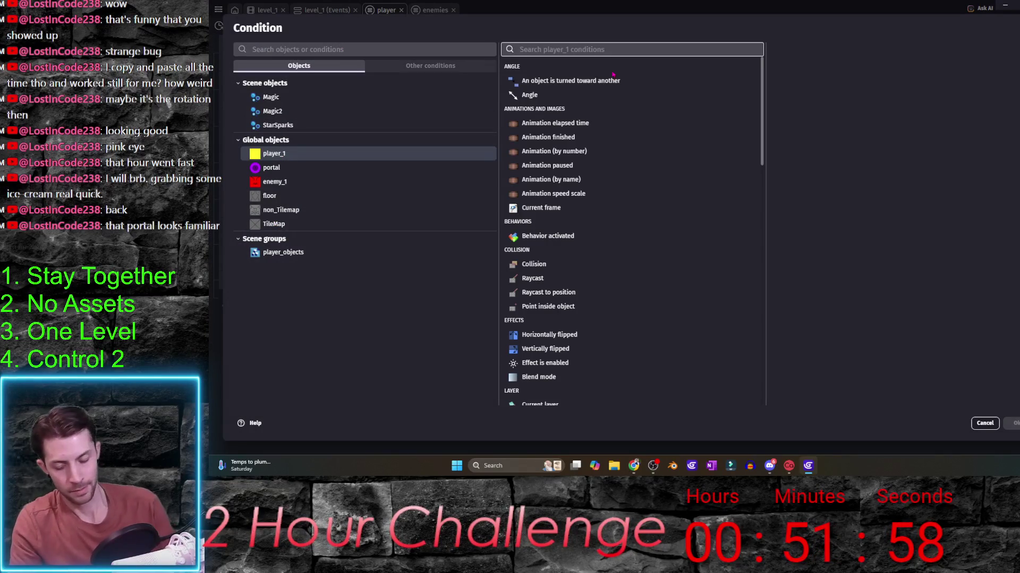
{"action": "type", "text": "col"}
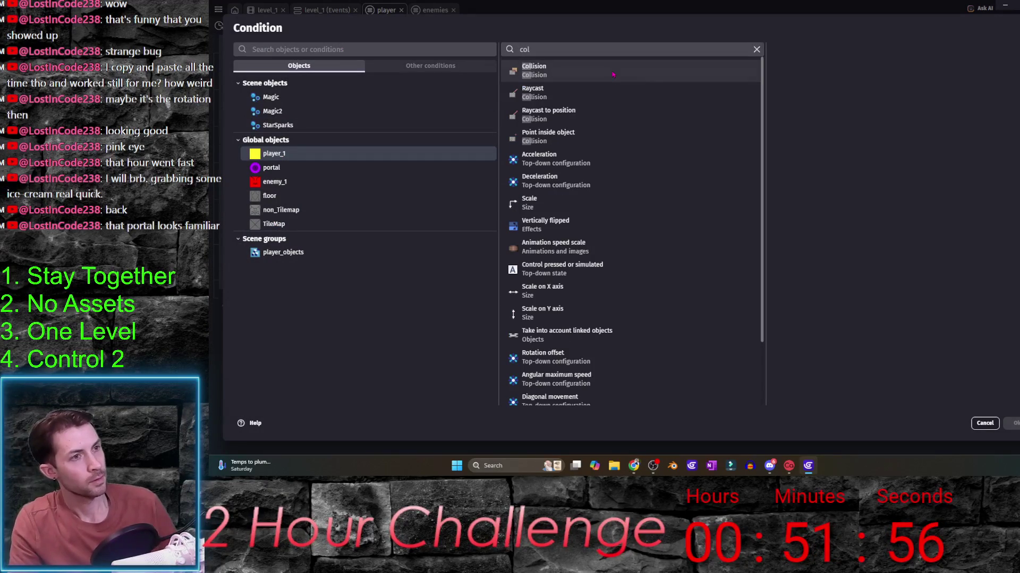
{"action": "left_click", "coordinate": [613, 75]}
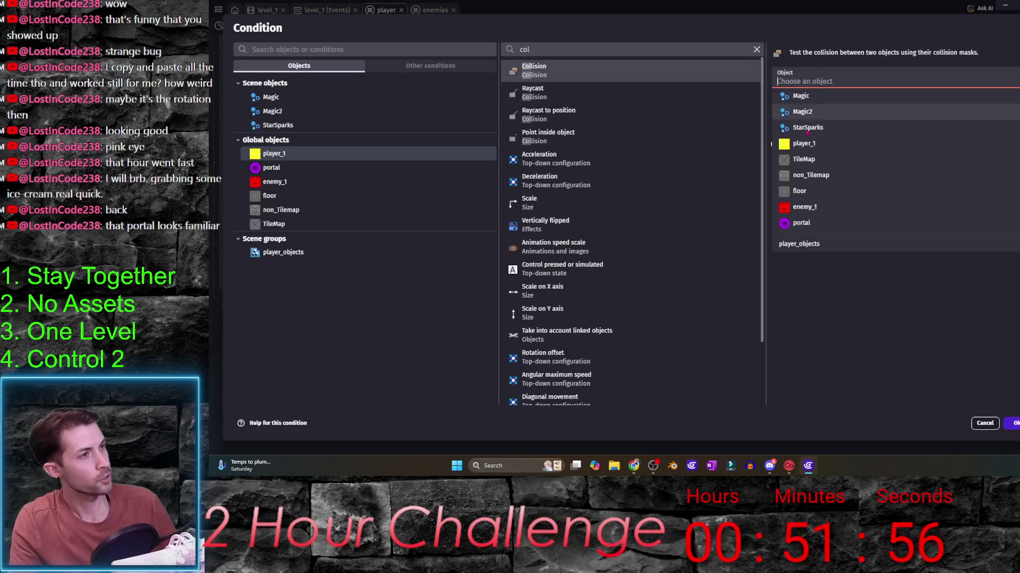
{"action": "left_click", "coordinate": [835, 210]}
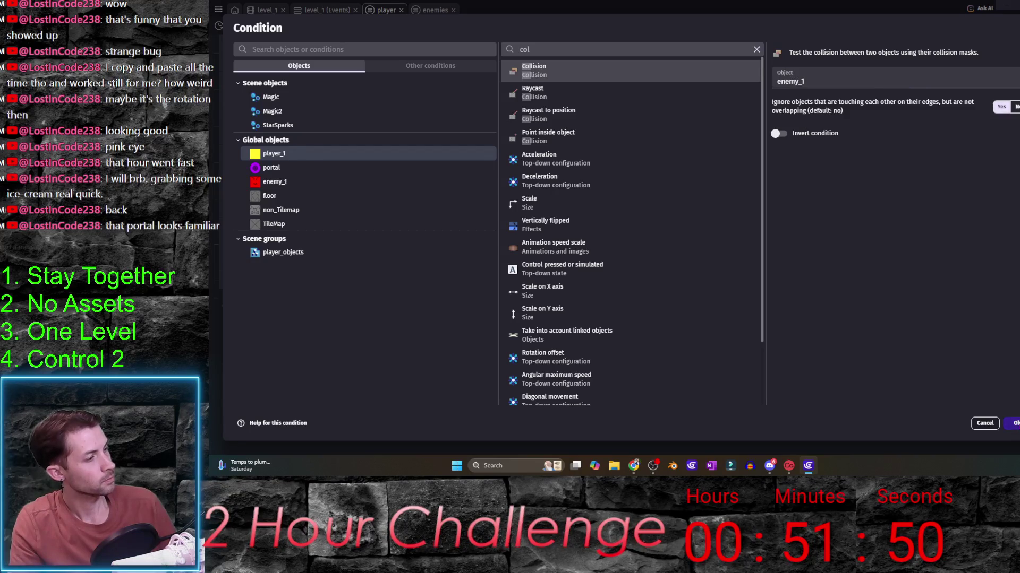
{"action": "left_click", "coordinate": [1014, 423]}
{"action": "left_click", "coordinate": [272, 307]}
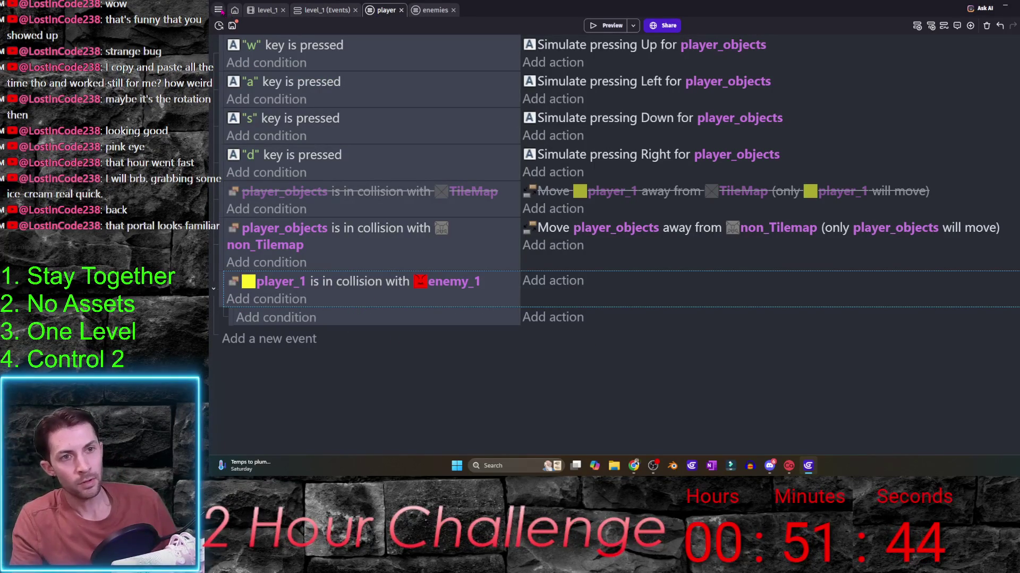
{"action": "left_click", "coordinate": [218, 10]}
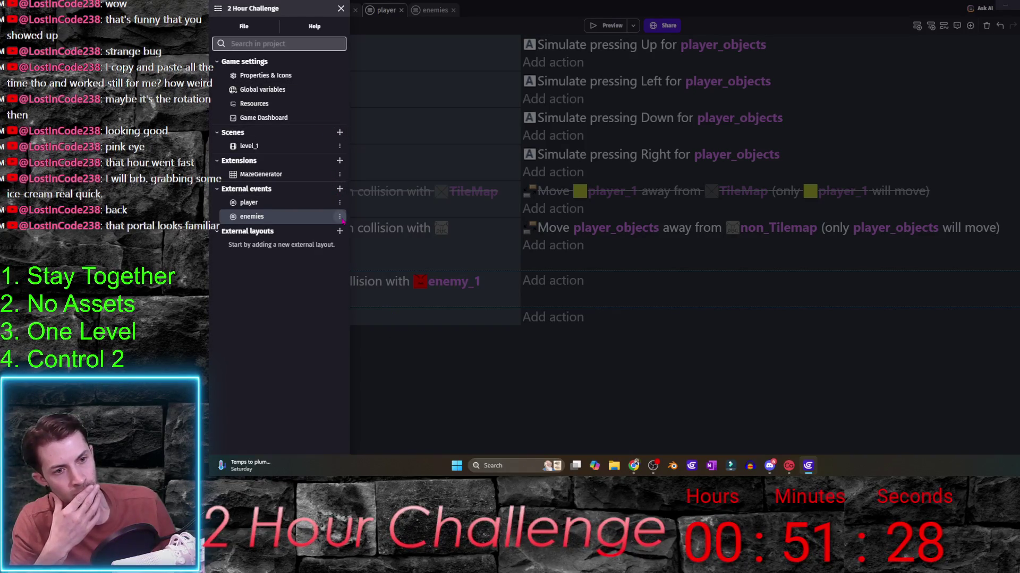
- Add a level_1 scene number variable enemies_touched starting at 0 and close the project manager
{"action": "left_click", "coordinate": [339, 145]}
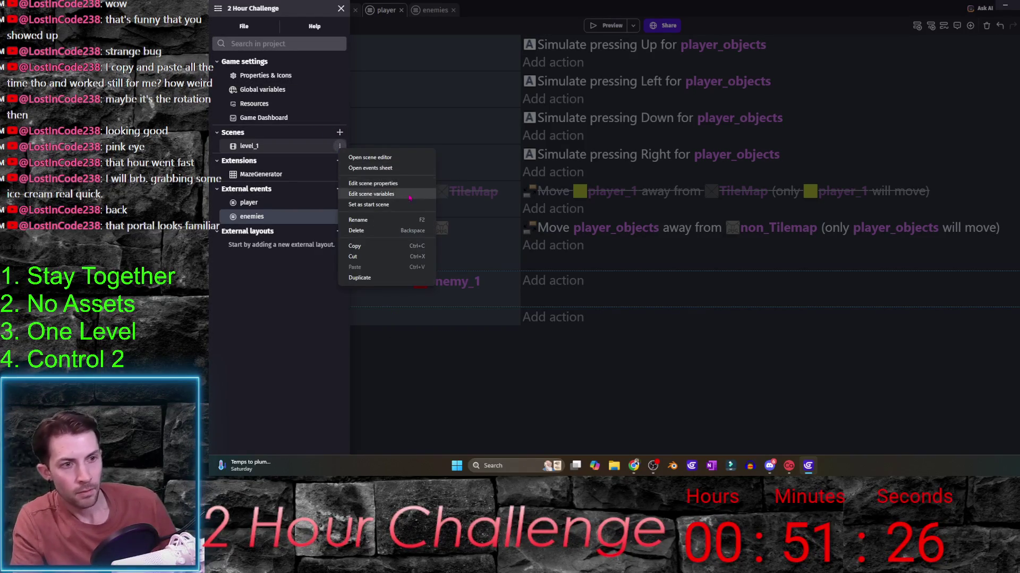
{"action": "left_click", "coordinate": [408, 194]}
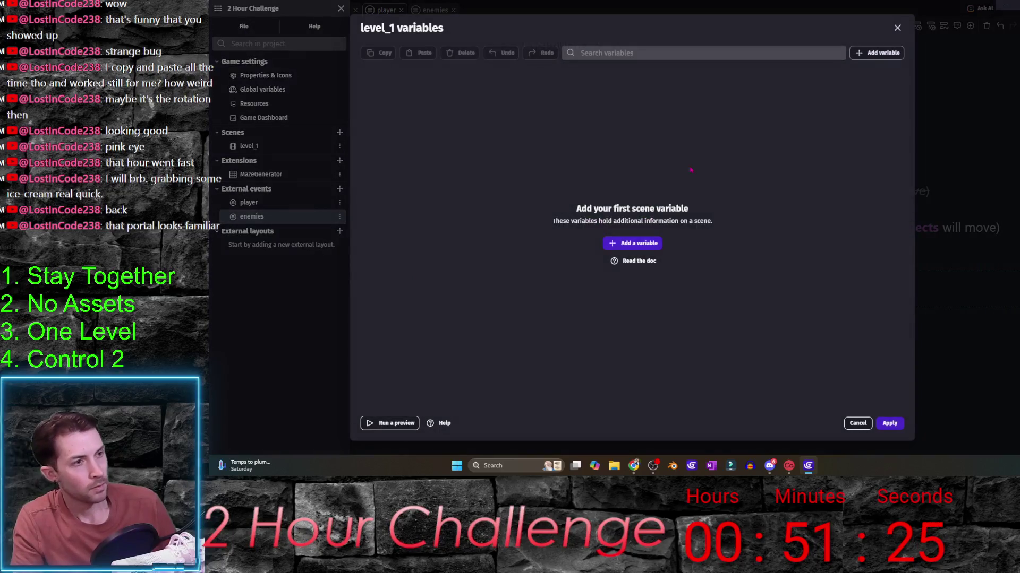
{"action": "left_click", "coordinate": [650, 247]}
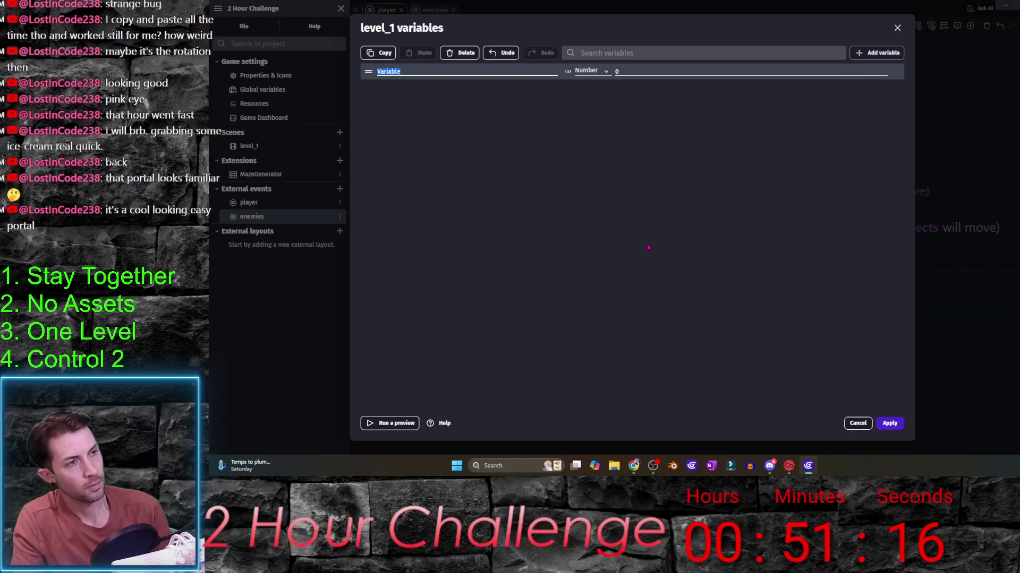
{"action": "type", "text": "enemy"}
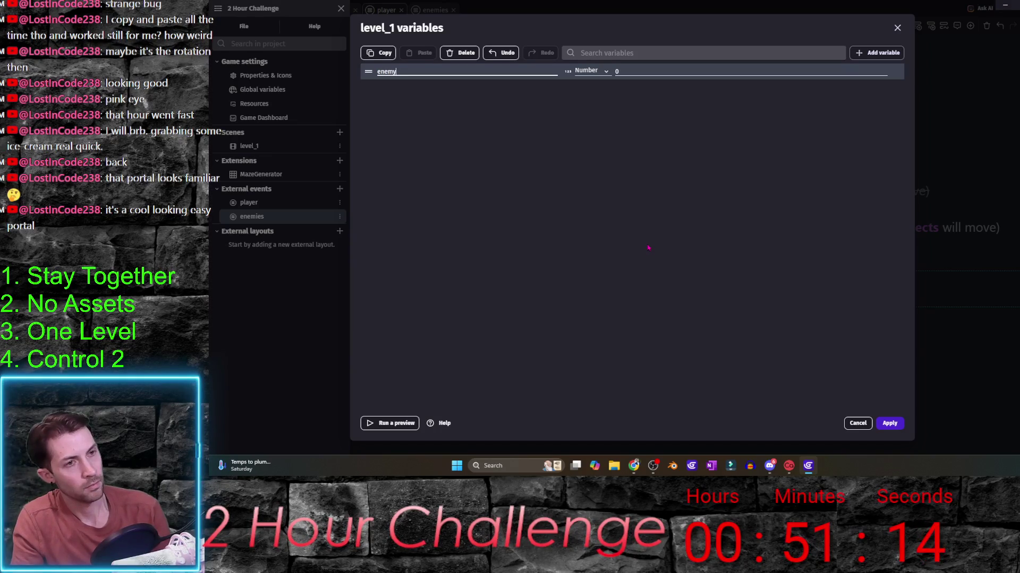
{"action": "key", "text": "BackSpace"}
{"action": "type", "text": "ies_touched"}
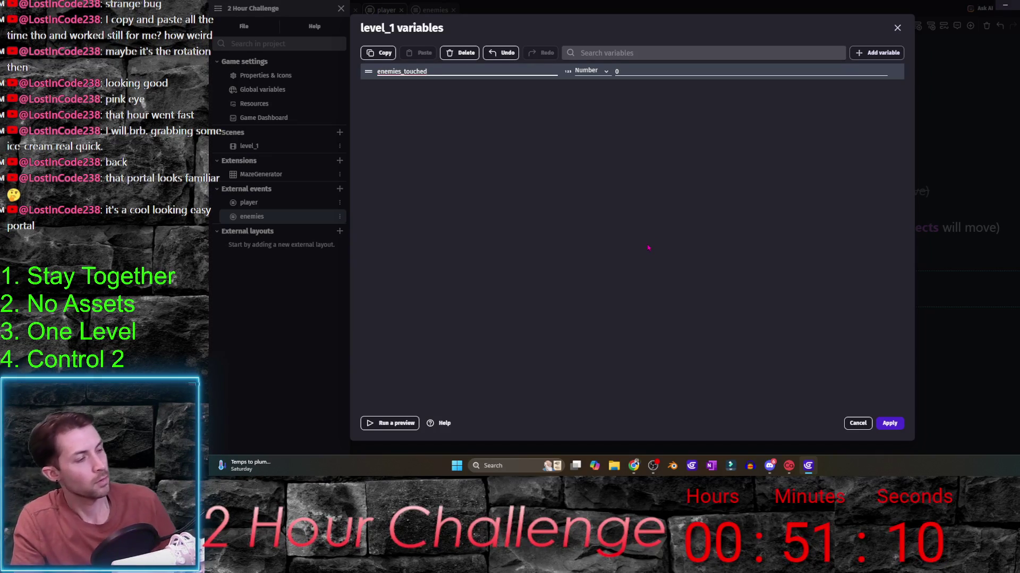
{"action": "left_click", "coordinate": [889, 423]}
{"action": "left_click", "coordinate": [760, 361]}
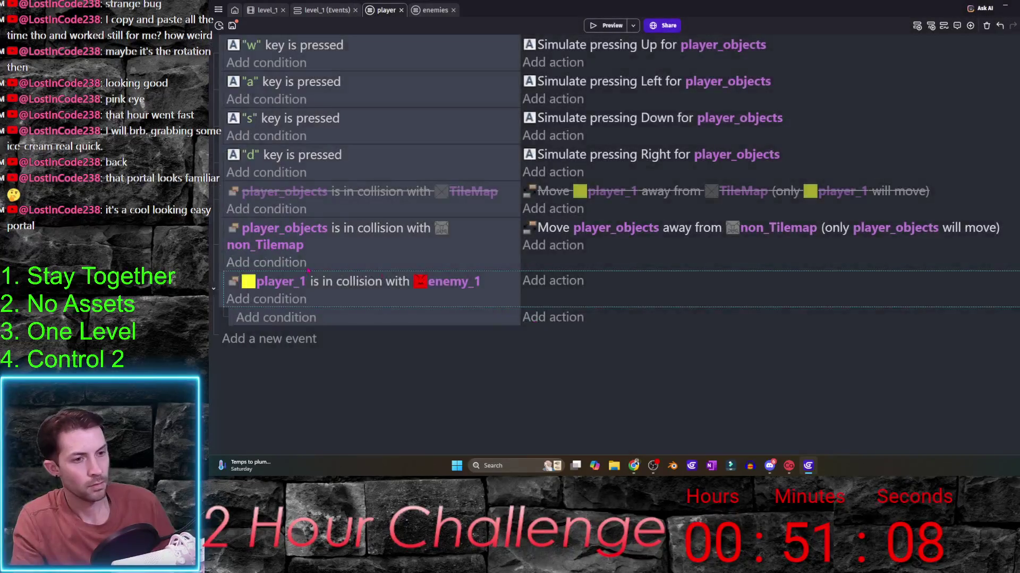
- Add a Change variable action adding 1 to enemies_touched, then return to the level_1 layout
{"action": "left_click", "coordinate": [530, 317]}
{"action": "type", "text": "var"}
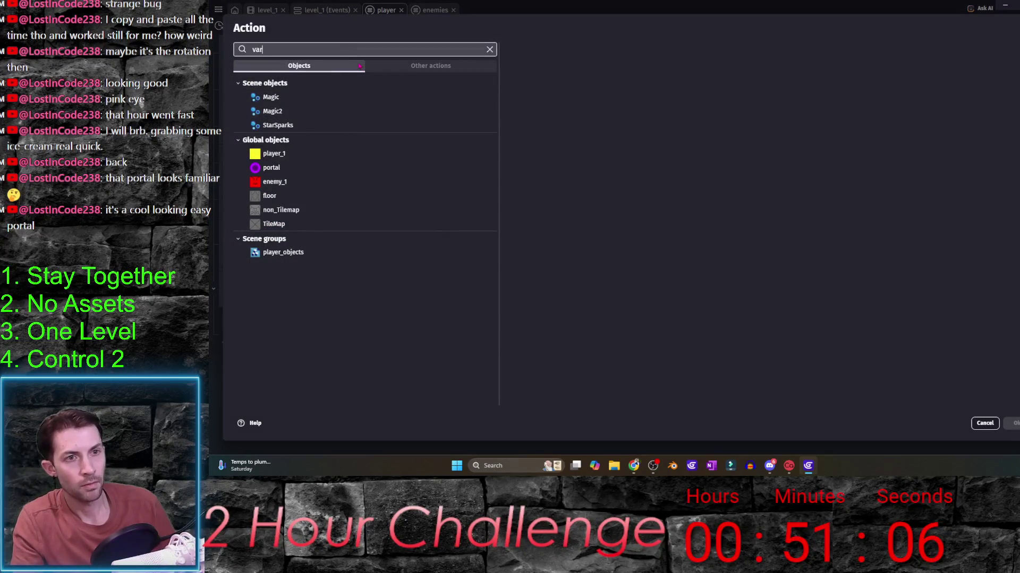
{"action": "left_click", "coordinate": [335, 98]}
{"action": "left_click", "coordinate": [613, 102]}
{"action": "left_click", "coordinate": [545, 121]}
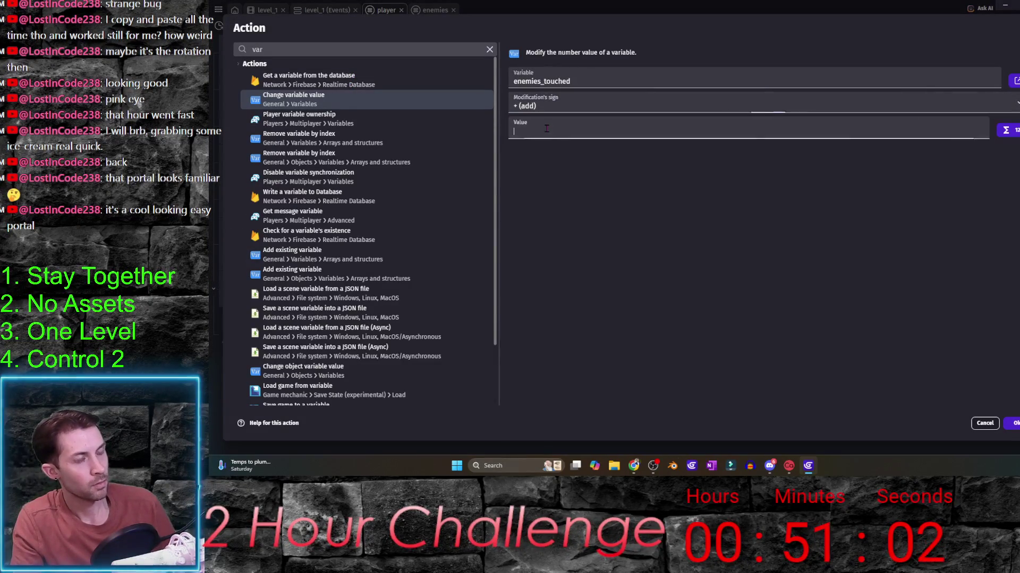
{"action": "type", "text": "1"}
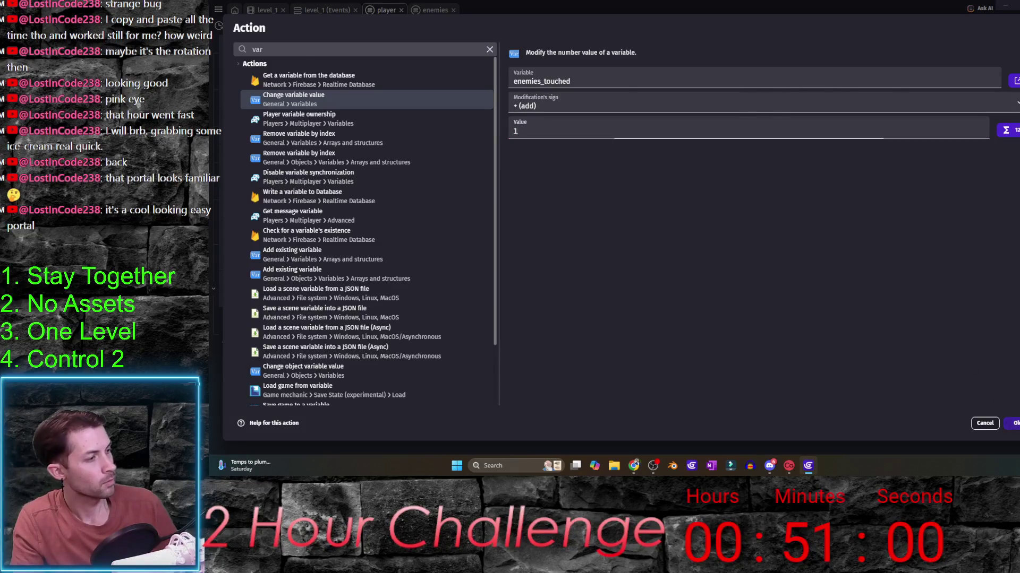
{"action": "key", "text": "Return"}
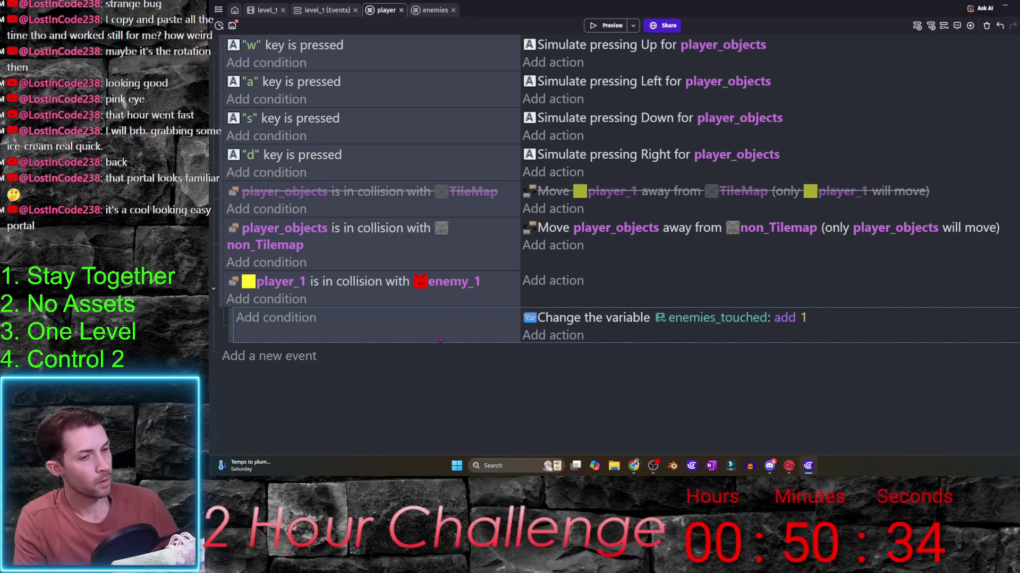
{"action": "left_click", "coordinate": [263, 10]}
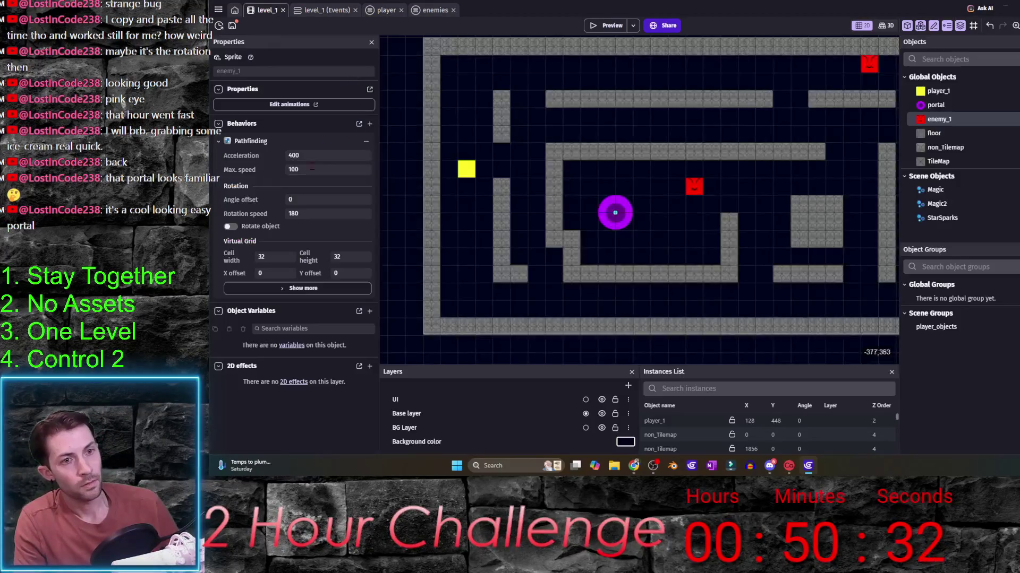
- Add an empty event in level_1's events and move it below the enemies include
{"action": "left_click", "coordinate": [325, 11]}
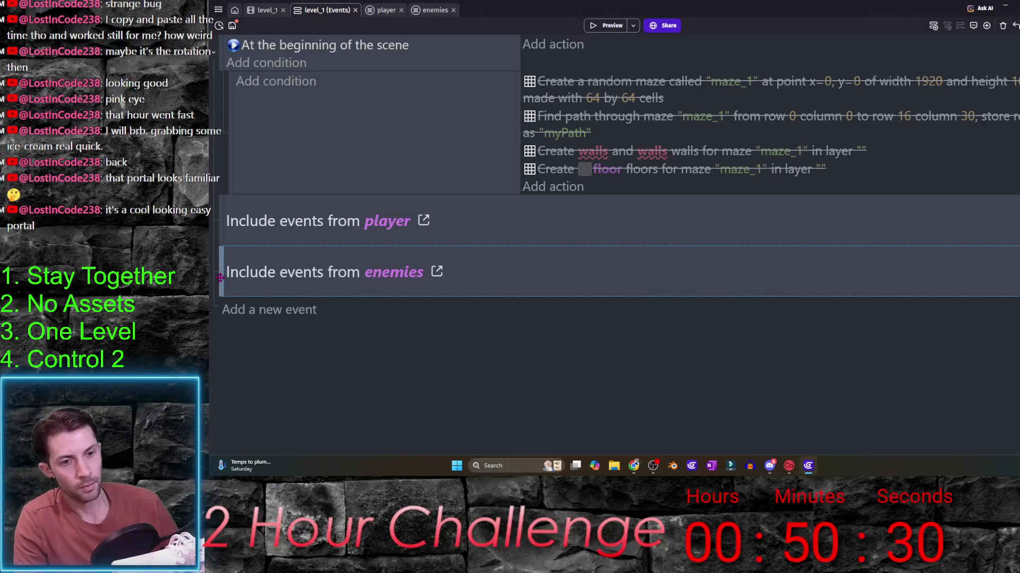
{"action": "key", "text": "shift+a"}
{"action": "left_click_drag", "start_coordinate": [220, 253], "coordinate": [249, 316]}
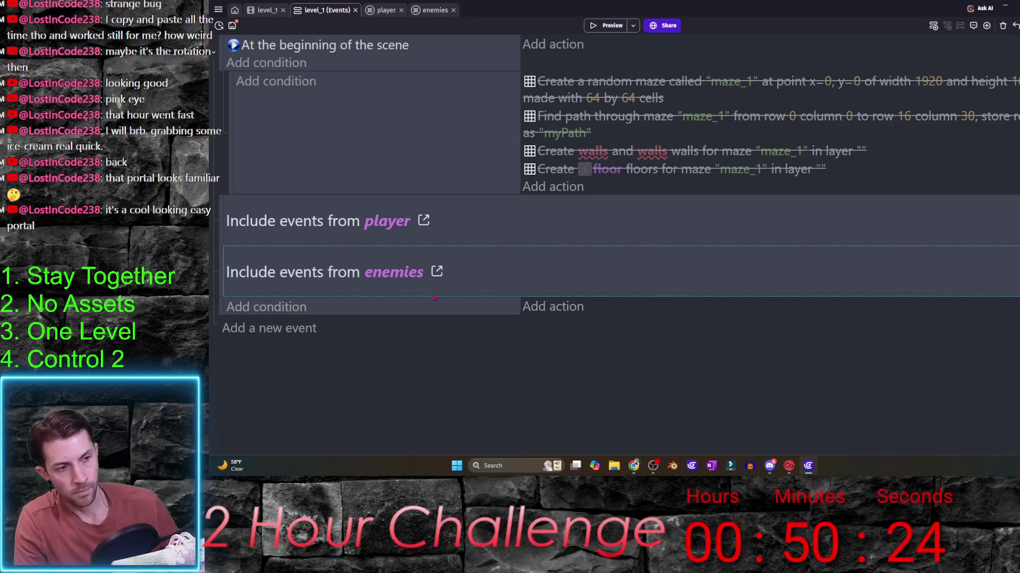
- Give the new event the condition enemies_touched ≥ 3
{"action": "left_click", "coordinate": [276, 309]}
{"action": "type", "text": "var"}
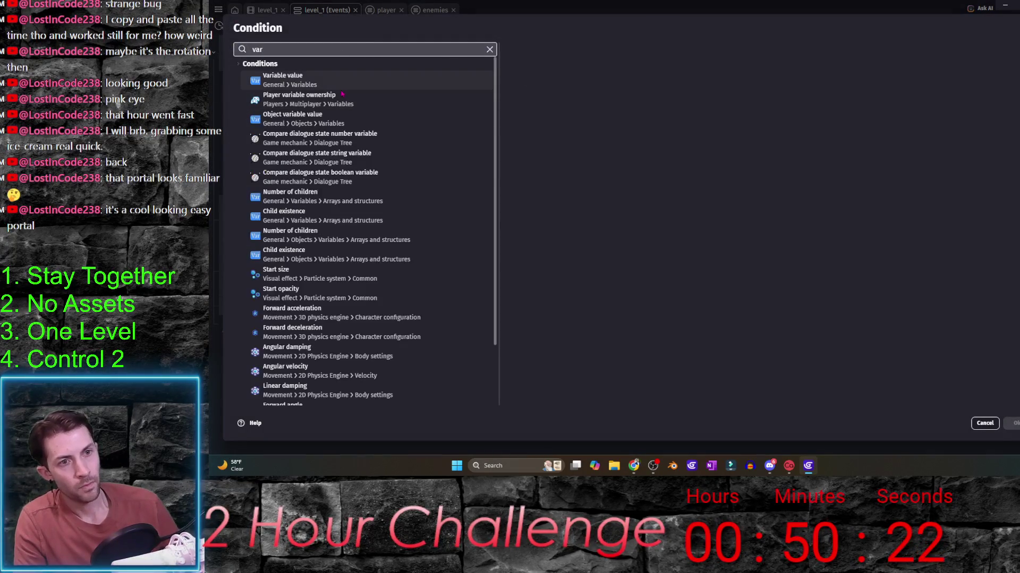
{"action": "left_click", "coordinate": [381, 84]}
{"action": "left_click", "coordinate": [595, 106]}
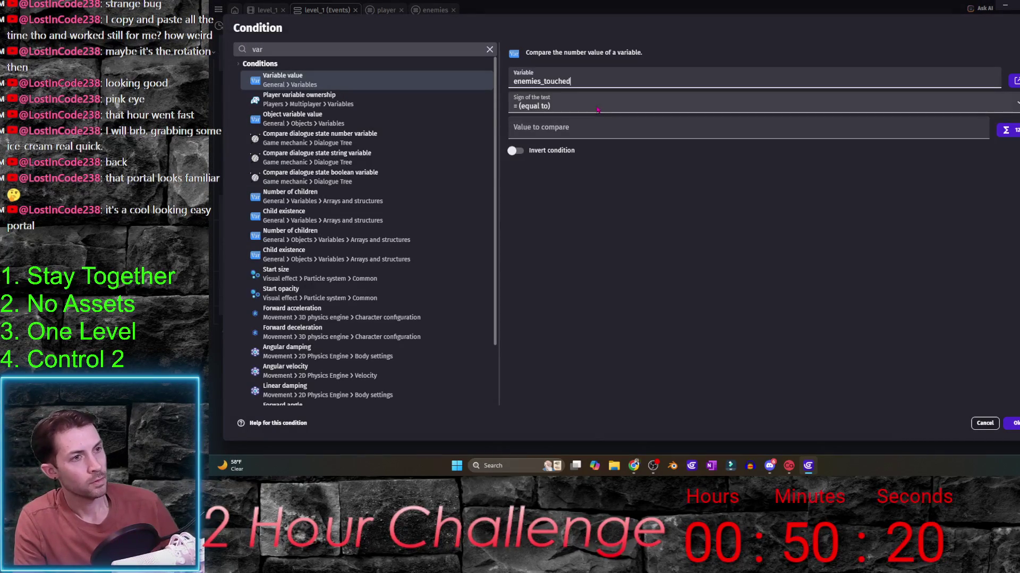
{"action": "left_click", "coordinate": [562, 104]}
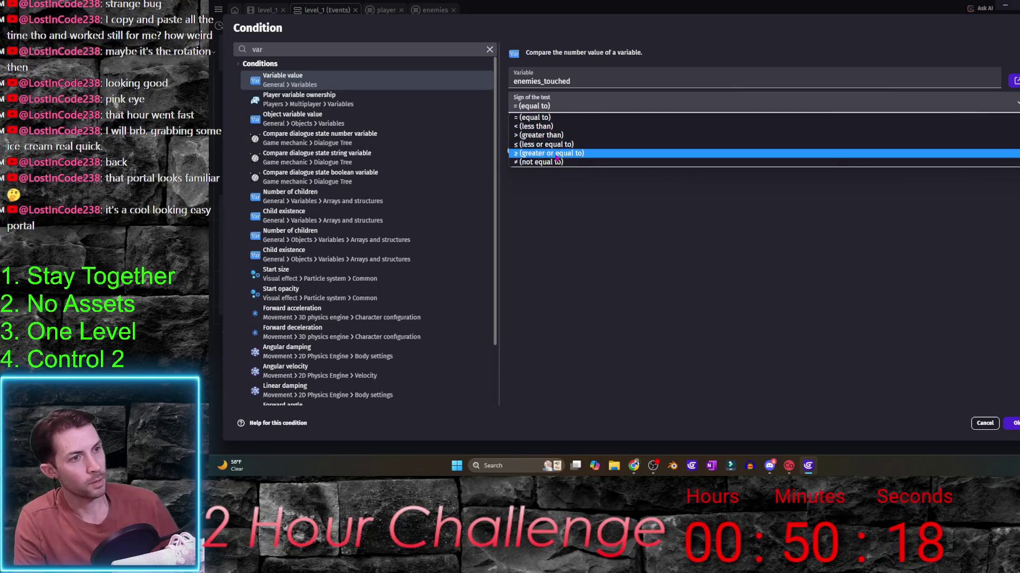
{"action": "left_click", "coordinate": [558, 153]}
{"action": "type", "text": "3"}
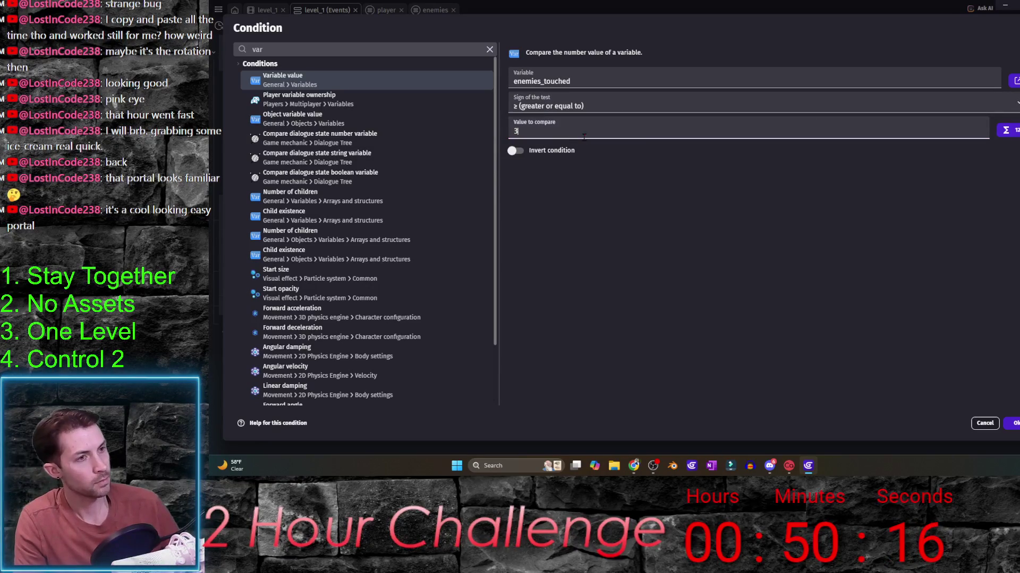
{"action": "left_click", "coordinate": [1013, 423]}
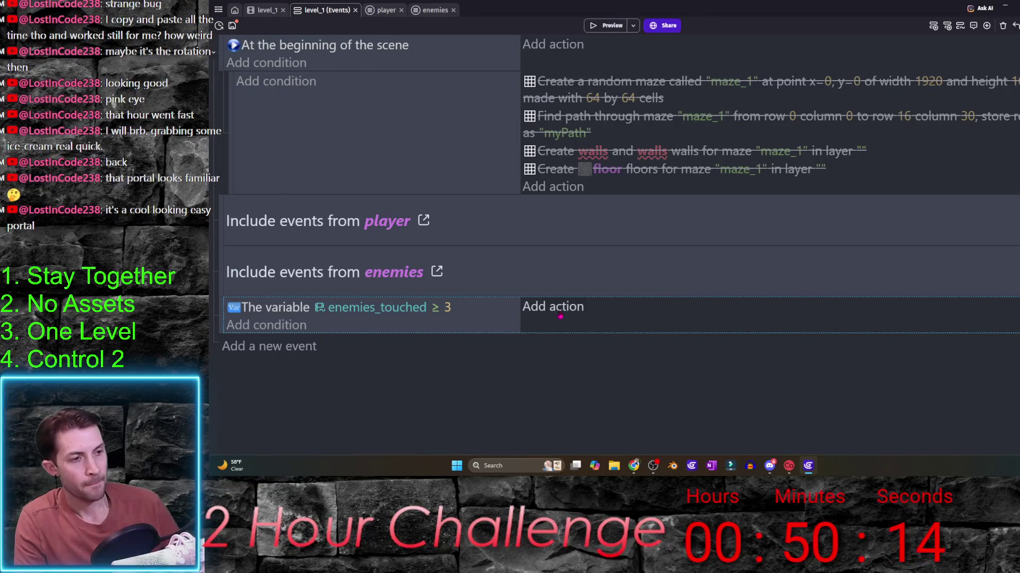
- Cancel adding an action and bring up the project overview
{"action": "left_click", "coordinate": [560, 311]}
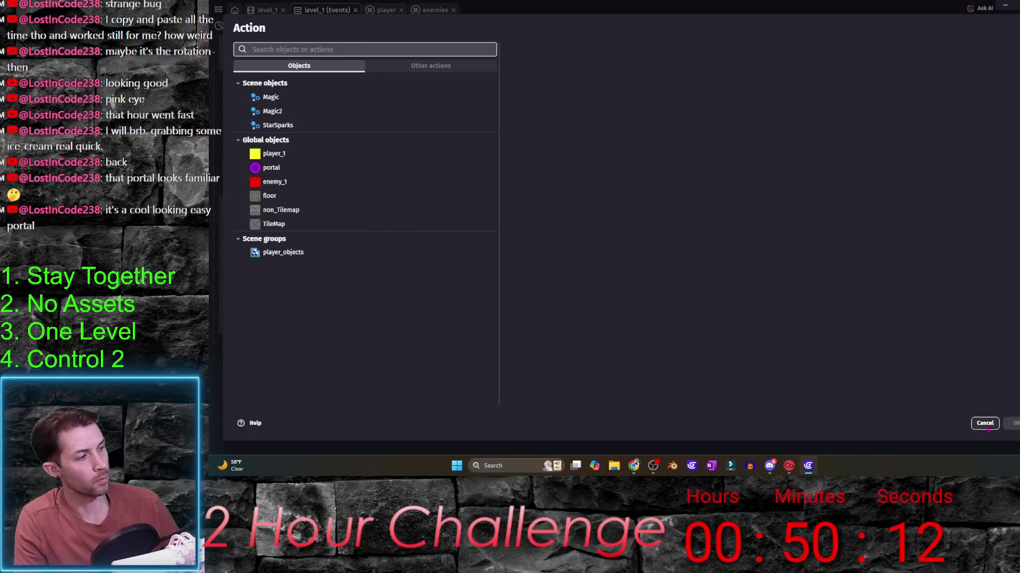
{"action": "key", "text": "Escape"}
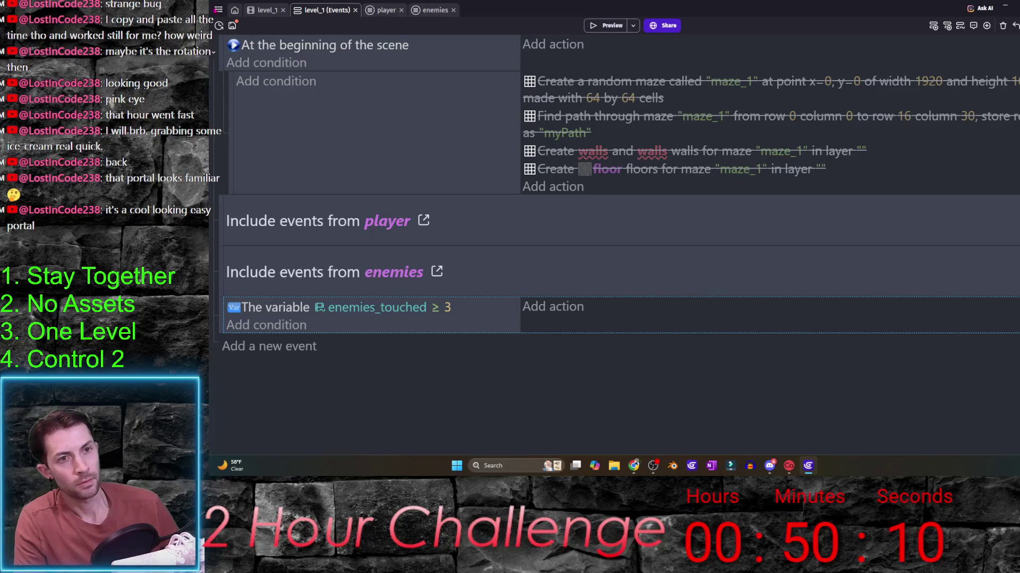
{"action": "left_click", "coordinate": [219, 10]}
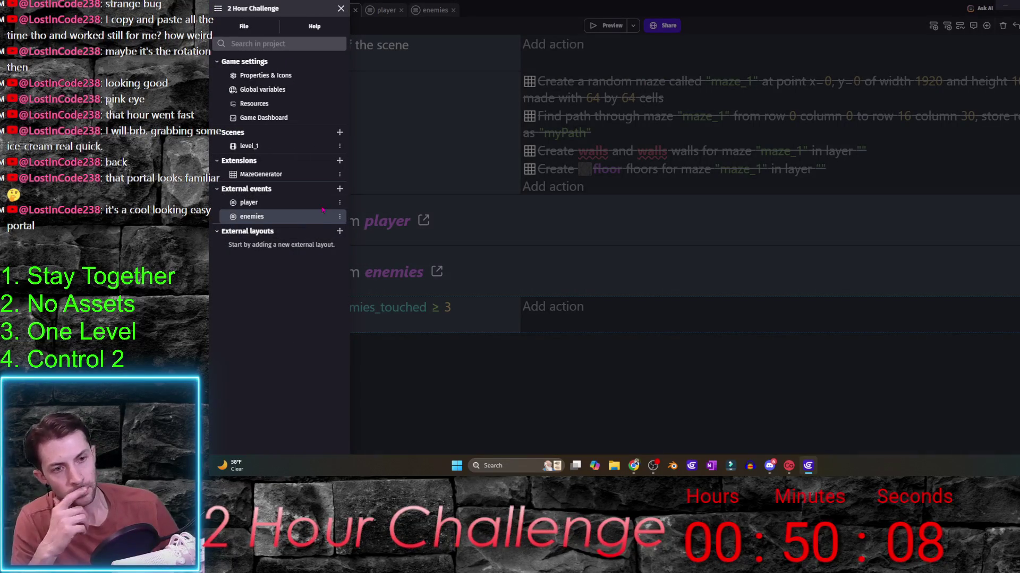
- Dismiss the action picker again and reopen the project manager
{"action": "left_click", "coordinate": [474, 283]}
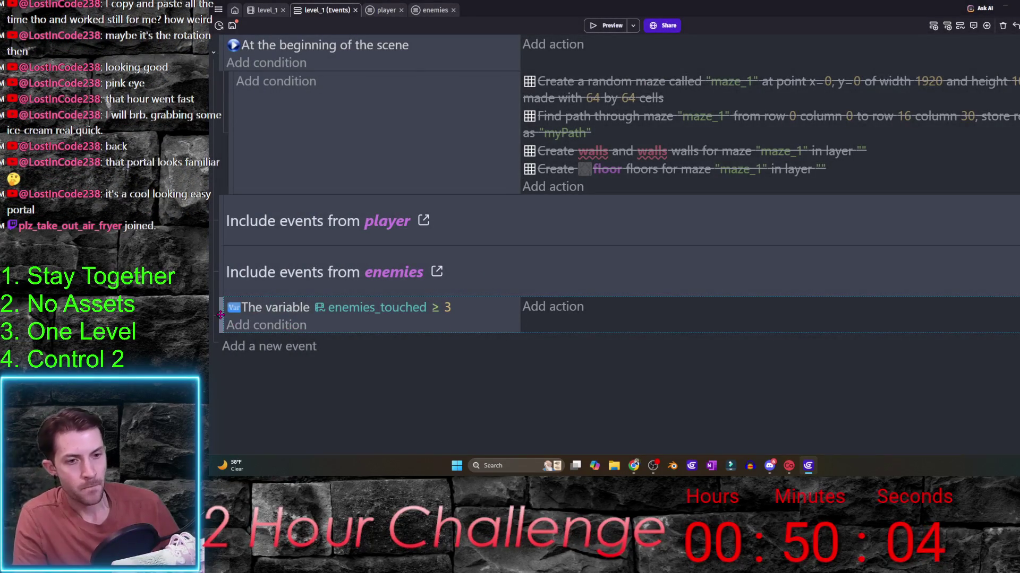
{"action": "left_click", "coordinate": [527, 306]}
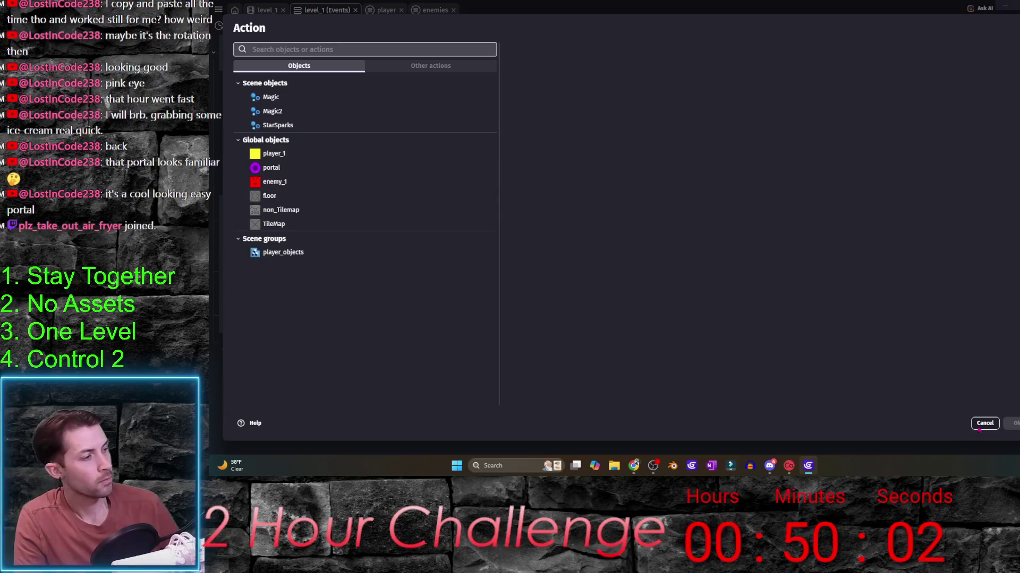
{"action": "left_click", "coordinate": [985, 426]}
{"action": "left_click", "coordinate": [218, 10]}
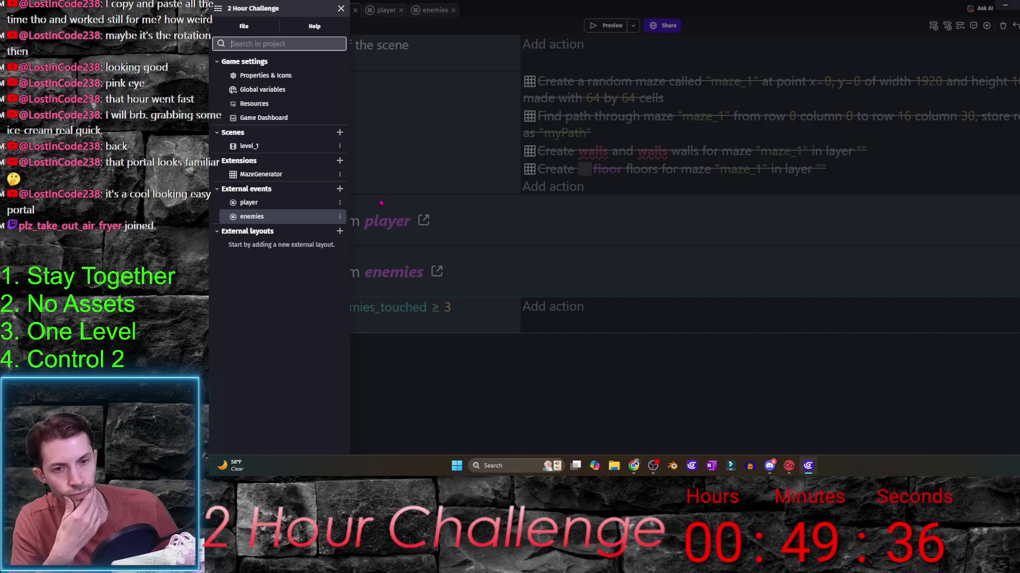
- Delete the game_over scene from the Scenes list and close the project manager
{"action": "left_click", "coordinate": [339, 132]}
{"action": "type", "text": "game_over"}
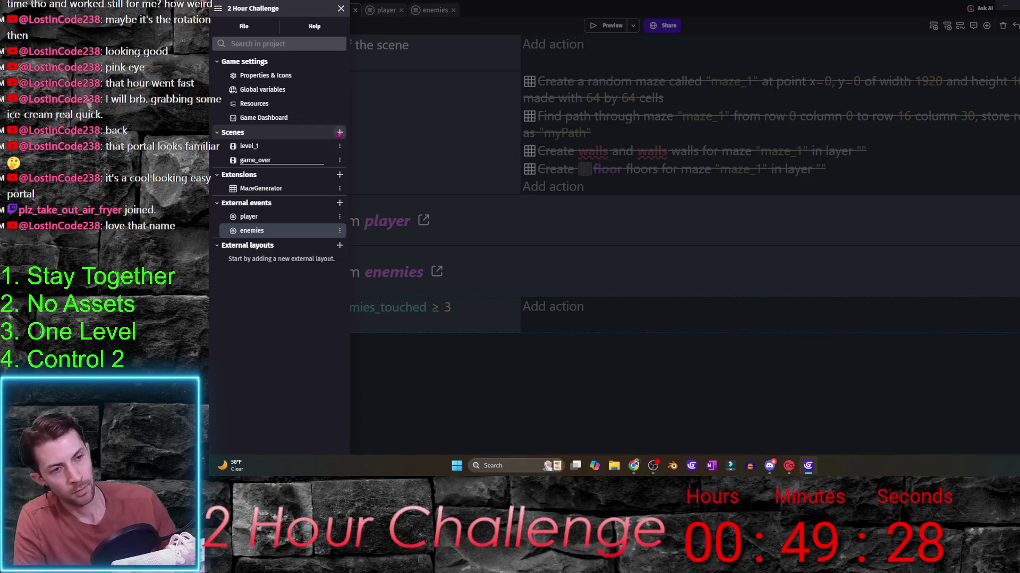
{"action": "left_click", "coordinate": [340, 161]}
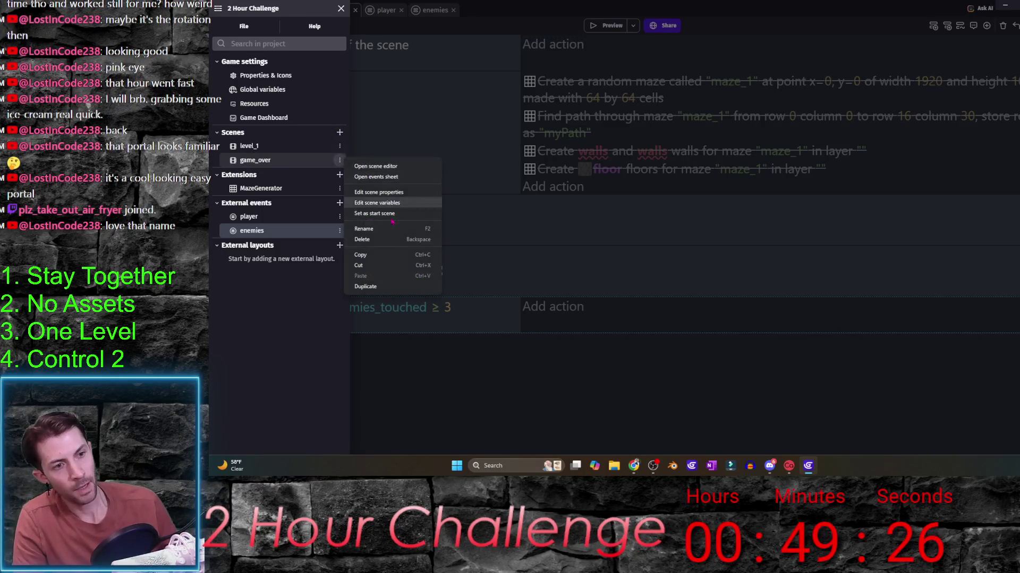
{"action": "left_click", "coordinate": [362, 239]}
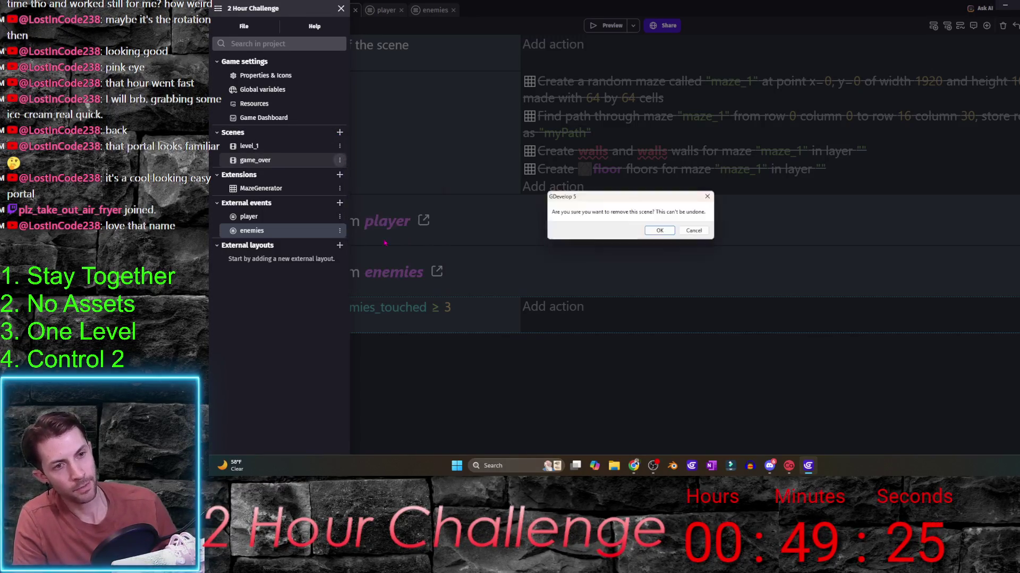
{"action": "left_click", "coordinate": [660, 231]}
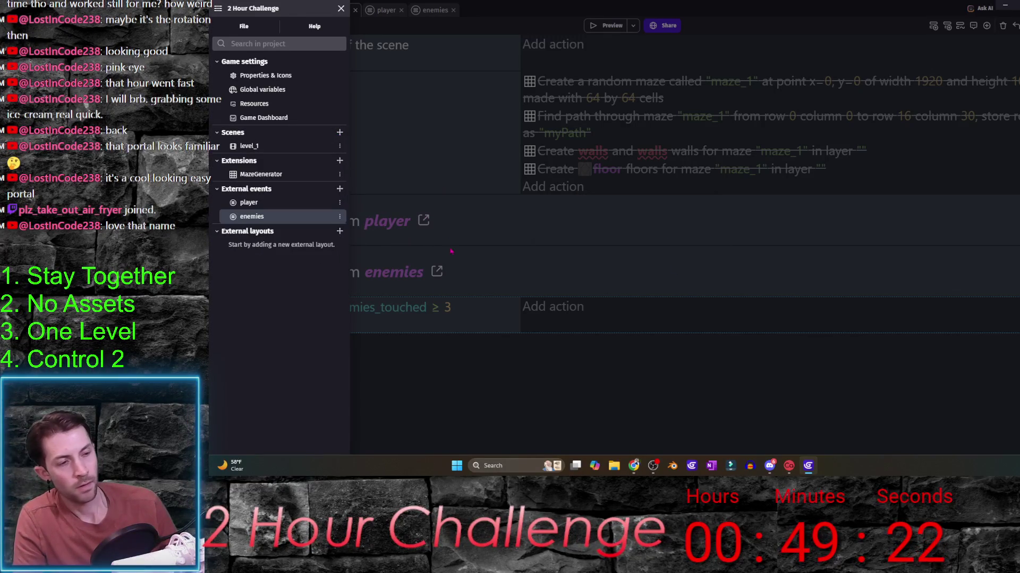
{"action": "left_click", "coordinate": [407, 240]}
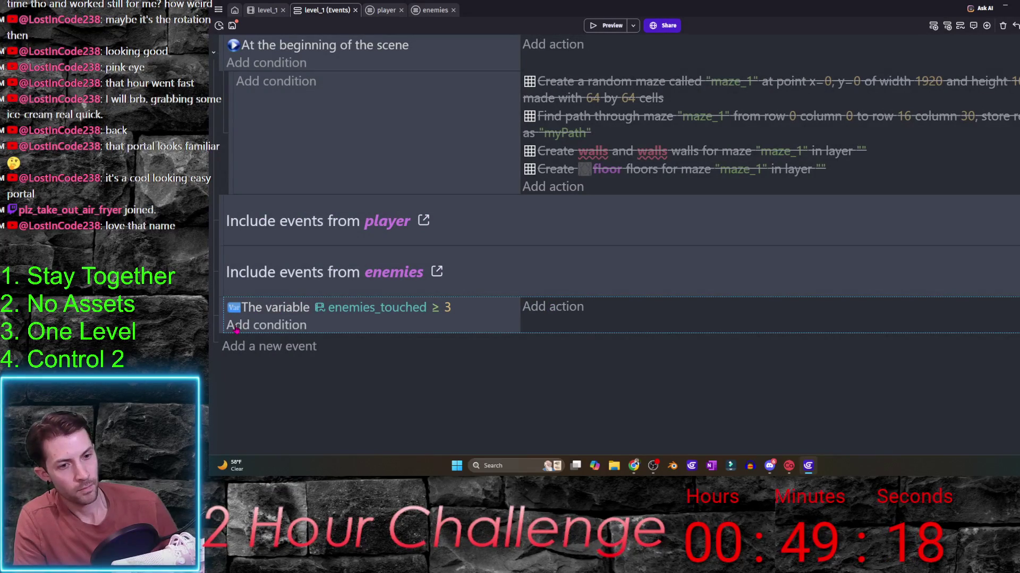
- Start and cancel a new condition on the enemies_touched event
{"action": "left_click", "coordinate": [246, 328]}
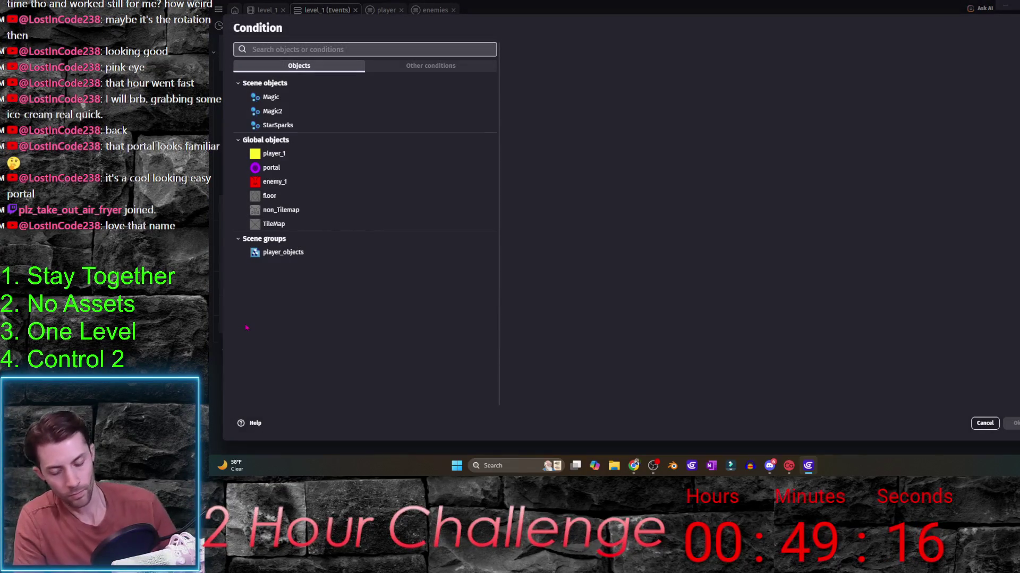
{"action": "key", "text": "Escape"}
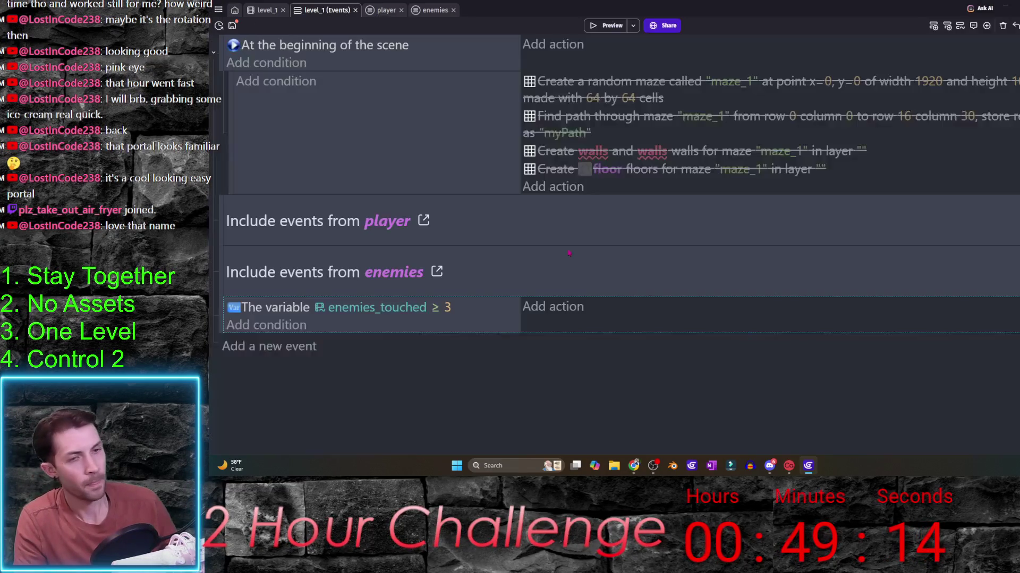
- Add a boolean scene variable game_over_setup set to false in level_1
{"action": "left_click", "coordinate": [340, 146]}
{"action": "left_click", "coordinate": [414, 191]}
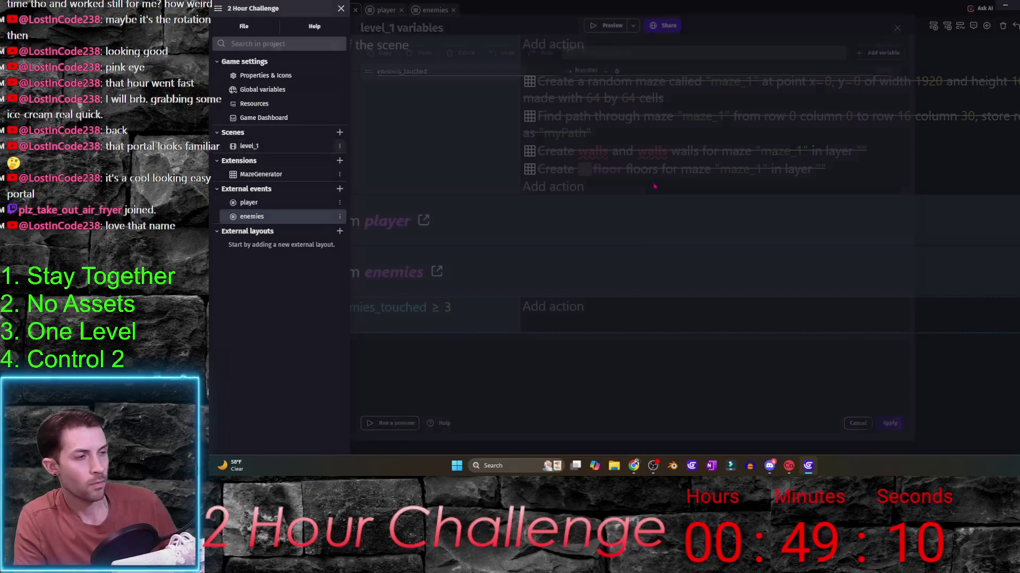
{"action": "left_click", "coordinate": [880, 53]}
{"action": "type", "text": "game_over_setup"}
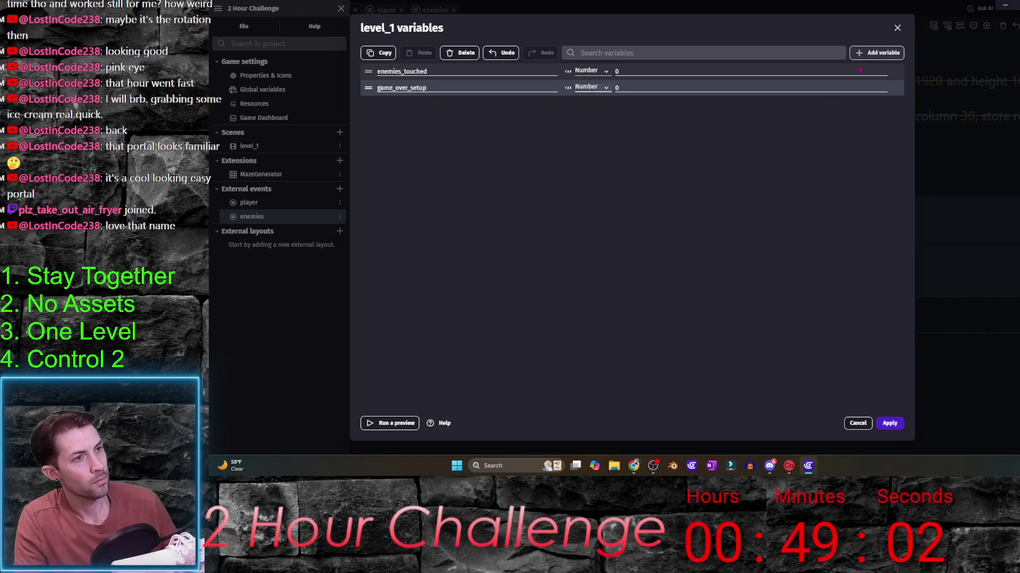
{"action": "key", "text": "Tab"}
{"action": "key", "text": "Down"}
{"action": "left_click", "coordinate": [889, 423]}
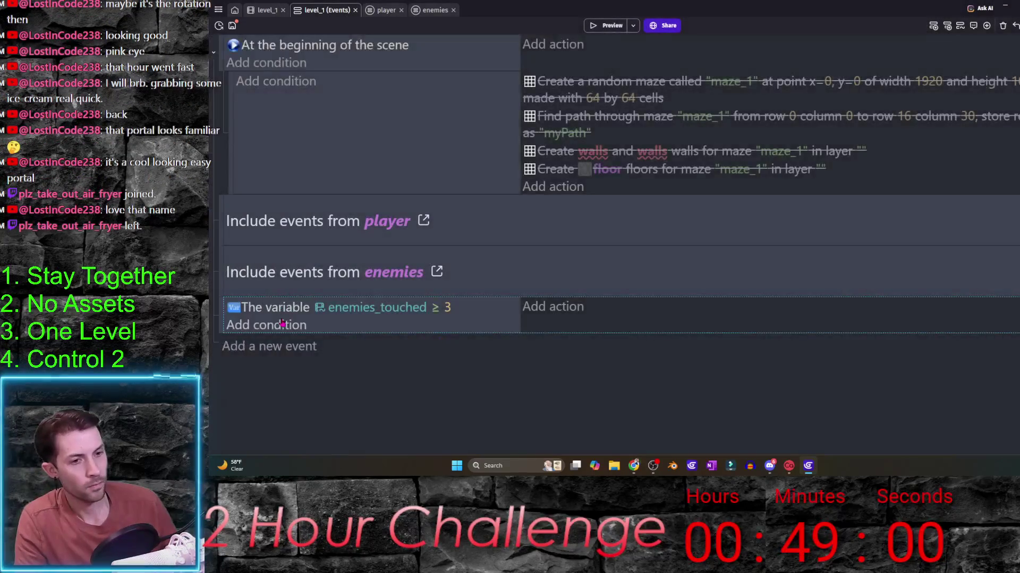
- Add a sub-event with the condition game_over_setup is false
{"action": "left_click", "coordinate": [271, 346]}
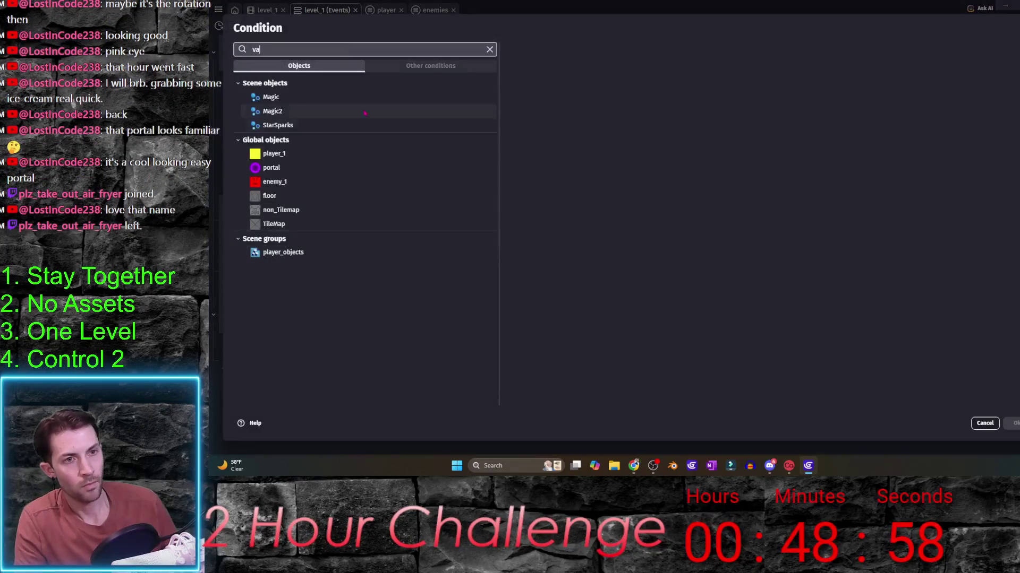
{"action": "type", "text": "var"}
{"action": "key", "text": "Return"}
{"action": "left_click", "coordinate": [620, 117]}
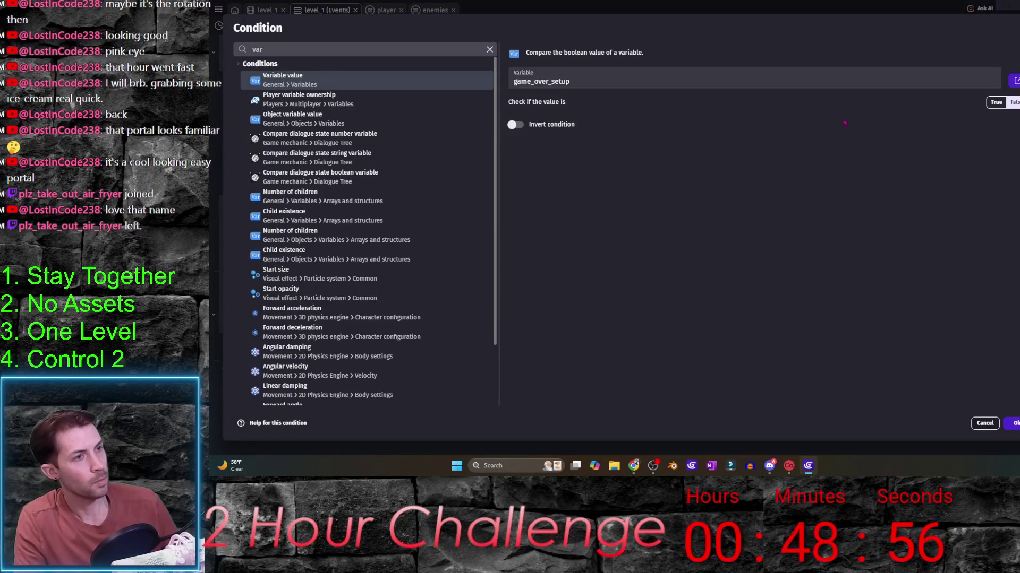
{"action": "left_click", "coordinate": [1013, 102]}
{"action": "left_click", "coordinate": [1013, 423]}
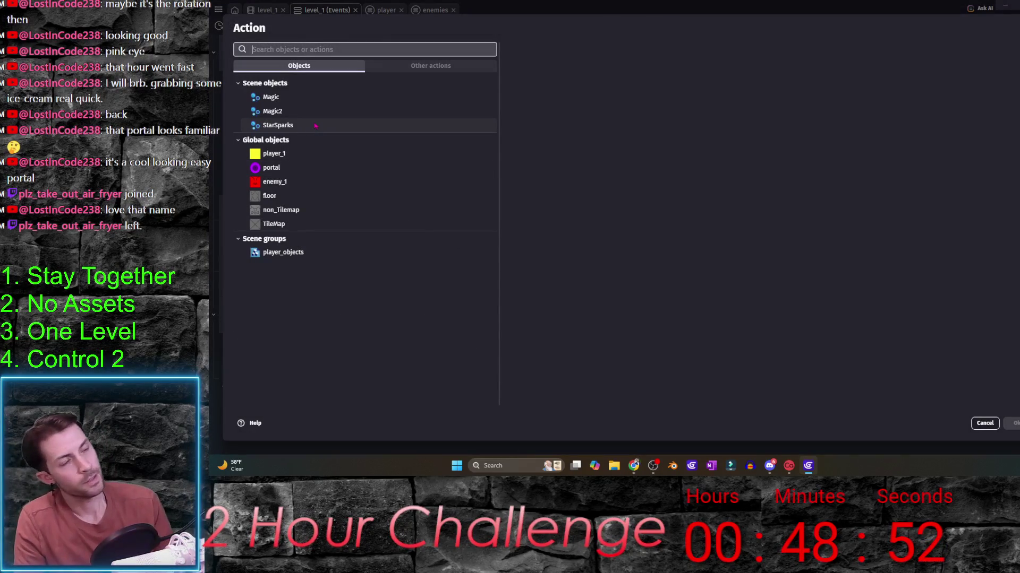
{"action": "type", "text": "t"}
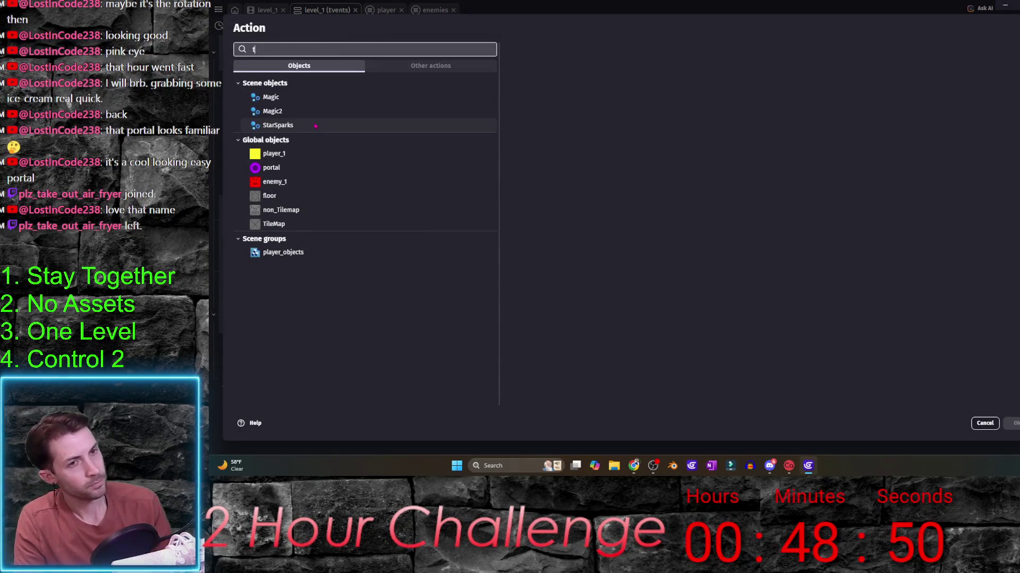
{"action": "type", "text": "imescale"}
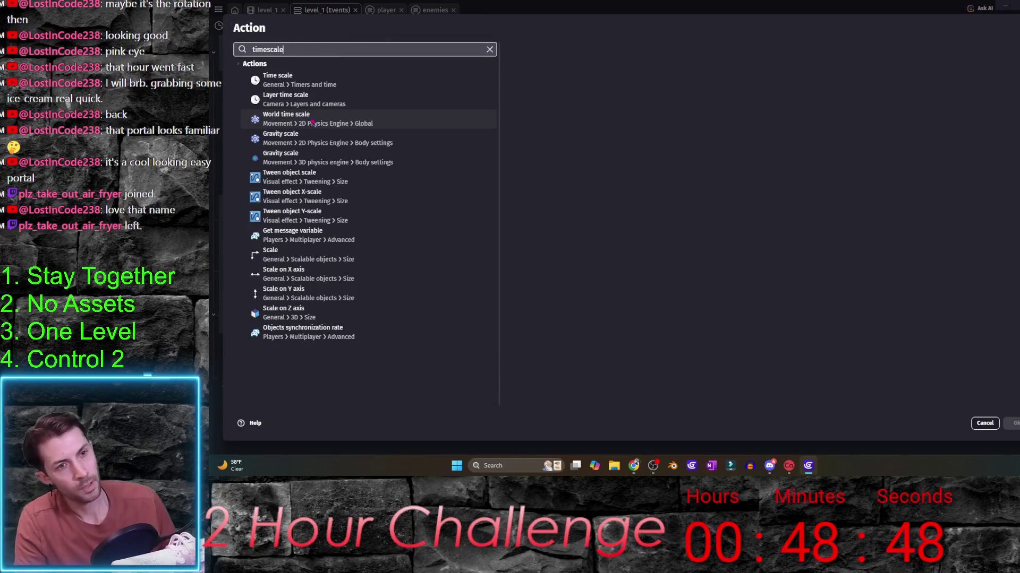
- Add actions Time scale .01 and Delete player_1, with the delete ordered first
{"action": "left_click", "coordinate": [295, 80]}
{"action": "type", "text": ".01"}
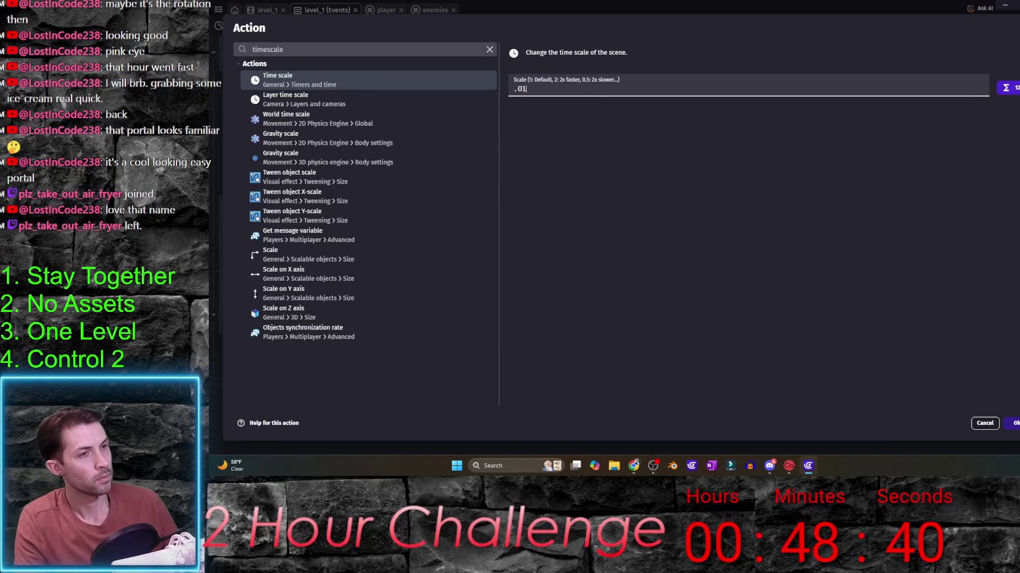
{"action": "key", "text": "Return"}
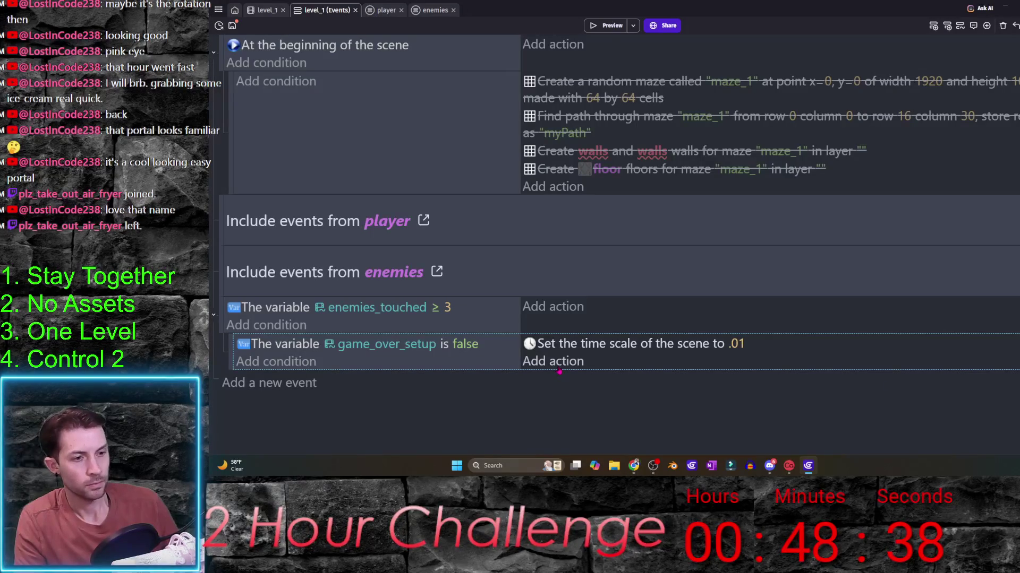
{"action": "left_click", "coordinate": [552, 361]}
{"action": "left_click", "coordinate": [273, 153]}
{"action": "type", "text": "de"}
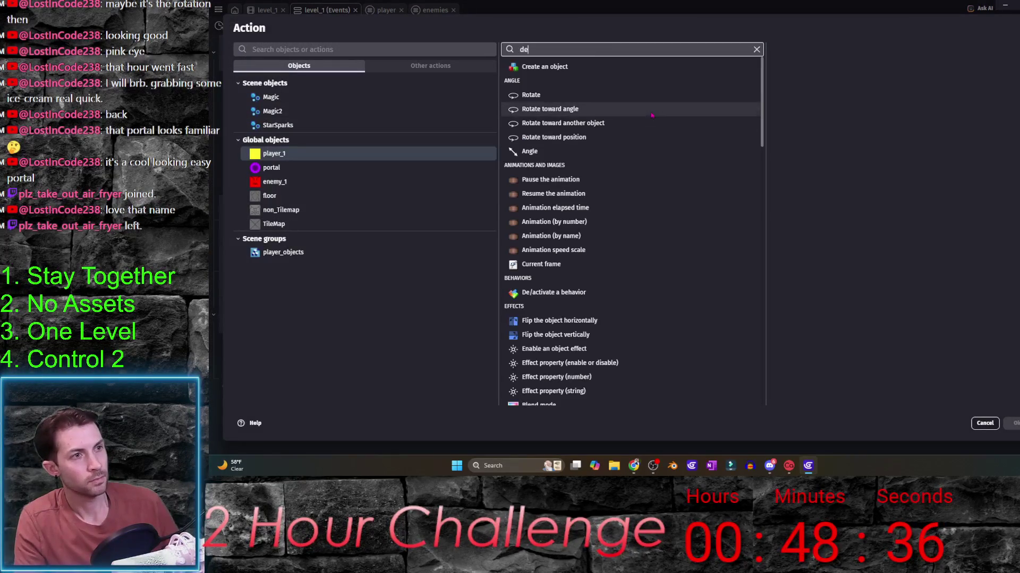
{"action": "left_click", "coordinate": [545, 202]}
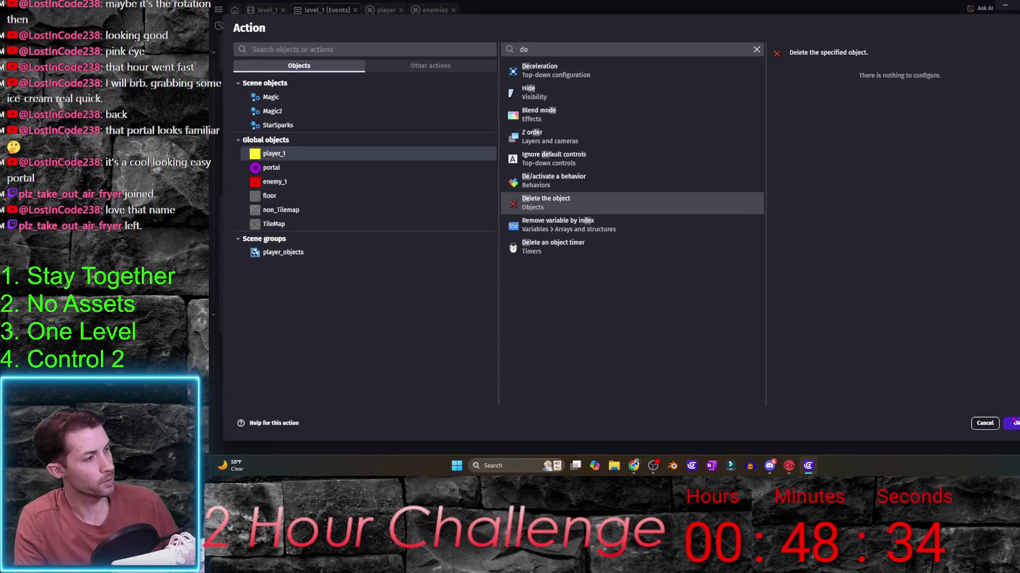
{"action": "key", "text": "Return"}
{"action": "left_click_drag", "start_coordinate": [555, 362], "coordinate": [542, 343]}
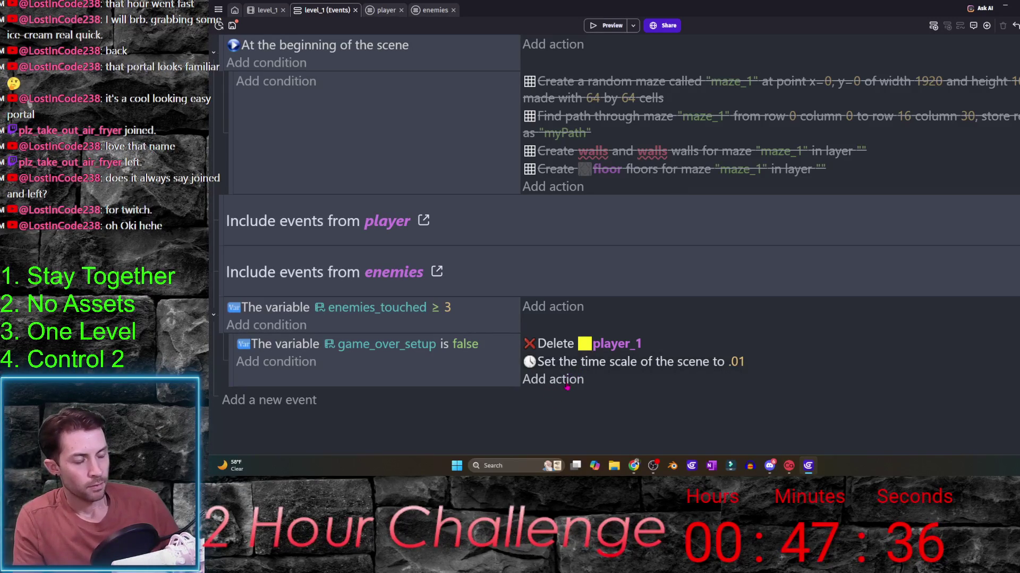
- Preview the maze level, close it, and switch to the player events sheet
{"action": "key", "text": "ctrl+shift+Tab"}
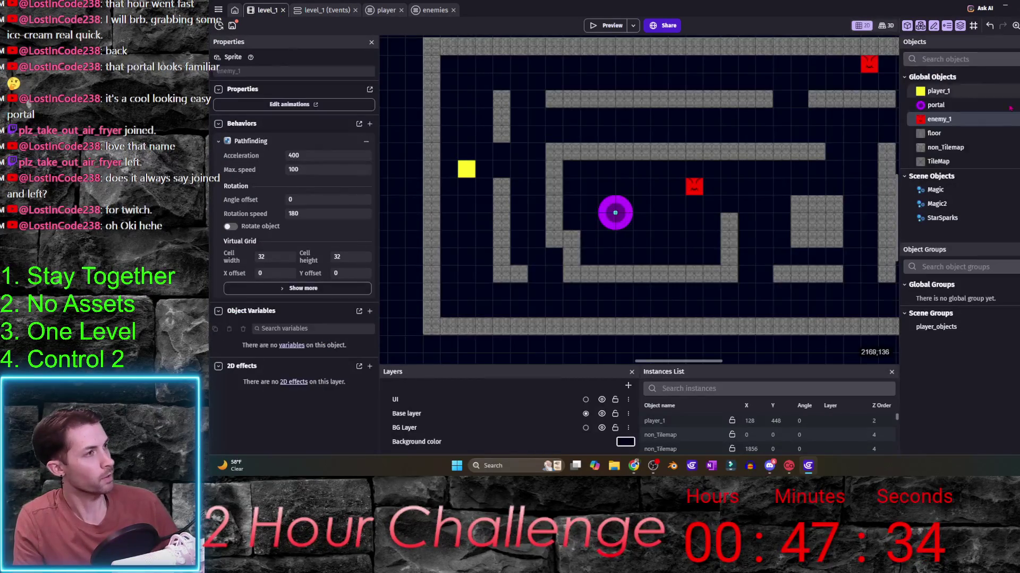
{"action": "left_click", "coordinate": [608, 26]}
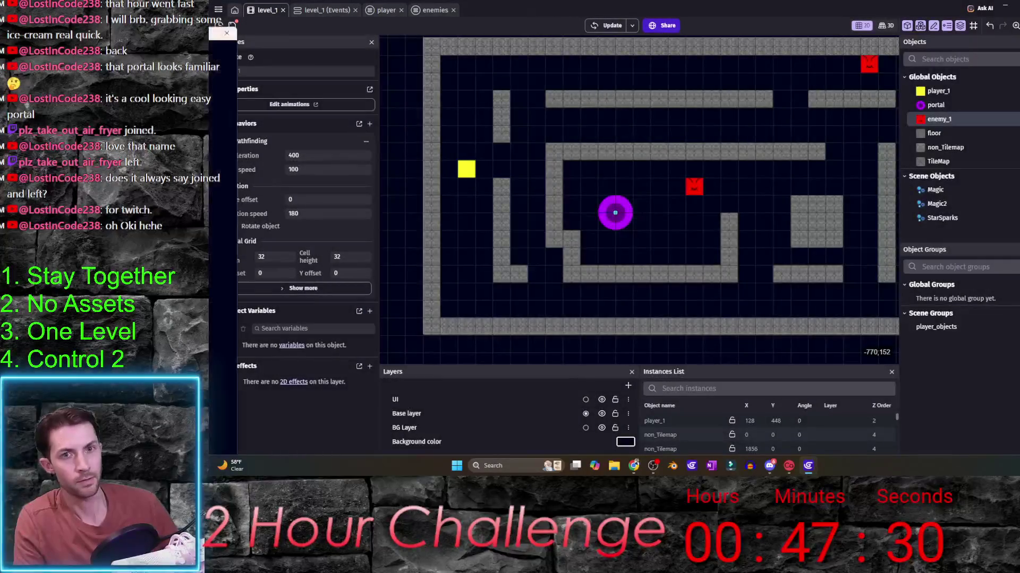
{"action": "key", "text": "alt+F4"}
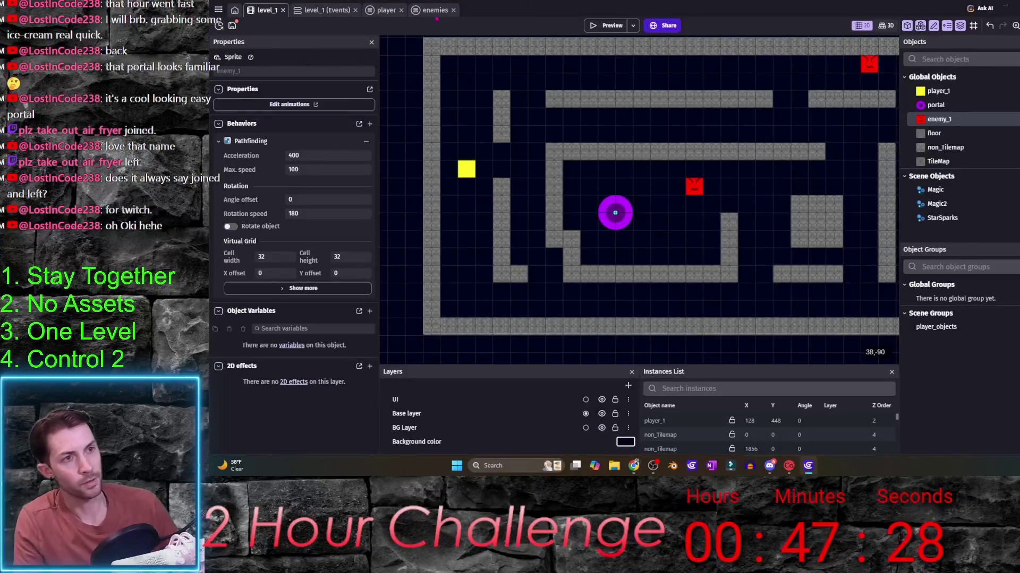
{"action": "left_click", "coordinate": [430, 10]}
{"action": "left_click", "coordinate": [385, 9]}
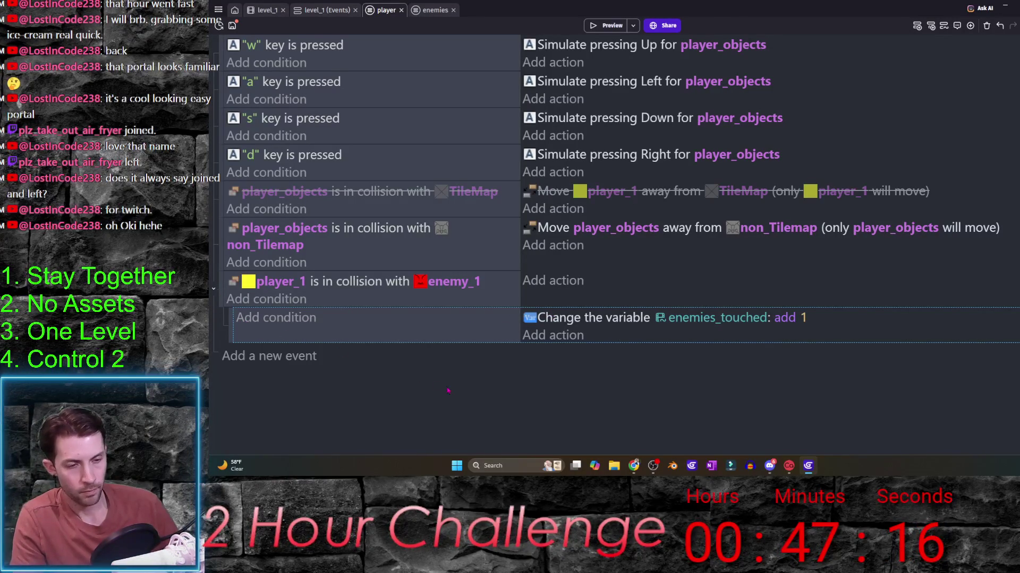
- Add a sub-event under the enemy collision with condition enemies_touched < 3, then return to the layout
{"action": "left_click", "coordinate": [291, 357]}
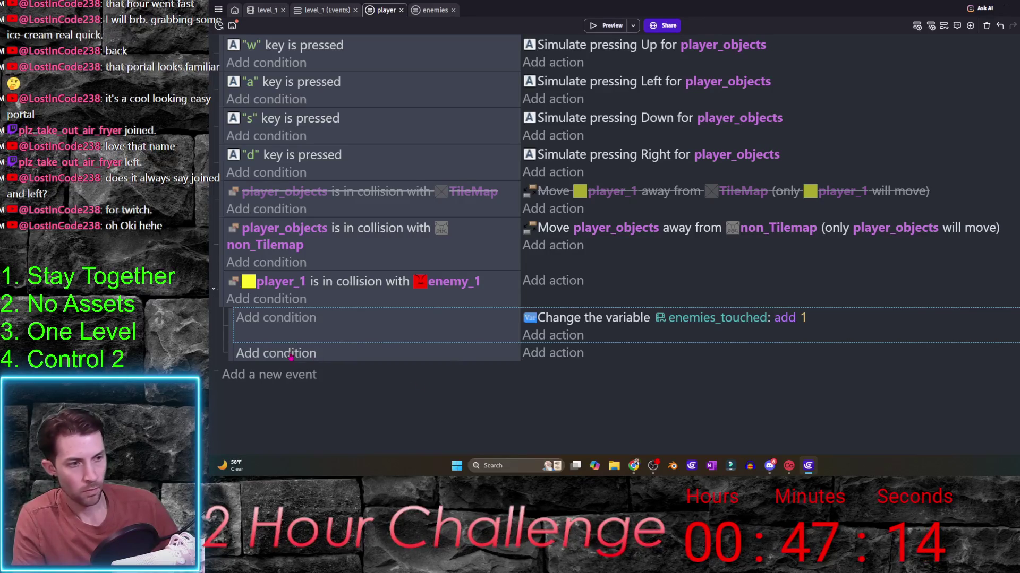
{"action": "left_click", "coordinate": [291, 353]}
{"action": "type", "text": "var"}
{"action": "key", "text": "Return"}
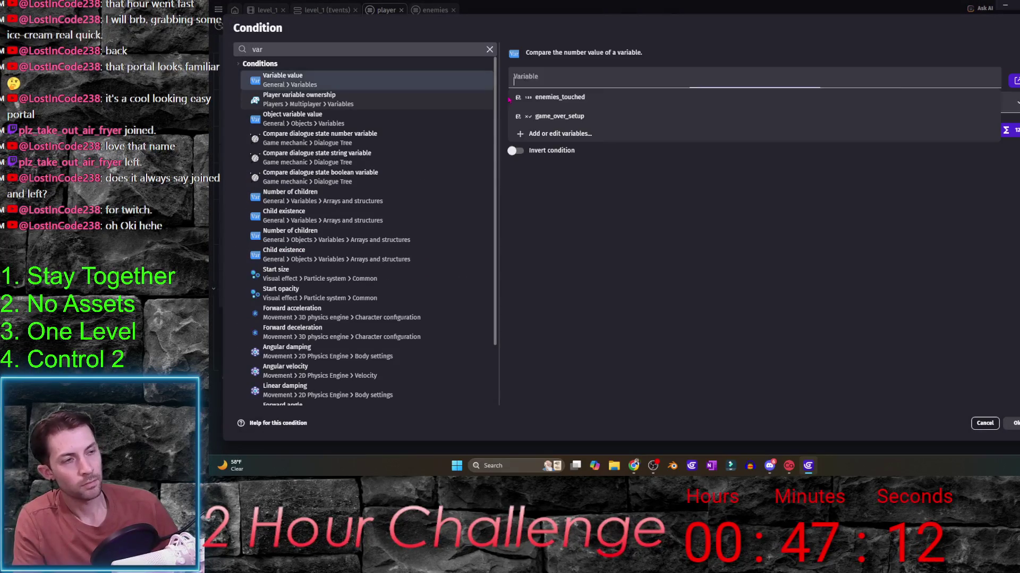
{"action": "left_click", "coordinate": [558, 96]}
{"action": "left_click", "coordinate": [594, 106]}
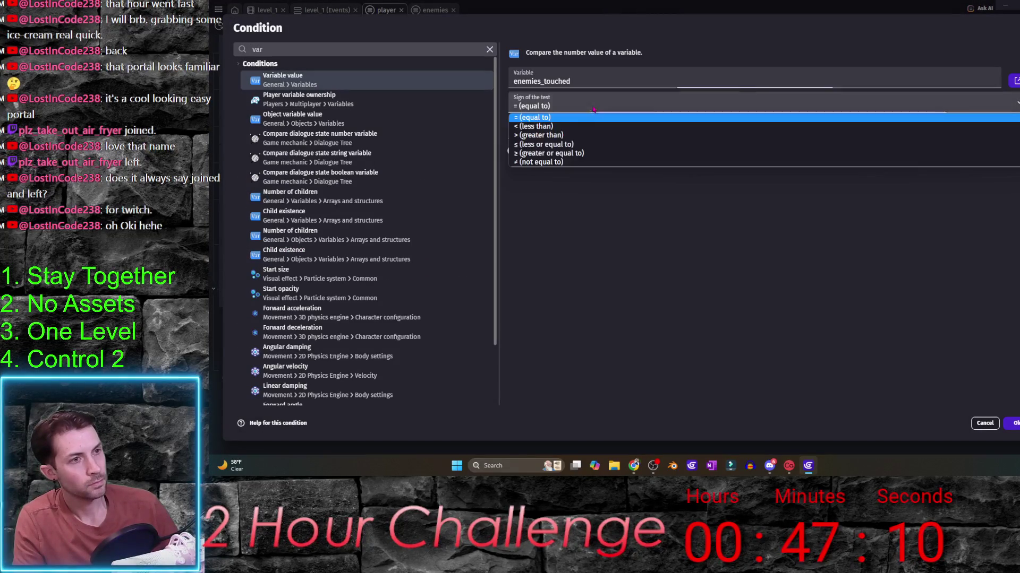
{"action": "left_click", "coordinate": [550, 125]}
{"action": "type", "text": "3"}
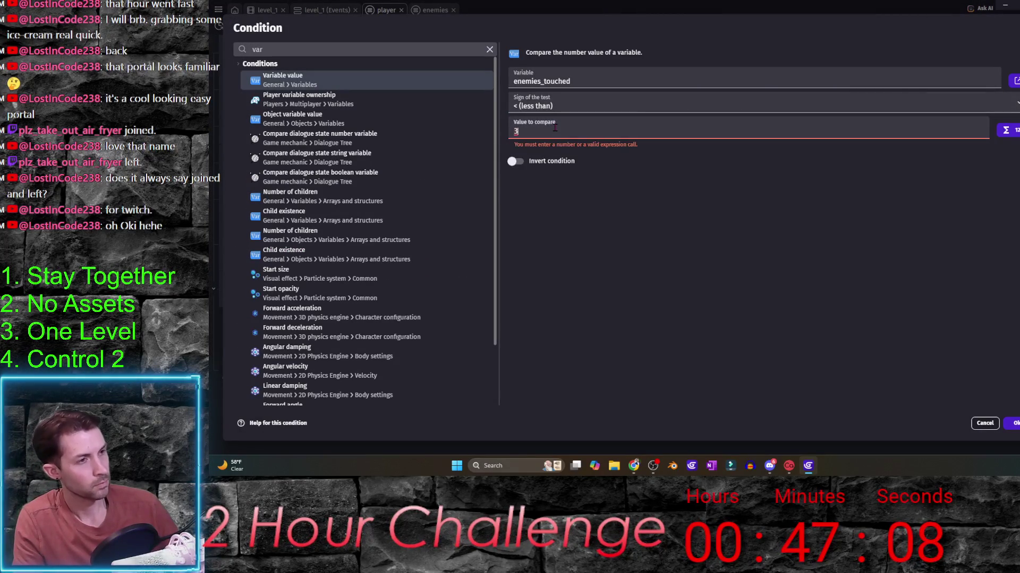
{"action": "key", "text": "Return"}
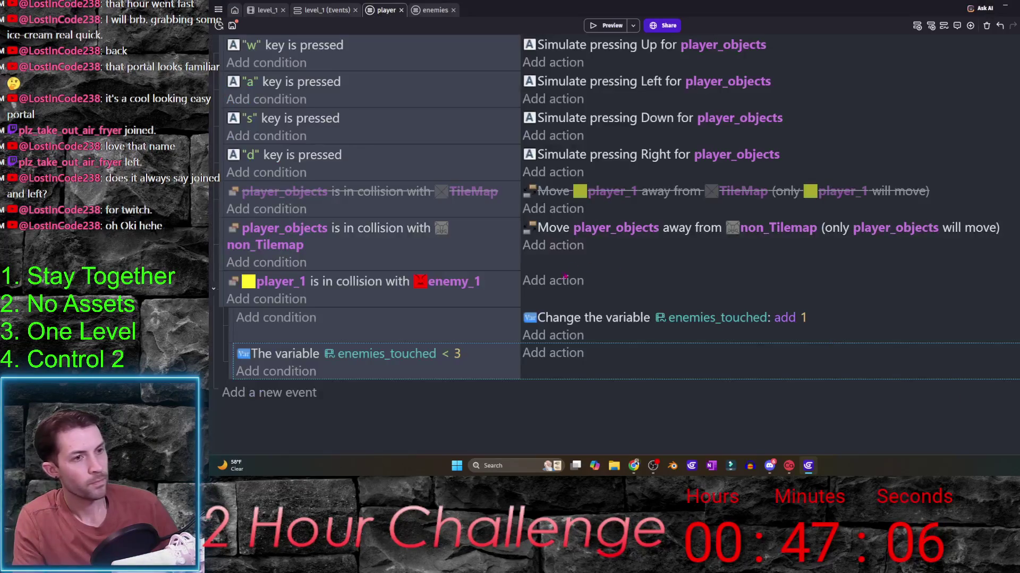
{"action": "left_click", "coordinate": [265, 15]}
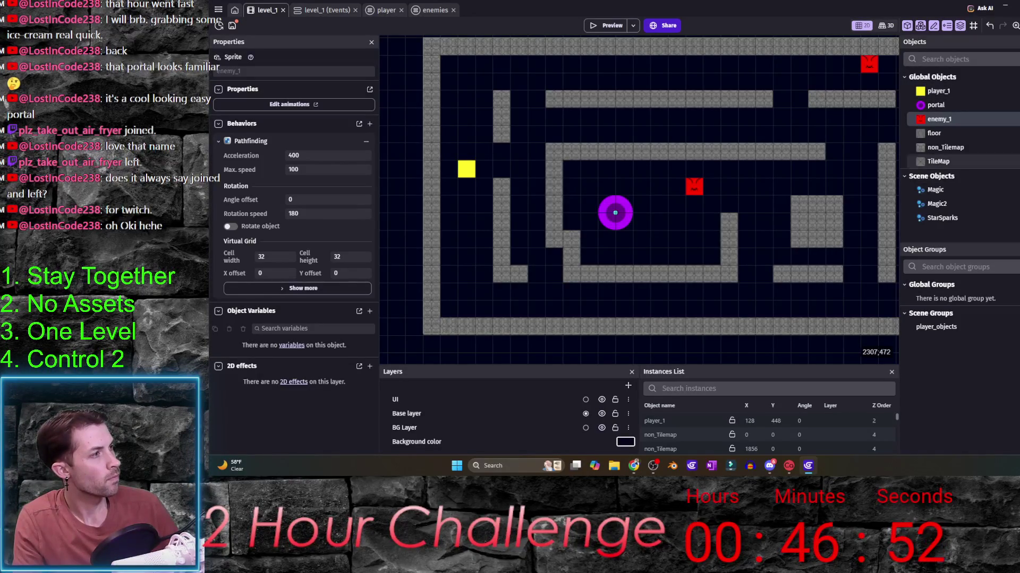
- Duplicate player_1 and name the copy start_point
{"action": "right_click", "coordinate": [992, 92]}
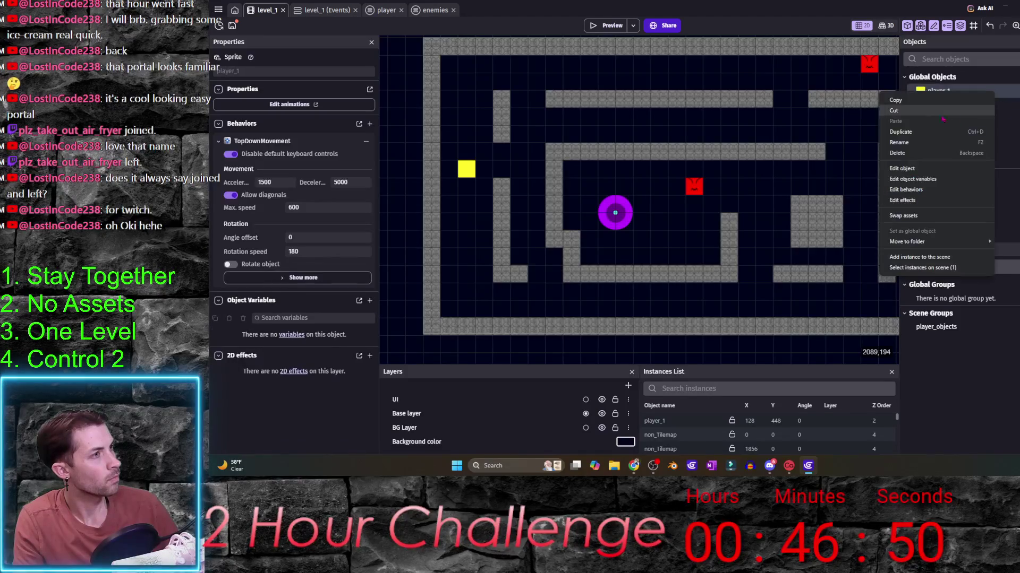
{"action": "left_click", "coordinate": [922, 137]}
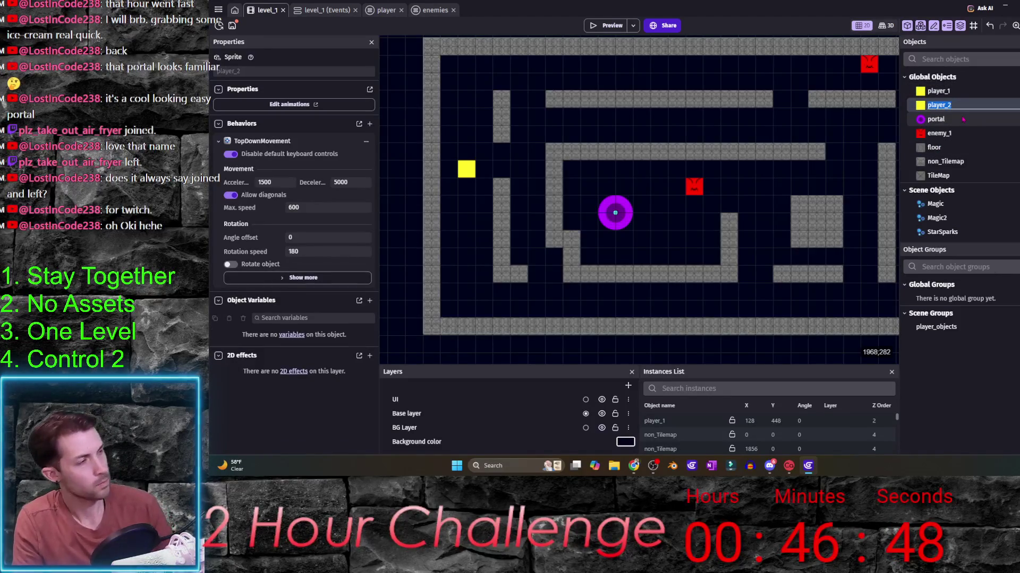
{"action": "type", "text": "p"}
{"action": "key", "text": "BackSpace"}
{"action": "type", "text": "start_"}
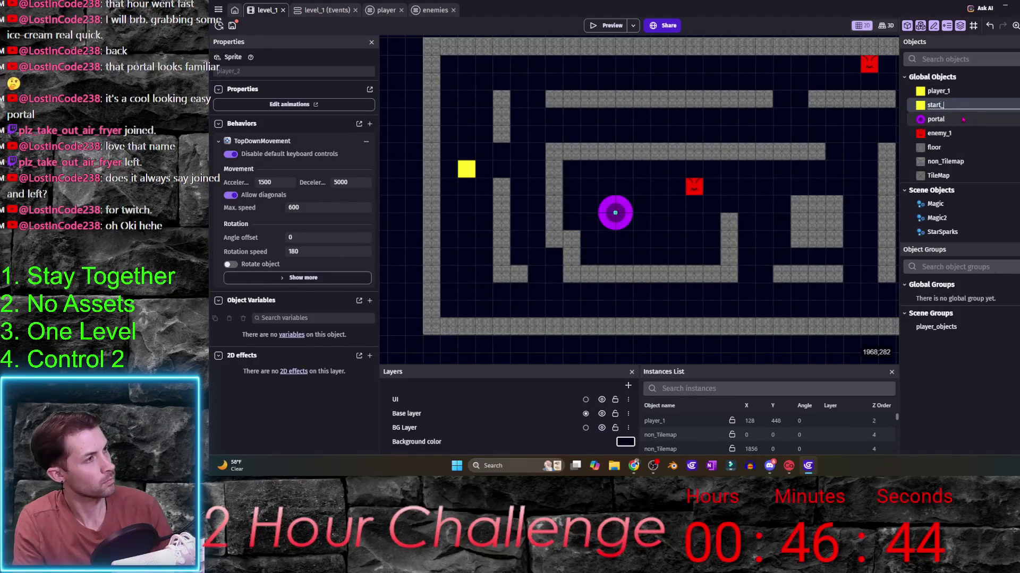
{"action": "type", "text": "point"}
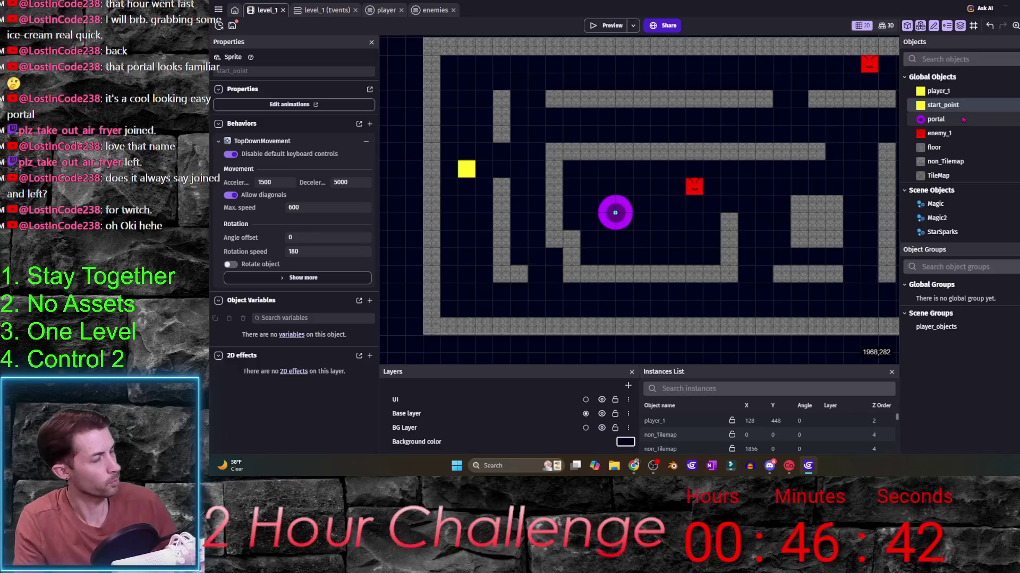
- Remove the TopDownMovement behaviour from start_point
{"action": "double_click", "coordinate": [948, 105]}
{"action": "left_click", "coordinate": [563, 48]}
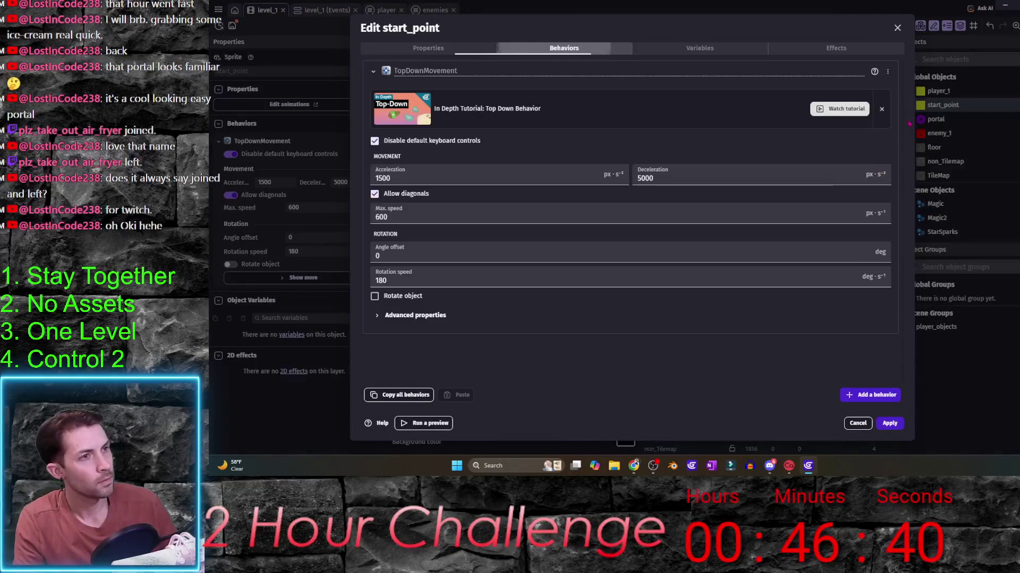
{"action": "left_click", "coordinate": [888, 71]}
{"action": "left_click", "coordinate": [906, 87]}
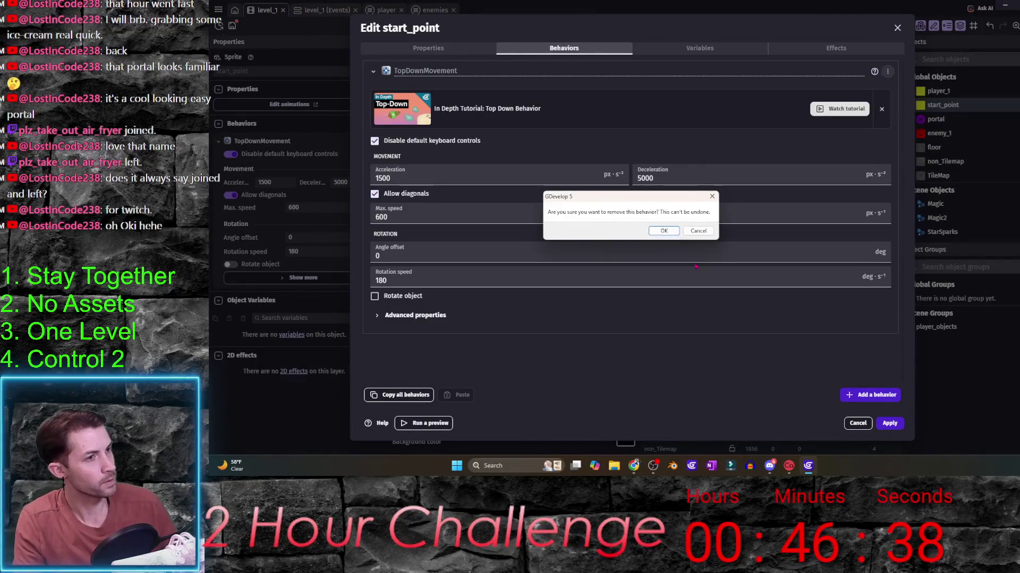
{"action": "left_click", "coordinate": [673, 230]}
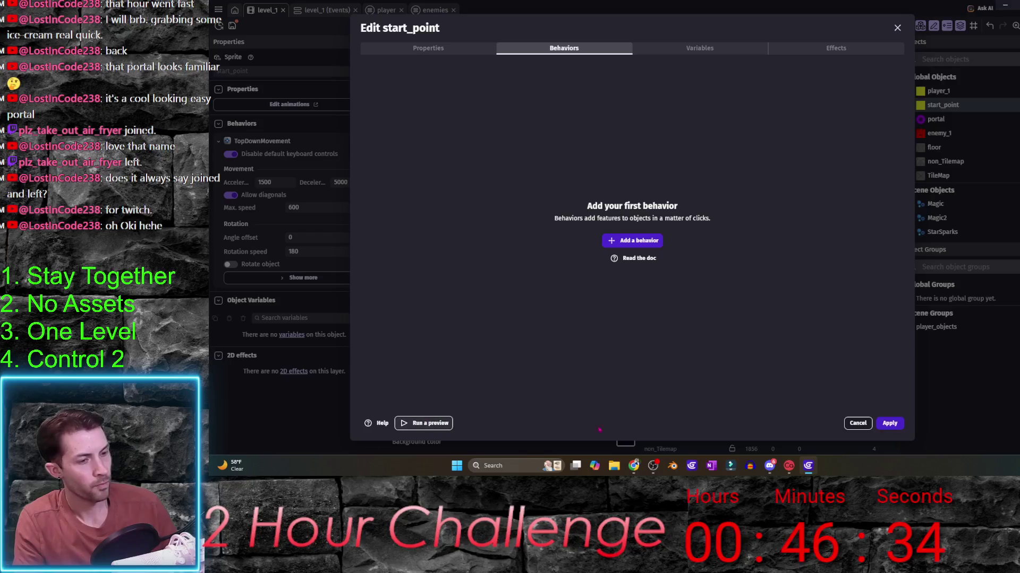
- Set start_point's origin point to 32,32, apply, and drag an instance into the maze
{"action": "left_click", "coordinate": [428, 48]}
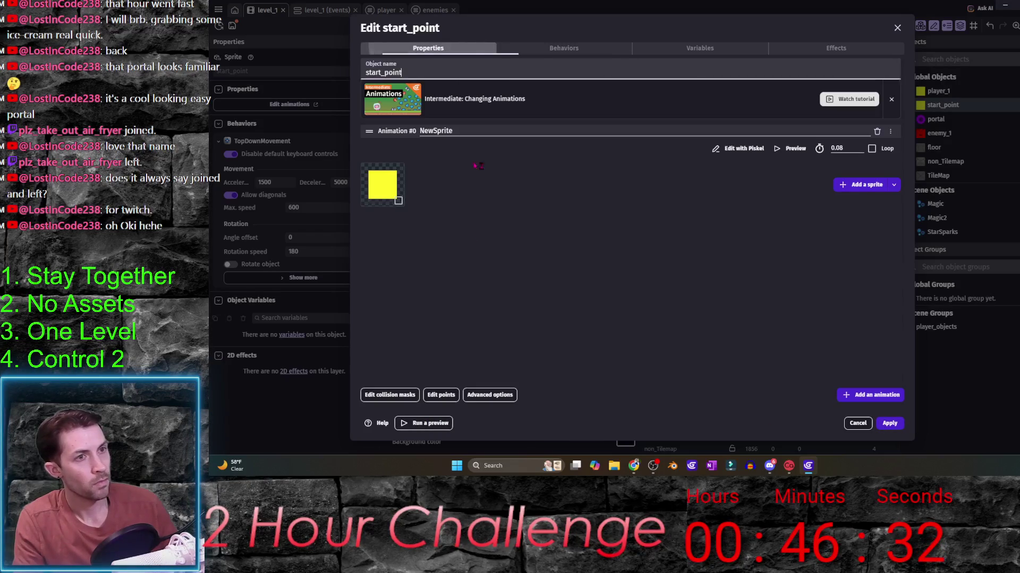
{"action": "left_click", "coordinate": [441, 395]}
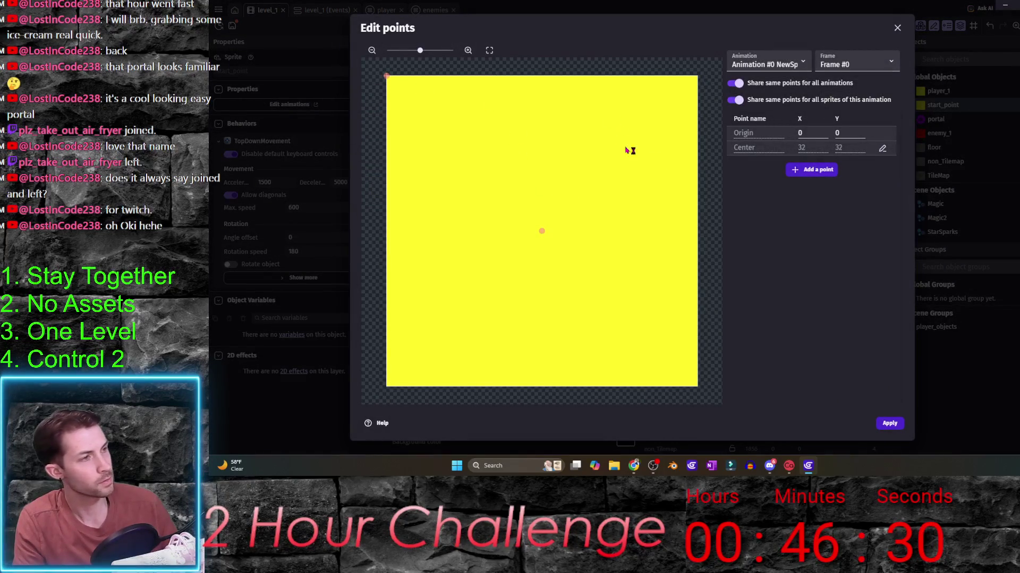
{"action": "left_click", "coordinate": [824, 137]}
{"action": "type", "text": "32"}
{"action": "key", "text": "Tab"}
{"action": "type", "text": "32"}
{"action": "left_click", "coordinate": [888, 423]}
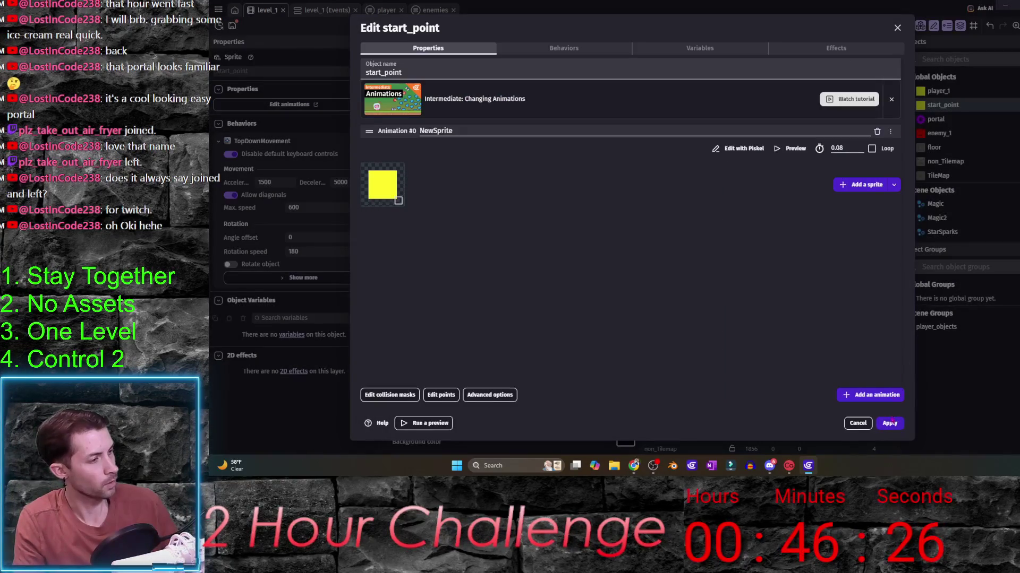
{"action": "left_click", "coordinate": [888, 424]}
{"action": "left_click_drag", "start_coordinate": [956, 105], "coordinate": [472, 167]}
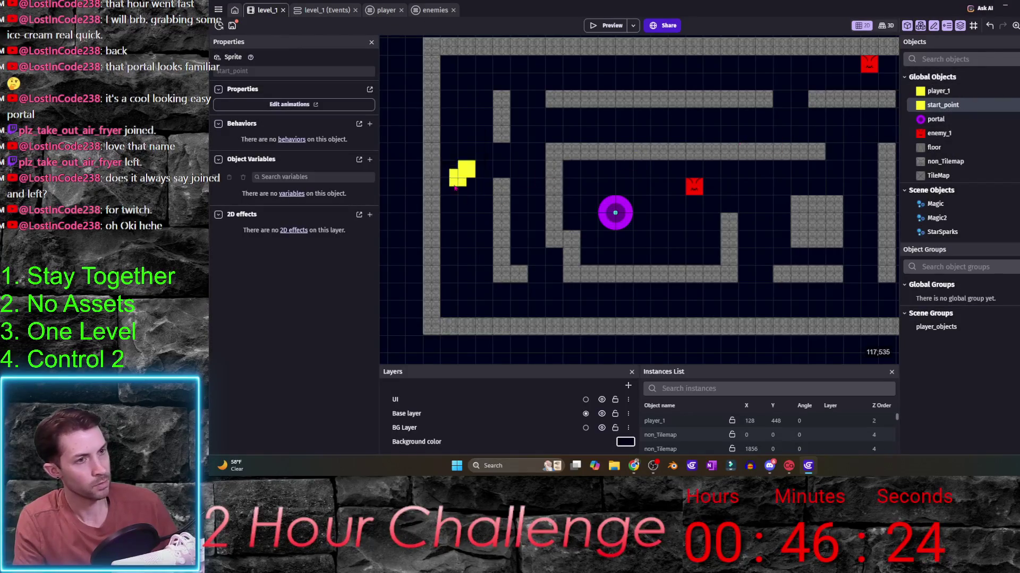
- Place the start_point instance at 160, 480 with opacity 0 and switch to the level_1 events
{"action": "mouse_move", "coordinate": [472, 167]}
{"action": "left_mouse_down"}
{"action": "mouse_move", "coordinate": [498, 157]}
{"action": "mouse_move", "coordinate": [467, 173]}
{"action": "left_mouse_up"}
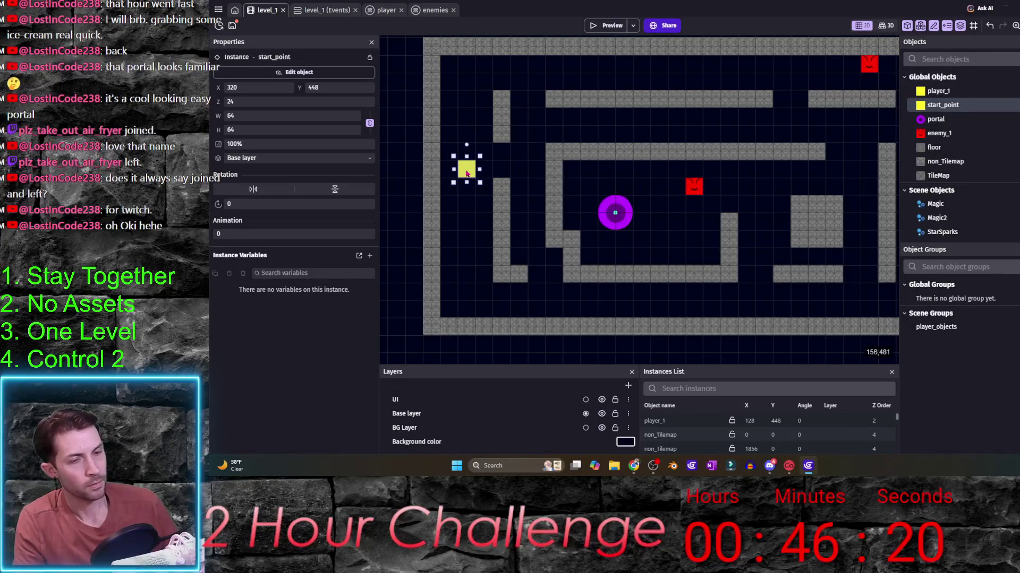
{"action": "type", "text": "160"}
{"action": "double_click", "coordinate": [230, 88]}
{"action": "double_click", "coordinate": [232, 143]}
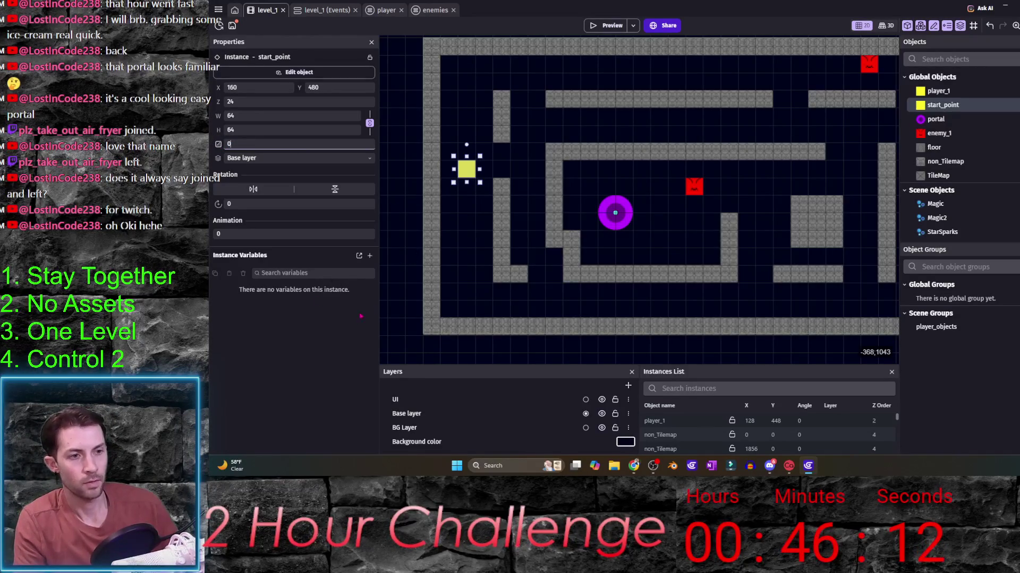
{"action": "left_click", "coordinate": [405, 290]}
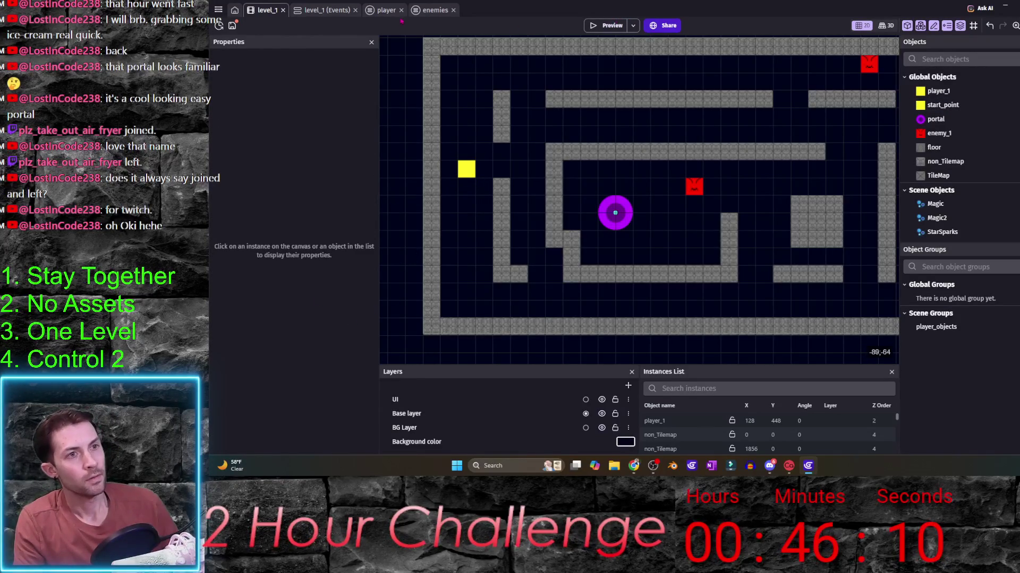
{"action": "left_click", "coordinate": [327, 9]}
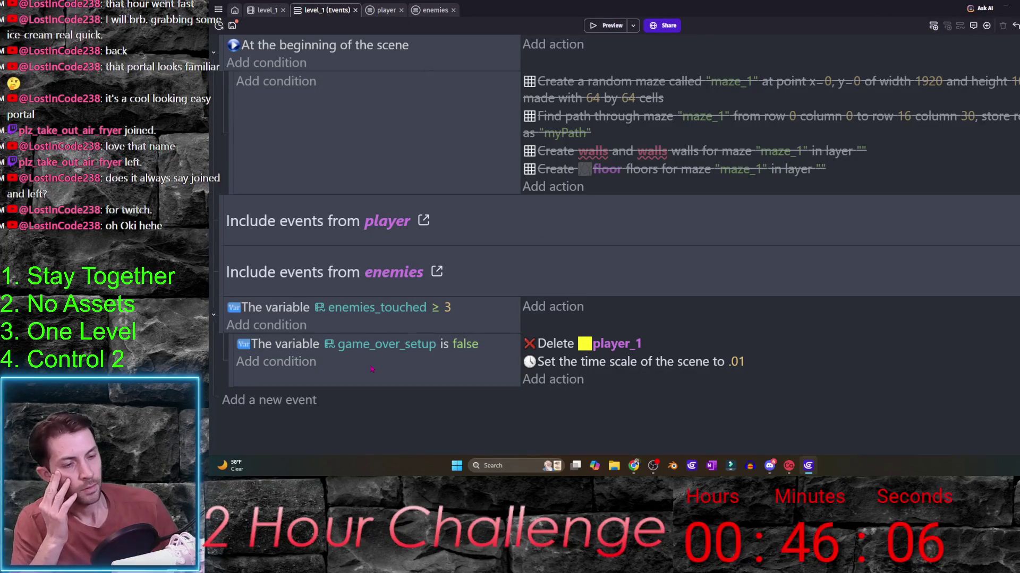
- Browse the enemies, level_1 and player tabs, landing on the player events sheet
{"action": "left_click", "coordinate": [434, 11]}
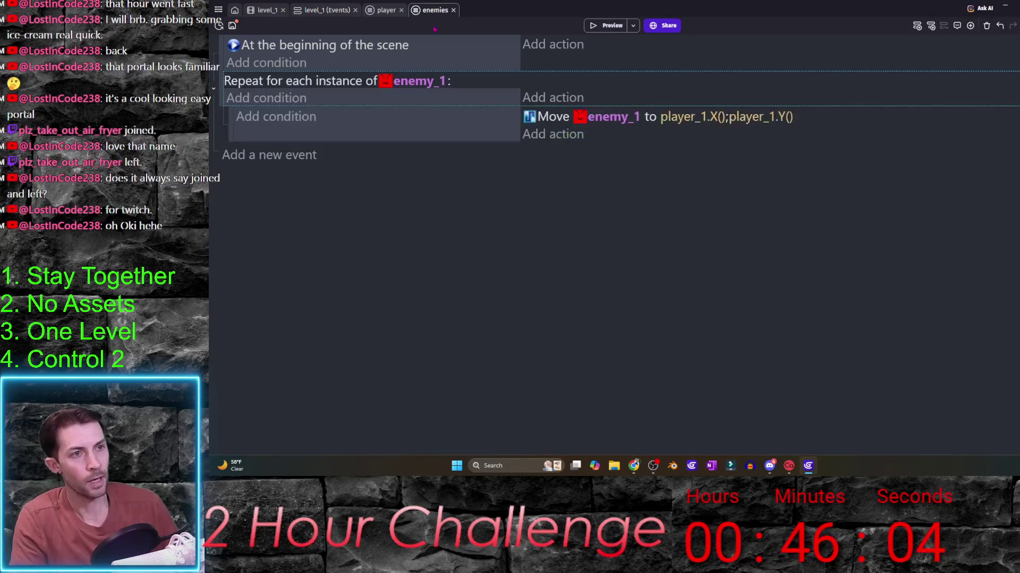
{"action": "left_click", "coordinate": [267, 9]}
{"action": "left_click", "coordinate": [318, 11]}
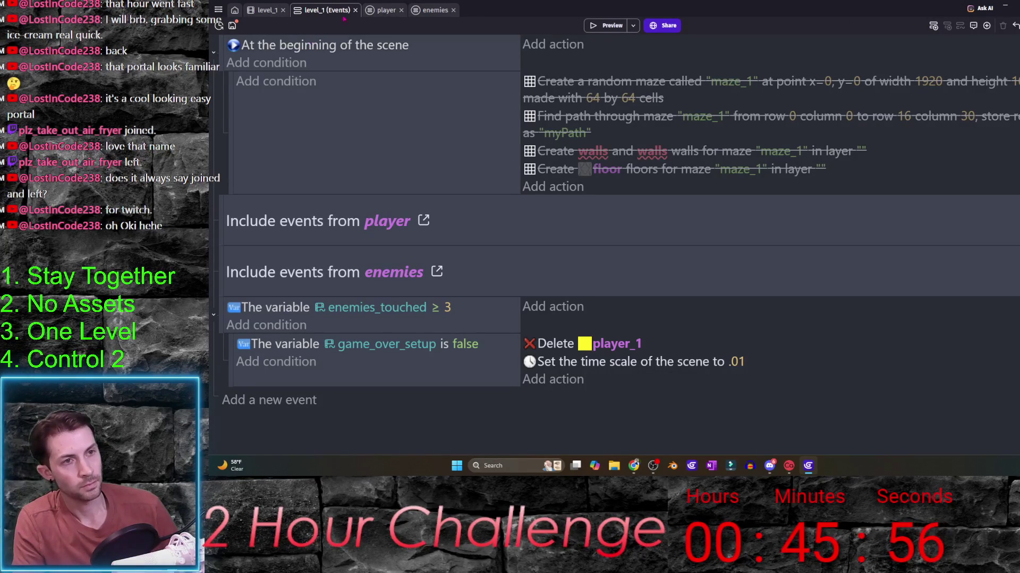
{"action": "left_click", "coordinate": [386, 9]}
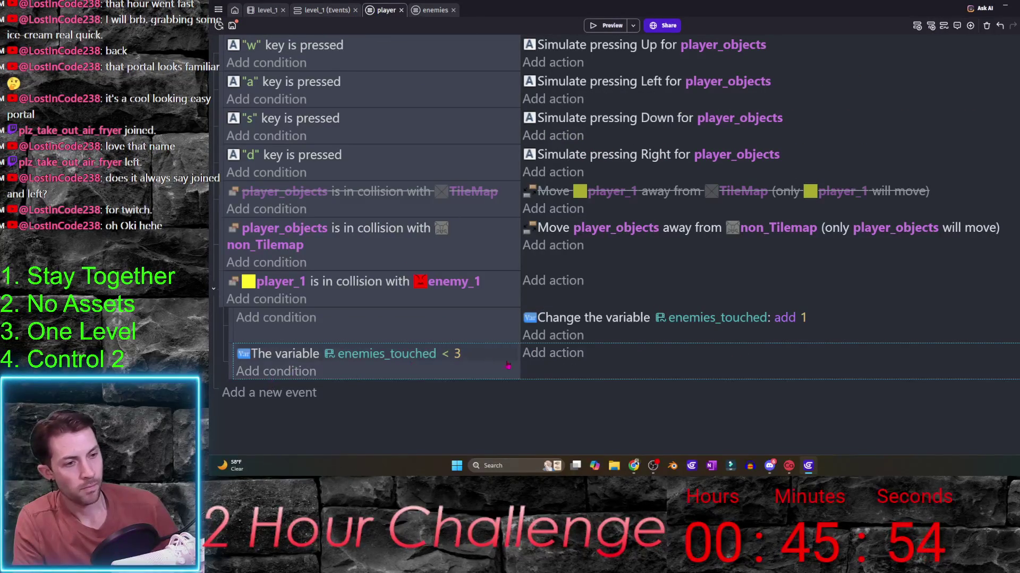
- Add a player_1 Position action with X start_point.X() and Y start_point.Y() under enemies_touched < 3
{"action": "left_click", "coordinate": [553, 353]}
{"action": "left_click", "coordinate": [307, 157]}
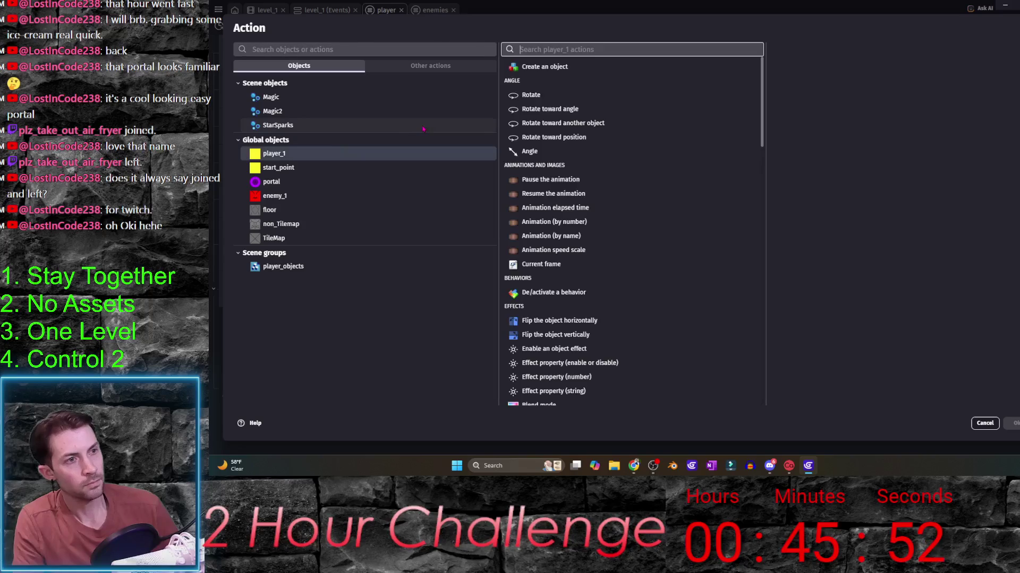
{"action": "type", "text": "pos"}
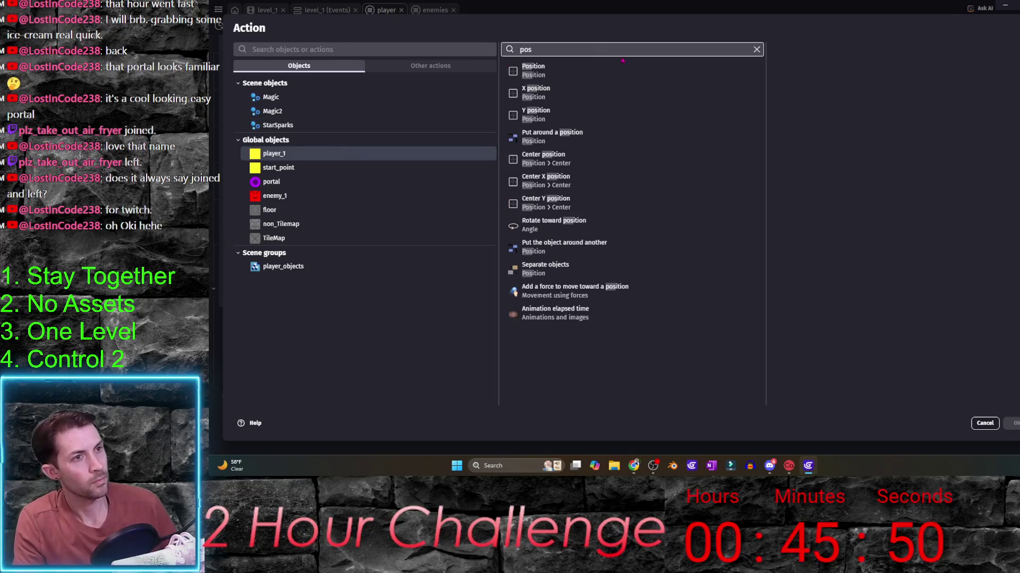
{"action": "left_click", "coordinate": [533, 70]}
{"action": "left_click", "coordinate": [808, 102]}
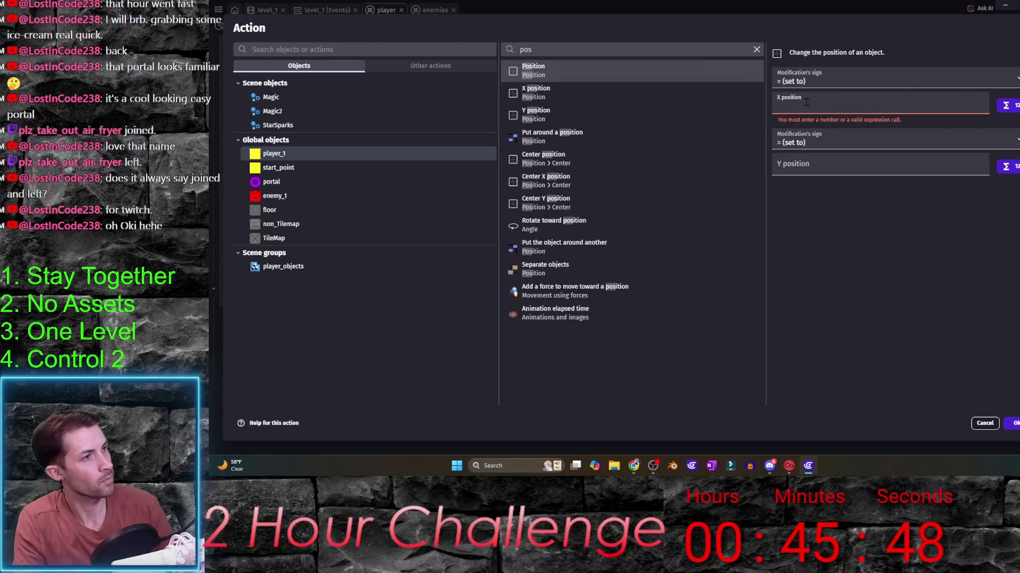
{"action": "type", "text": "start"}
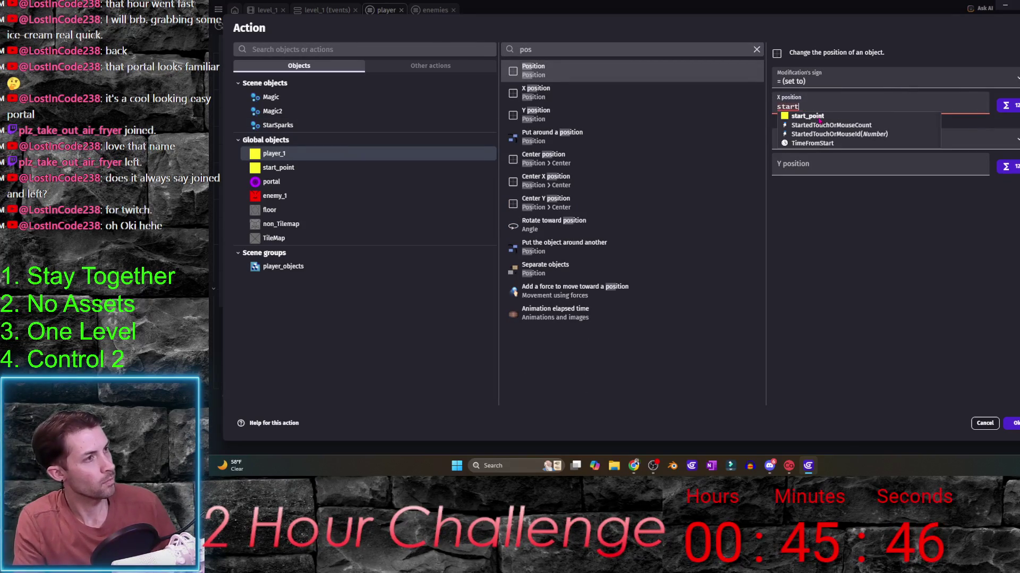
{"action": "left_click", "coordinate": [807, 116]}
{"action": "type", "text": ".X"}
{"action": "key", "text": "Return"}
{"action": "key", "text": "Tab"}
{"action": "type", "text": "start"}
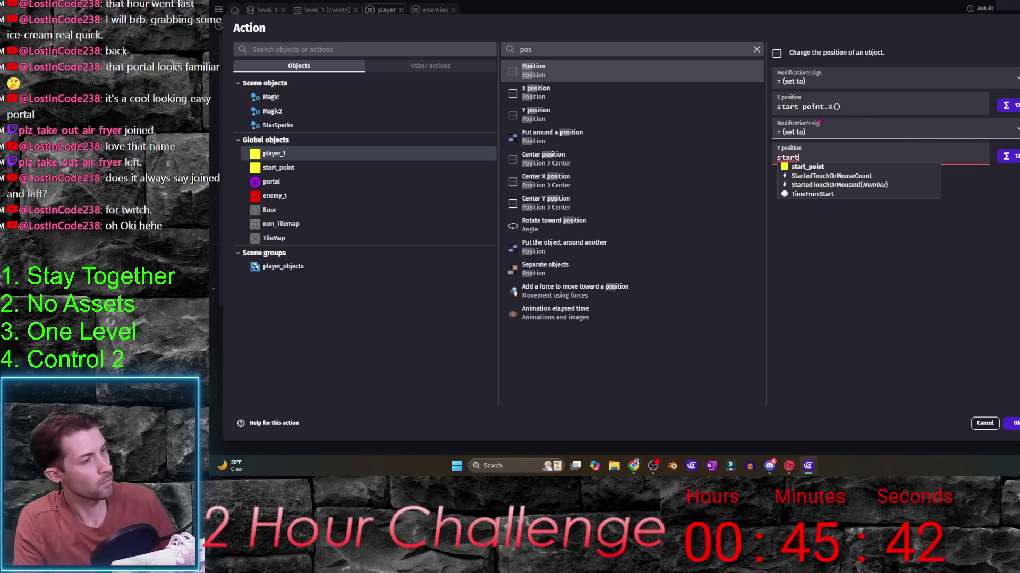
{"action": "left_click", "coordinate": [824, 169]}
{"action": "type", "text": "."}
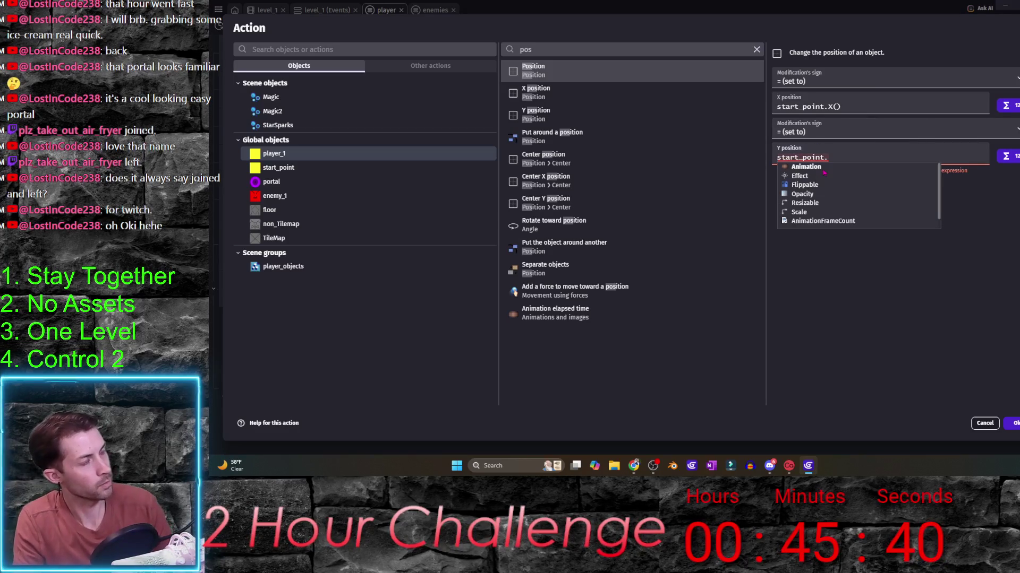
{"action": "key", "text": "Return"}
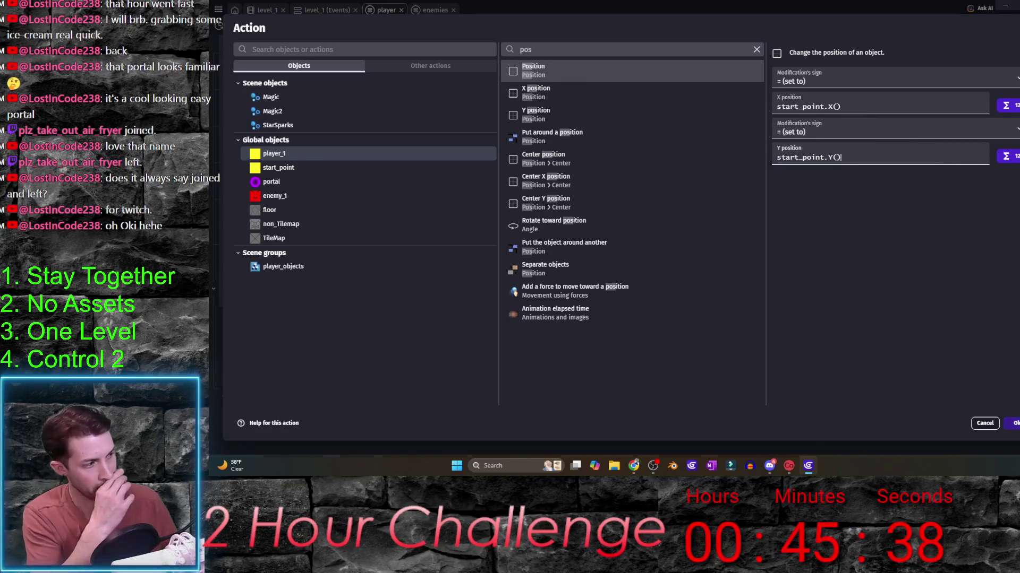
{"action": "key", "text": "Return"}
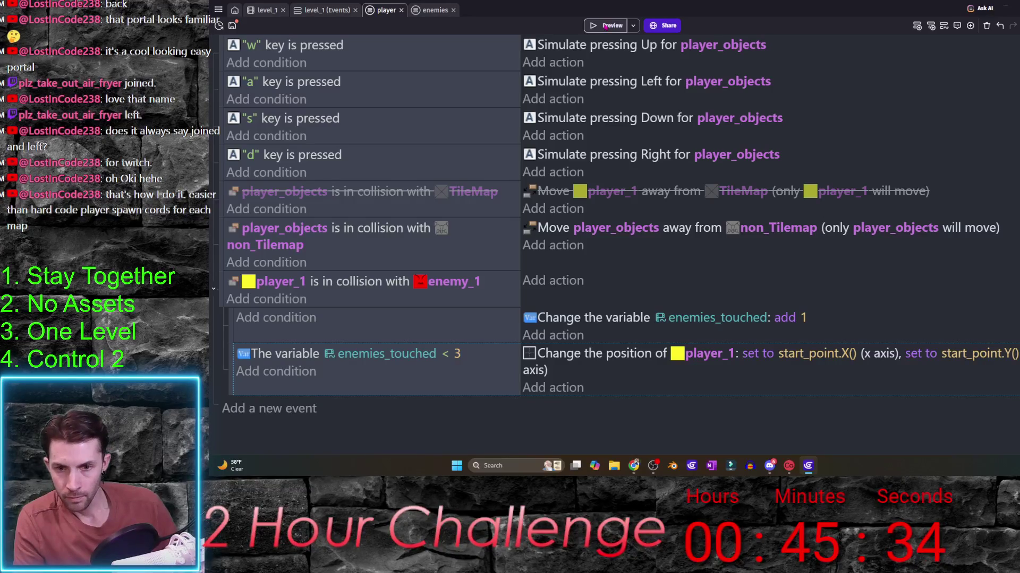
- Launch a preview and switch to the level_1 event sheet
{"action": "left_click", "coordinate": [603, 25]}
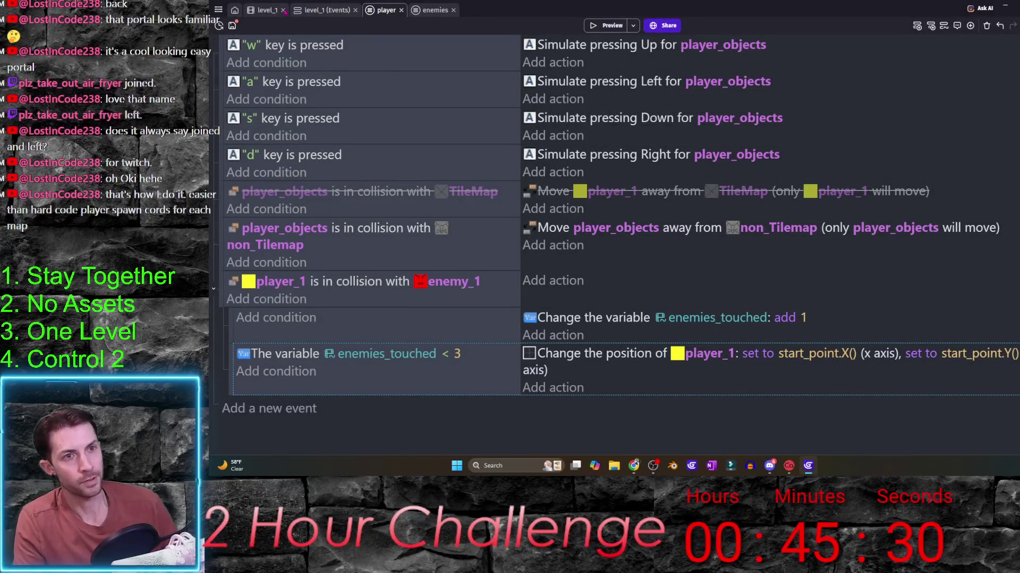
{"action": "left_click", "coordinate": [323, 10]}
- Play the preview steering player_1 into enemies to test respawn, close it, and start editing the time scale value
{"action": "left_click", "coordinate": [608, 24]}
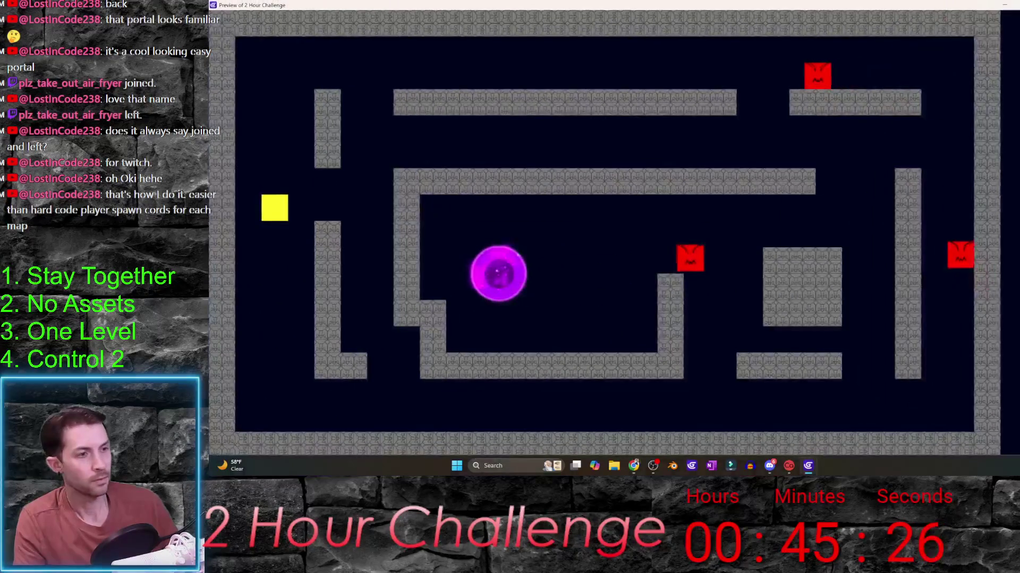
{"action": "key", "text": "Down"}
{"action": "key", "text": "Right"}
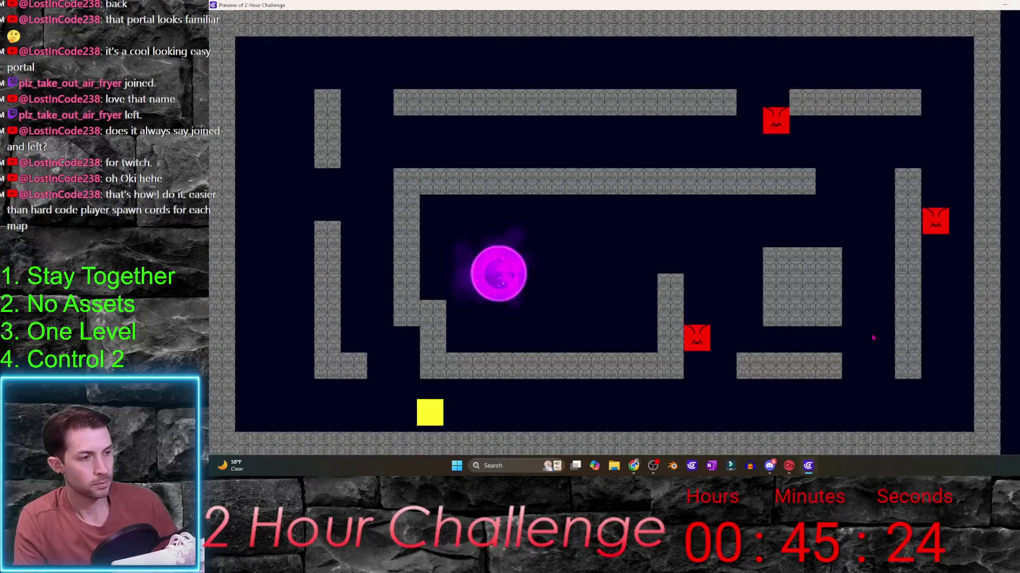
{"action": "key", "text": "Right"}
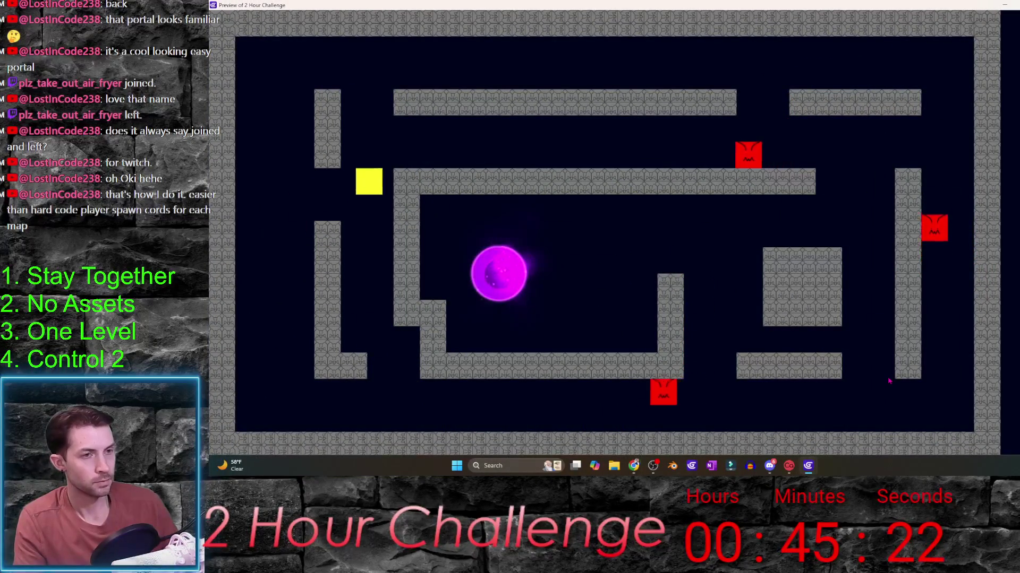
{"action": "key", "text": "Up"}
{"action": "key", "text": "Right"}
{"action": "key", "text": "Right"}
{"action": "key", "text": "Up"}
{"action": "key", "text": "Down"}
{"action": "key", "text": "Down"}
{"action": "key", "text": "Right"}
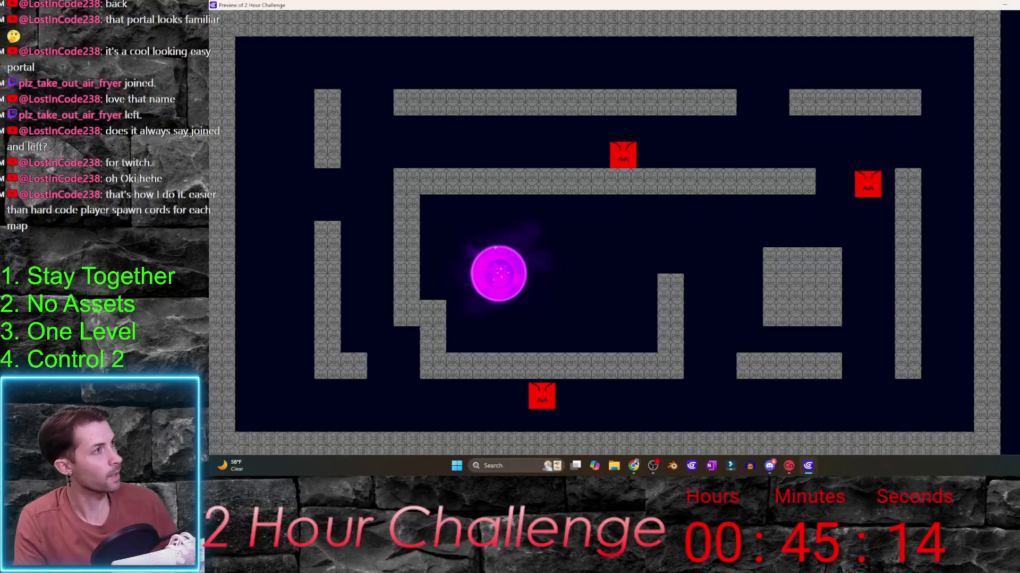
{"action": "key", "text": "alt+F4"}
{"action": "left_click", "coordinate": [731, 363]}
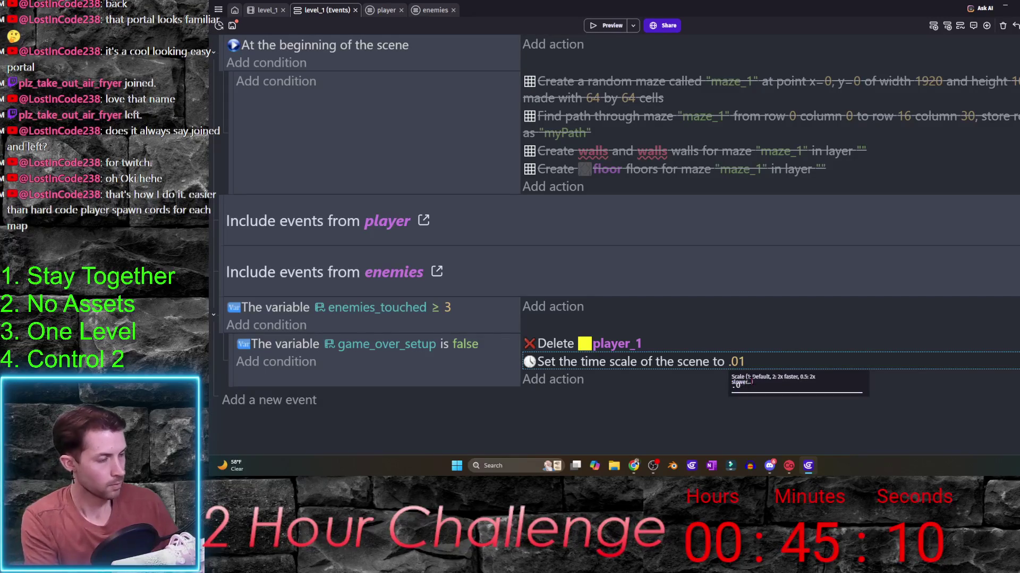
{"action": "type", "text": "3"}
- Change the game-over time scale from .03 to .1 and launch a maze preview
{"action": "key", "text": "Return"}
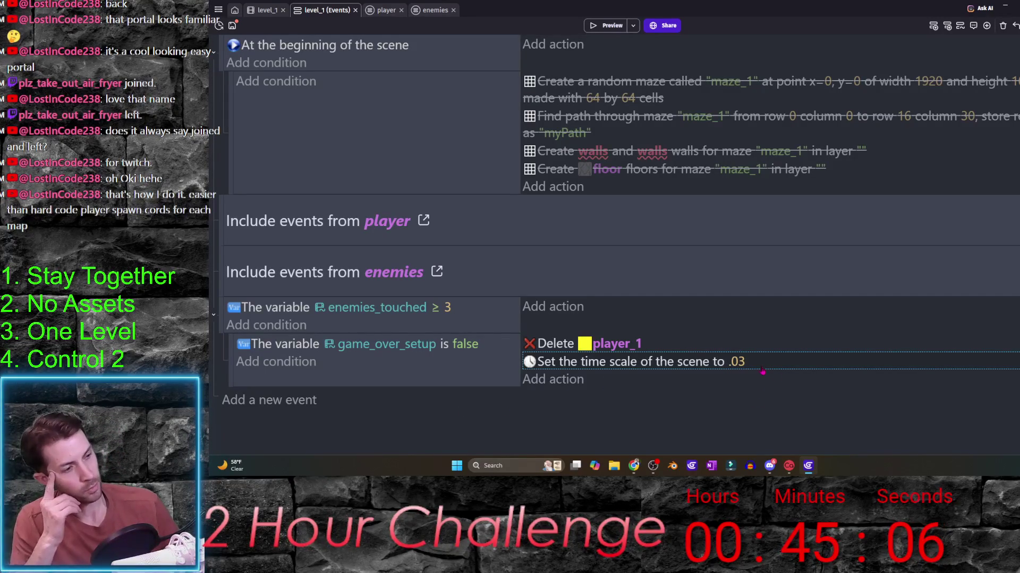
{"action": "left_click", "coordinate": [738, 362]}
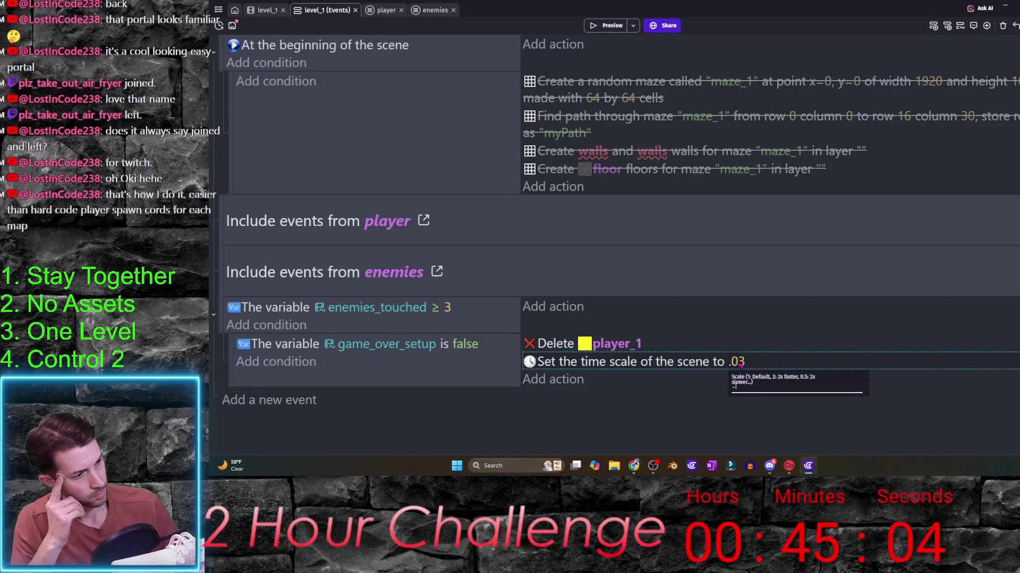
{"action": "type", "text": "1"}
{"action": "key", "text": "Return"}
{"action": "left_click", "coordinate": [610, 25]}
- Steer the yellow player into an enemy to watch it respawn, then close the preview and return to player events
{"action": "key", "text": "Up"}
{"action": "key", "text": "Right"}
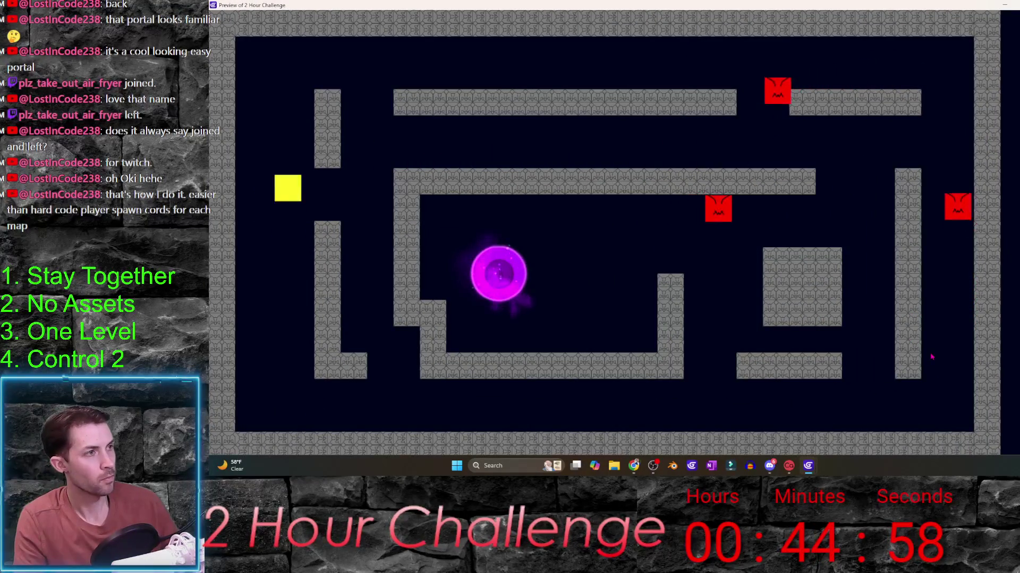
{"action": "key", "text": "Up"}
{"action": "key", "text": "Down"}
{"action": "key", "text": "Right"}
{"action": "key", "text": "Up"}
{"action": "key", "text": "Right"}
{"action": "key", "text": "Up"}
{"action": "key", "text": "Right"}
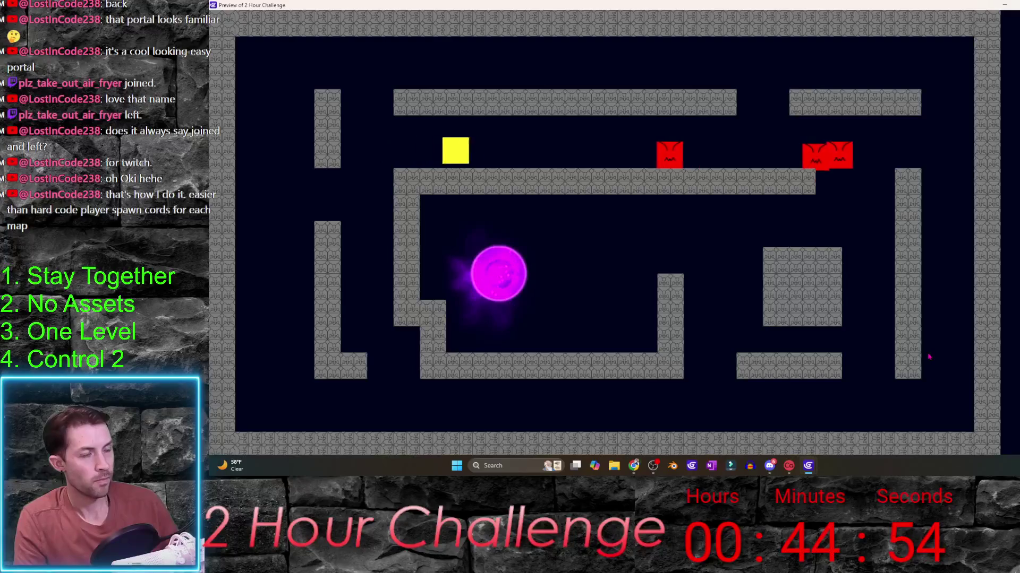
{"action": "key", "text": "Right"}
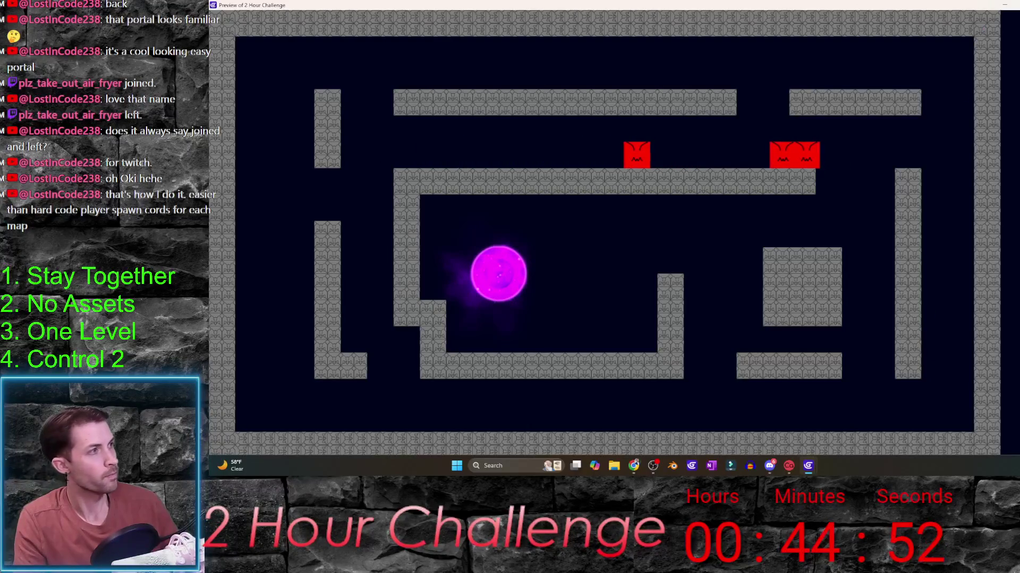
{"action": "key", "text": "alt+F4"}
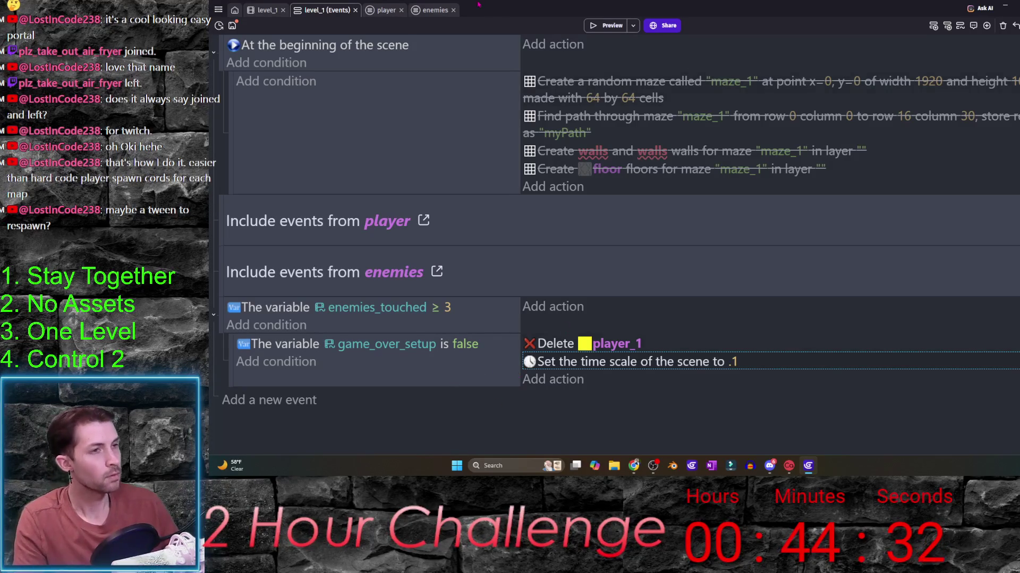
{"action": "left_click", "coordinate": [386, 9]}
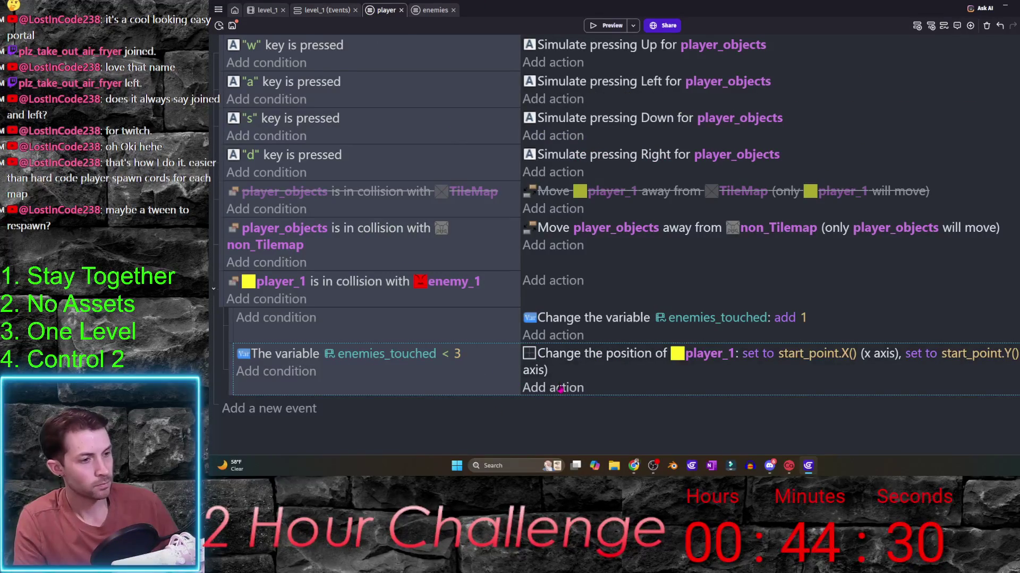
- Abandon a new respawn action and show player_1's behaviors in the level_1 scene
{"action": "left_click", "coordinate": [561, 389]}
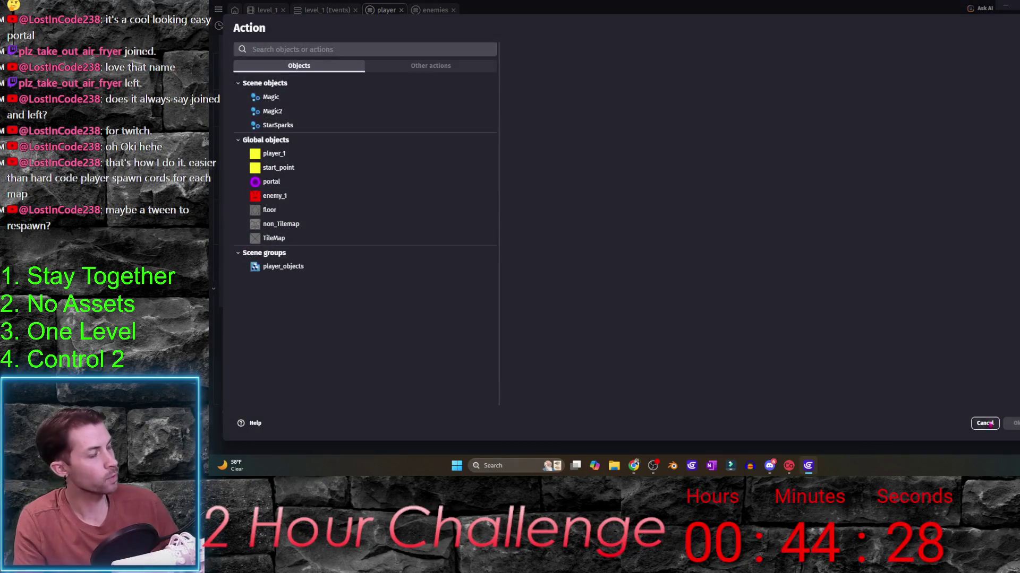
{"action": "left_click", "coordinate": [985, 423]}
{"action": "left_click", "coordinate": [267, 10]}
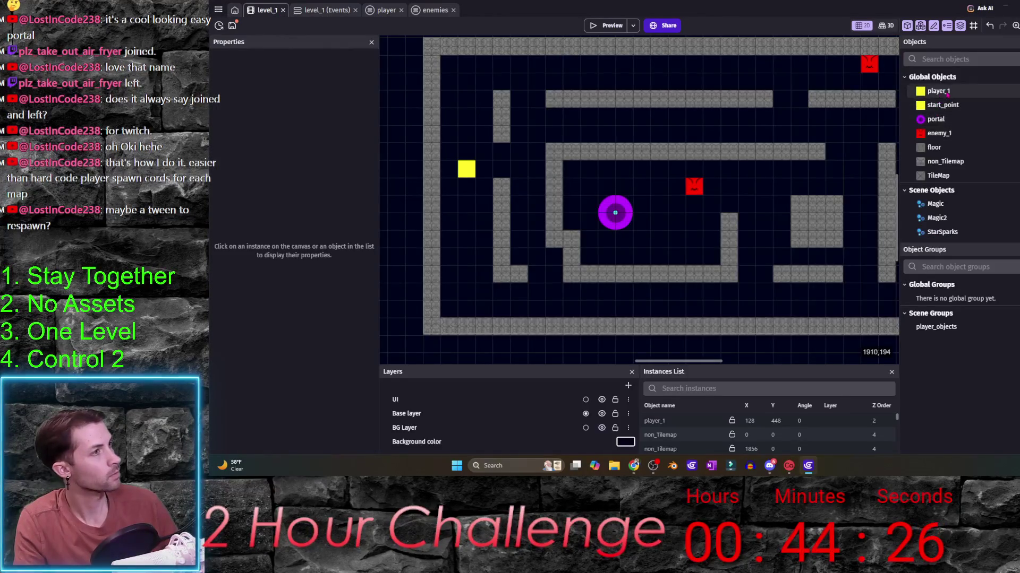
{"action": "double_click", "coordinate": [938, 91]}
{"action": "left_click", "coordinate": [563, 48]}
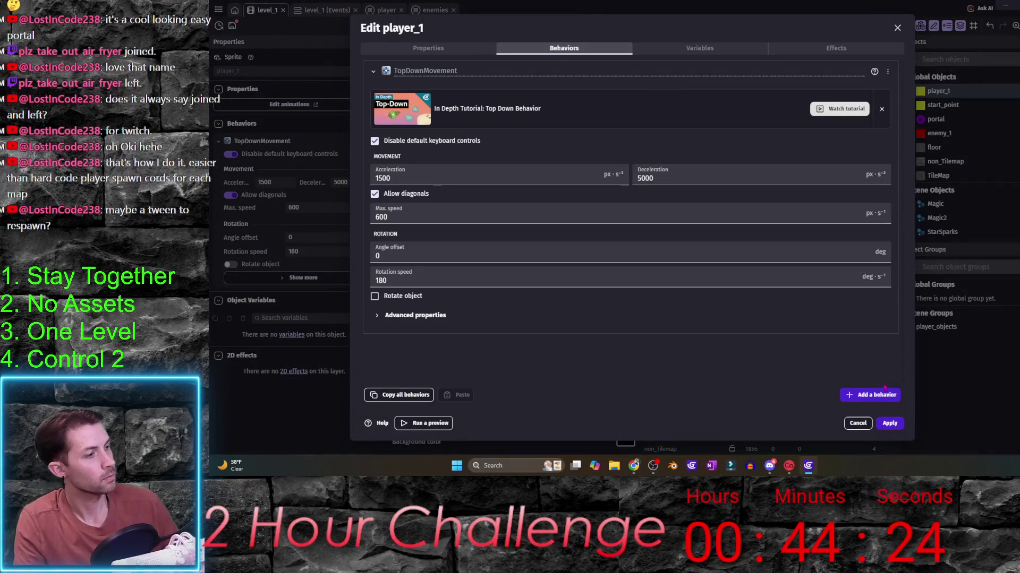
- Add the Tween behavior to player_1, apply it, and return to the player events sheet
{"action": "left_click", "coordinate": [868, 394]}
{"action": "type", "text": "obs"}
{"action": "key", "text": "BackSpace"}
{"action": "key", "text": "BackSpace"}
{"action": "key", "text": "BackSpace"}
{"action": "type", "text": "tween"}
{"action": "left_click", "coordinate": [637, 73]}
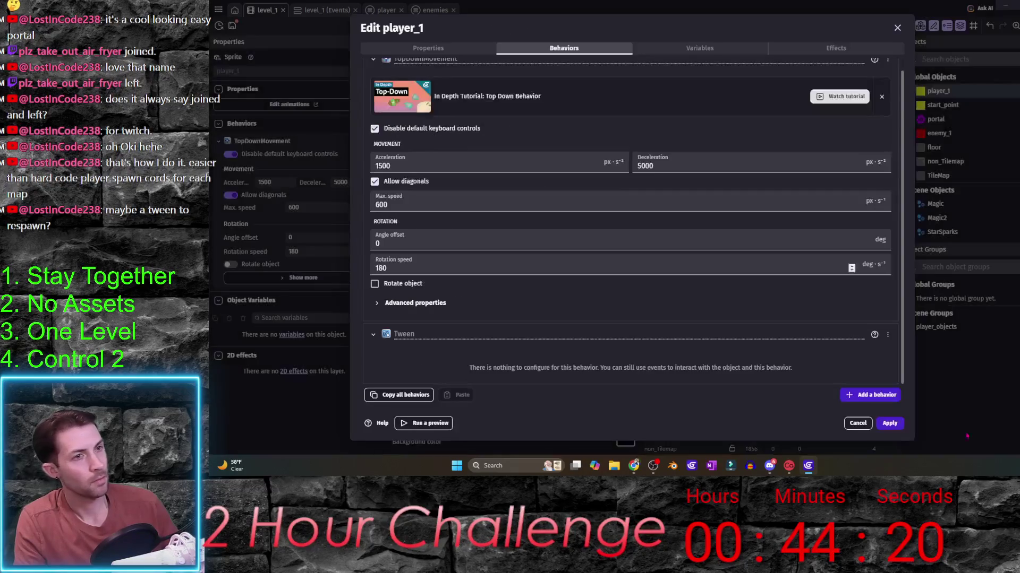
{"action": "left_click", "coordinate": [890, 423]}
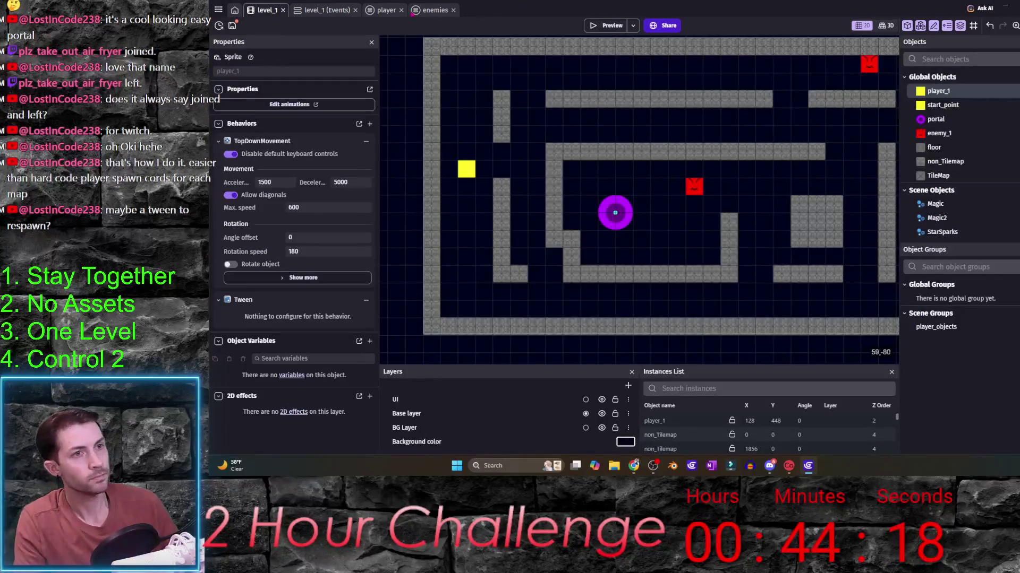
{"action": "left_click", "coordinate": [385, 11]}
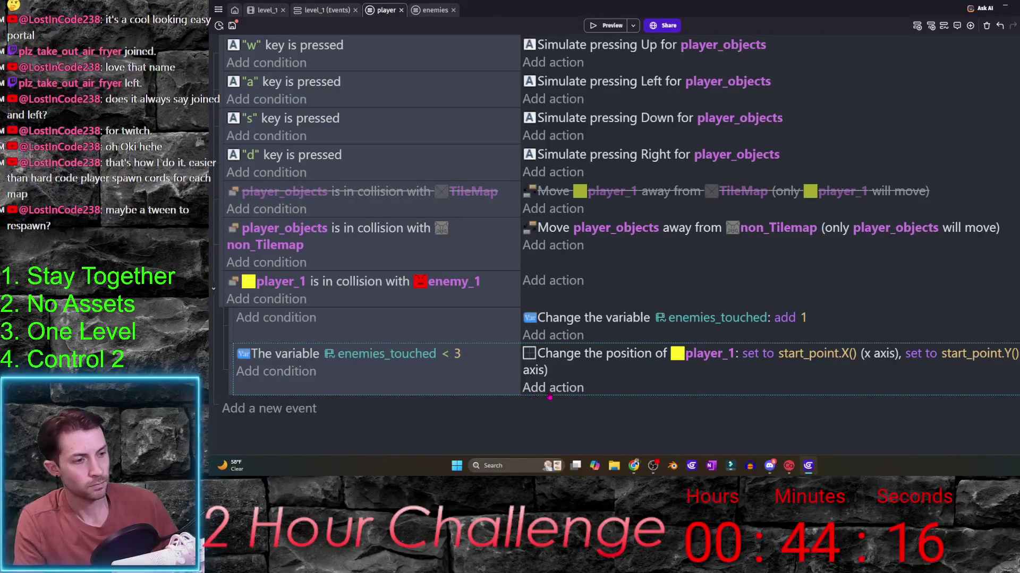
- Add a player_1 Tween object position action "reset" to start_point.X()/Y(), easeOutQuad, duration 1
{"action": "left_click", "coordinate": [553, 387]}
{"action": "left_click", "coordinate": [284, 159]}
{"action": "type", "text": "tw"}
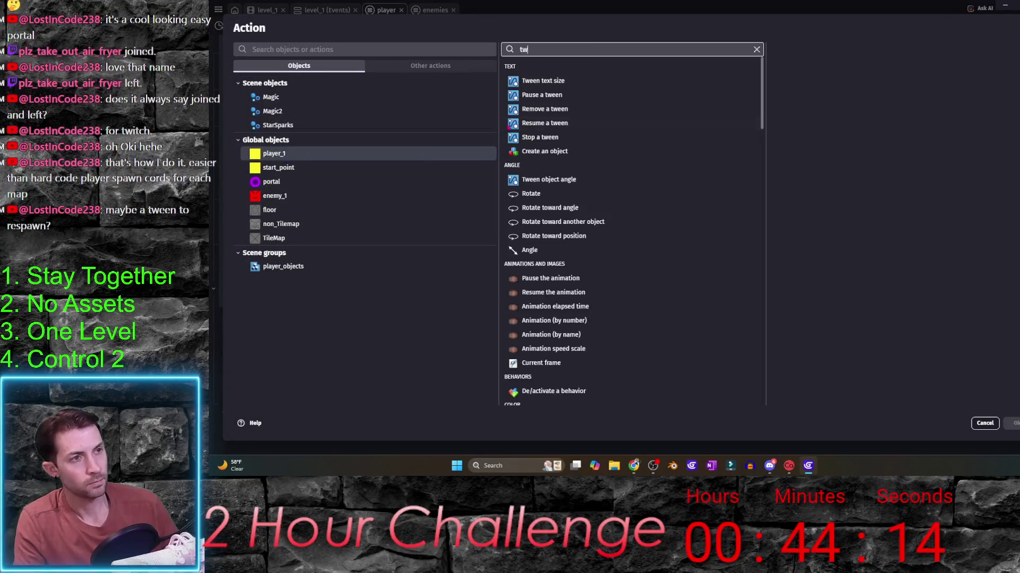
{"action": "type", "text": "e"}
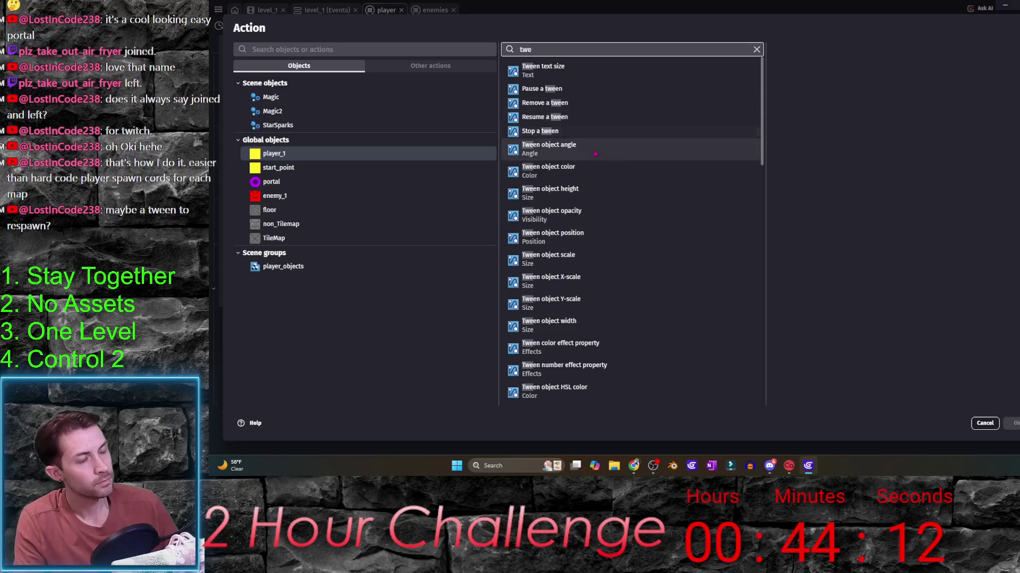
{"action": "left_click", "coordinate": [617, 246]}
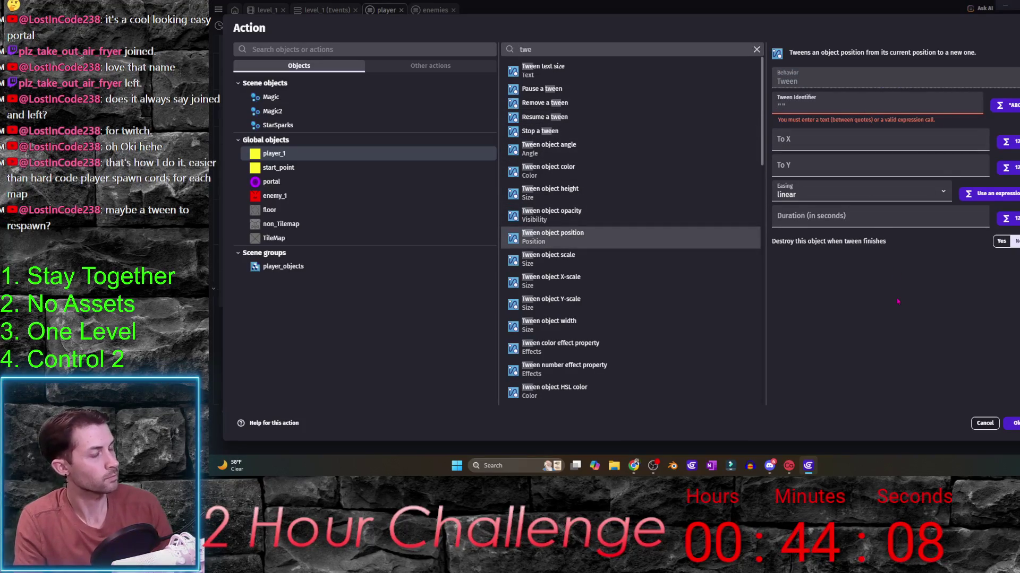
{"action": "type", "text": "\"reset"}
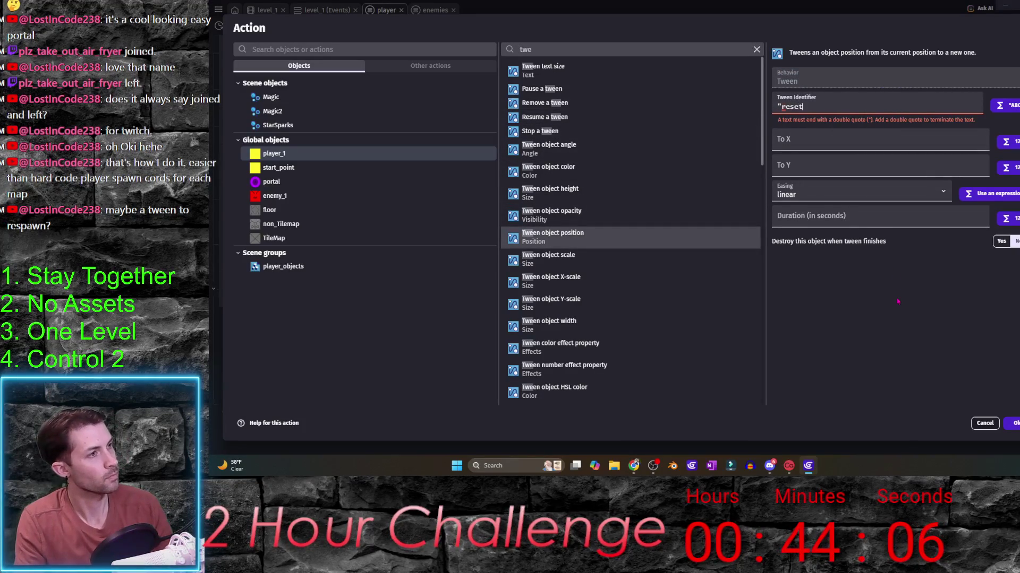
{"action": "type", "text": "\""}
{"action": "type", "text": "st"}
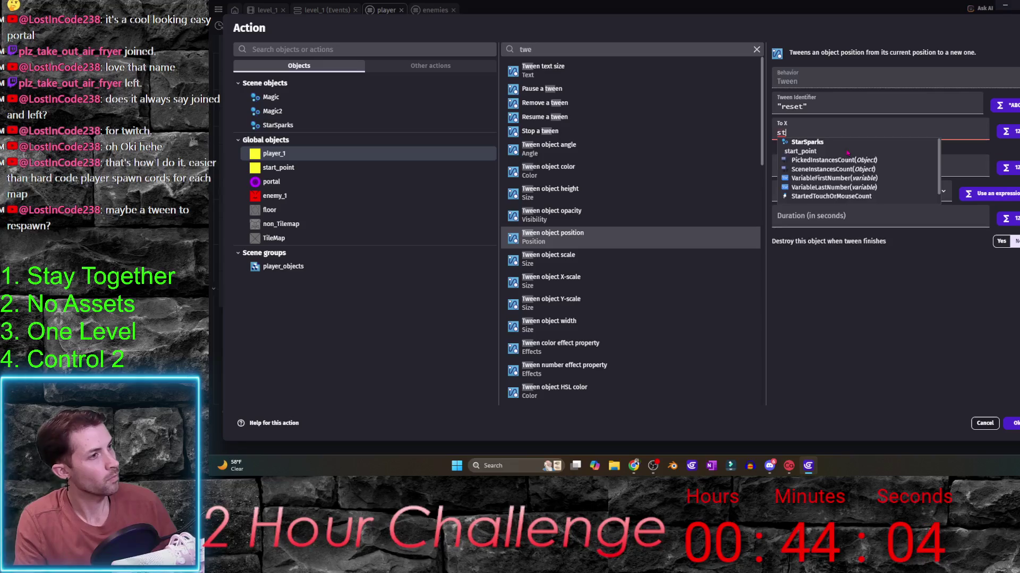
{"action": "type", "text": "art_point."}
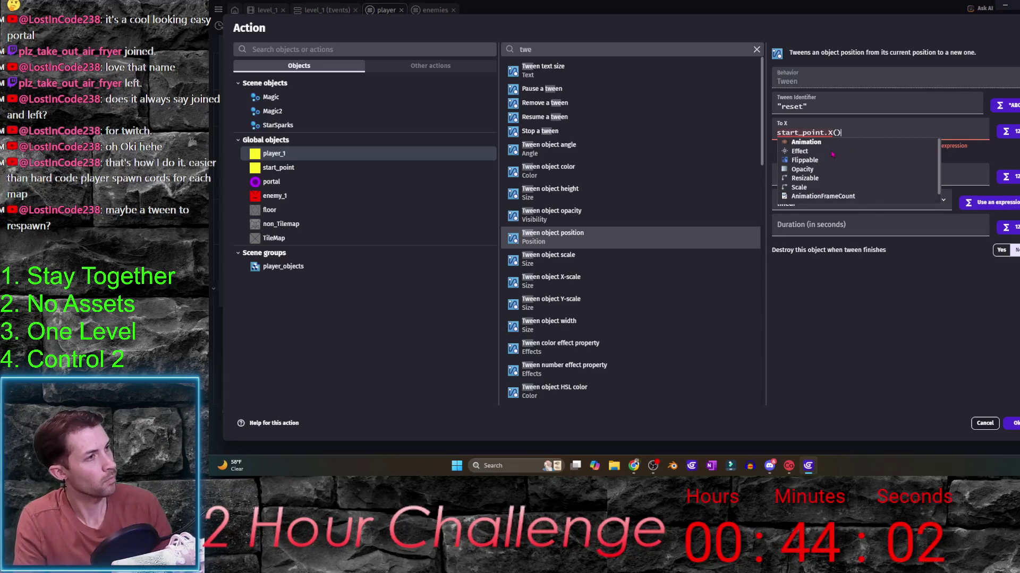
{"action": "key", "text": "Escape"}
{"action": "left_click", "coordinate": [845, 182]}
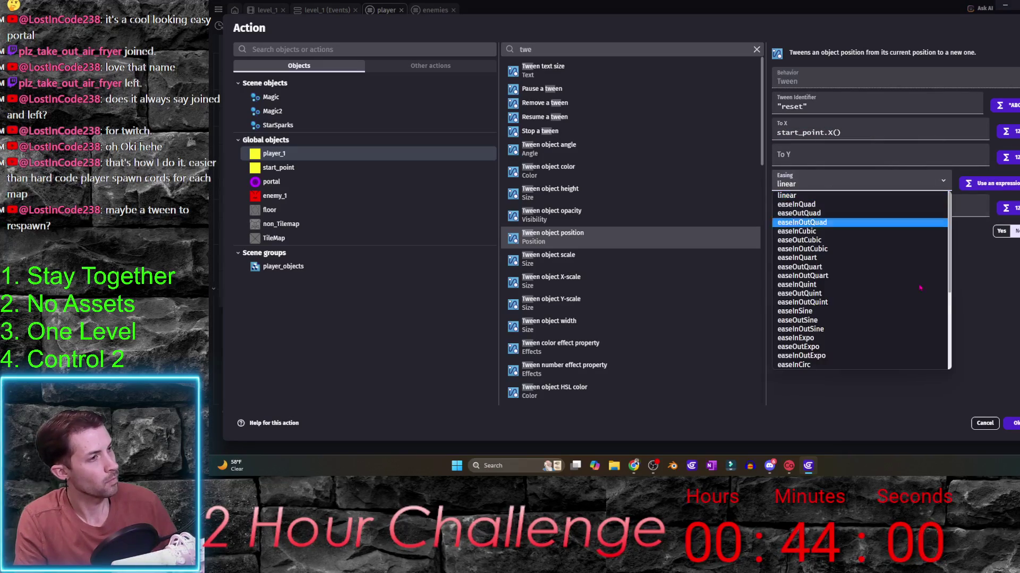
{"action": "left_click", "coordinate": [851, 184]}
{"action": "left_click", "coordinate": [851, 188]}
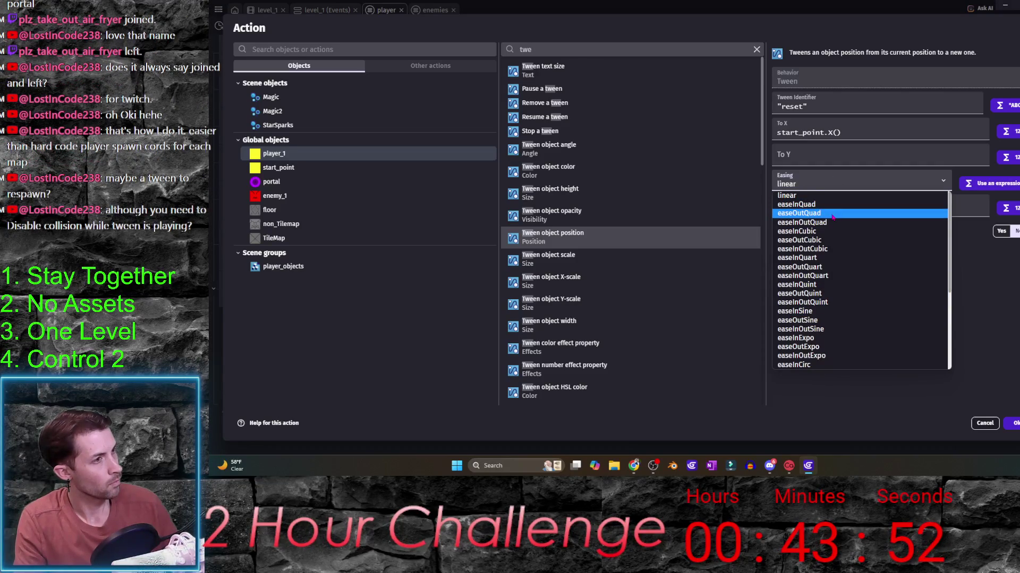
{"action": "left_click", "coordinate": [833, 213]}
{"action": "left_click", "coordinate": [821, 159]}
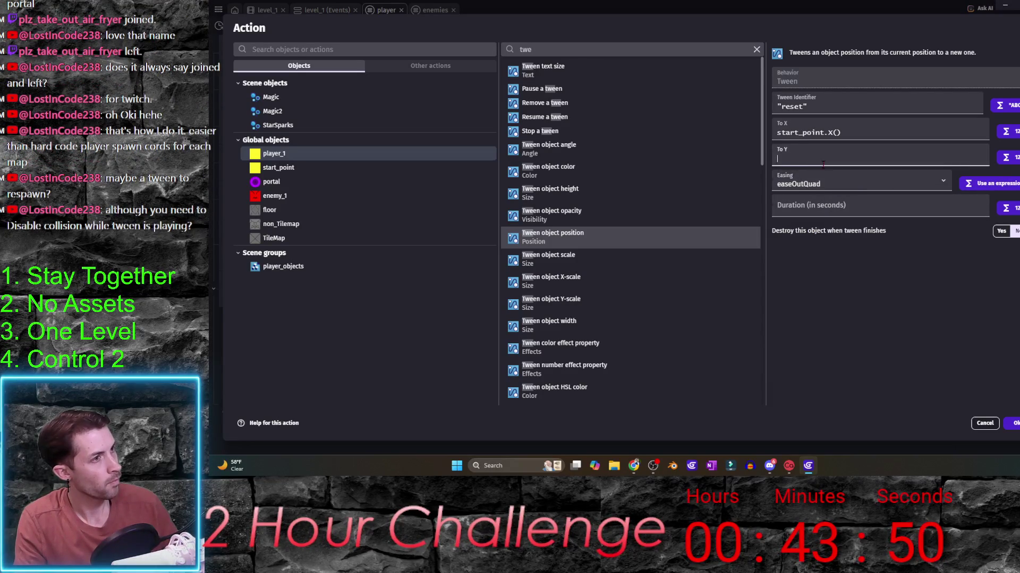
{"action": "type", "text": "start_point"}
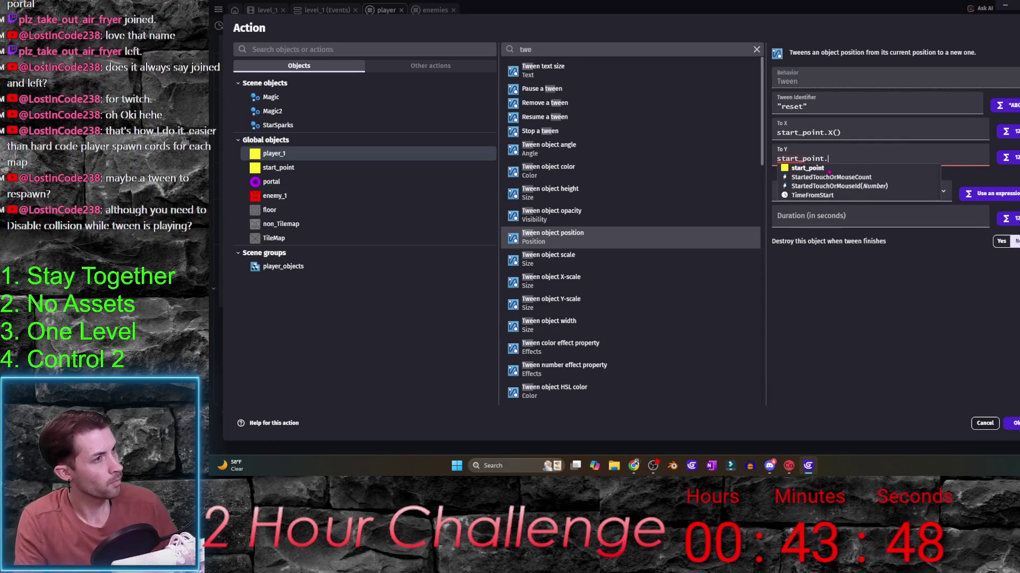
{"action": "type", "text": ".Y()"}
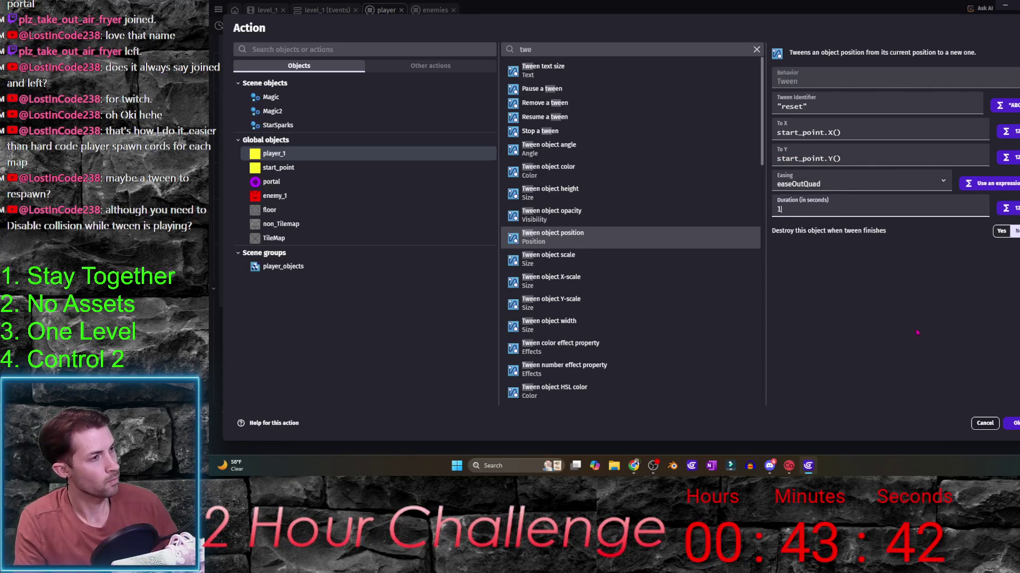
{"action": "left_click", "coordinate": [1011, 423]}
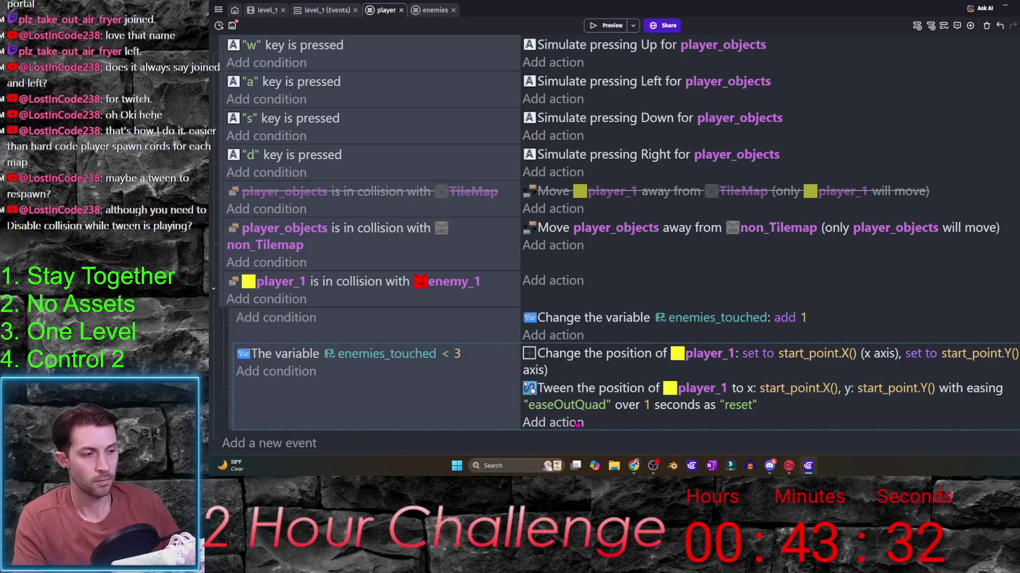
- Move the instant position-change action into a new nested sub-event and disable it
{"action": "left_click", "coordinate": [590, 358]}
{"action": "key", "text": "ctrl+shift+a"}
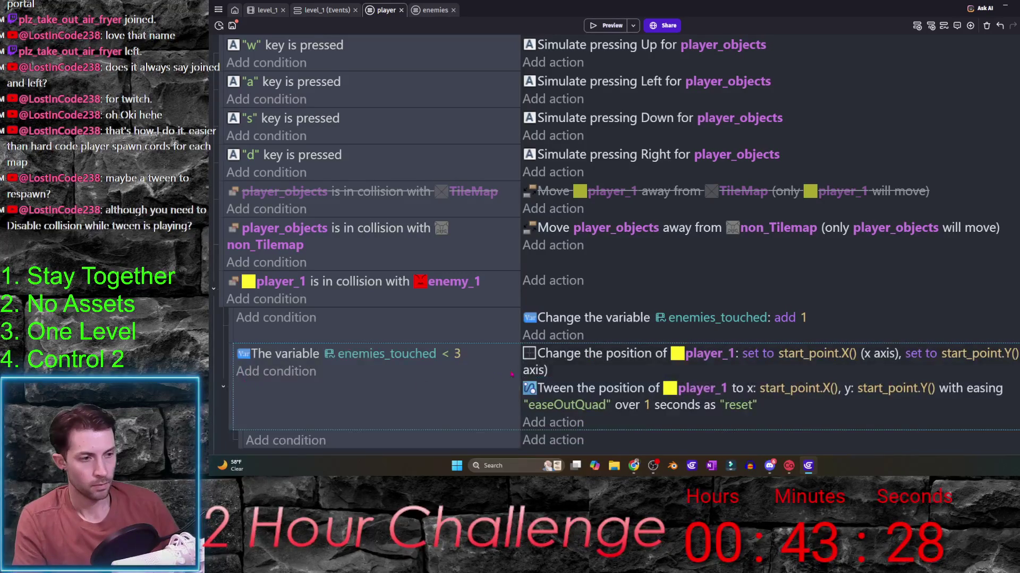
{"action": "left_click_drag", "start_coordinate": [562, 342], "coordinate": [569, 421]}
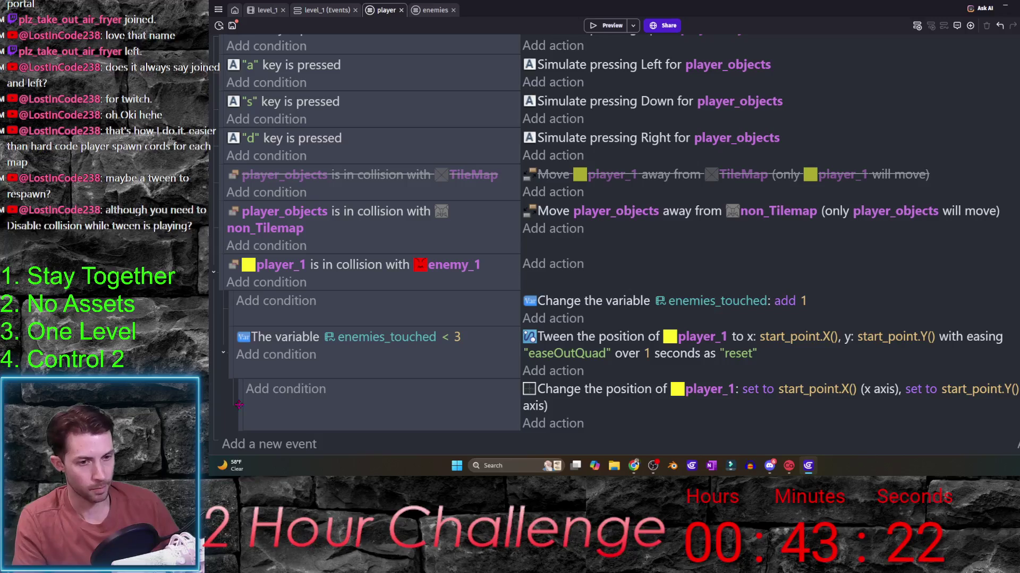
{"action": "left_click", "coordinate": [249, 409]}
{"action": "key", "text": "d"}
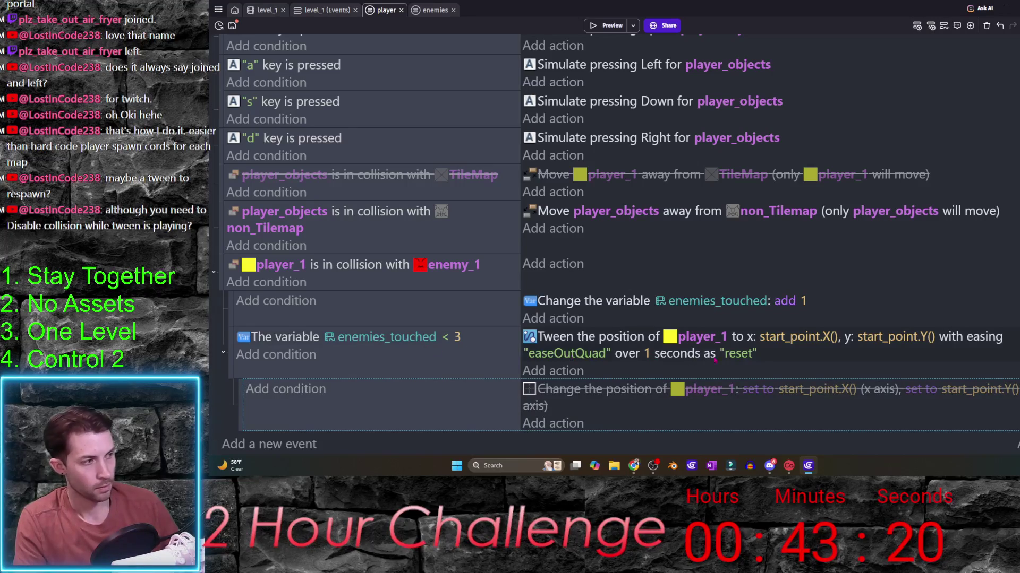
- Launch a preview, switch to the level_1 event sheet and bring up the preview launch options
{"action": "left_click", "coordinate": [610, 25]}
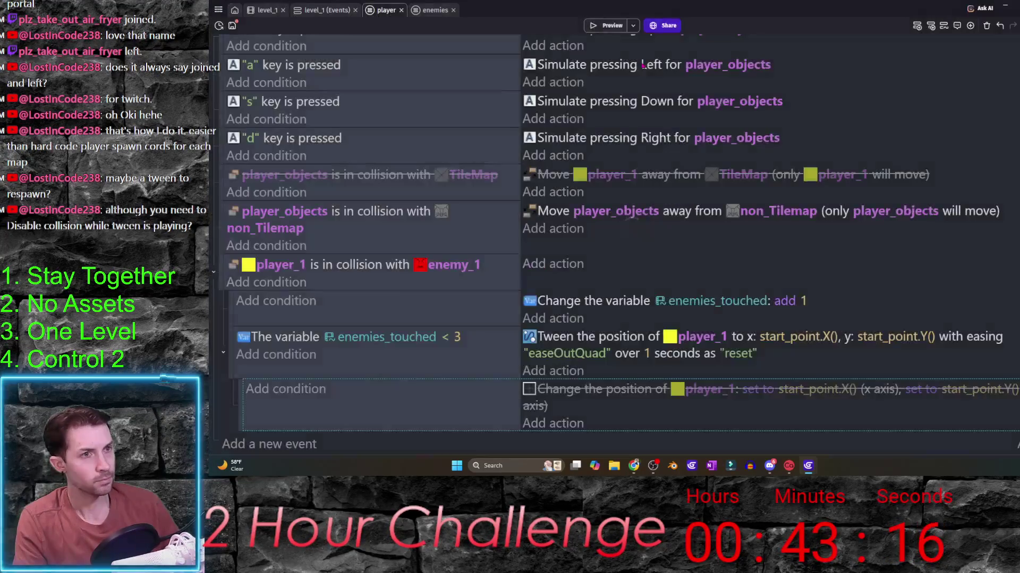
{"action": "left_click", "coordinate": [351, 8]}
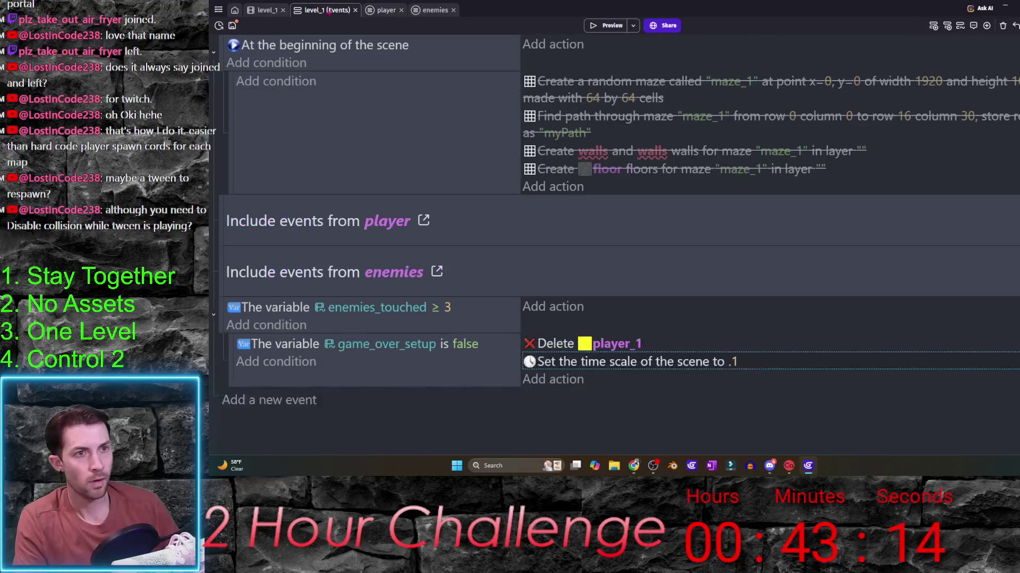
{"action": "left_click", "coordinate": [638, 31]}
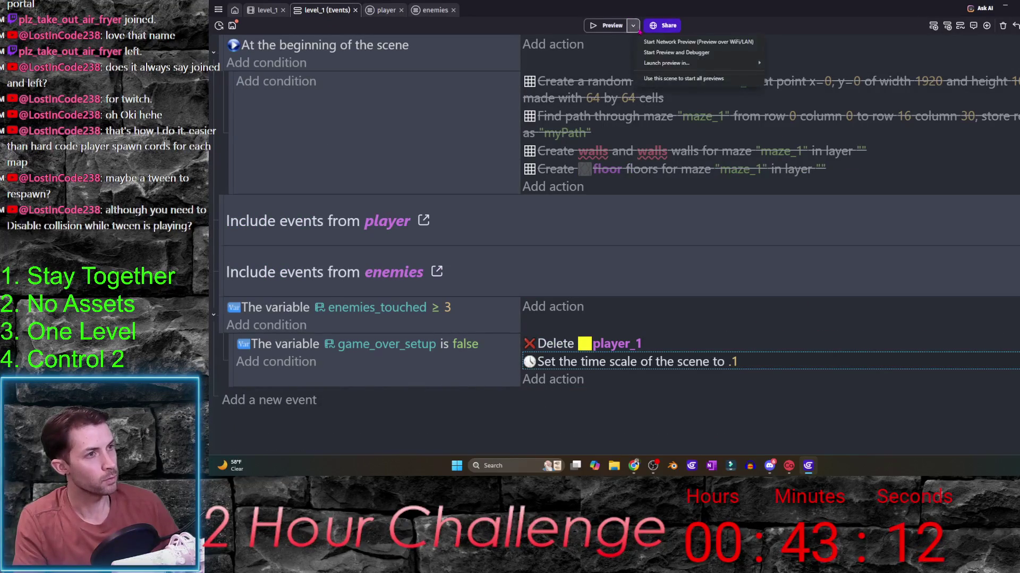
- Make level_1 the preview start scene, playtest twice, then begin a condition on the non_Tilemap collision event
{"action": "left_click", "coordinate": [684, 80]}
{"action": "left_click", "coordinate": [605, 26]}
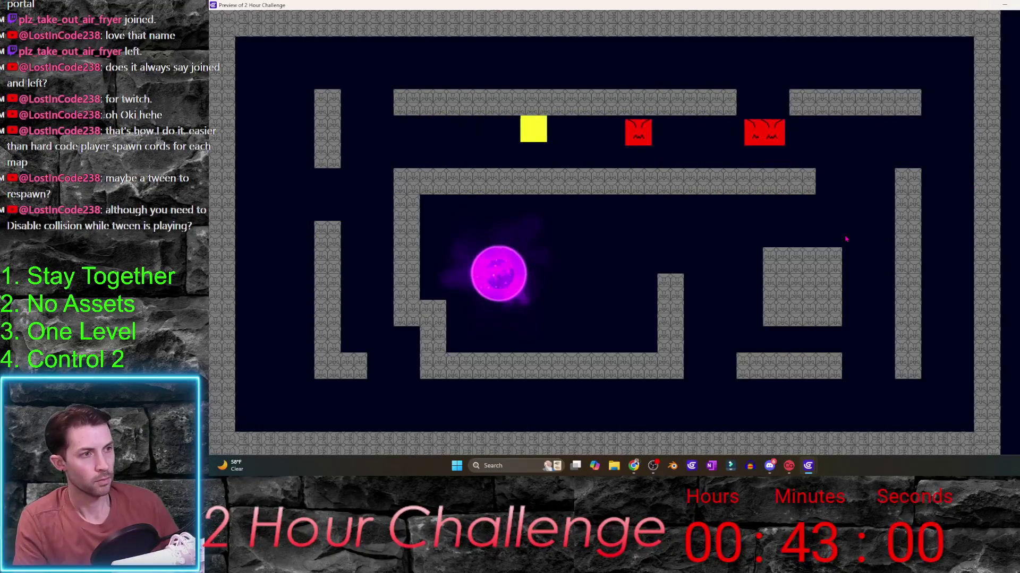
{"action": "key", "text": "alt+F4"}
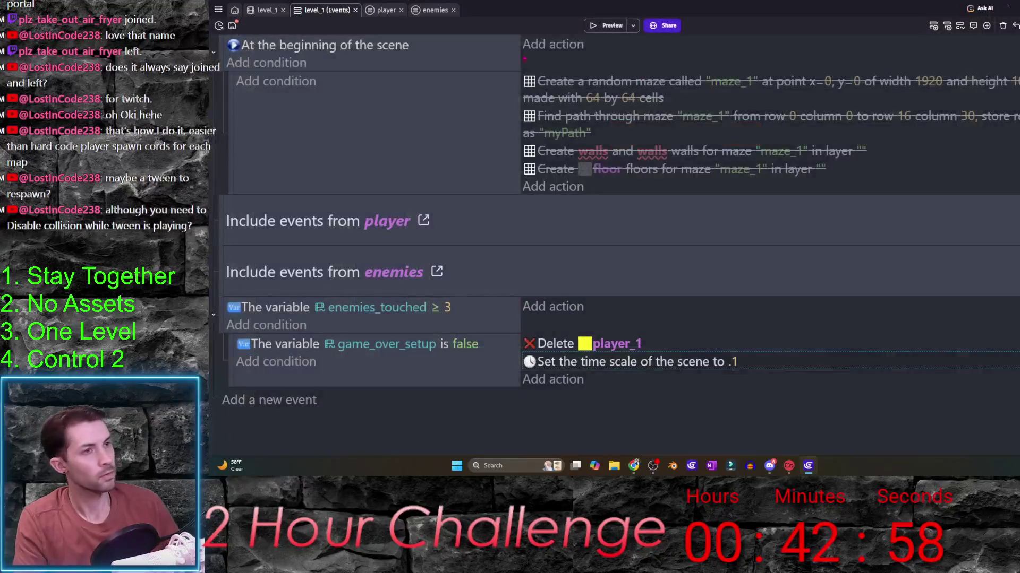
{"action": "left_click", "coordinate": [593, 26]}
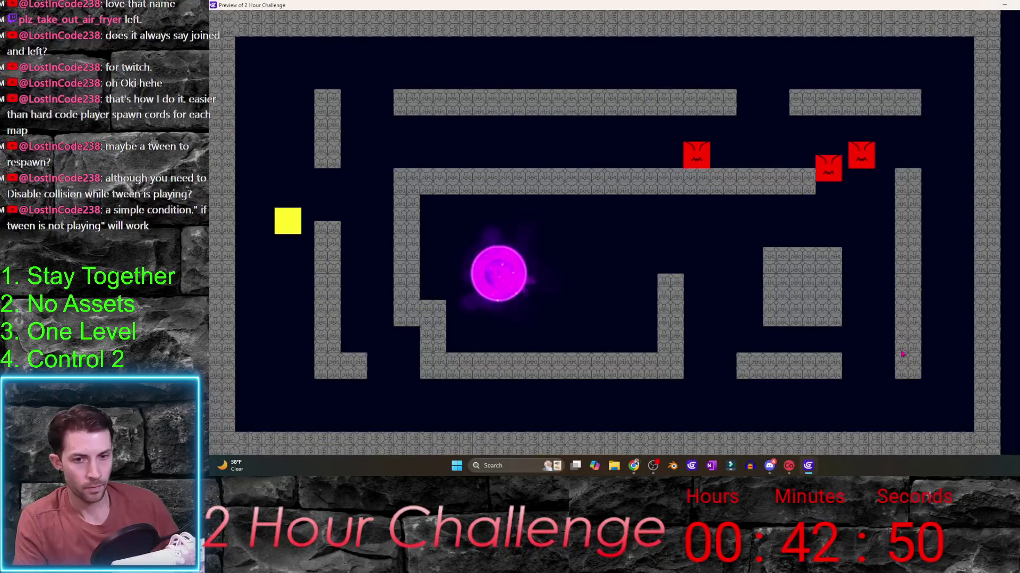
{"action": "key", "text": "alt+F4"}
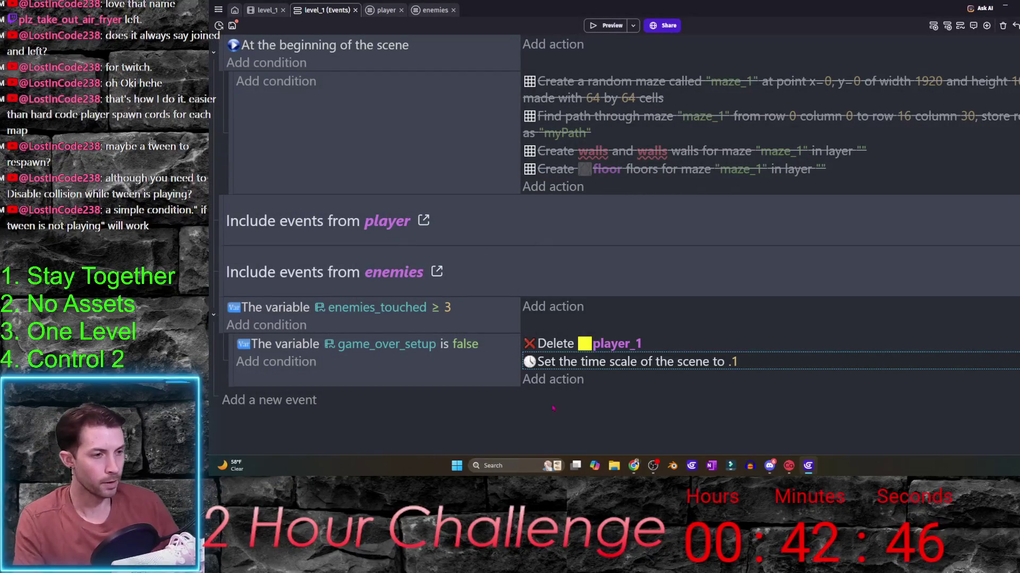
{"action": "left_click", "coordinate": [380, 11]}
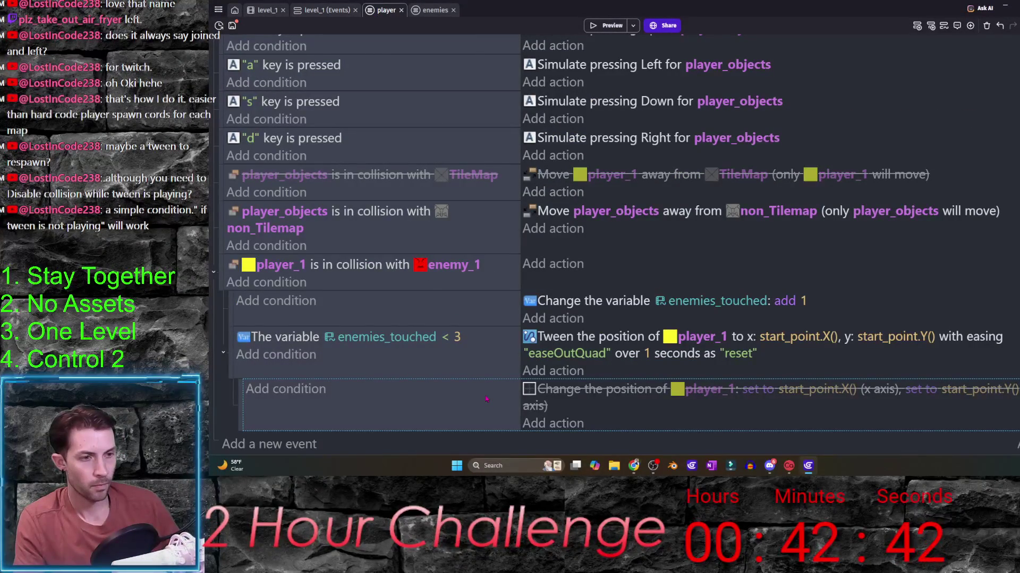
{"action": "scroll", "coordinate": [434, 247], "scroll_direction": "up", "scroll_amount": 1}
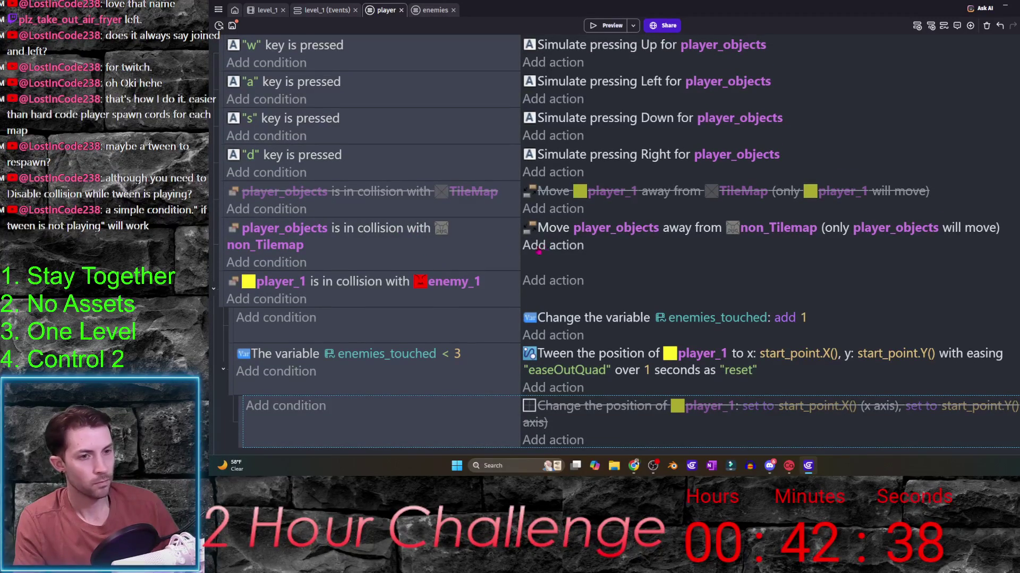
{"action": "left_click", "coordinate": [290, 262]}
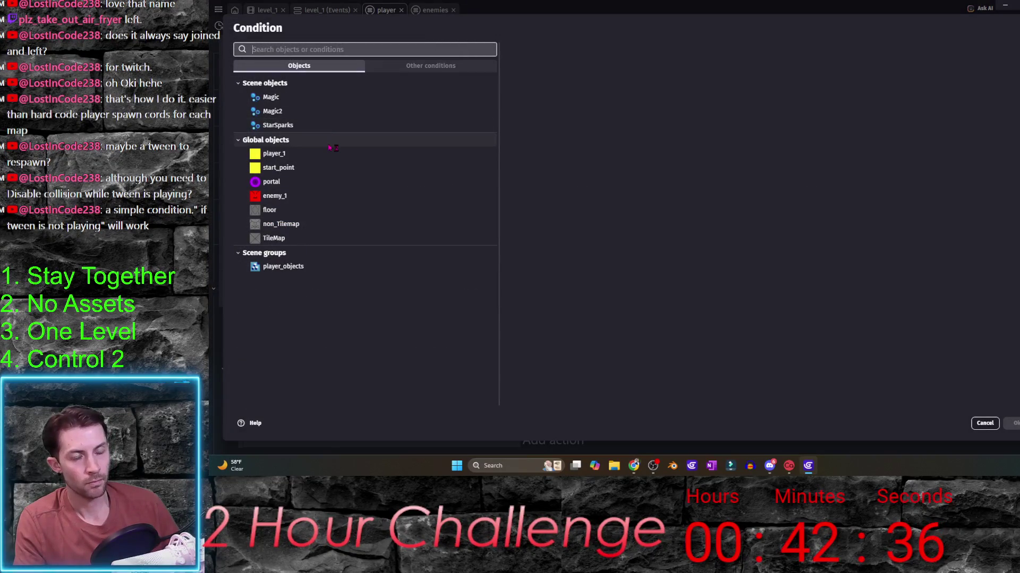
- Add a player_1 'Tween is playing' check with identifier "reset" to the wall-collision event and preview it
{"action": "left_click", "coordinate": [331, 155]}
{"action": "type", "text": "twee"}
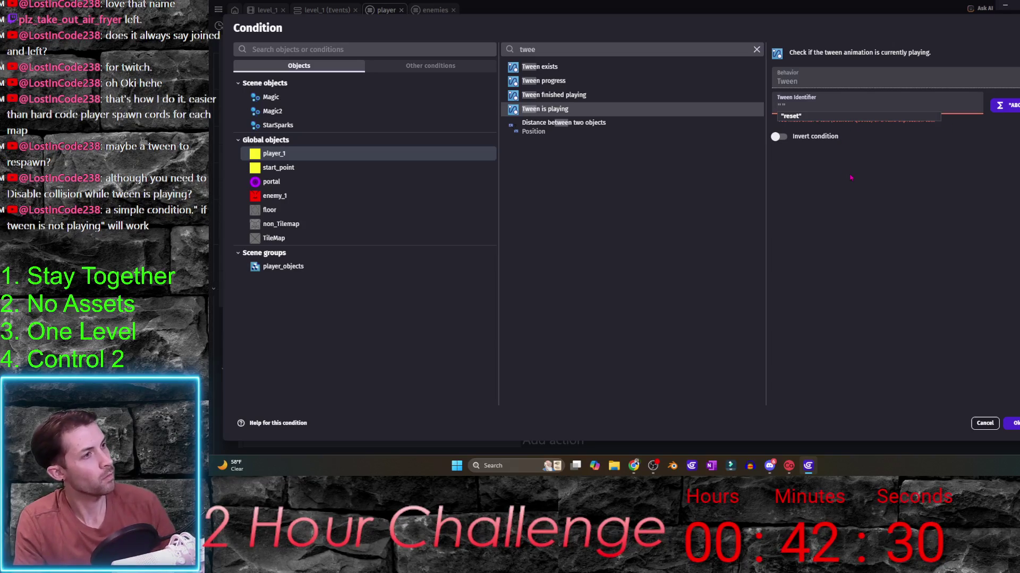
{"action": "key", "text": "Return"}
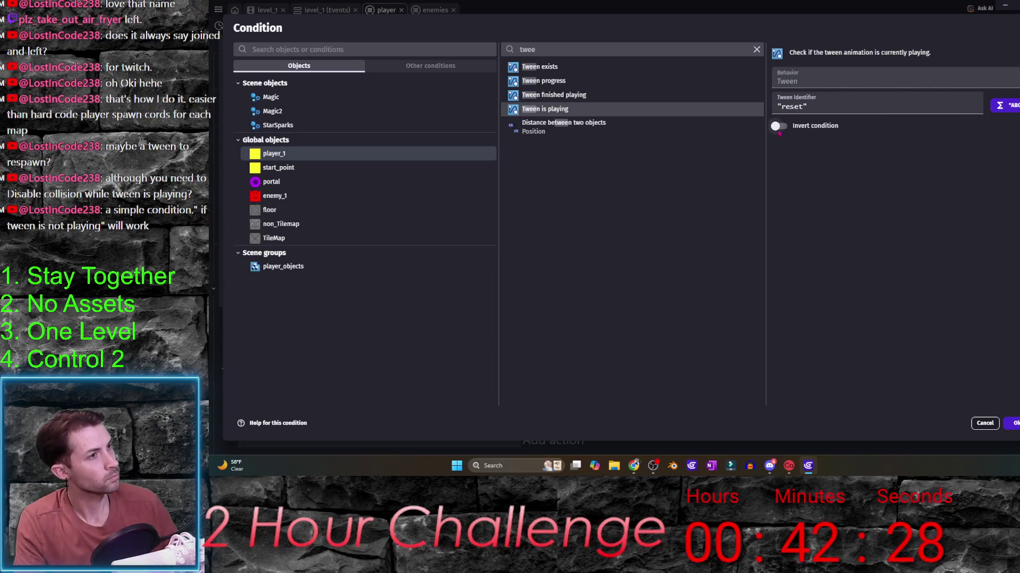
{"action": "key", "text": "Return"}
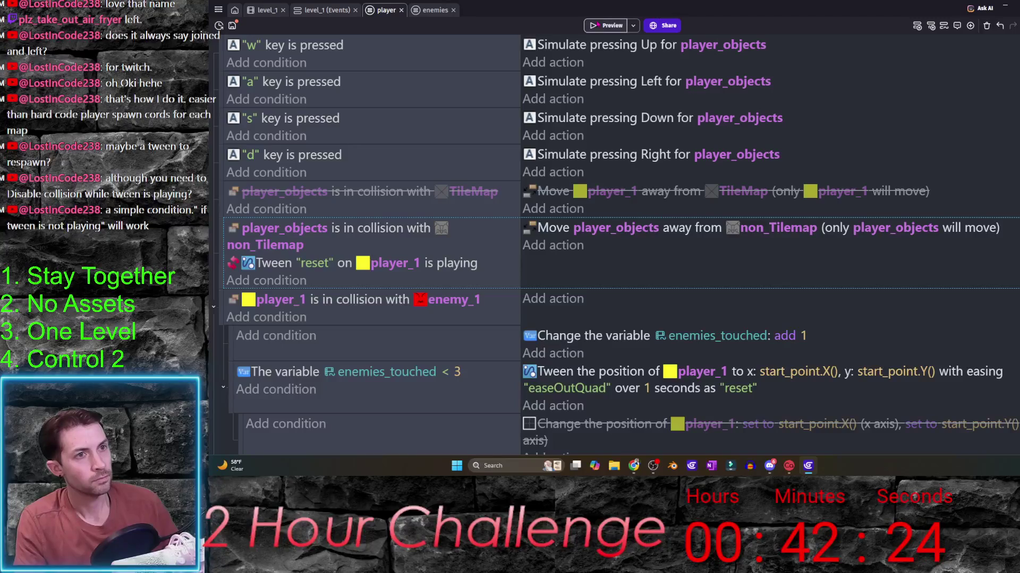
{"action": "left_click", "coordinate": [609, 25]}
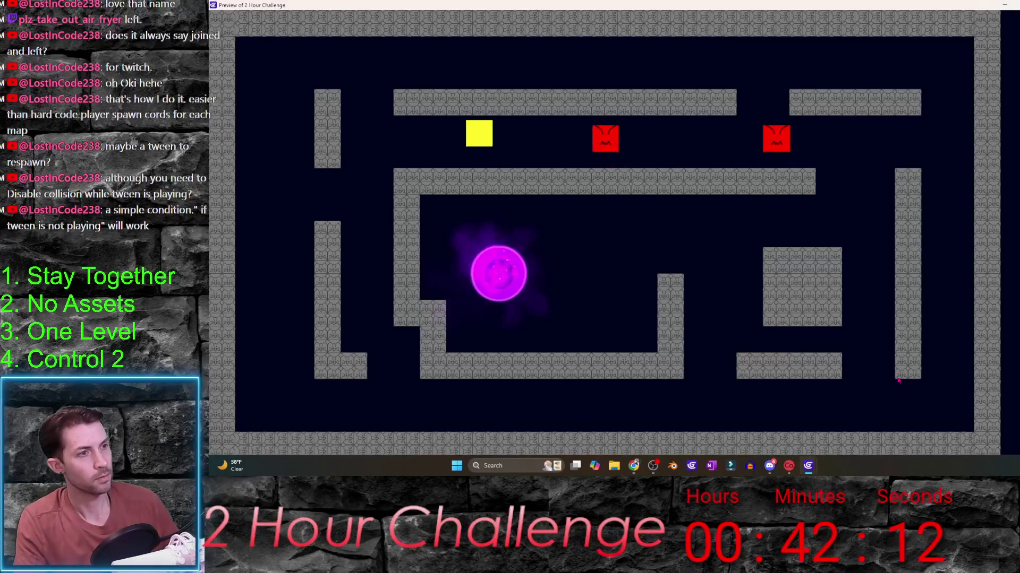
{"action": "key", "text": "alt+F4"}
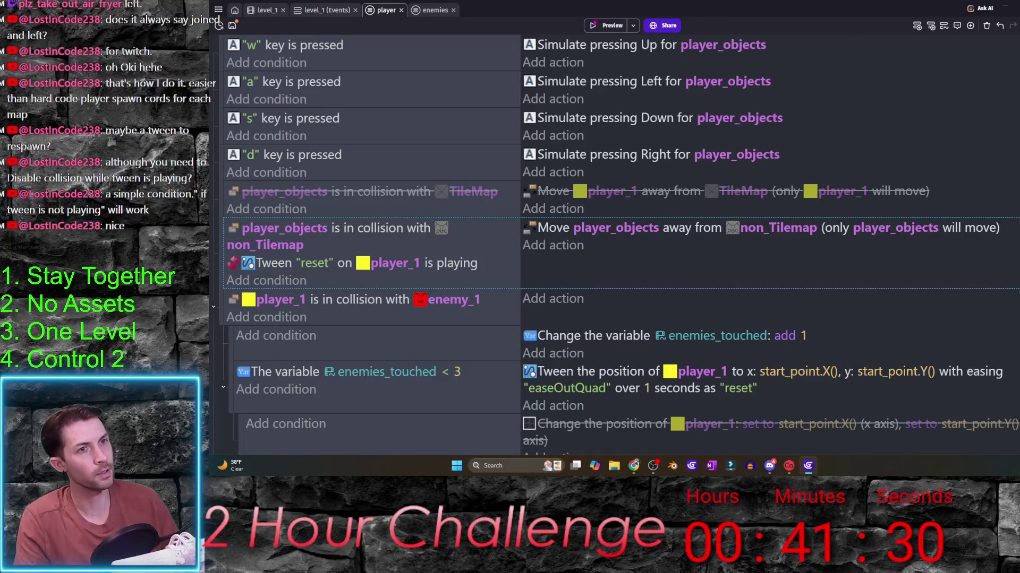
{"action": "key", "text": "F5"}
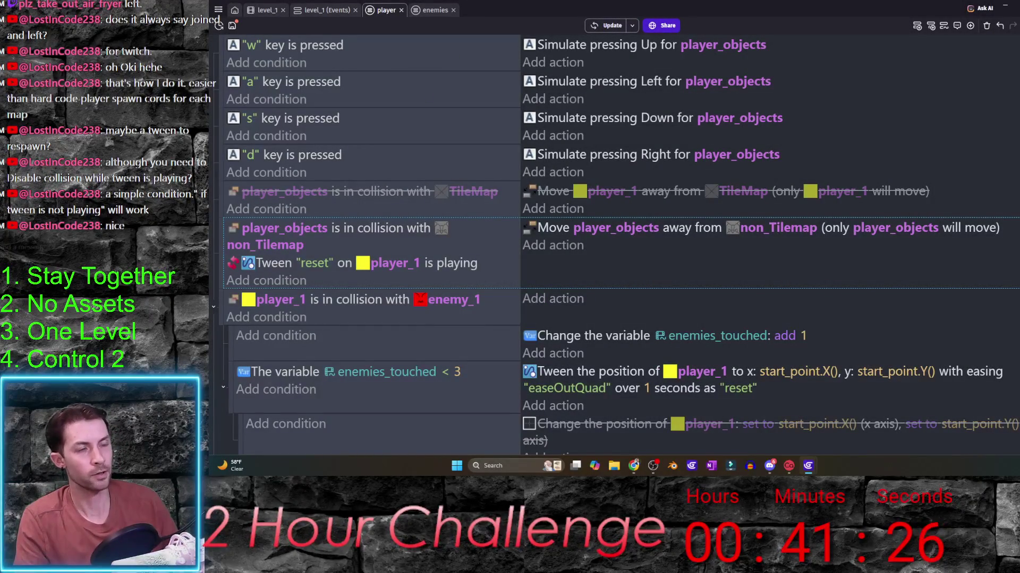
{"action": "left_click", "coordinate": [266, 10]}
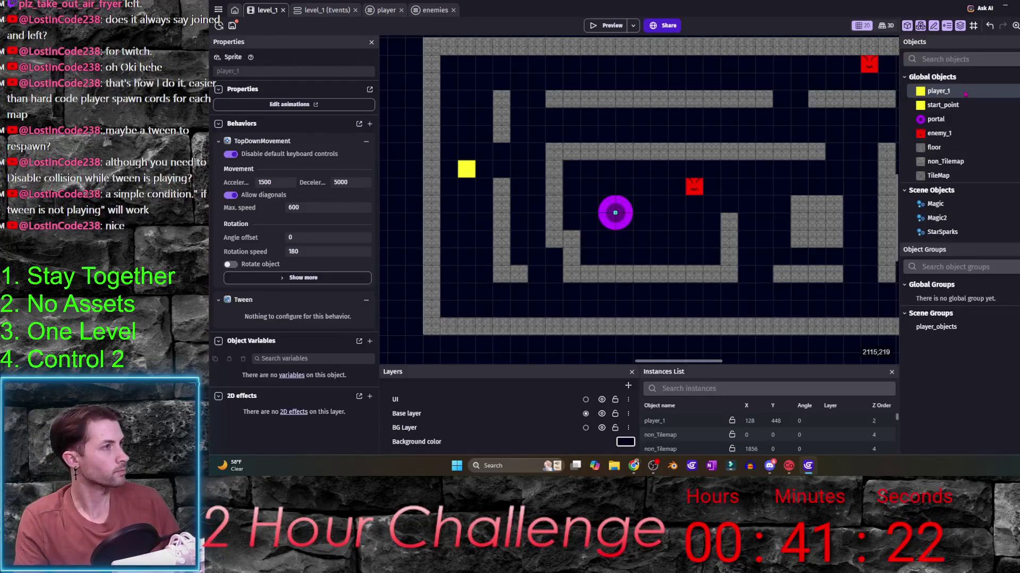
- Duplicate player_1 as player_2 and open player_2's object settings
{"action": "right_click", "coordinate": [963, 121]}
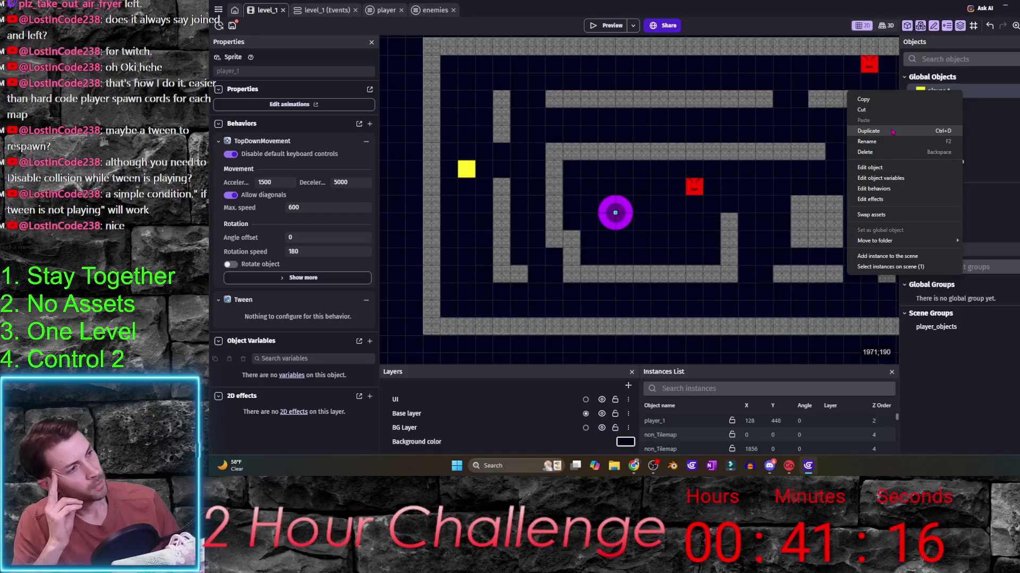
{"action": "left_click", "coordinate": [893, 133]}
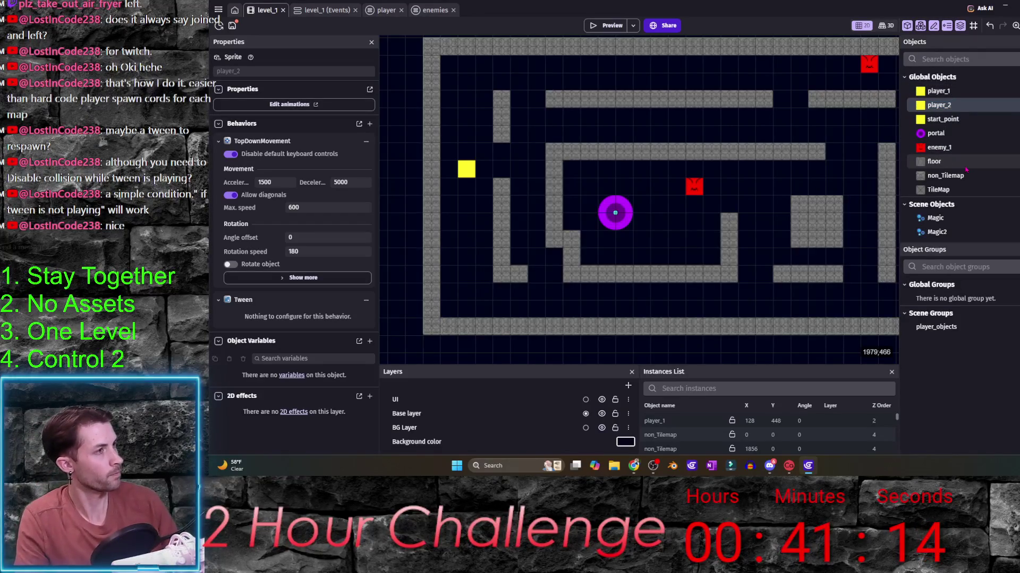
{"action": "key", "text": "Return"}
{"action": "double_click", "coordinate": [951, 106]}
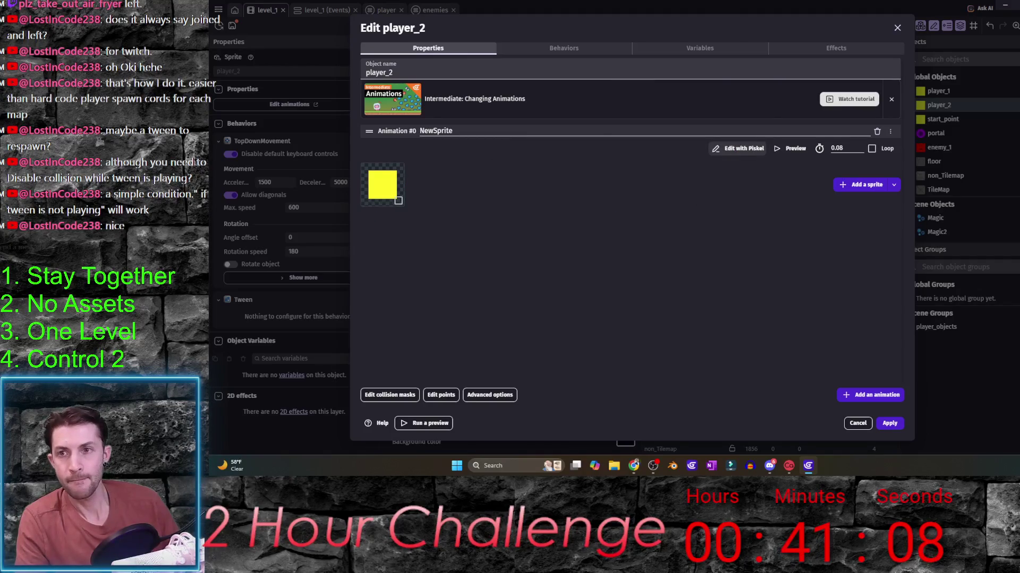
- Open player_2's sprite in Piskel and bucket-fill the whole canvas cyan
{"action": "left_click", "coordinate": [737, 148]}
{"action": "left_click", "coordinate": [224, 330]}
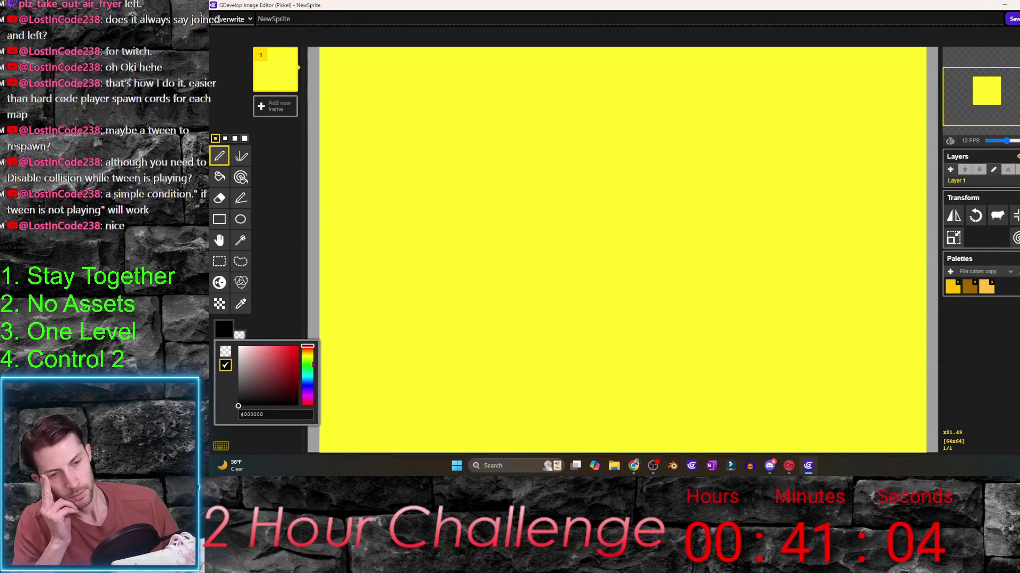
{"action": "left_click", "coordinate": [312, 365]}
{"action": "left_click_drag", "start_coordinate": [311, 366], "coordinate": [303, 341]}
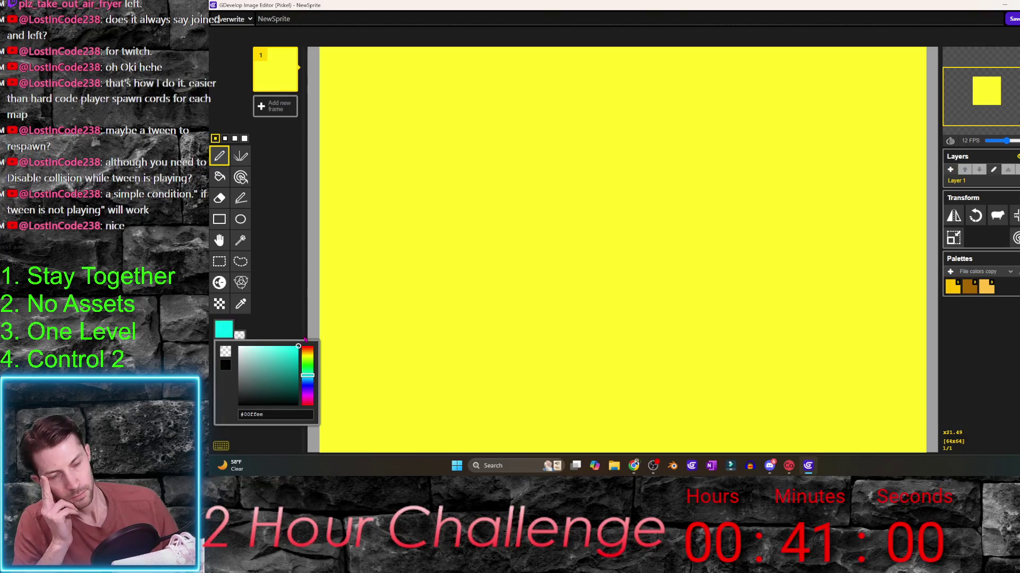
{"action": "left_click", "coordinate": [218, 176]}
{"action": "left_click", "coordinate": [372, 187]}
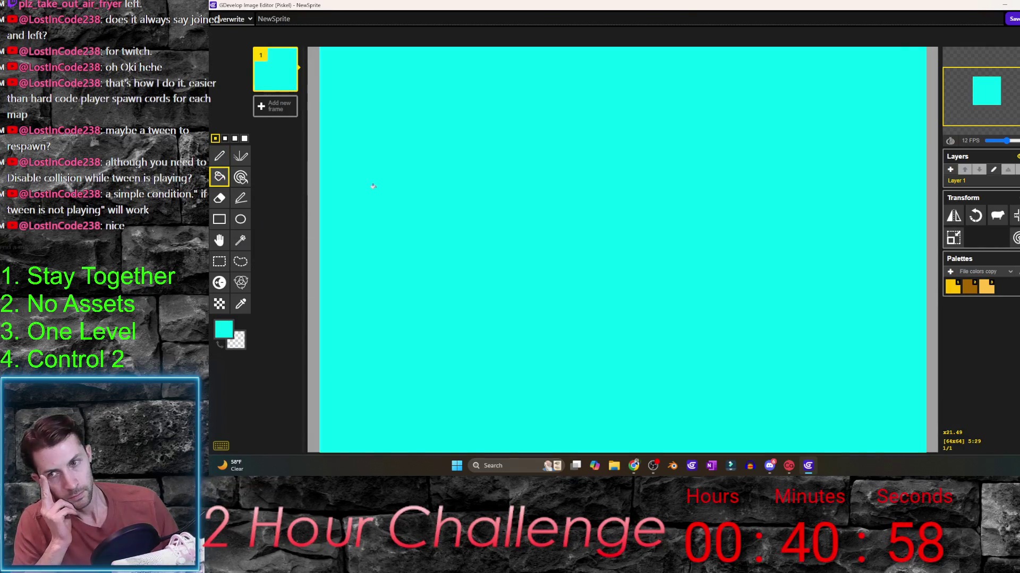
{"action": "scroll", "coordinate": [501, 205], "scroll_direction": "down", "scroll_amount": 1}
{"action": "scroll", "coordinate": [473, 212], "scroll_direction": "down", "scroll_amount": 2}
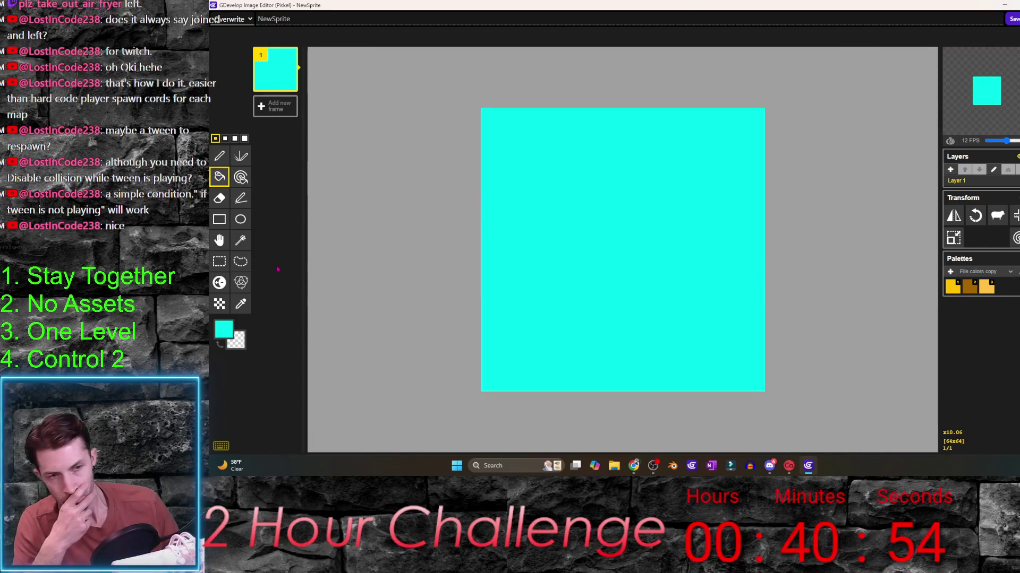
- Refill the sprite solid green, make black the active colour and switch to the pen tool
{"action": "left_click", "coordinate": [223, 330]}
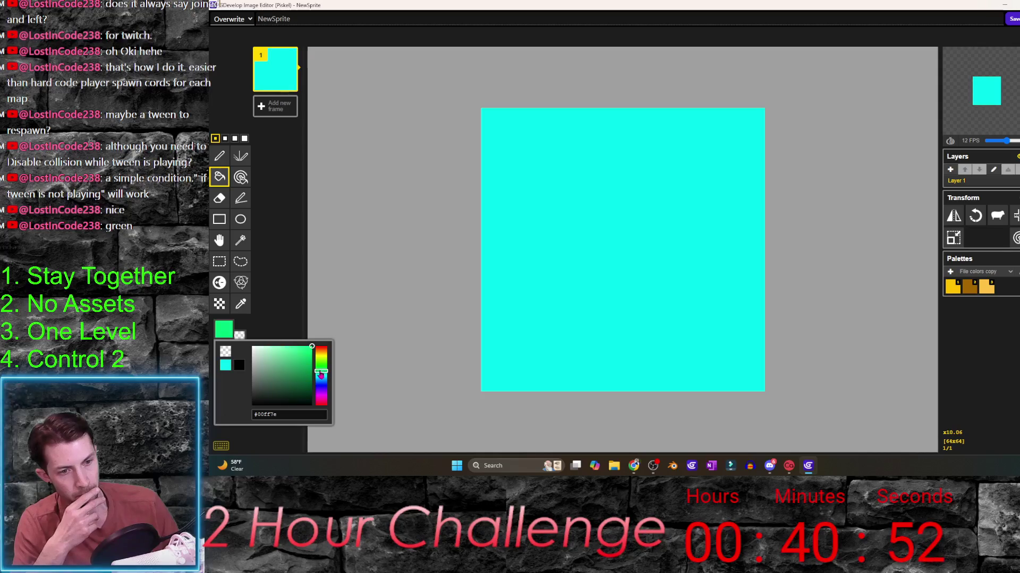
{"action": "left_click_drag", "start_coordinate": [318, 375], "coordinate": [321, 370]}
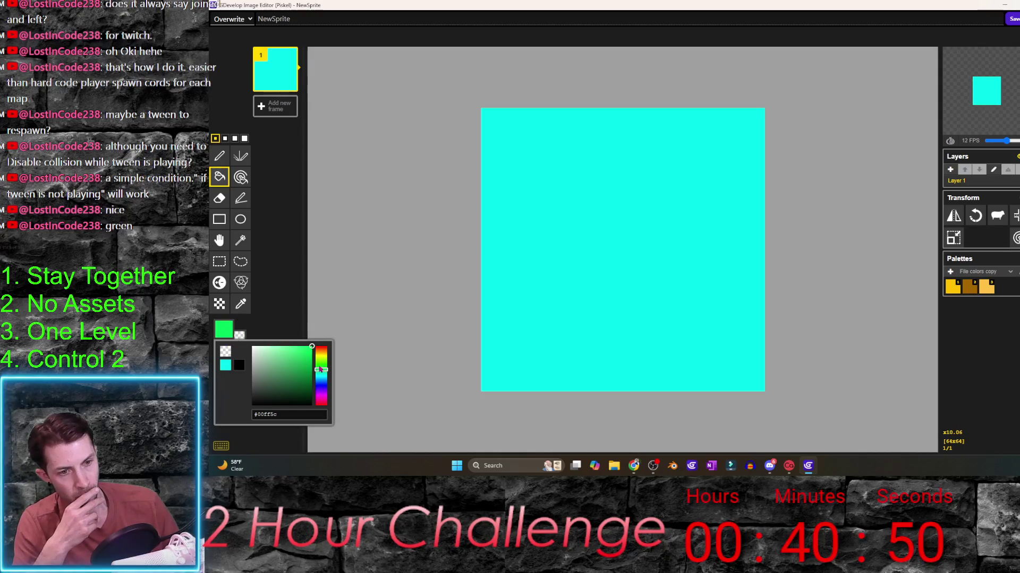
{"action": "left_click", "coordinate": [563, 237]}
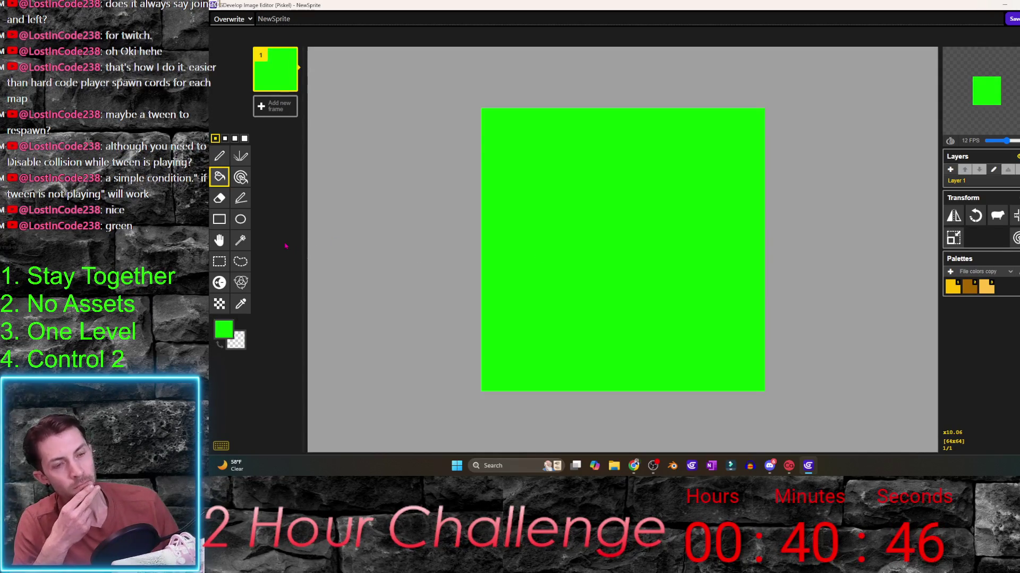
{"action": "left_click", "coordinate": [219, 344]}
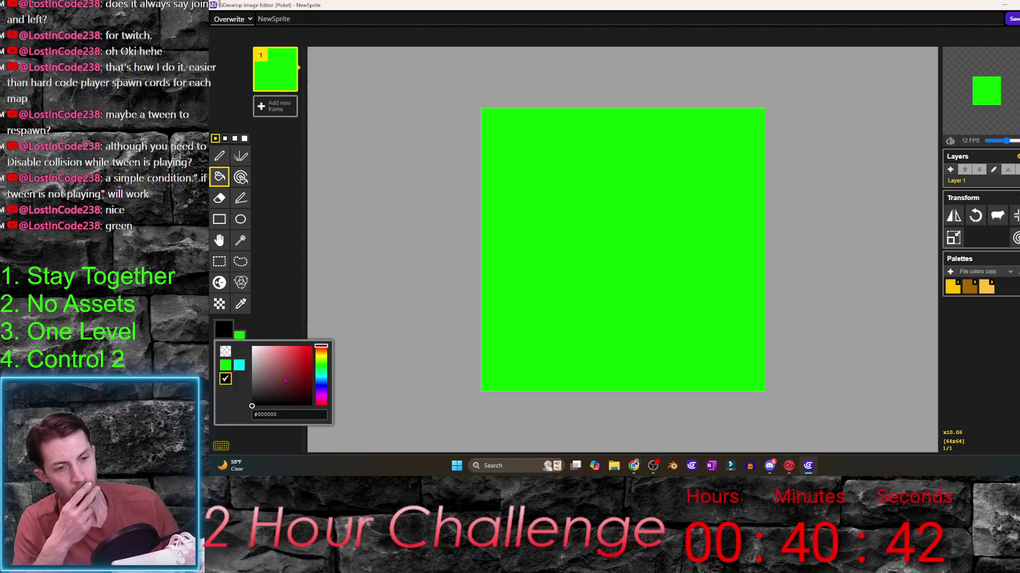
{"action": "left_click", "coordinate": [272, 319]}
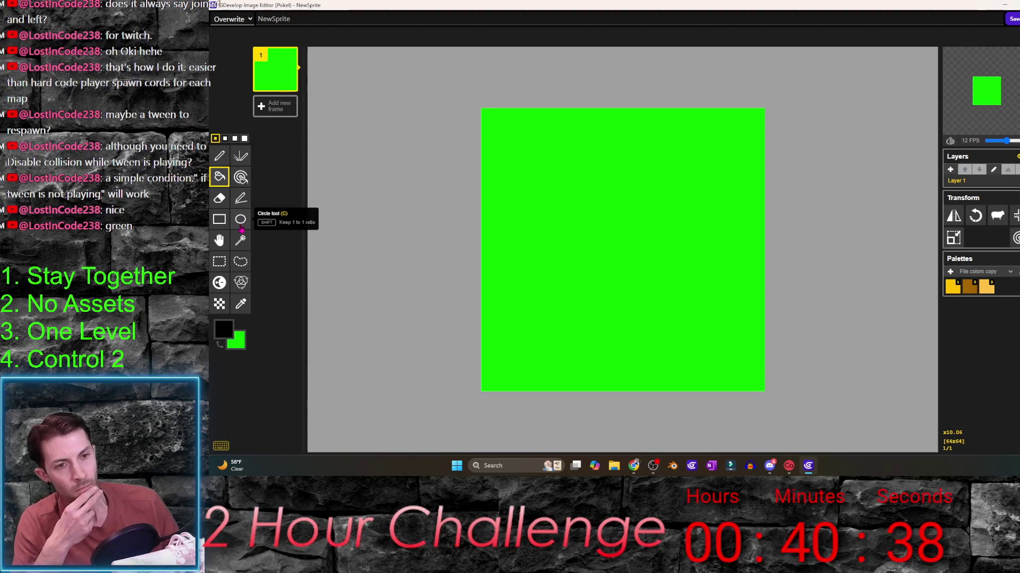
{"action": "left_click", "coordinate": [220, 155]}
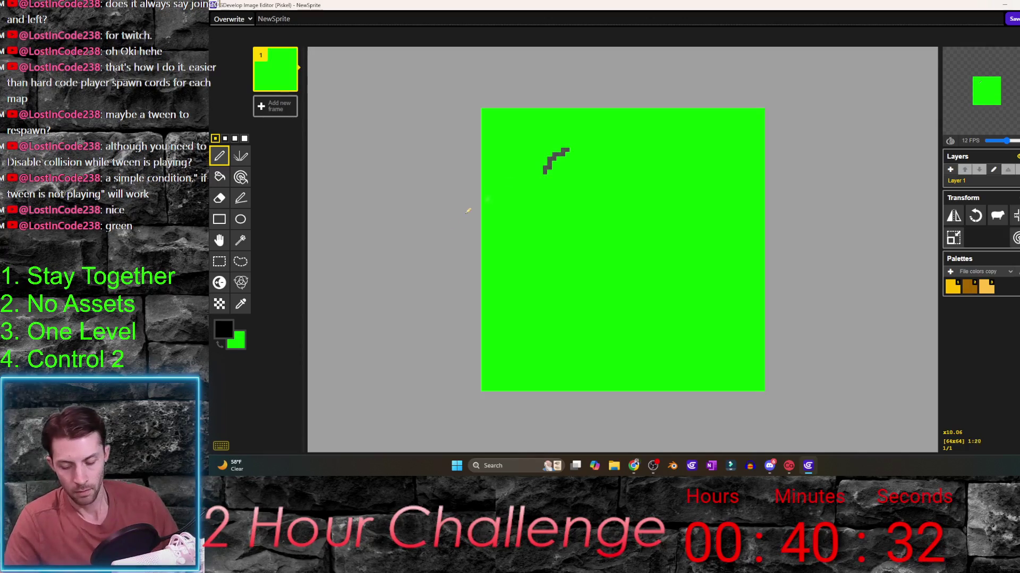
- Draw a dark red smiley with mirrored brows, eye dots and smile on the green sprite
{"action": "key", "text": "ctrl+z"}
{"action": "left_click", "coordinate": [223, 328]}
{"action": "left_click", "coordinate": [303, 394]}
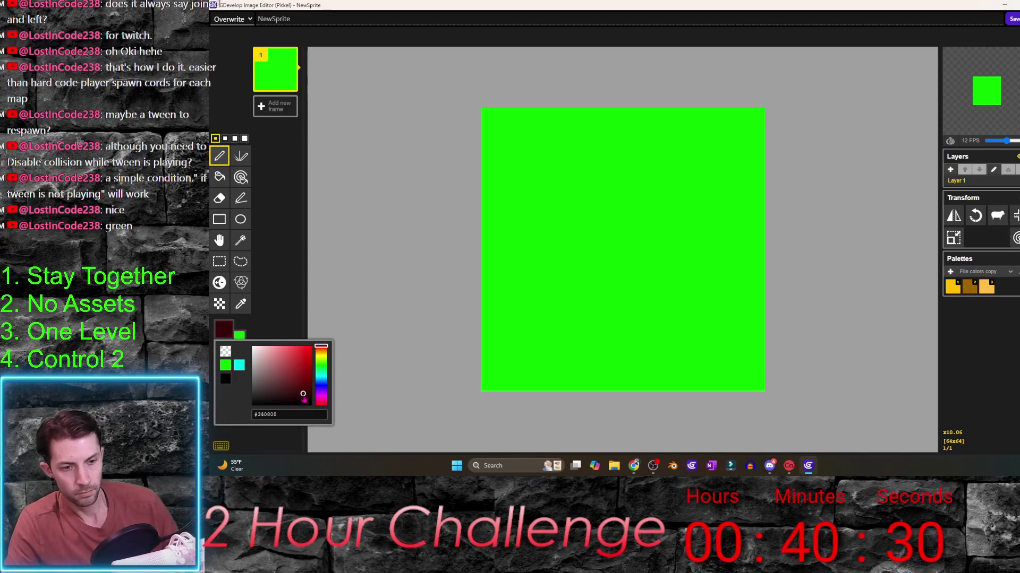
{"action": "left_click", "coordinate": [586, 105]}
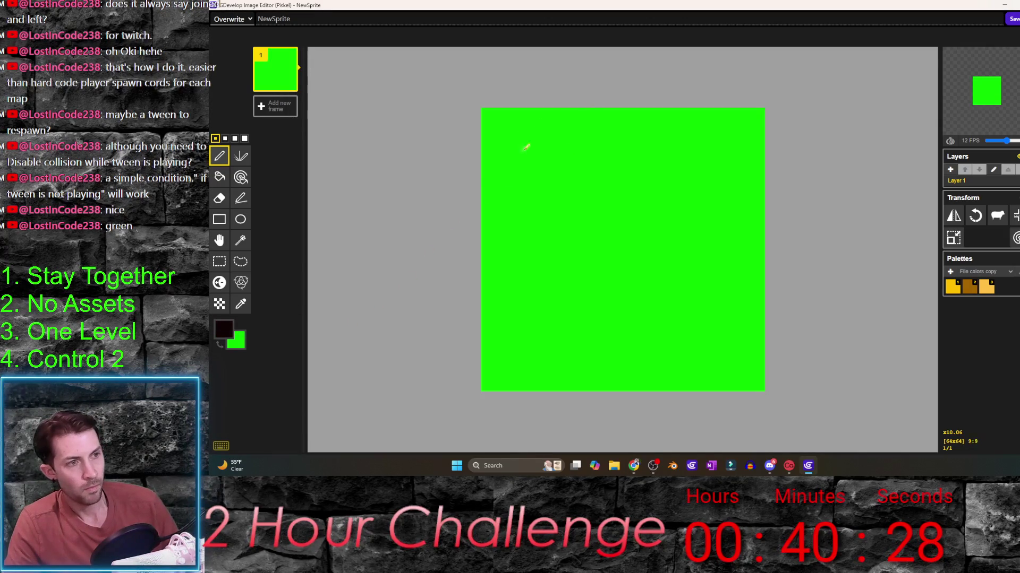
{"action": "mouse_move", "coordinate": [534, 146]}
{"action": "left_mouse_down"}
{"action": "mouse_move", "coordinate": [568, 132]}
{"action": "mouse_move", "coordinate": [598, 167]}
{"action": "left_mouse_up"}
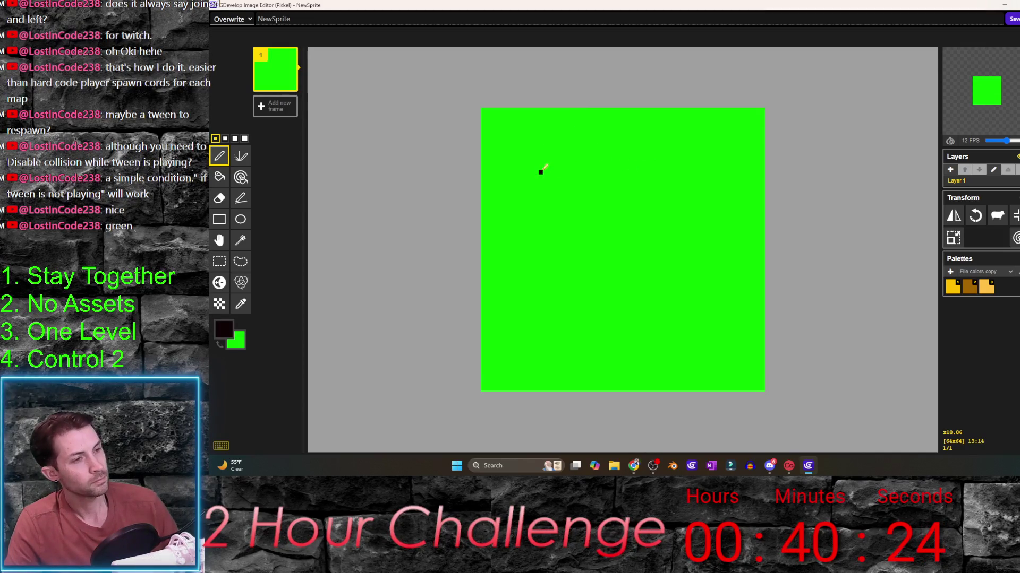
{"action": "mouse_move", "coordinate": [526, 172]}
{"action": "left_mouse_down"}
{"action": "mouse_move", "coordinate": [543, 140]}
{"action": "mouse_move", "coordinate": [559, 151]}
{"action": "mouse_move", "coordinate": [559, 141]}
{"action": "left_mouse_up"}
{"action": "key", "text": "ctrl+z"}
{"action": "left_click", "coordinate": [242, 156]}
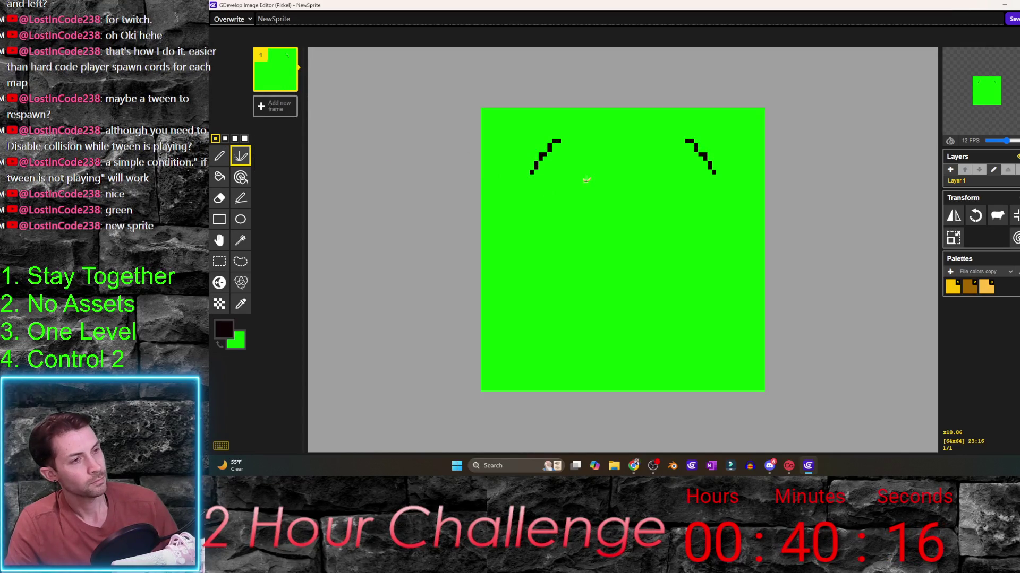
{"action": "left_click_drag", "start_coordinate": [585, 175], "coordinate": [584, 180]}
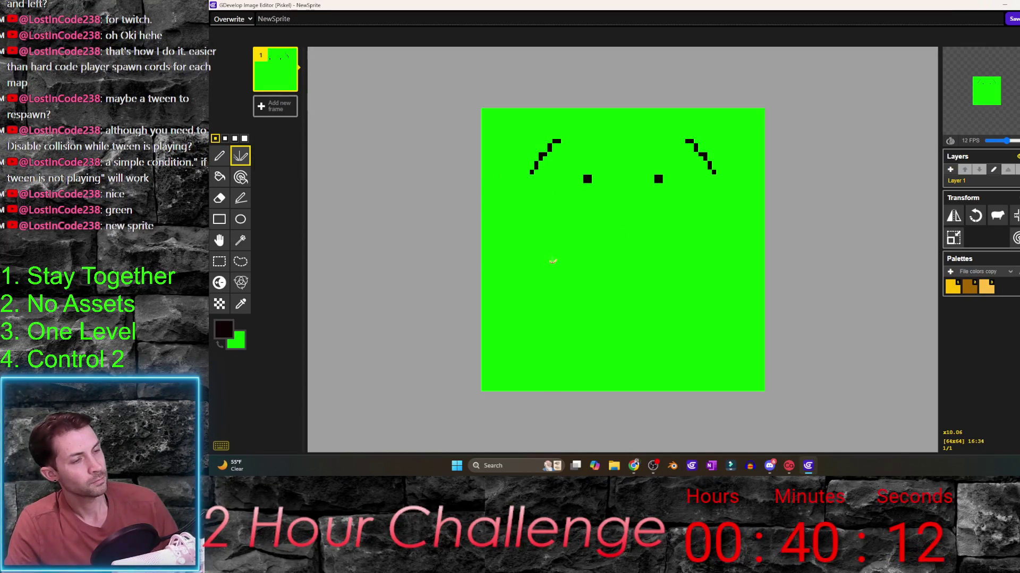
{"action": "left_click_drag", "start_coordinate": [560, 273], "coordinate": [621, 314]}
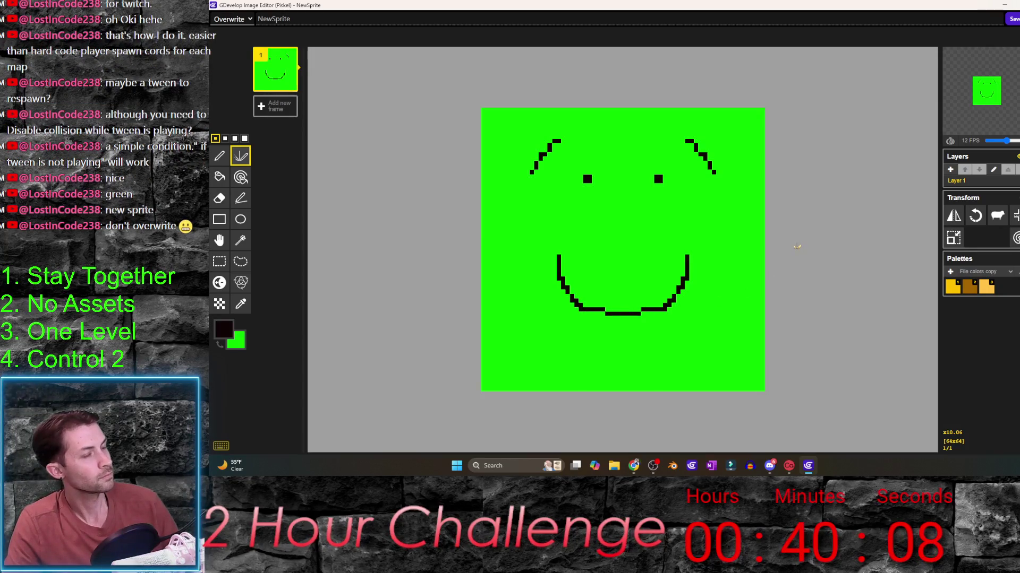
- Save the smiley as a new sprite named green for player_2, apply, and open player_1's yellow sprite in Piskel
{"action": "left_click", "coordinate": [231, 19]}
{"action": "left_click", "coordinate": [246, 36]}
{"action": "type", "text": "gren"}
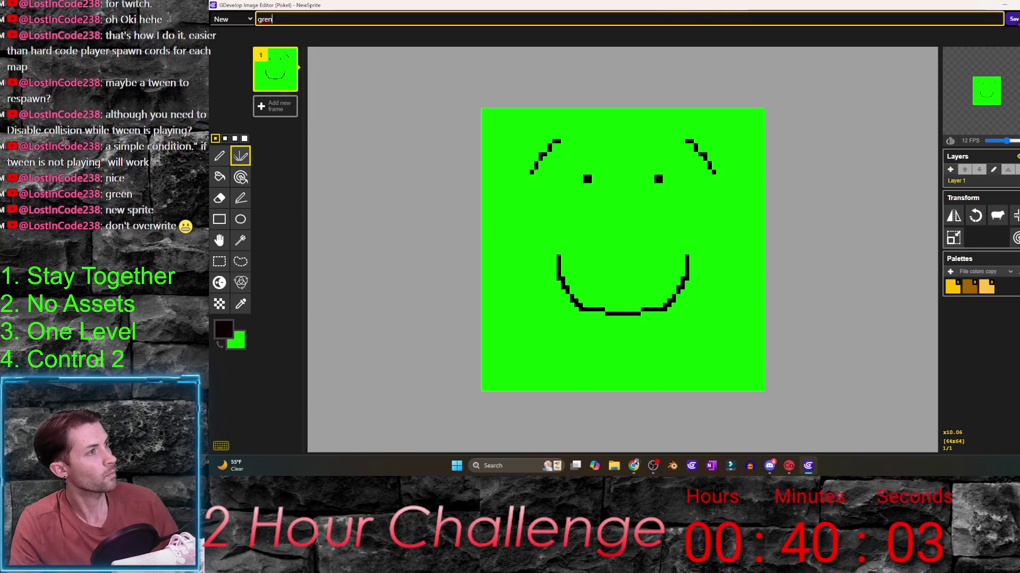
{"action": "key", "text": "Return"}
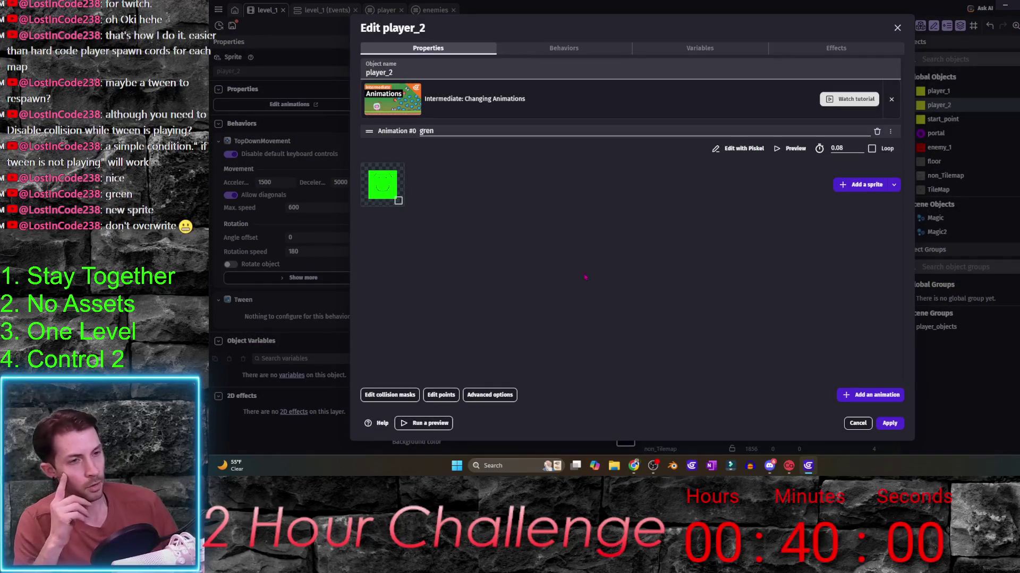
{"action": "left_click", "coordinate": [889, 422]}
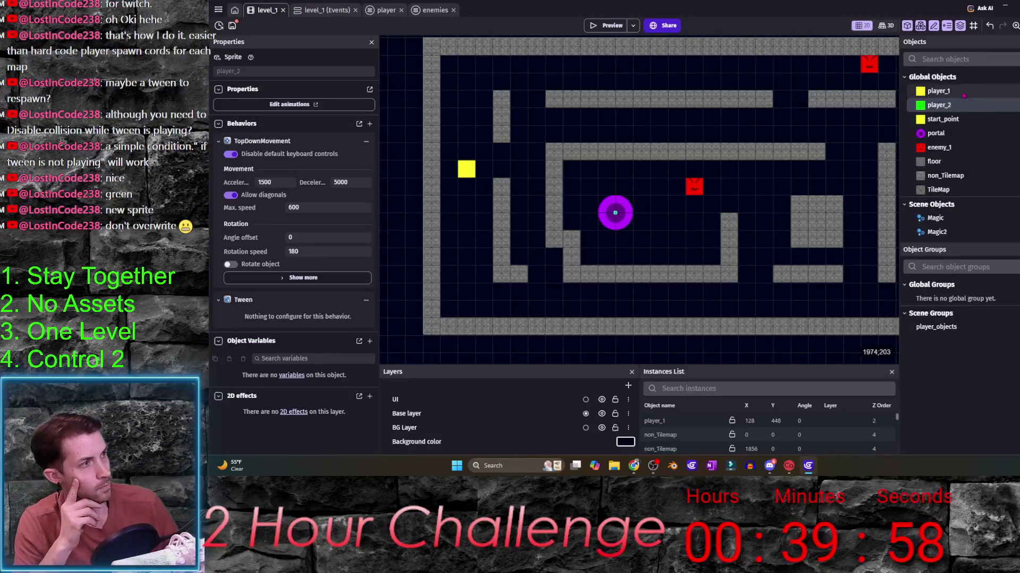
{"action": "double_click", "coordinate": [939, 91]}
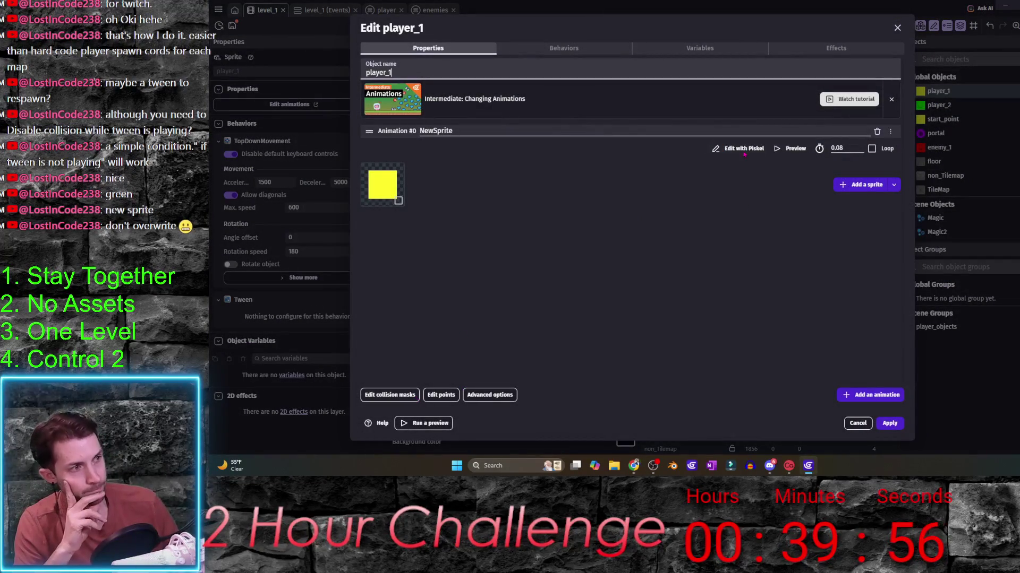
{"action": "left_click", "coordinate": [737, 149]}
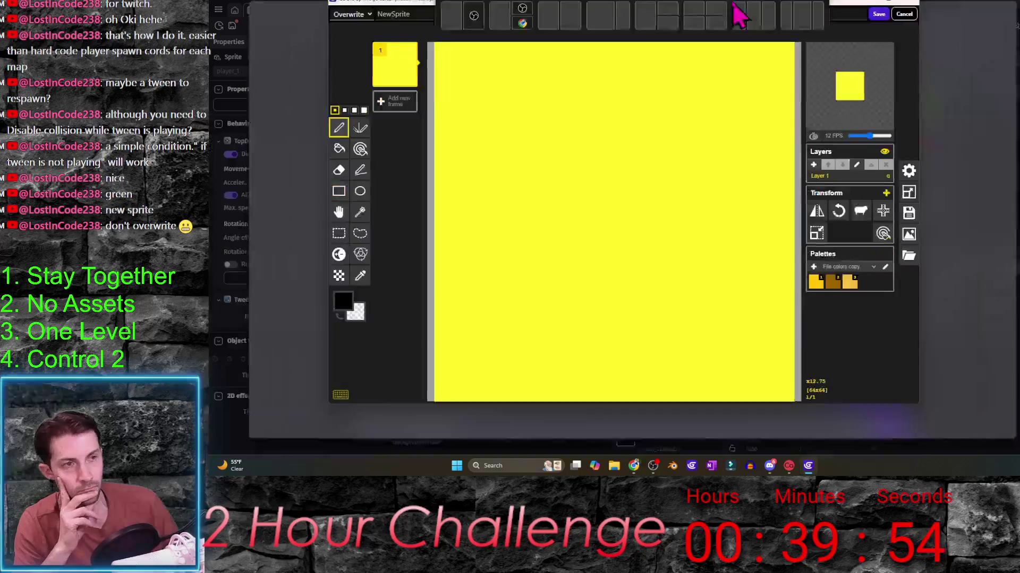
- Draw and fill two solid black eyes on the yellow sprite using the vertical mirror pen
{"action": "left_click", "coordinate": [240, 155]}
{"action": "scroll", "coordinate": [551, 130], "scroll_direction": "down", "scroll_amount": 2}
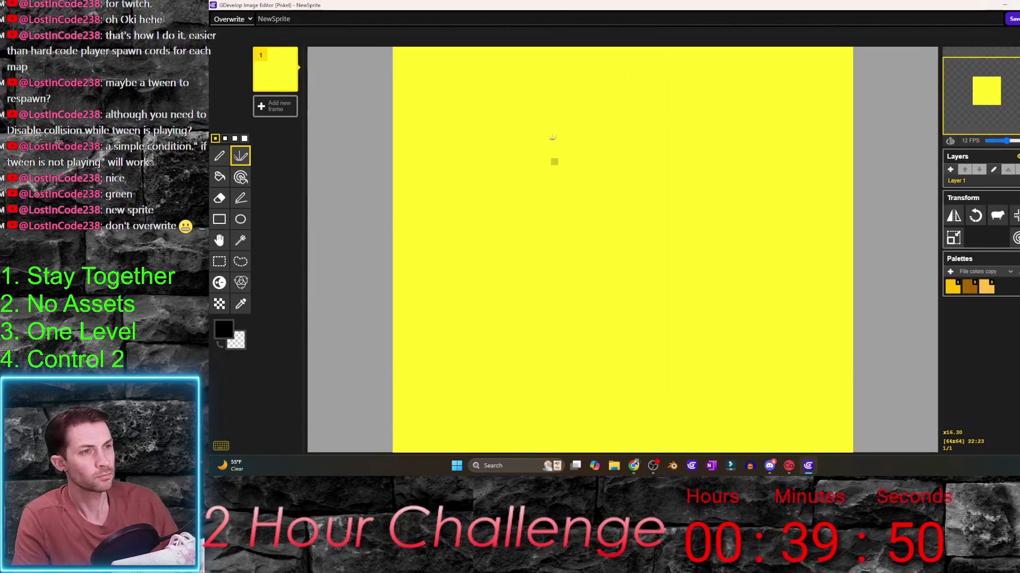
{"action": "scroll", "coordinate": [550, 140], "scroll_direction": "down", "scroll_amount": 1}
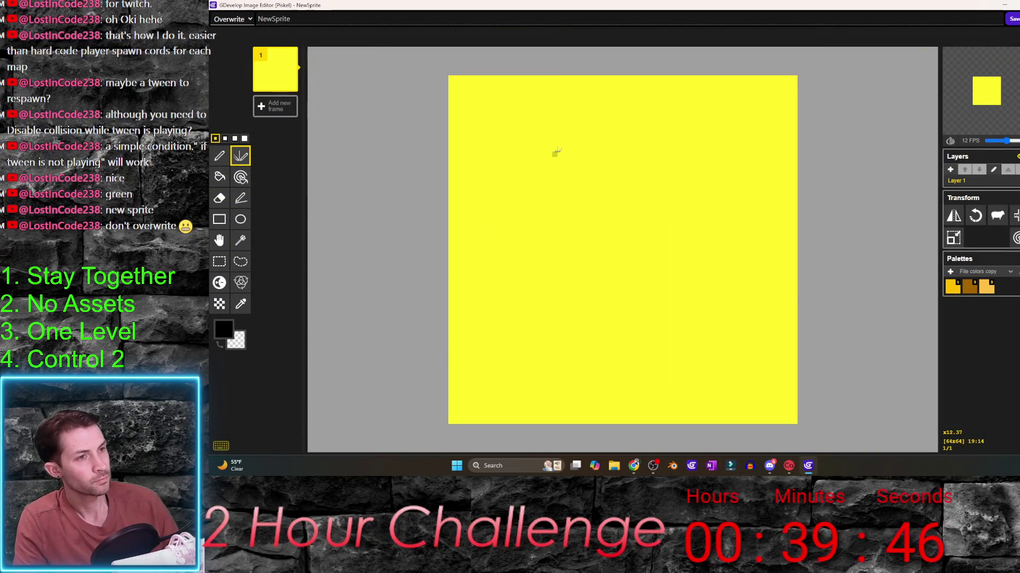
{"action": "mouse_move", "coordinate": [548, 143]}
{"action": "left_mouse_down"}
{"action": "mouse_move", "coordinate": [538, 140]}
{"action": "mouse_move", "coordinate": [537, 153]}
{"action": "left_mouse_up"}
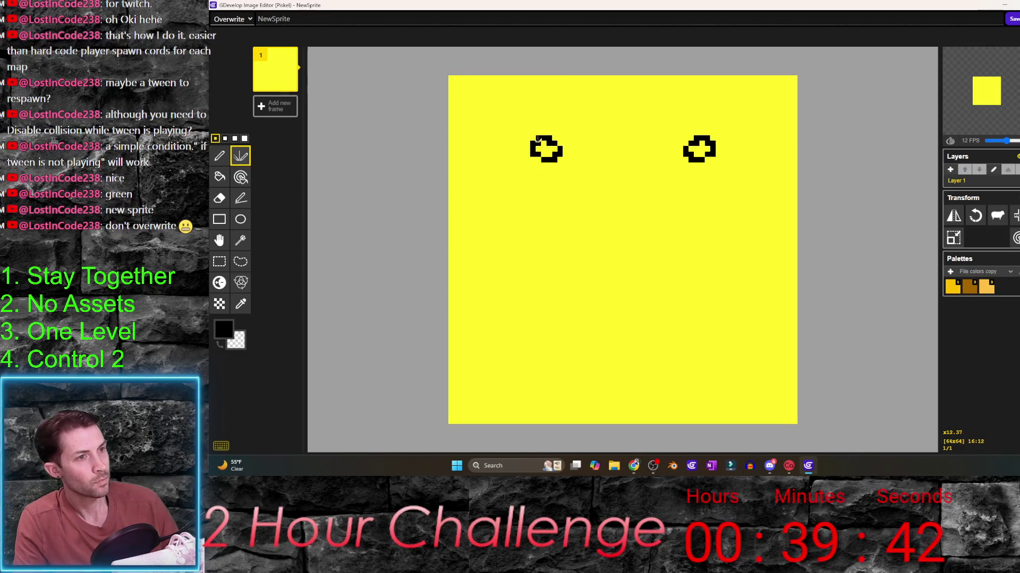
{"action": "left_click_drag", "start_coordinate": [566, 144], "coordinate": [545, 149]}
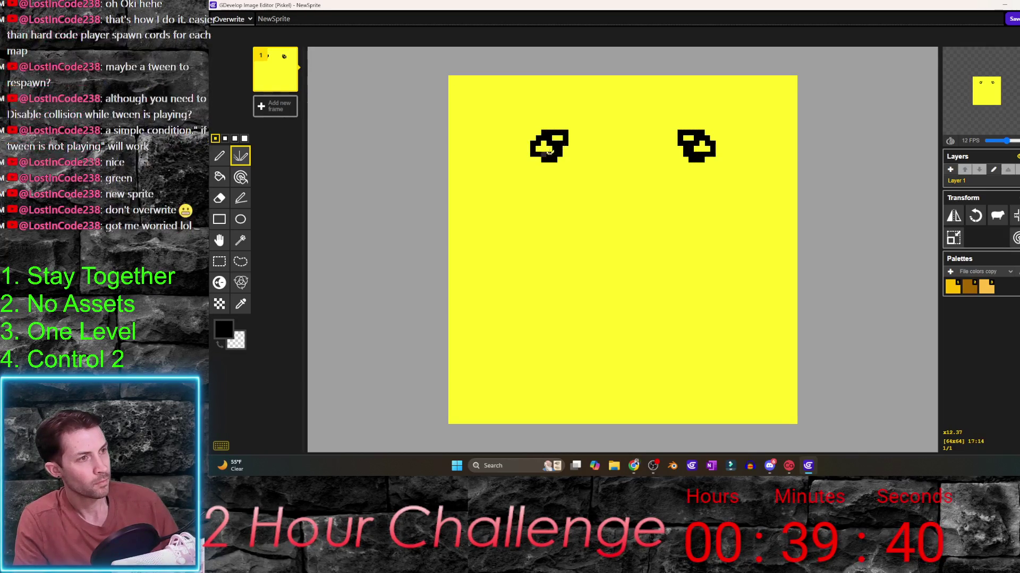
{"action": "left_click", "coordinate": [550, 147]}
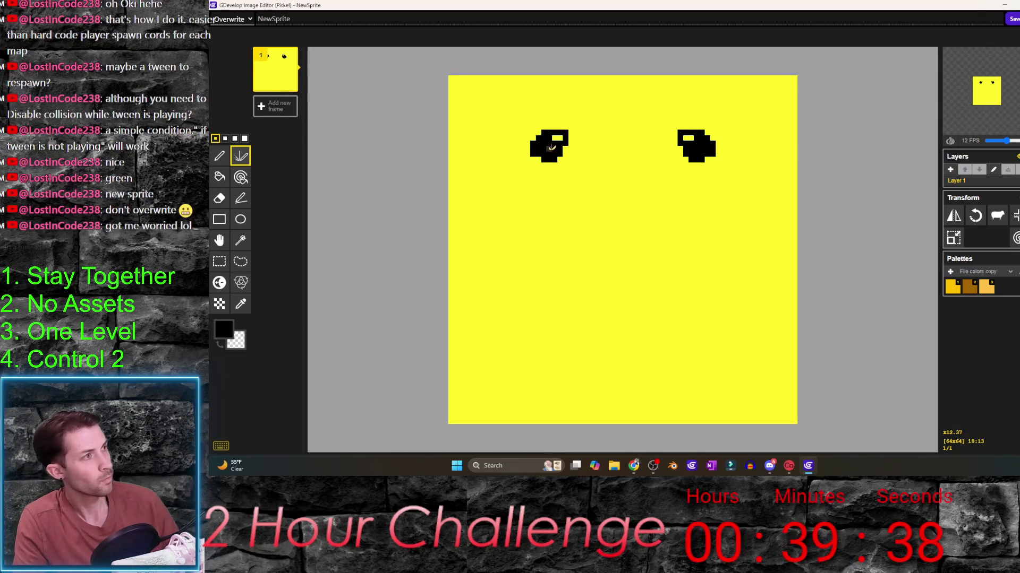
{"action": "left_click_drag", "start_coordinate": [561, 137], "coordinate": [548, 140]}
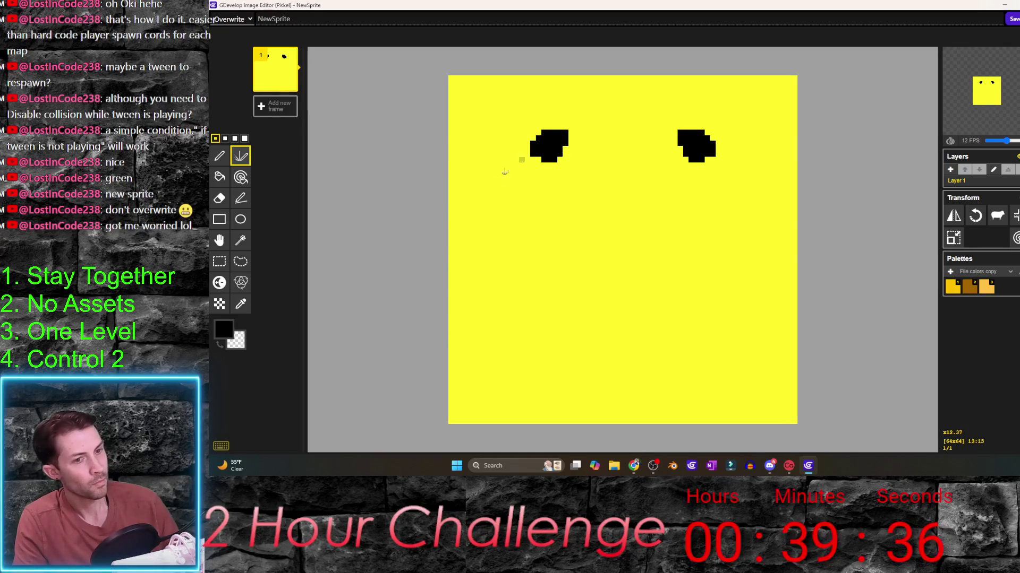
- Swap colours with the freehand pen and dot a yellow highlight in the left eye
{"action": "key", "text": "z"}
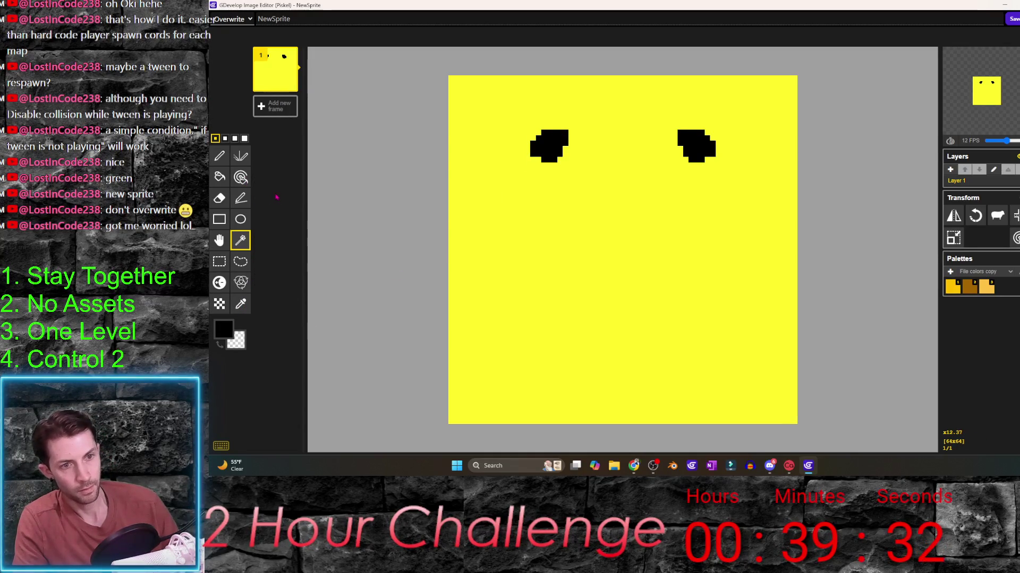
{"action": "left_click", "coordinate": [218, 156]}
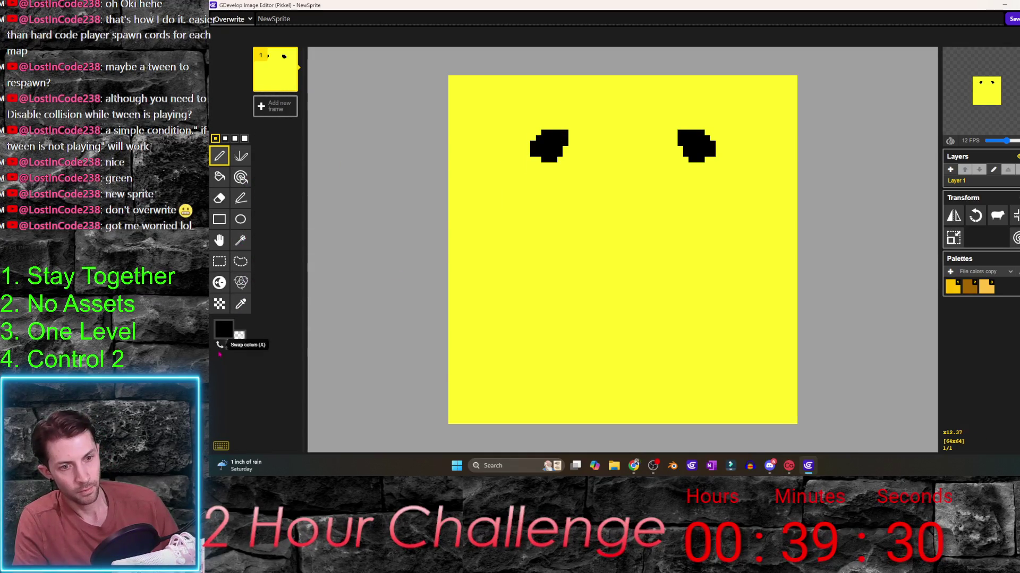
{"action": "key", "text": "x"}
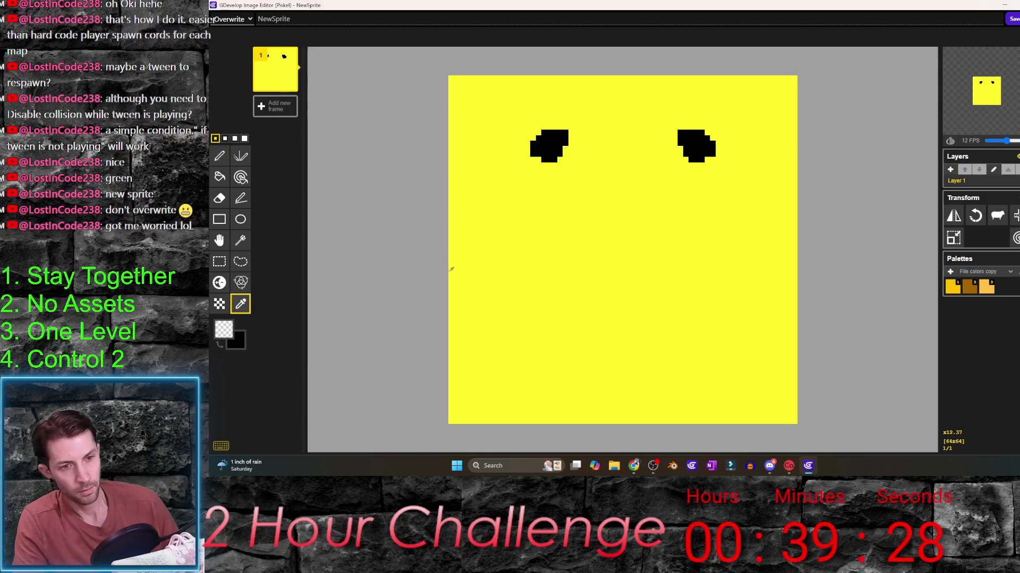
{"action": "left_click", "coordinate": [219, 155]}
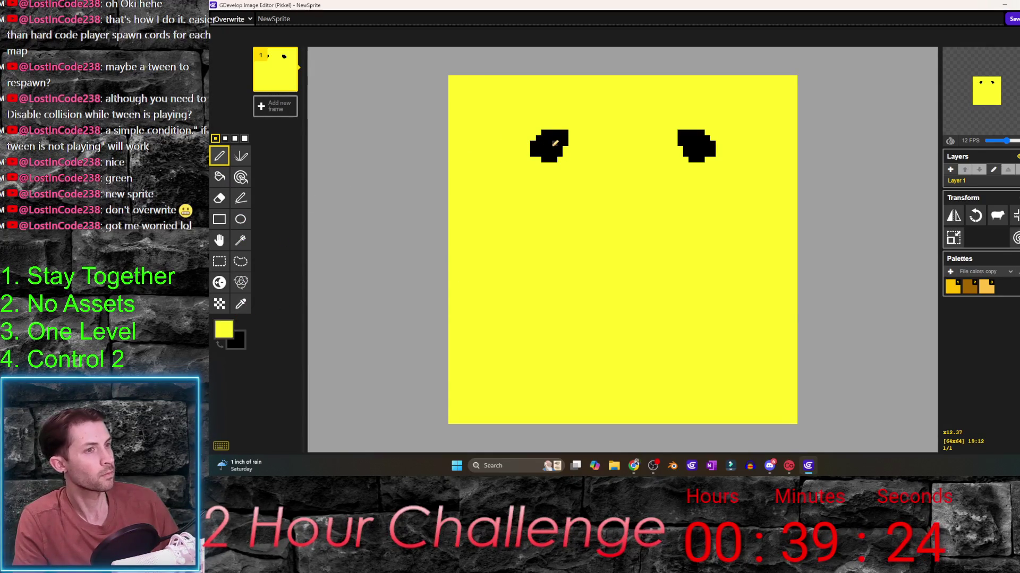
{"action": "key", "text": "x"}
{"action": "key", "text": "alt"}
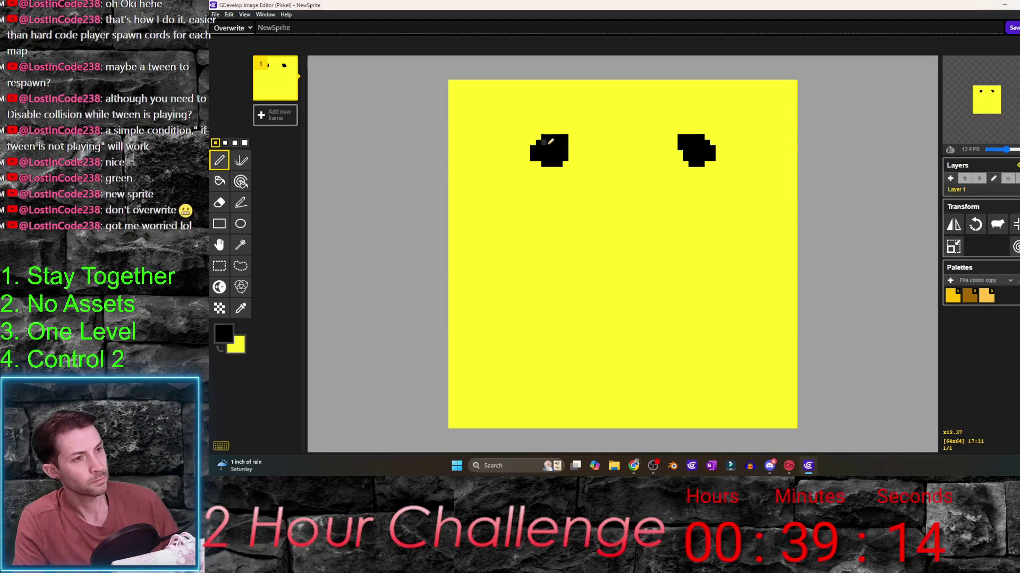
{"action": "key", "text": "x"}
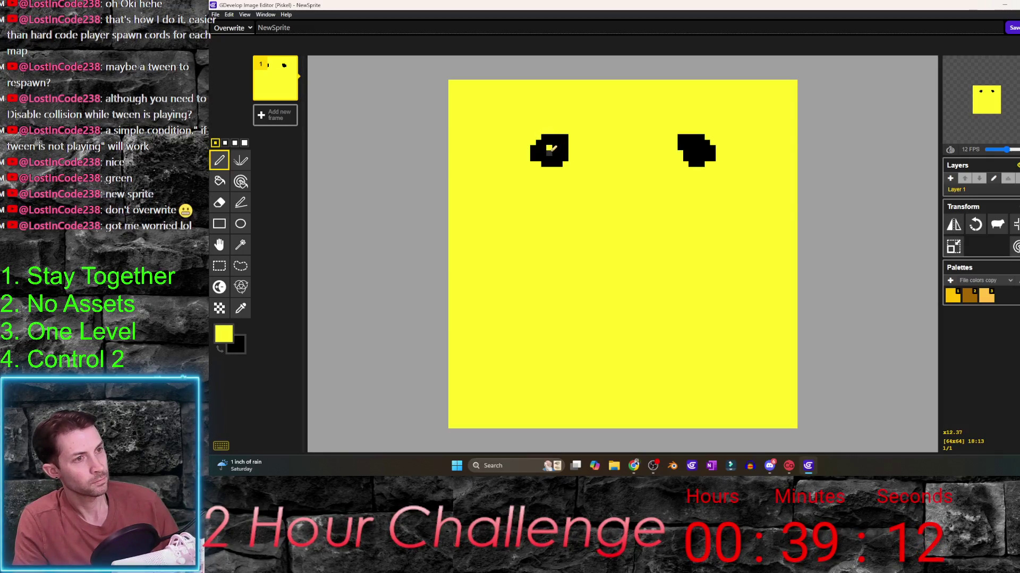
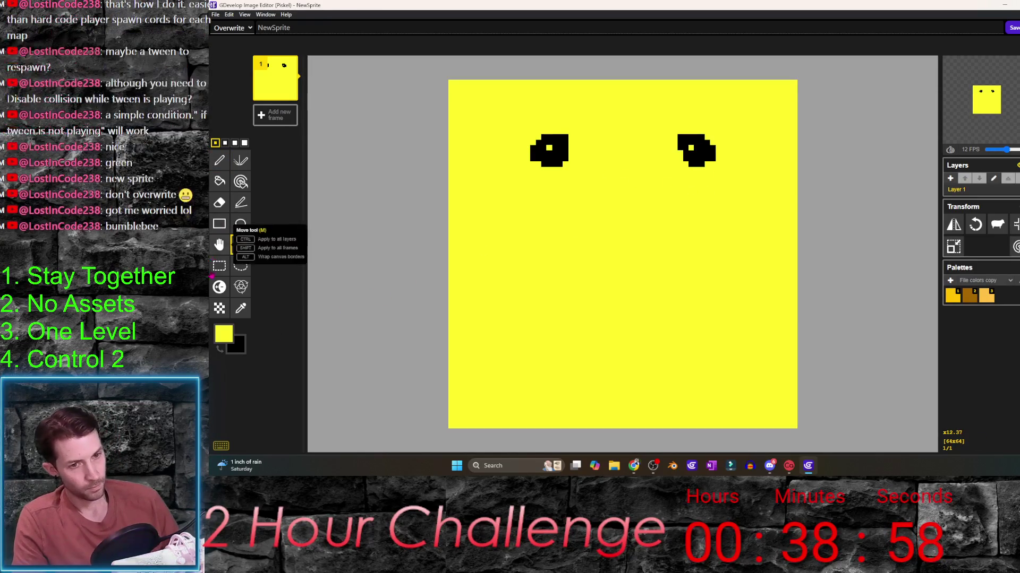
- With black and the largest pen, draw the mouth's top edge across the yellow face
{"action": "key", "text": "x"}
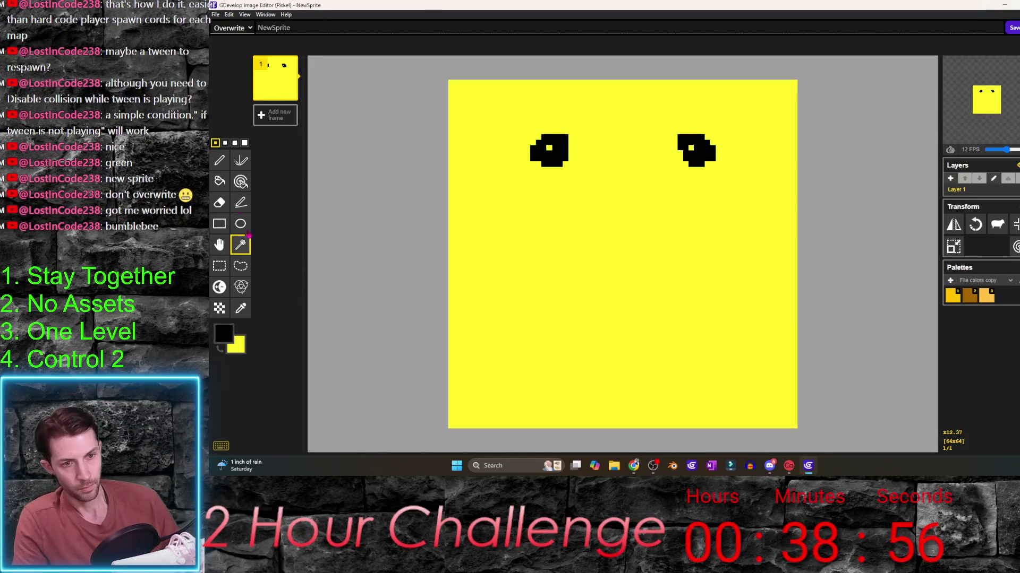
{"action": "left_click", "coordinate": [220, 159]}
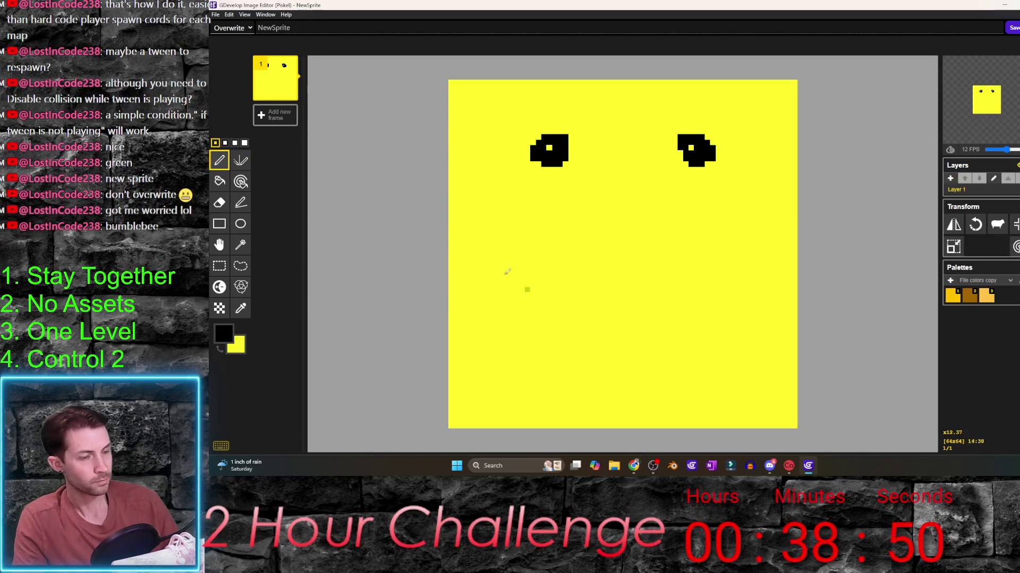
{"action": "left_click", "coordinate": [245, 143]}
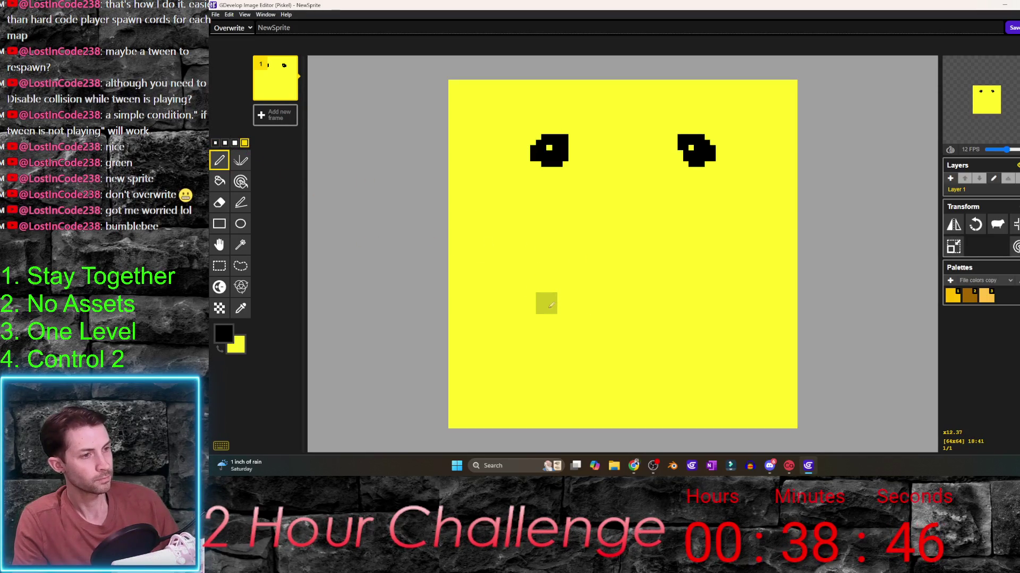
{"action": "left_click_drag", "start_coordinate": [580, 292], "coordinate": [669, 294]}
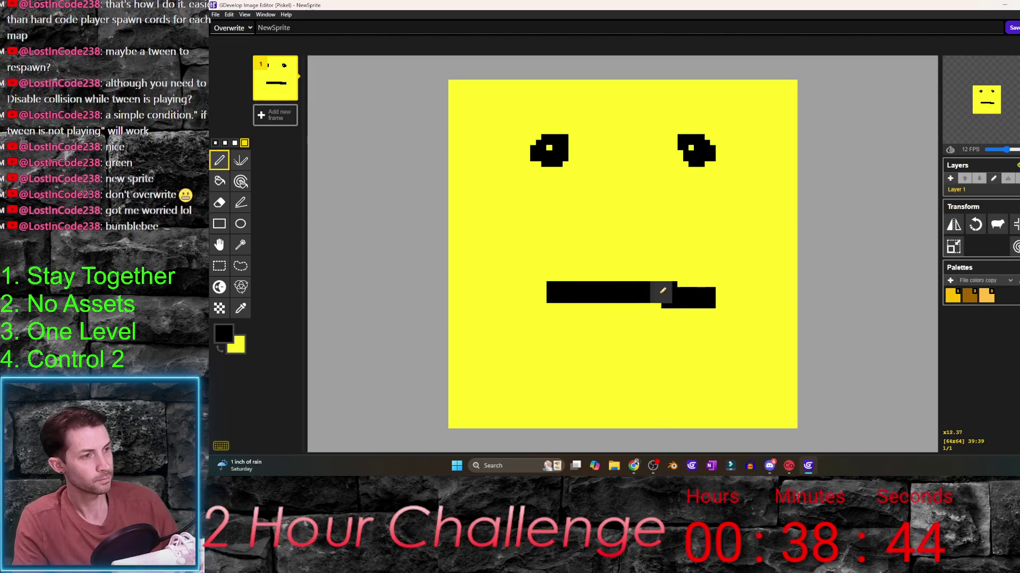
{"action": "key", "text": "ctrl+z"}
{"action": "left_click_drag", "start_coordinate": [538, 292], "coordinate": [692, 290]}
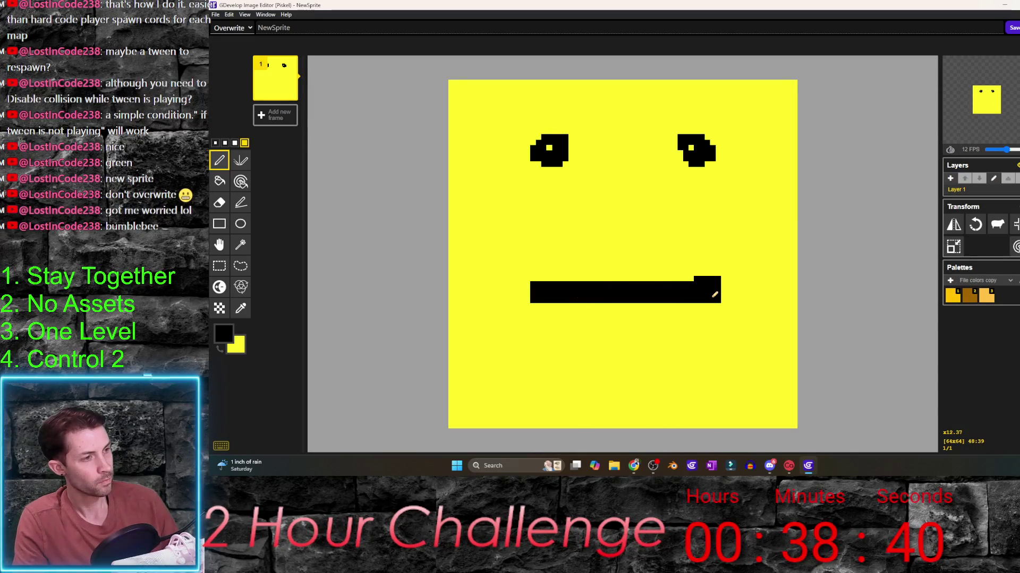
{"action": "key", "text": "ctrl+z"}
{"action": "left_click_drag", "start_coordinate": [681, 292], "coordinate": [597, 294]}
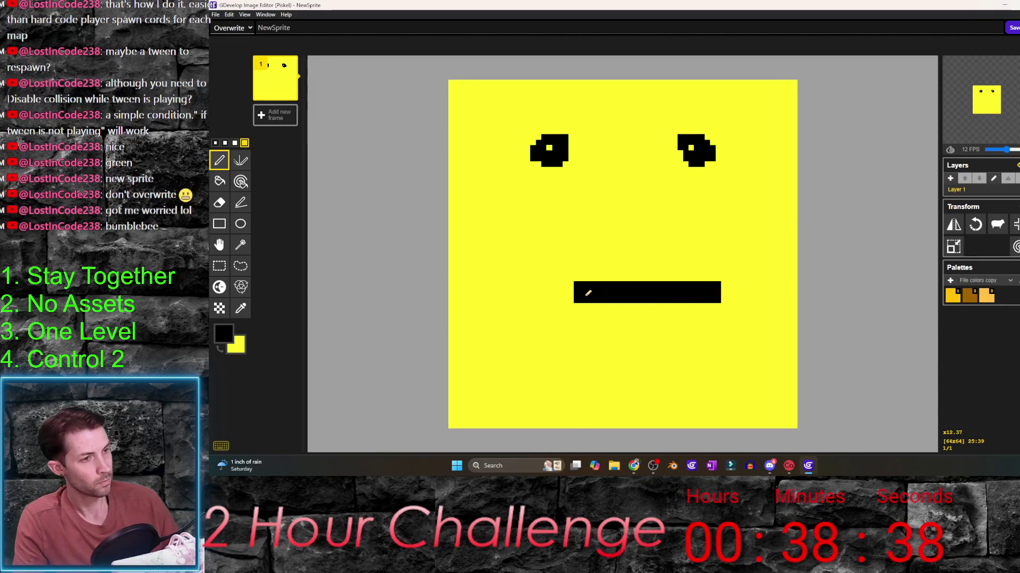
- Close the mouth outline downward and fill its interior solid black
{"action": "left_click_drag", "start_coordinate": [530, 292], "coordinate": [563, 362]}
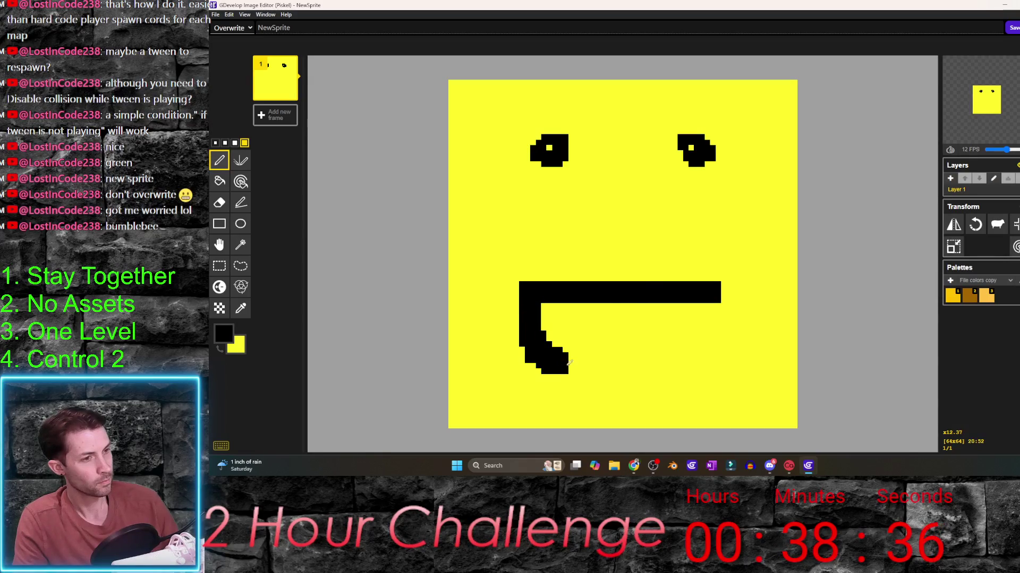
{"action": "left_click_drag", "start_coordinate": [635, 360], "coordinate": [678, 335]}
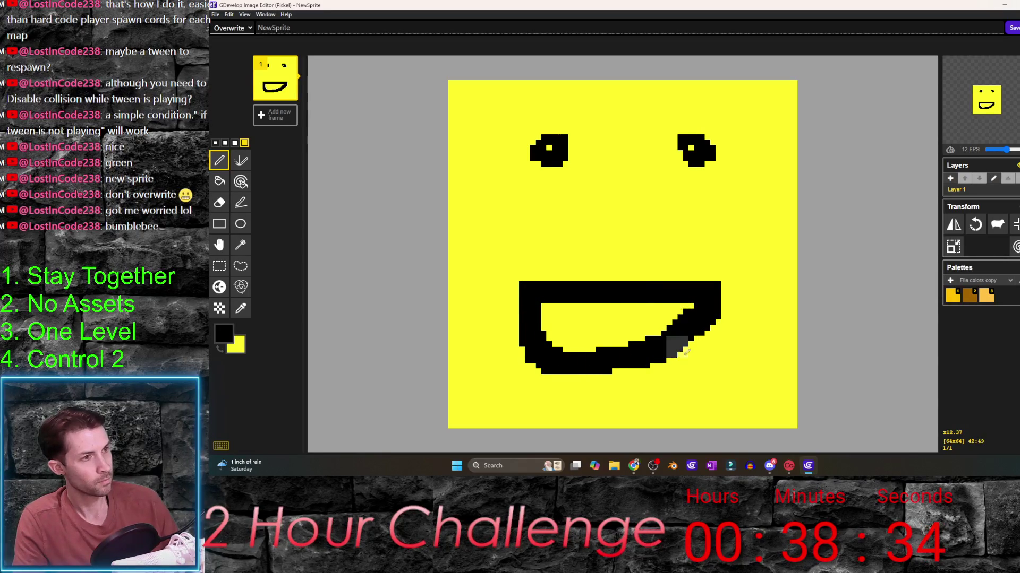
{"action": "left_click_drag", "start_coordinate": [549, 313], "coordinate": [673, 319]}
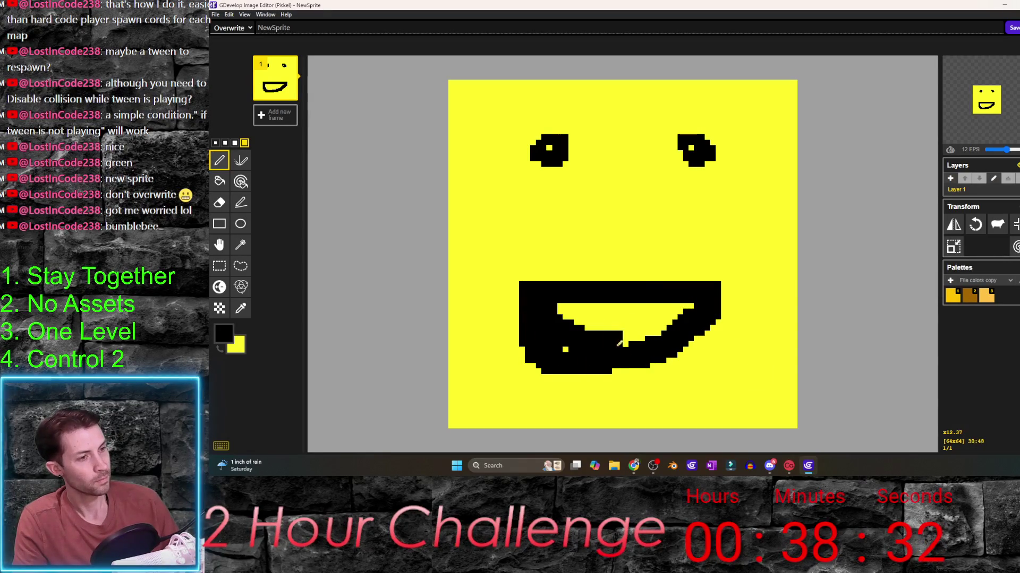
{"action": "mouse_move", "coordinate": [561, 311]}
{"action": "left_mouse_down"}
{"action": "mouse_move", "coordinate": [642, 309]}
{"action": "mouse_move", "coordinate": [582, 322]}
{"action": "left_mouse_up"}
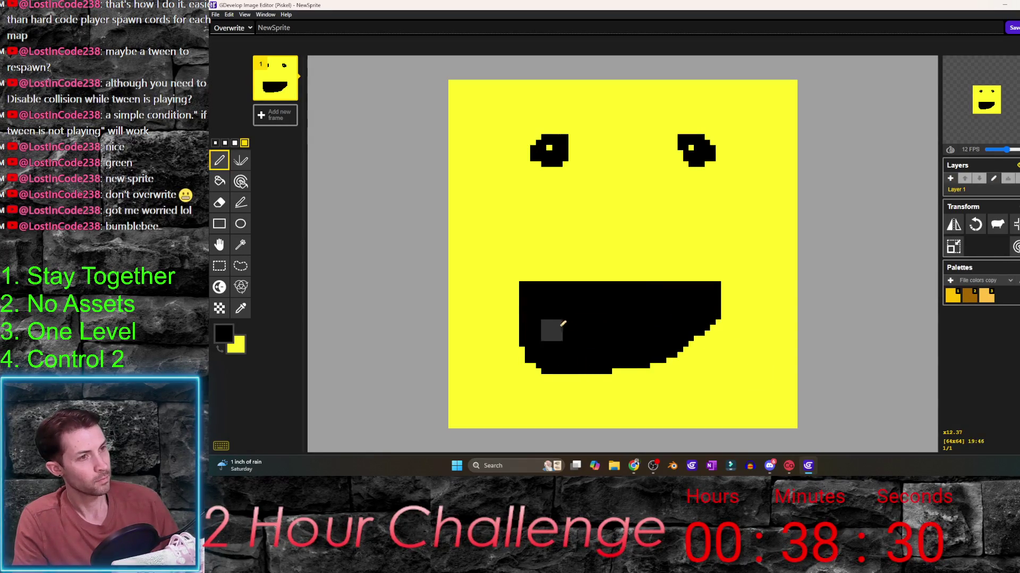
- Apply the new face to player_1, drop a player_2 instance below it, and go to the player events
{"action": "left_click", "coordinate": [1013, 27]}
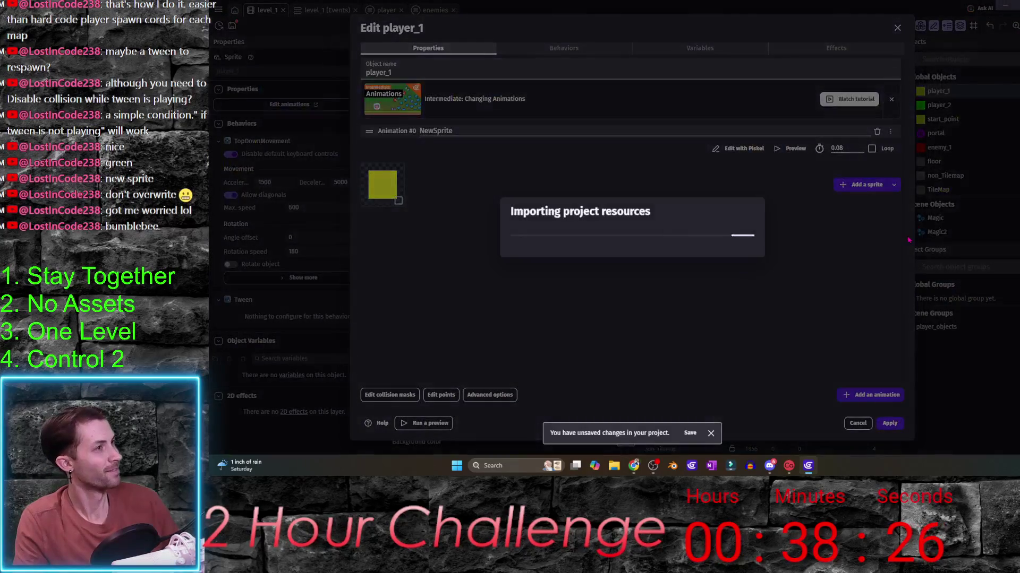
{"action": "left_click", "coordinate": [890, 424]}
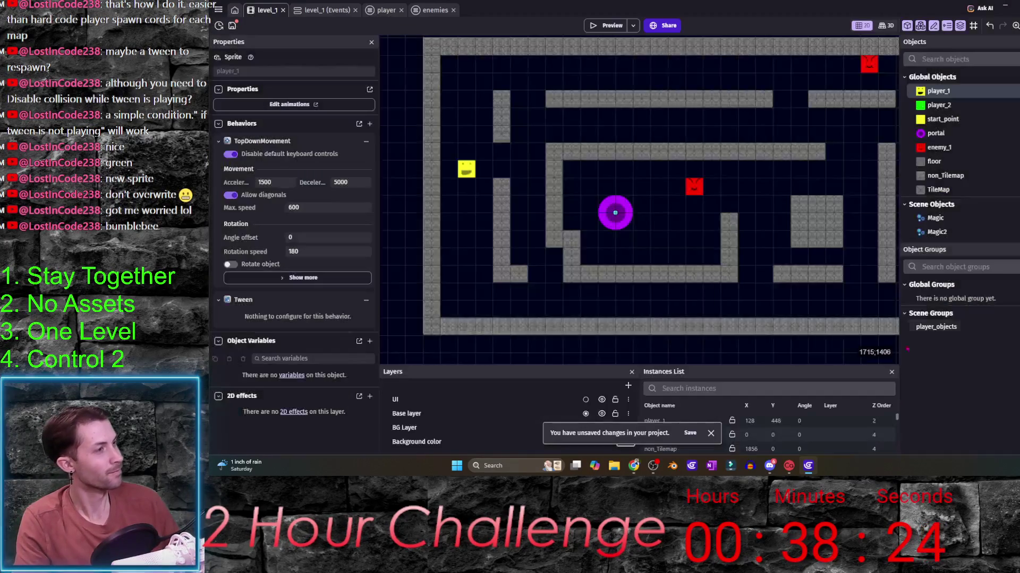
{"action": "left_click", "coordinate": [984, 111]}
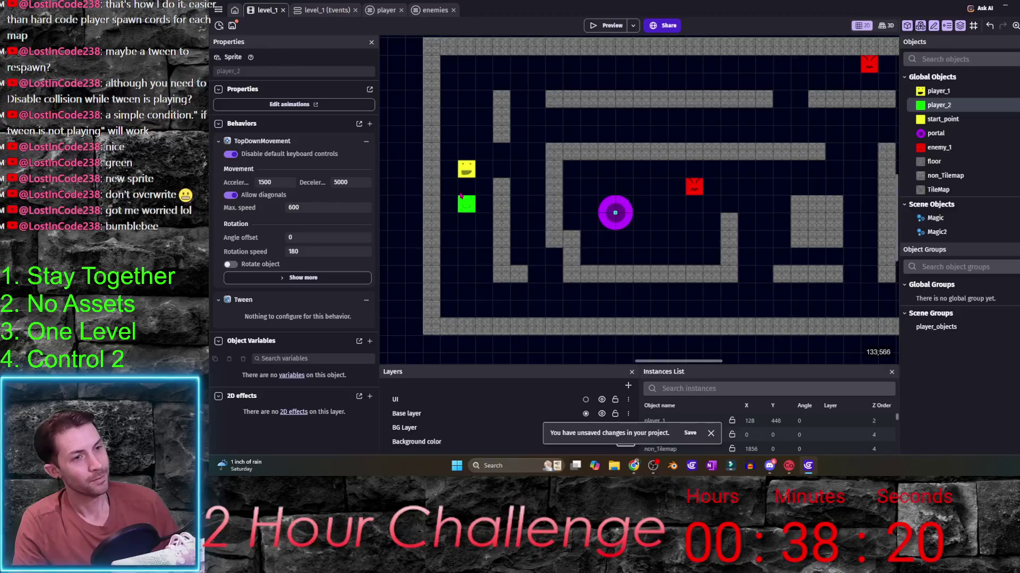
{"action": "left_click_drag", "start_coordinate": [970, 110], "coordinate": [466, 206]}
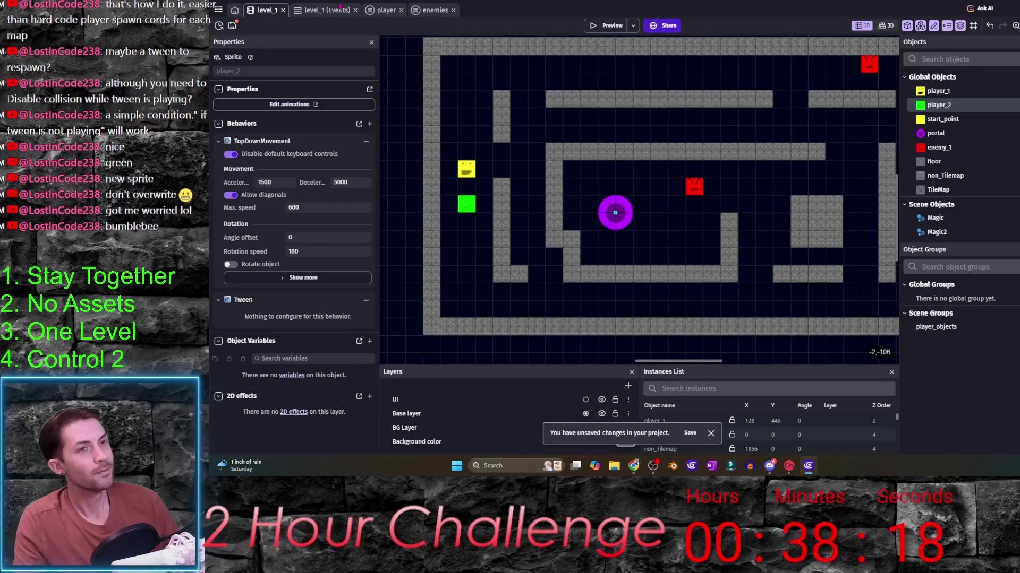
{"action": "left_click", "coordinate": [382, 9]}
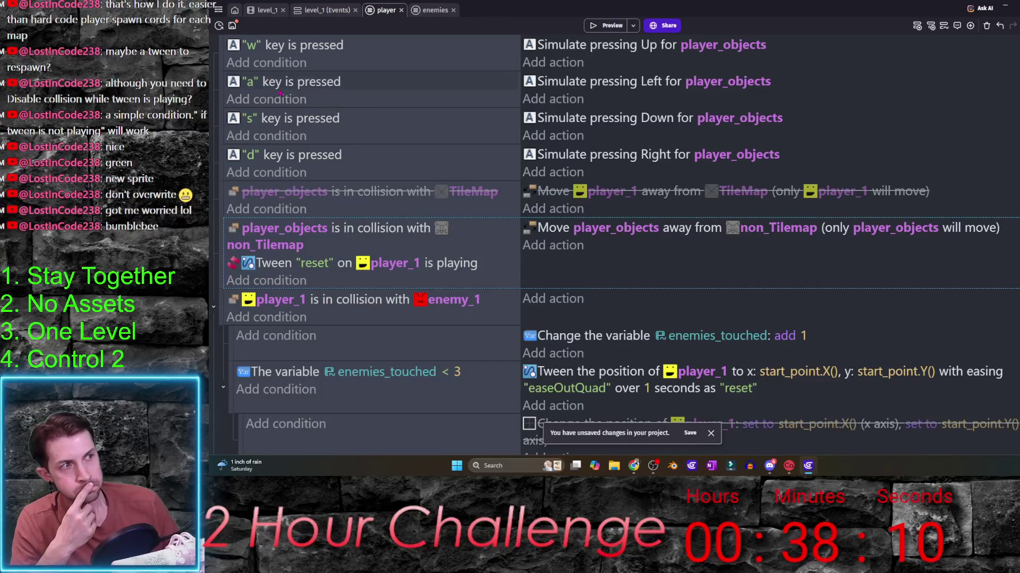
- Retarget the Up and Left simulated-movement actions from player_objects to player_1
{"action": "left_click", "coordinate": [744, 81]}
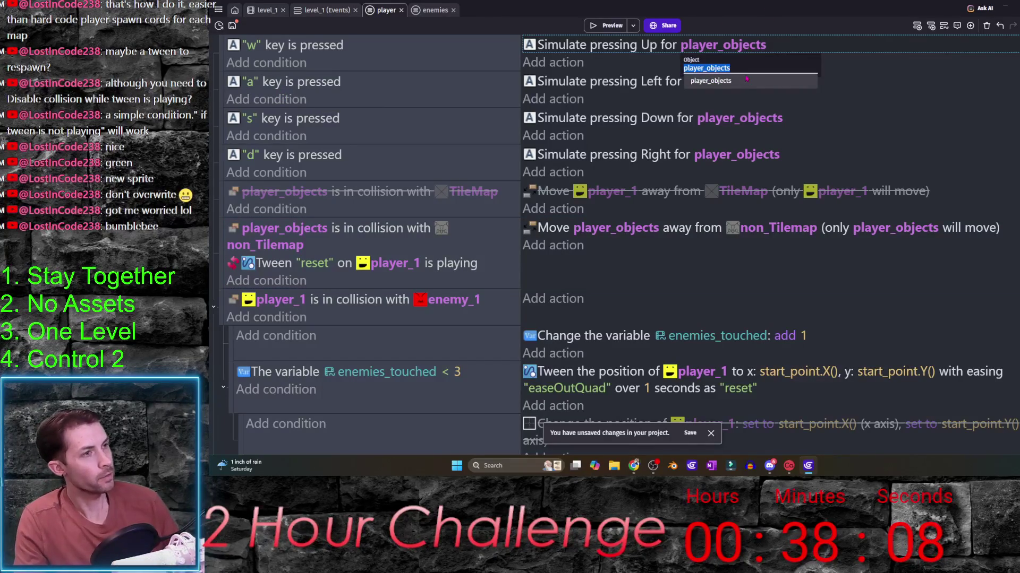
{"action": "key", "text": "End"}
{"action": "key", "text": "BackSpace"}
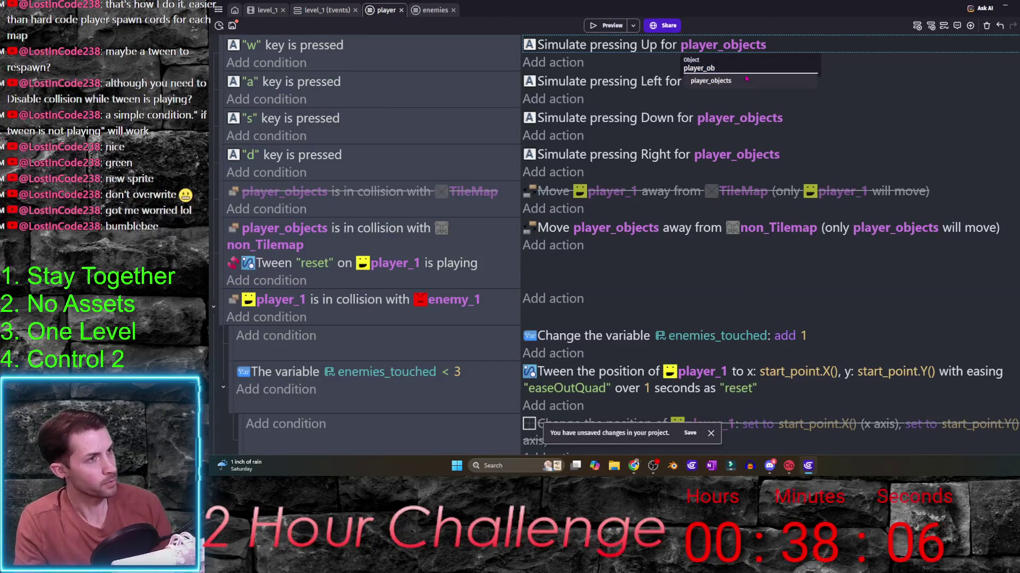
{"action": "key", "text": "BackSpace"}
{"action": "key", "text": "BackSpace"}
{"action": "key", "text": "BackSpace"}
{"action": "left_click", "coordinate": [750, 81]}
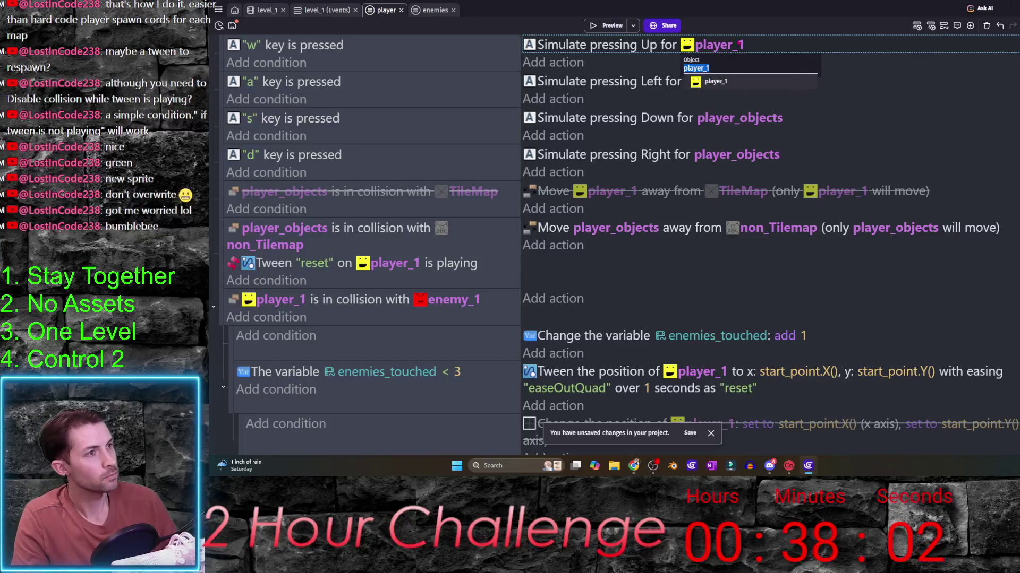
{"action": "left_click", "coordinate": [727, 81]}
{"action": "type", "text": "player_1"}
{"action": "key", "text": "Return"}
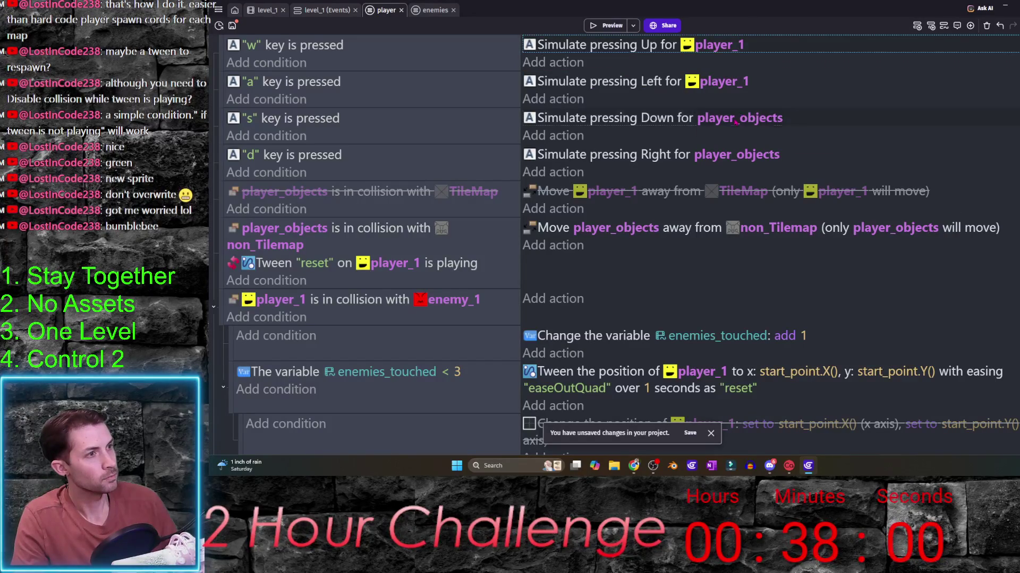
- Retarget the Down and Right actions to player_1 and duplicate the w movement event
{"action": "left_click", "coordinate": [740, 117]}
{"action": "type", "text": "player_1"}
{"action": "key", "text": "Return"}
{"action": "left_click", "coordinate": [748, 156]}
{"action": "type", "text": "player_1"}
{"action": "key", "text": "Return"}
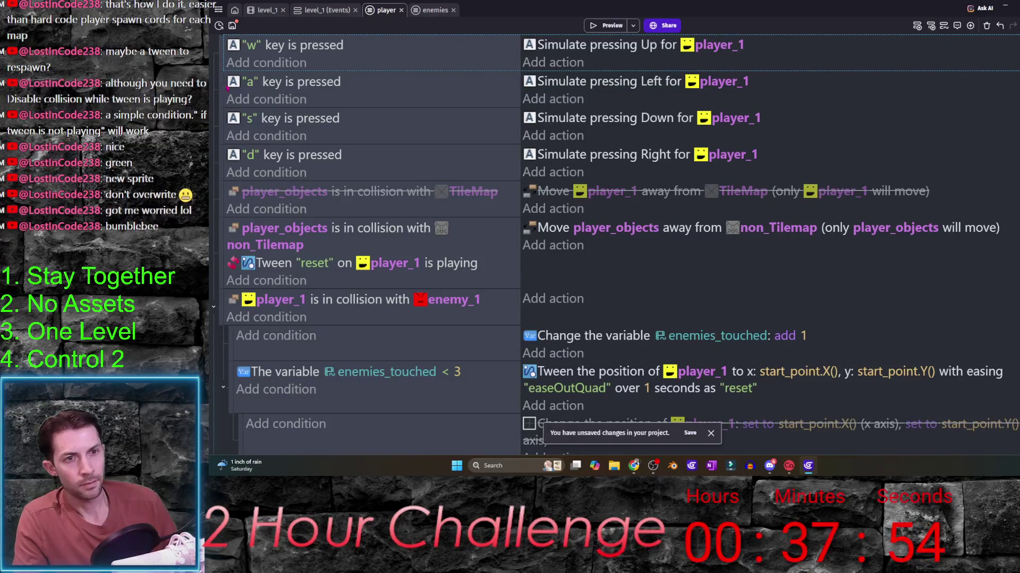
{"action": "key", "text": "ctrl+v"}
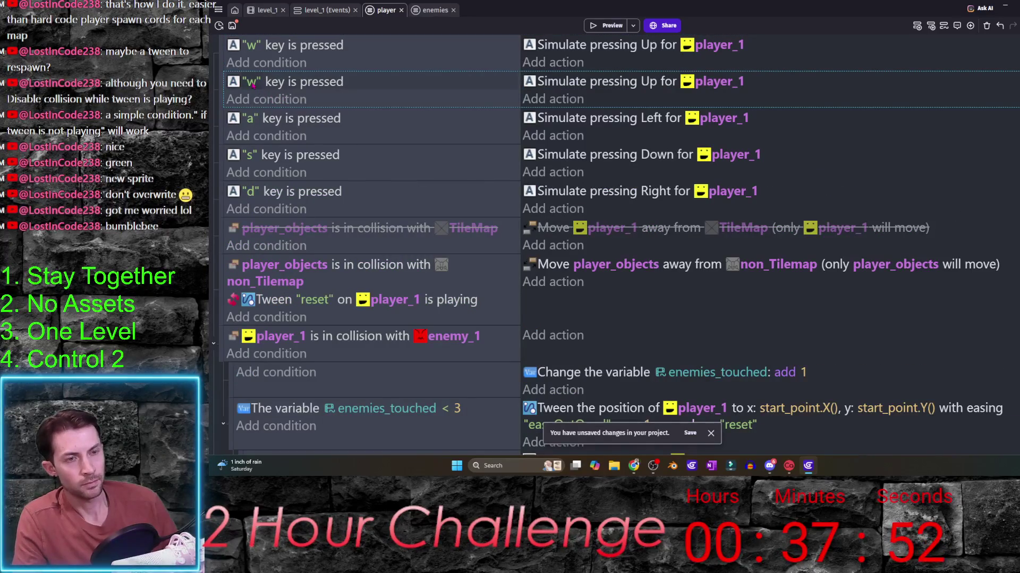
- Turn the duplicate into an Up-key event acting on player_2 and copy it
{"action": "left_click", "coordinate": [253, 82]}
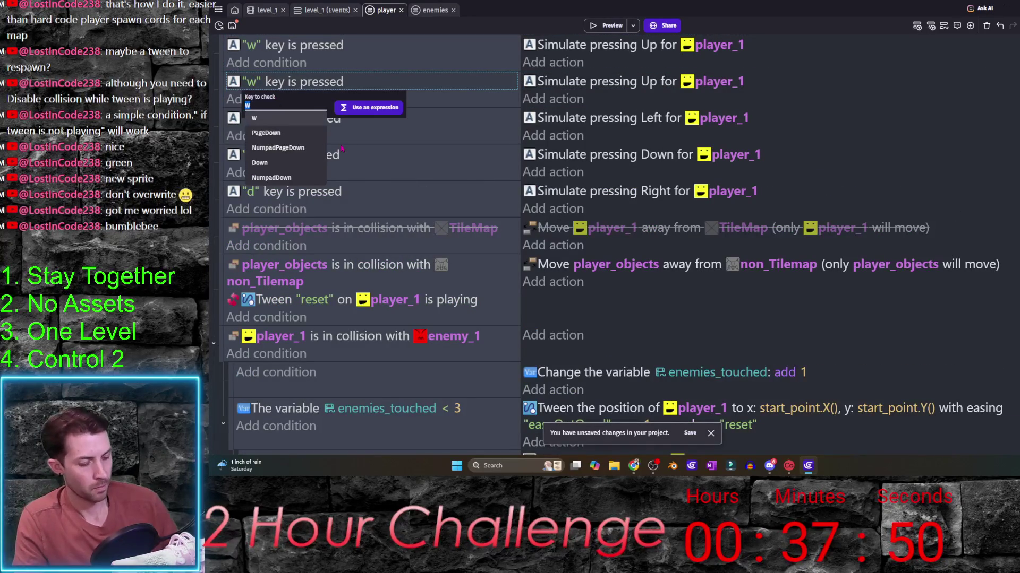
{"action": "key", "text": "Up"}
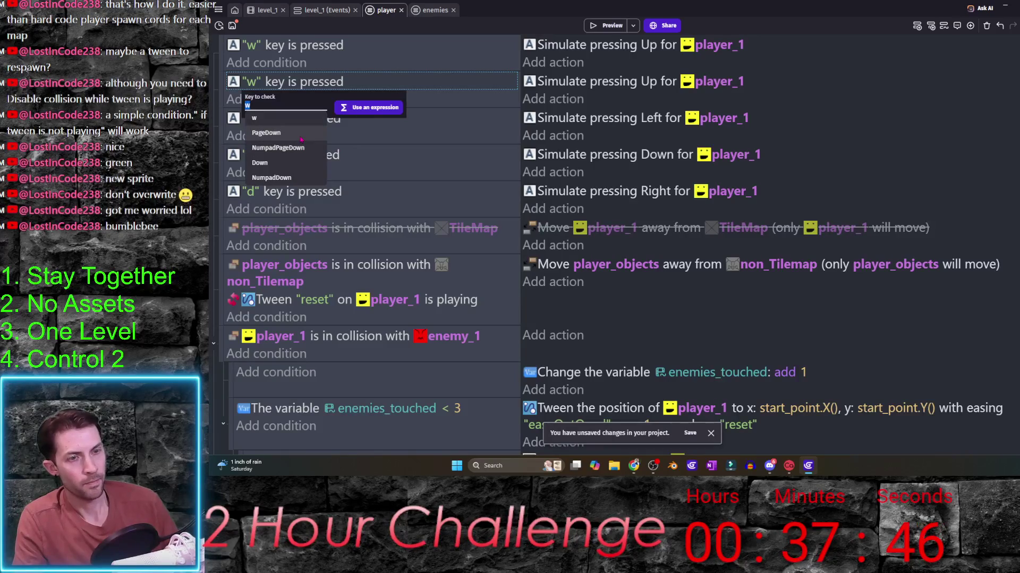
{"action": "type", "text": "up"}
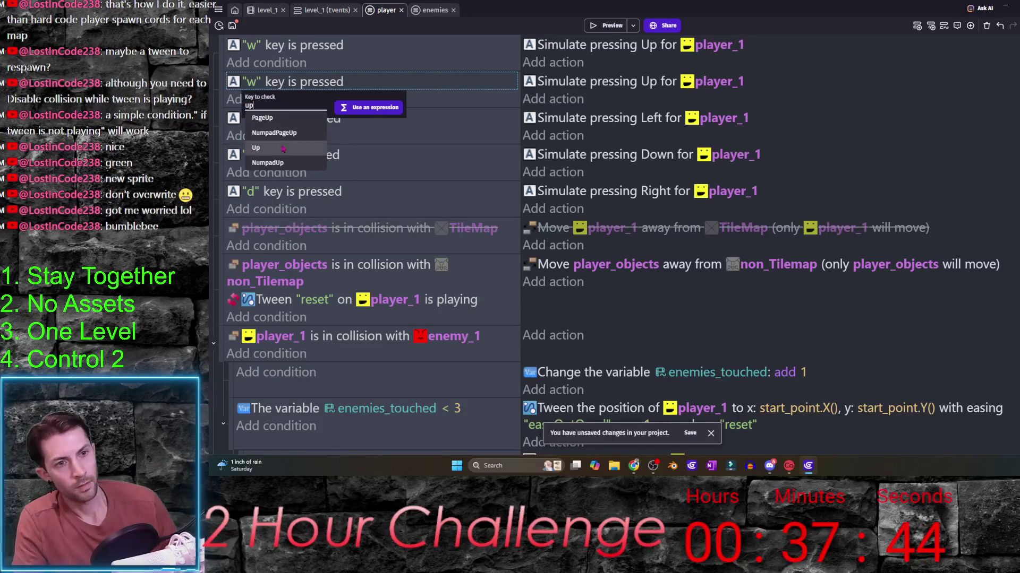
{"action": "left_click", "coordinate": [283, 148]}
{"action": "left_click", "coordinate": [719, 82]}
{"action": "type", "text": "player_2"}
{"action": "left_click", "coordinate": [713, 118]}
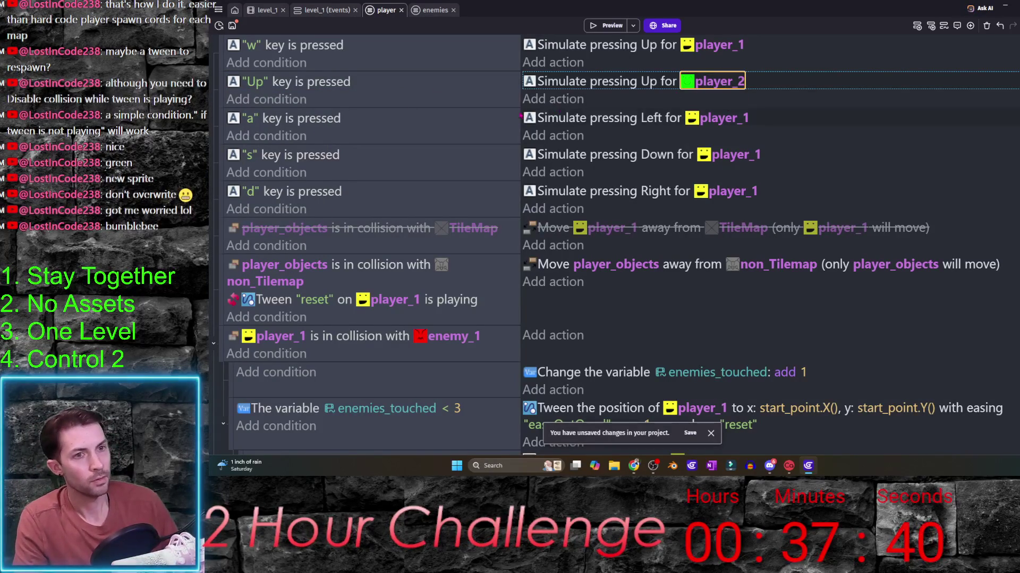
{"action": "left_click", "coordinate": [222, 86]}
{"action": "key", "text": "ctrl+c"}
- Paste player_2 events after the a and s events, keyed to Left and Down
{"action": "left_click", "coordinate": [227, 159]}
{"action": "key", "text": "ctrl+v"}
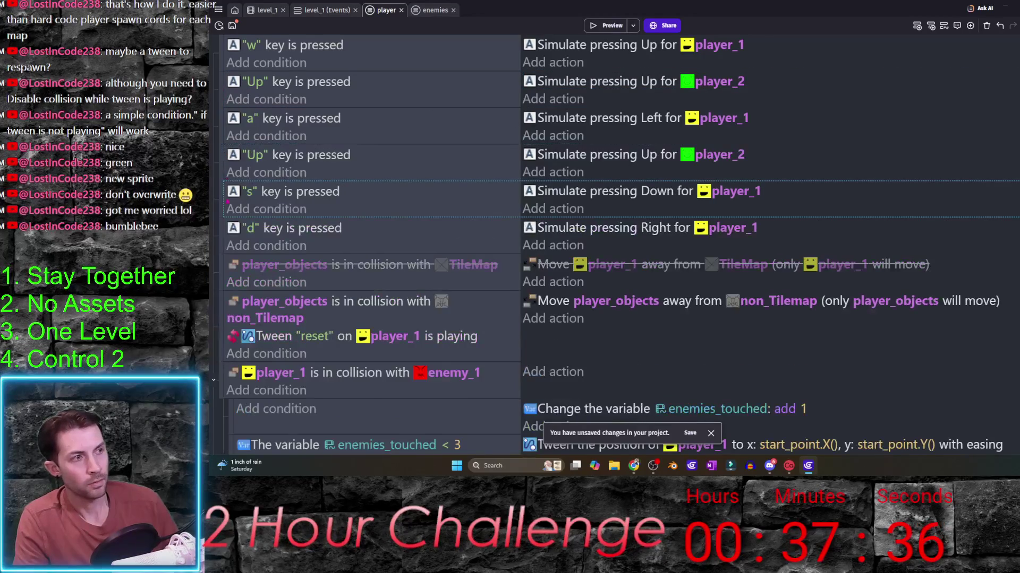
{"action": "key", "text": "ctrl+v"}
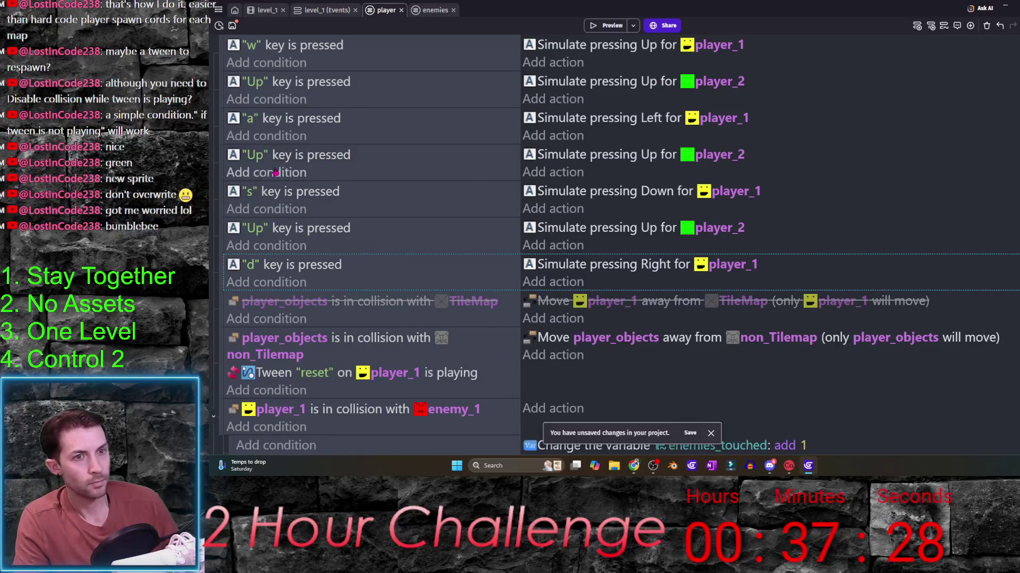
{"action": "left_click", "coordinate": [256, 154]}
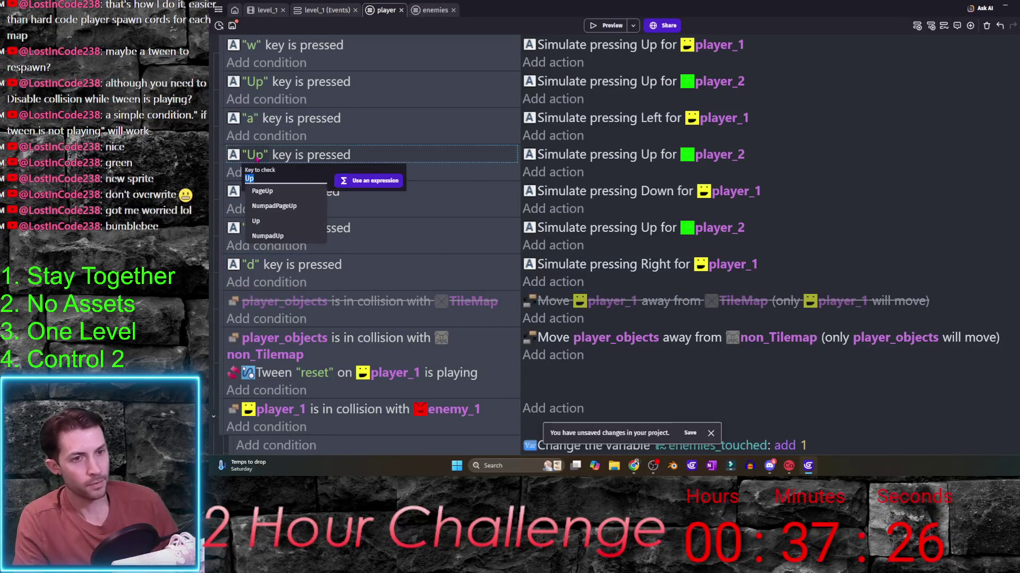
{"action": "type", "text": "Left"}
{"action": "key", "text": "Return"}
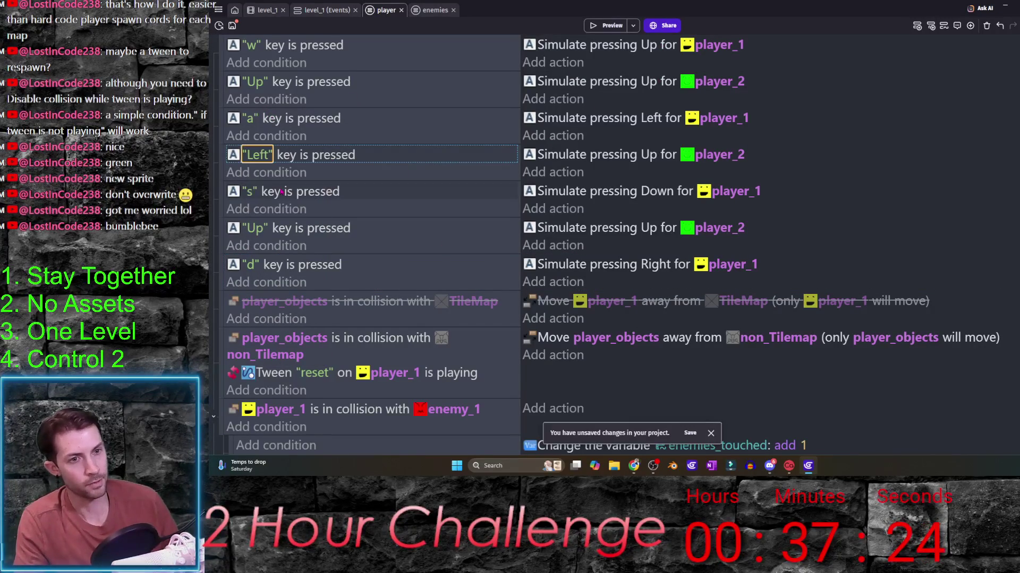
{"action": "left_click", "coordinate": [258, 228]}
{"action": "type", "text": "down"}
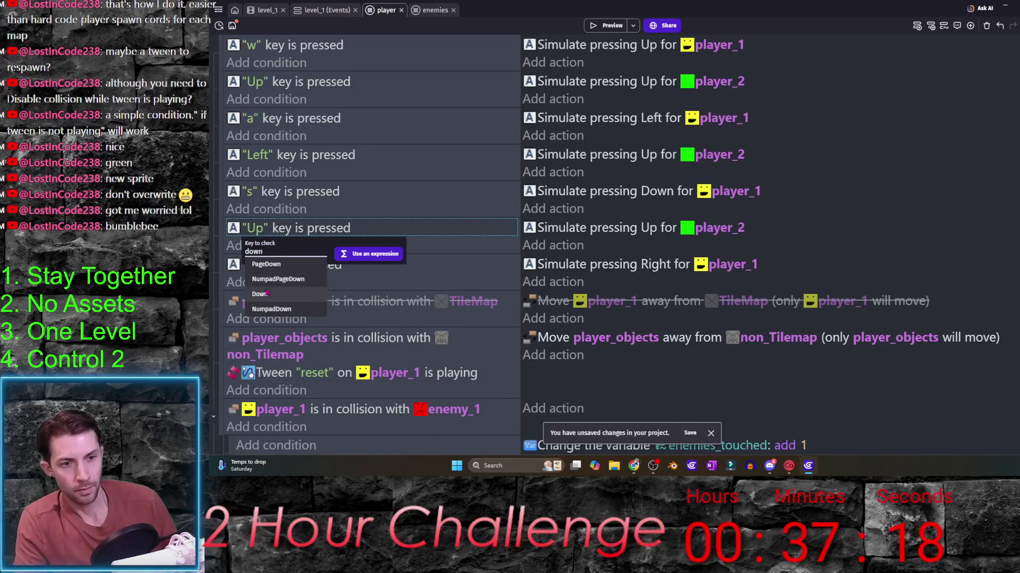
{"action": "left_click", "coordinate": [263, 294]}
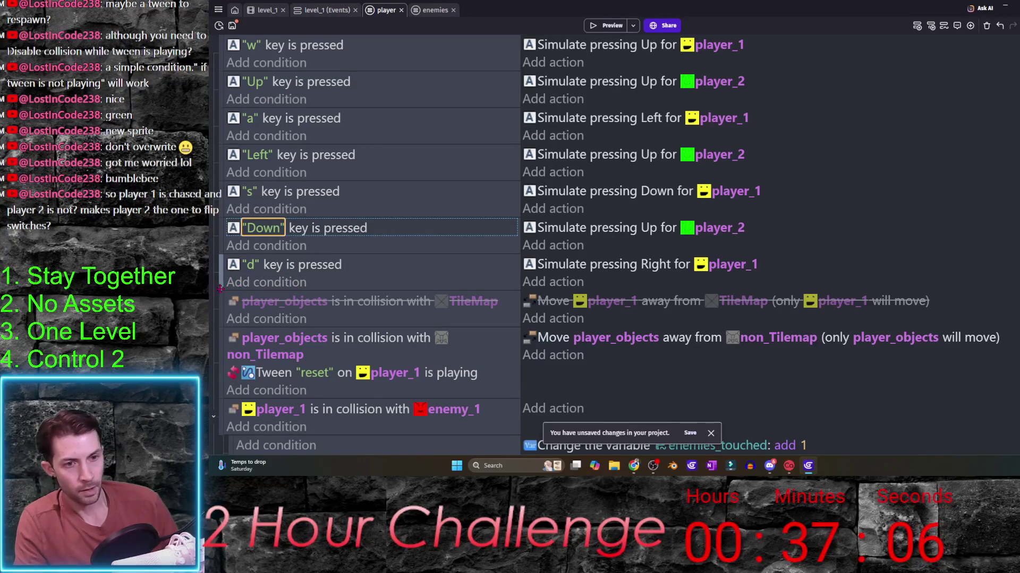
- Paste a fourth player_2 event keyed to Right and launch a preview
{"action": "key", "text": "ctrl+v"}
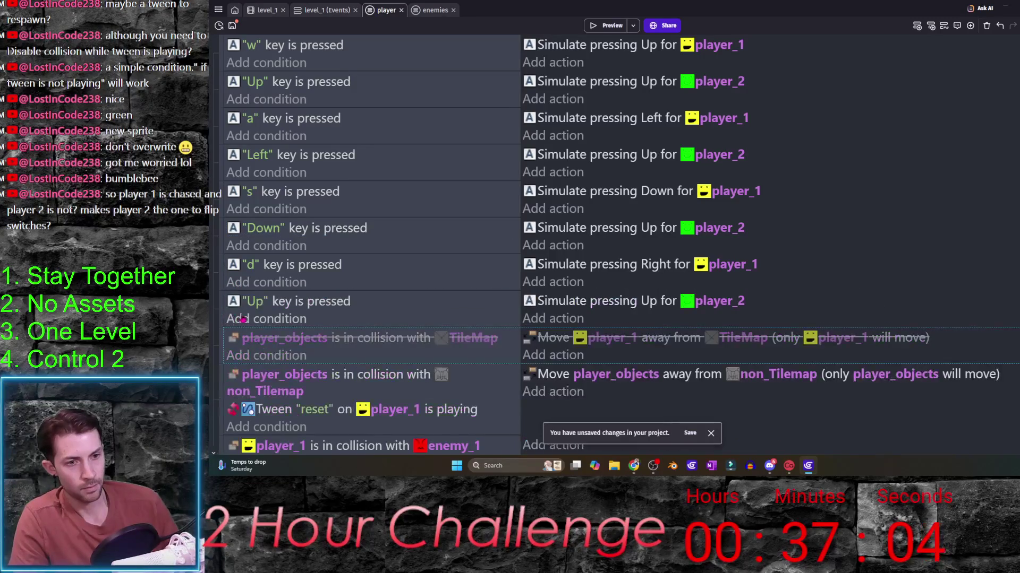
{"action": "left_click", "coordinate": [255, 307]}
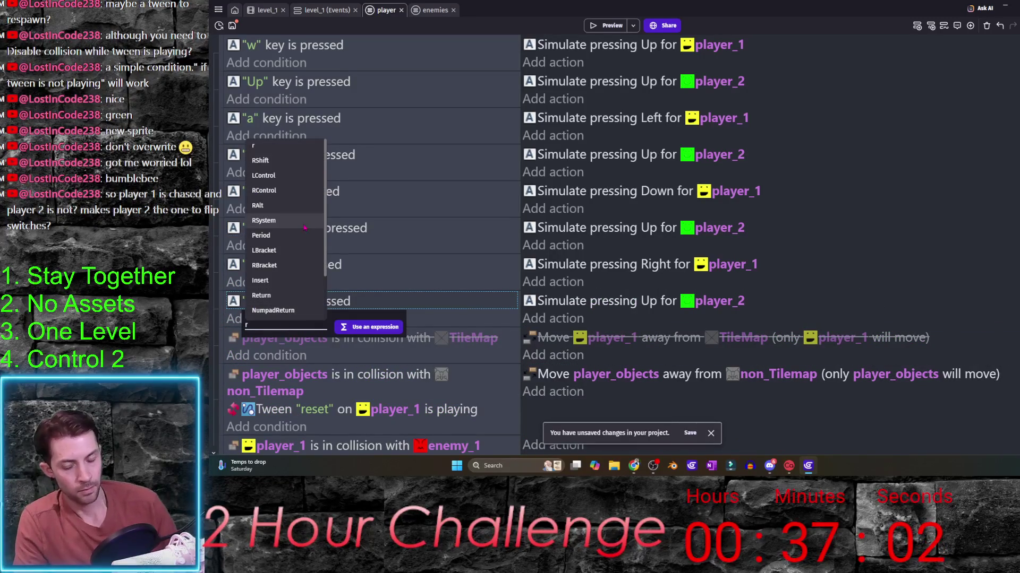
{"action": "type", "text": "right"}
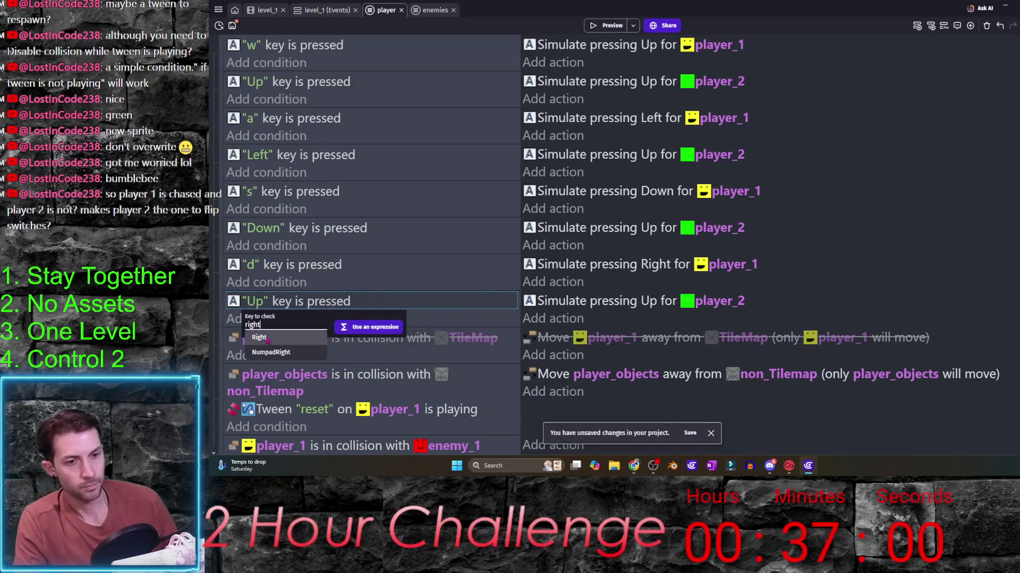
{"action": "left_click", "coordinate": [259, 338]}
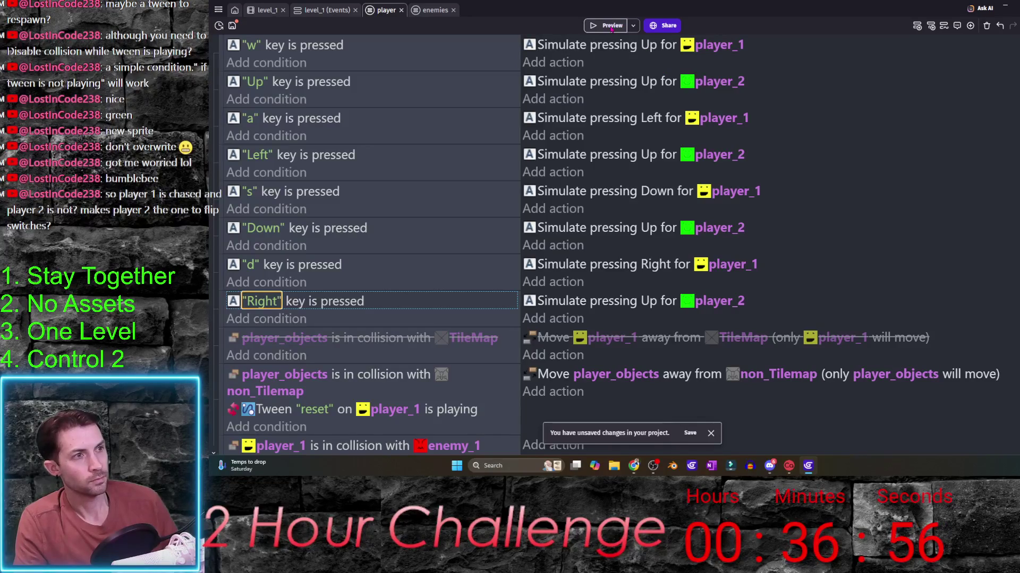
{"action": "left_click", "coordinate": [607, 26]}
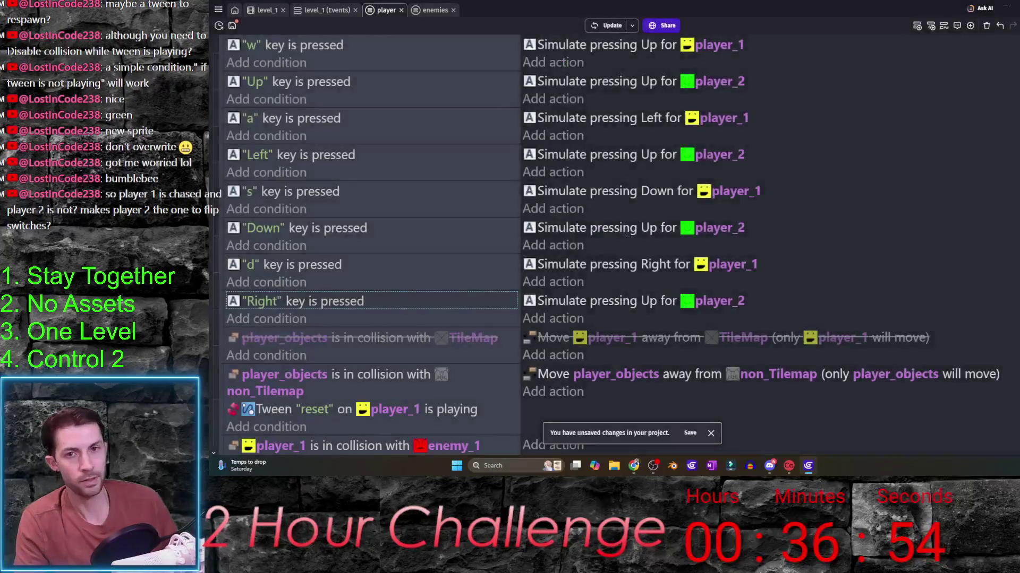
{"action": "double_click", "coordinate": [513, 150]}
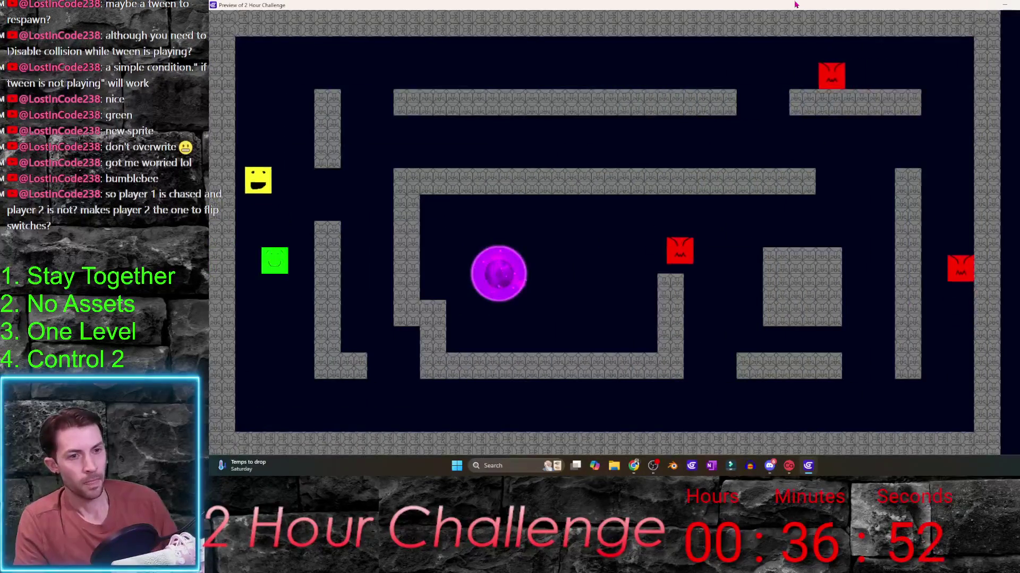
{"action": "key", "text": "Up"}
{"action": "key", "text": "Right"}
{"action": "key", "text": "w"}
{"action": "key", "text": "w"}
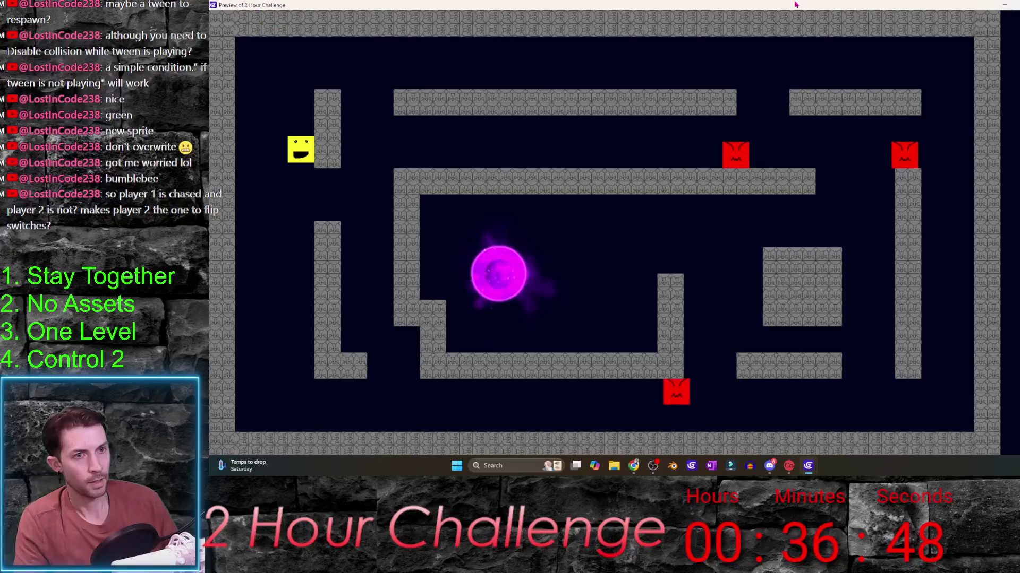
{"action": "left_click", "coordinate": [1002, 5]}
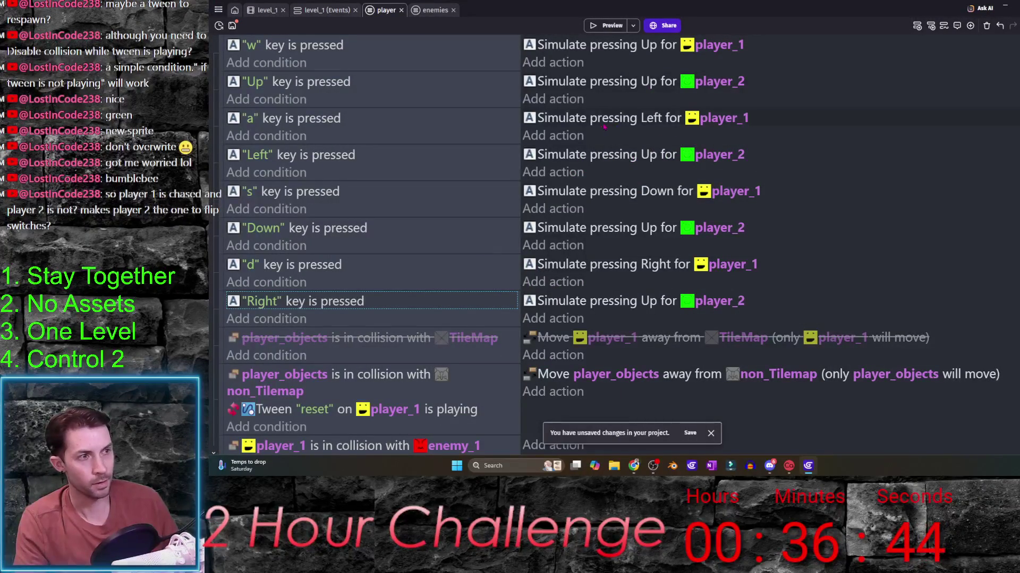
- Make player_2's Left and Down key events simulate left and down key presses
{"action": "double_click", "coordinate": [605, 151]}
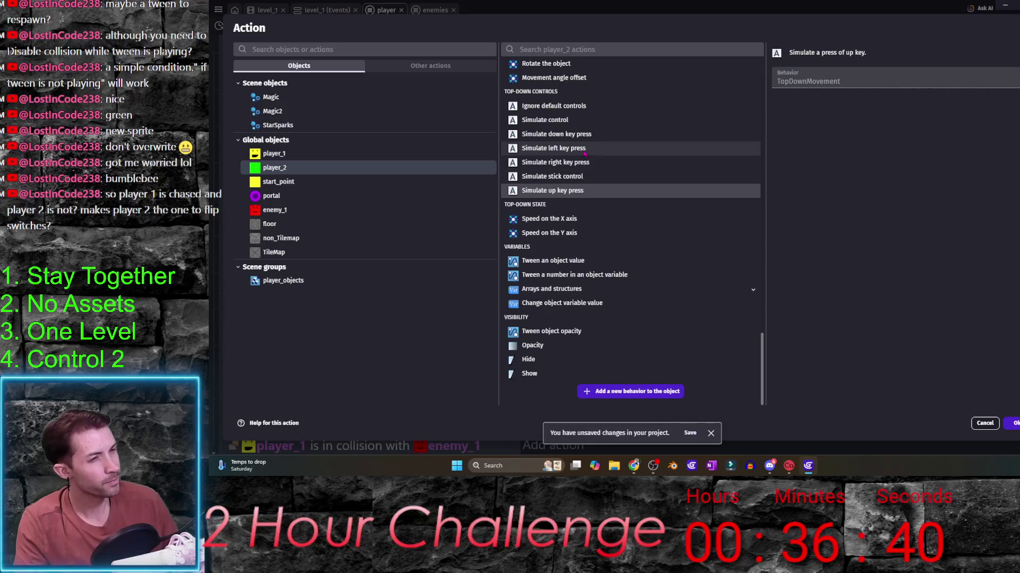
{"action": "left_click", "coordinate": [595, 149]}
{"action": "key", "text": "Return"}
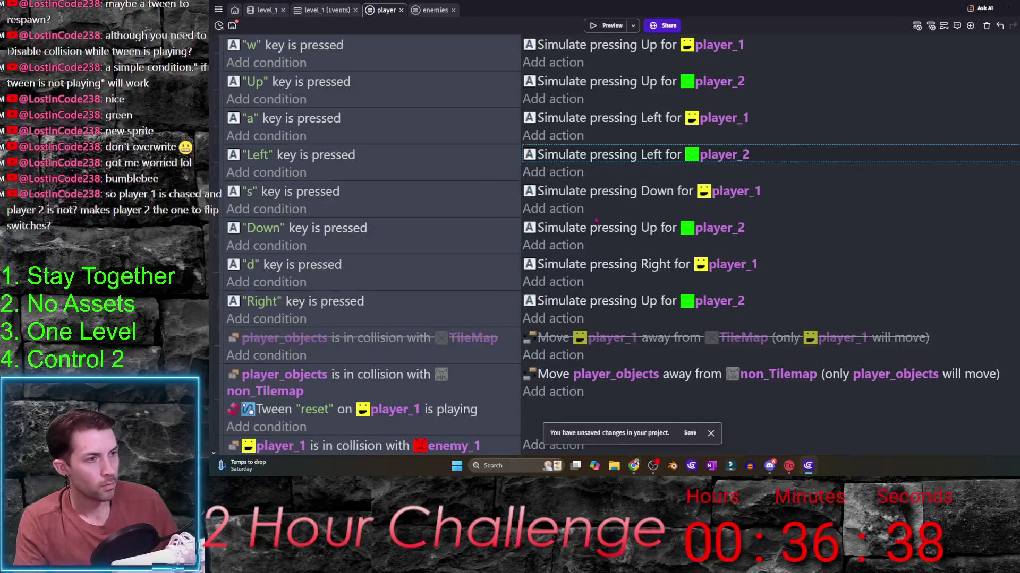
{"action": "double_click", "coordinate": [596, 221]}
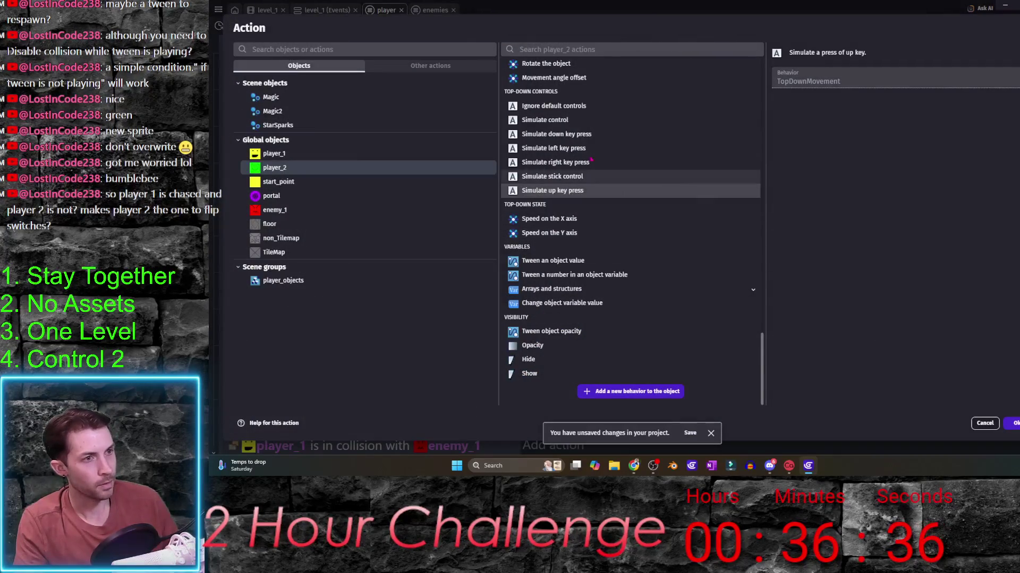
{"action": "left_click", "coordinate": [589, 134]}
{"action": "key", "text": "Return"}
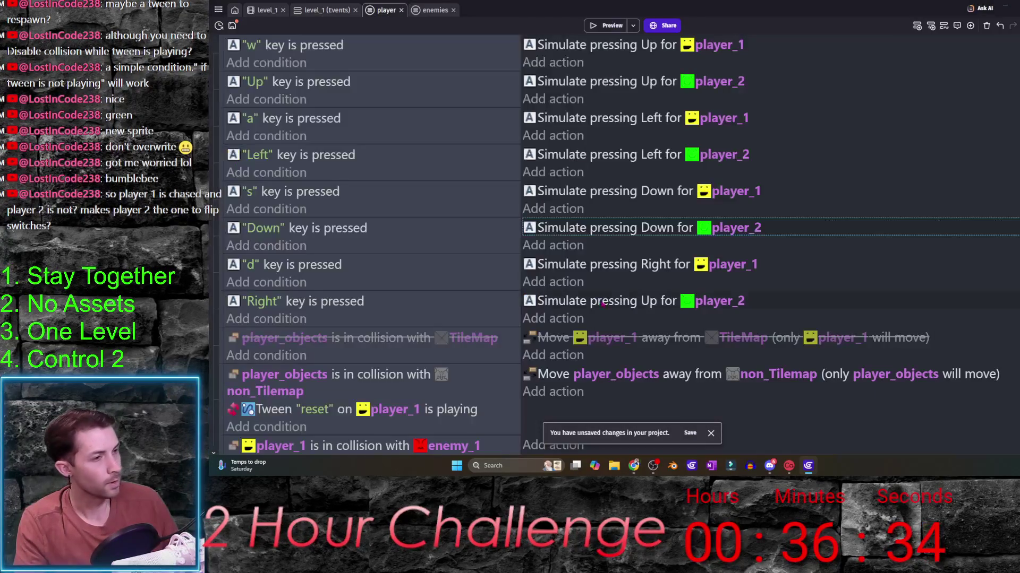
- Make player_2's Right key event simulate a right key press and start a preview
{"action": "double_click", "coordinate": [598, 303]}
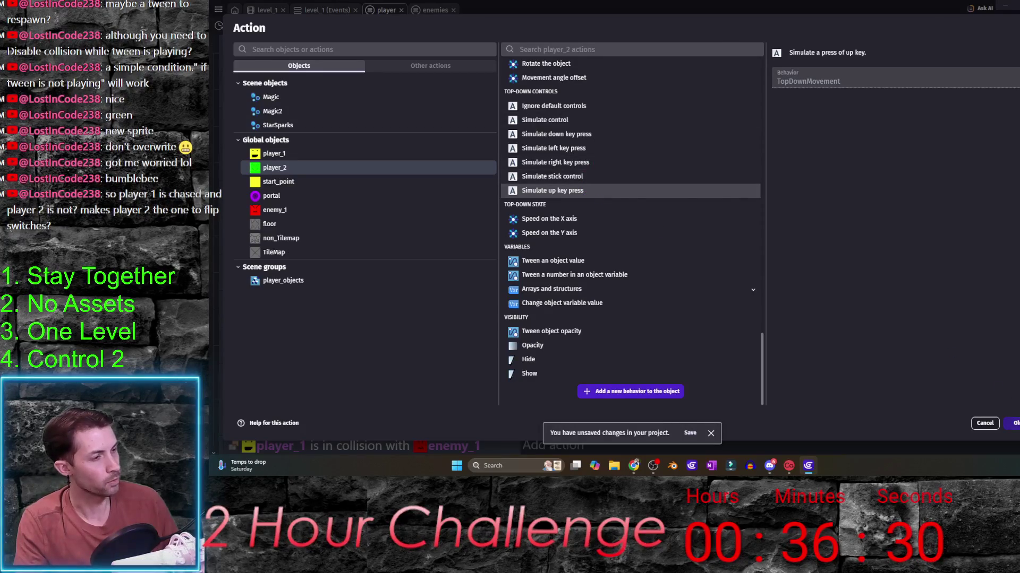
{"action": "key", "text": "Return"}
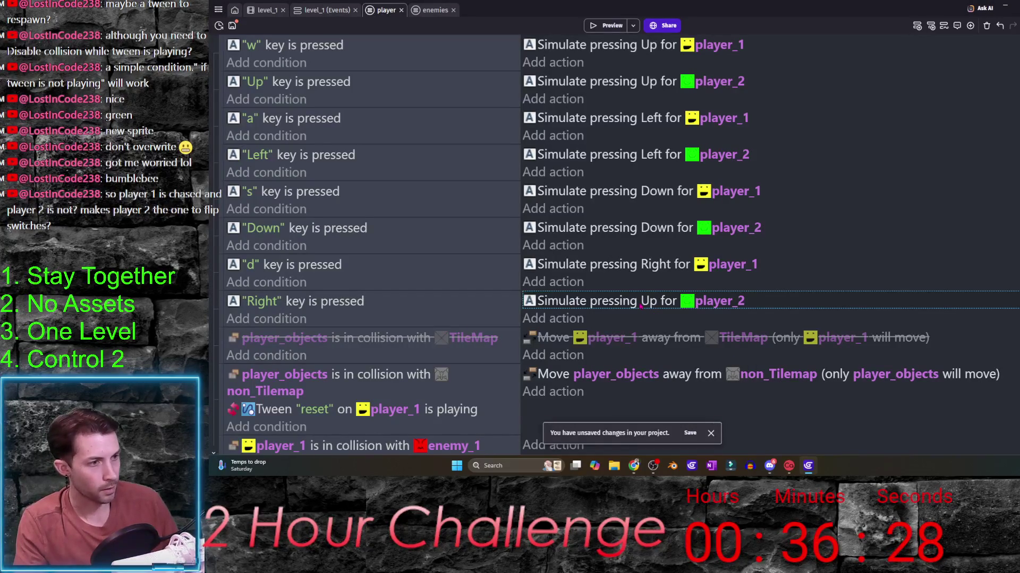
{"action": "double_click", "coordinate": [639, 305]}
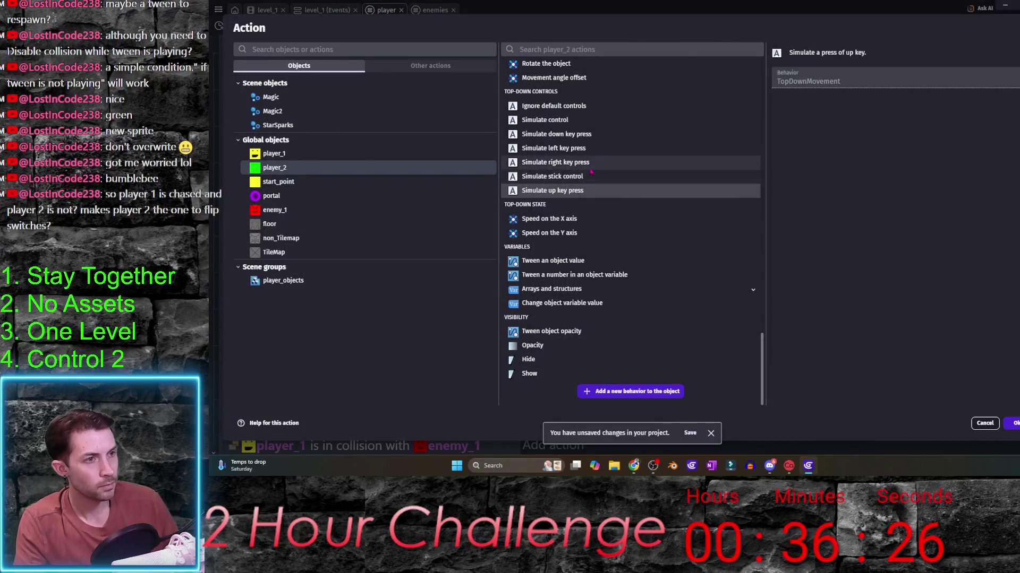
{"action": "left_click", "coordinate": [592, 168]}
{"action": "key", "text": "Return"}
{"action": "left_click", "coordinate": [606, 25]}
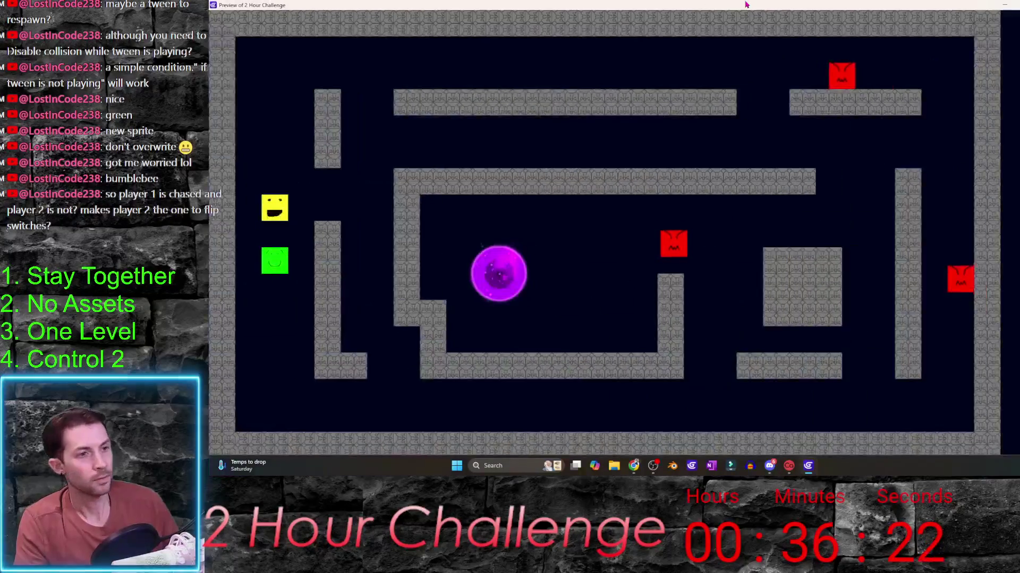
{"action": "key", "text": "Down"}
{"action": "key", "text": "Right"}
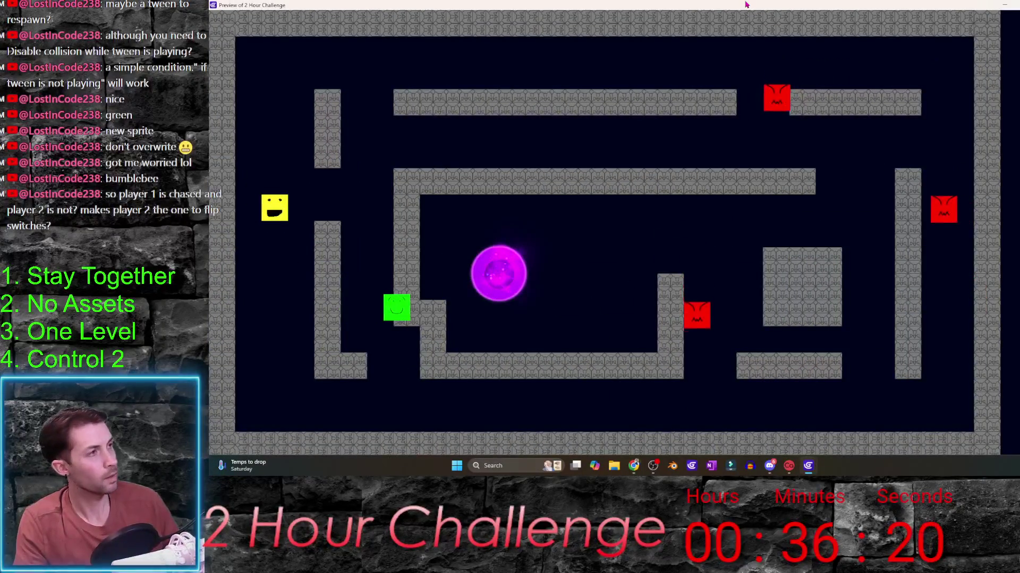
{"action": "key", "text": "a"}
{"action": "key", "text": "w"}
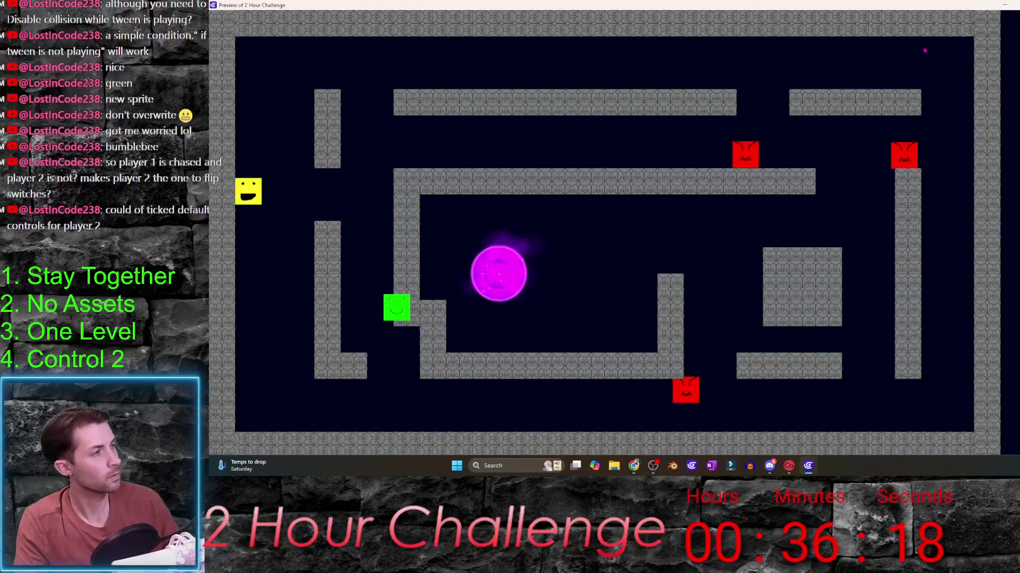
{"action": "key", "text": "alt+F4"}
{"action": "scroll", "coordinate": [614, 239], "scroll_direction": "down", "scroll_amount": 3}
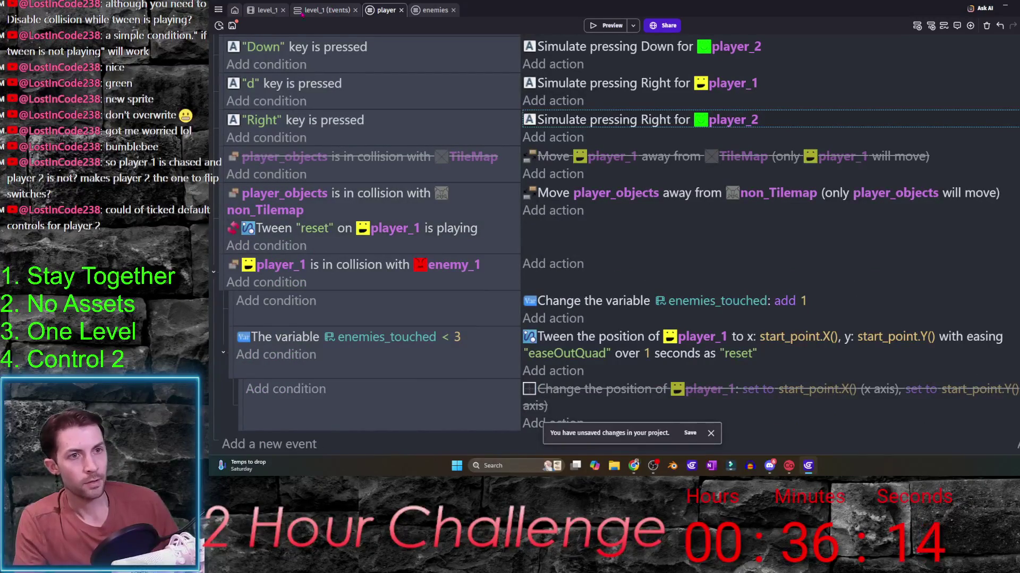
- In level_1, add player_2 to the player_objects group and return to the player events
{"action": "left_click", "coordinate": [264, 9]}
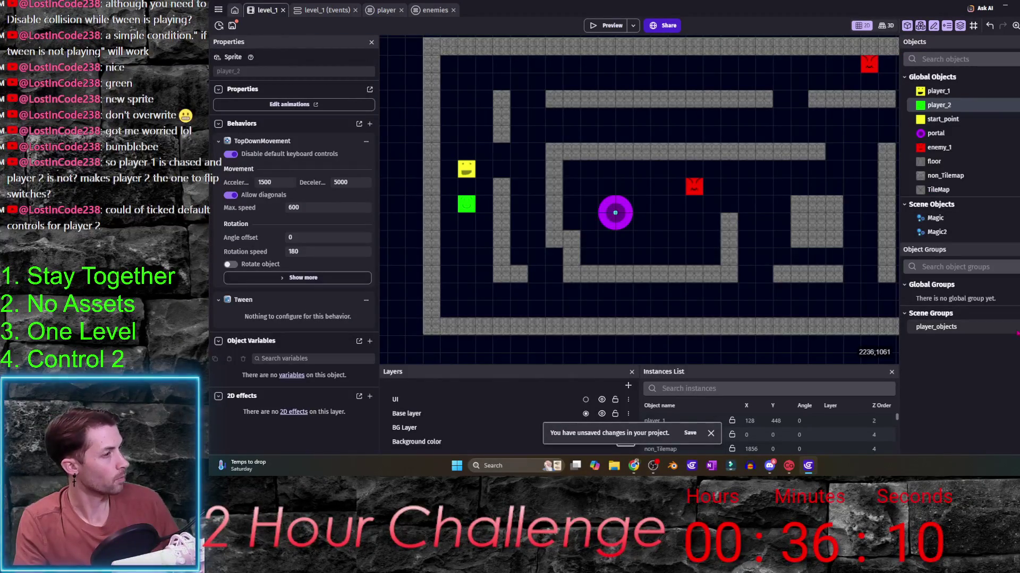
{"action": "right_click", "coordinate": [956, 329]}
{"action": "left_click", "coordinate": [977, 351]}
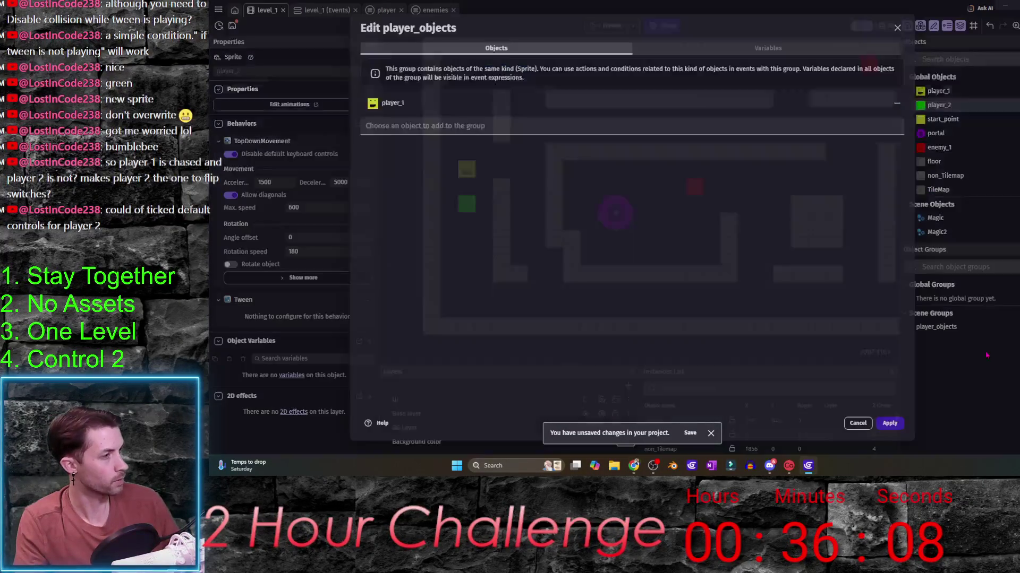
{"action": "left_click", "coordinate": [423, 127]}
{"action": "left_click", "coordinate": [412, 285]}
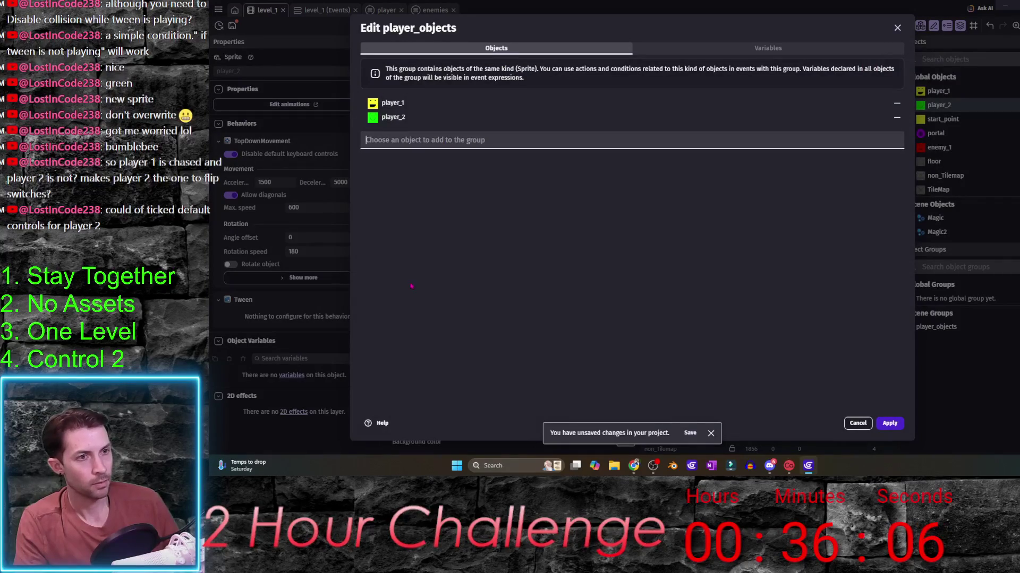
{"action": "left_click", "coordinate": [886, 420]}
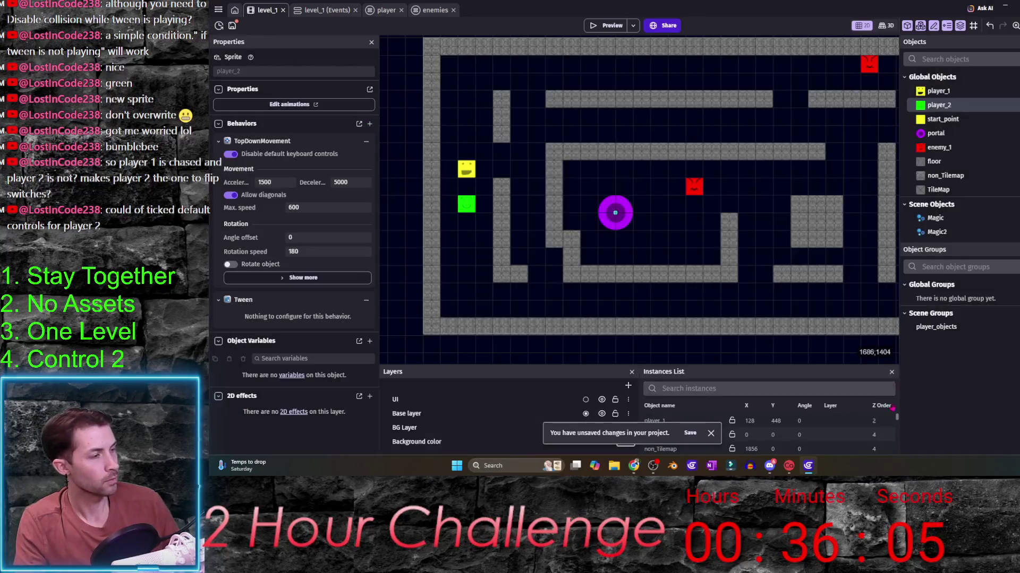
{"action": "left_click", "coordinate": [390, 11]}
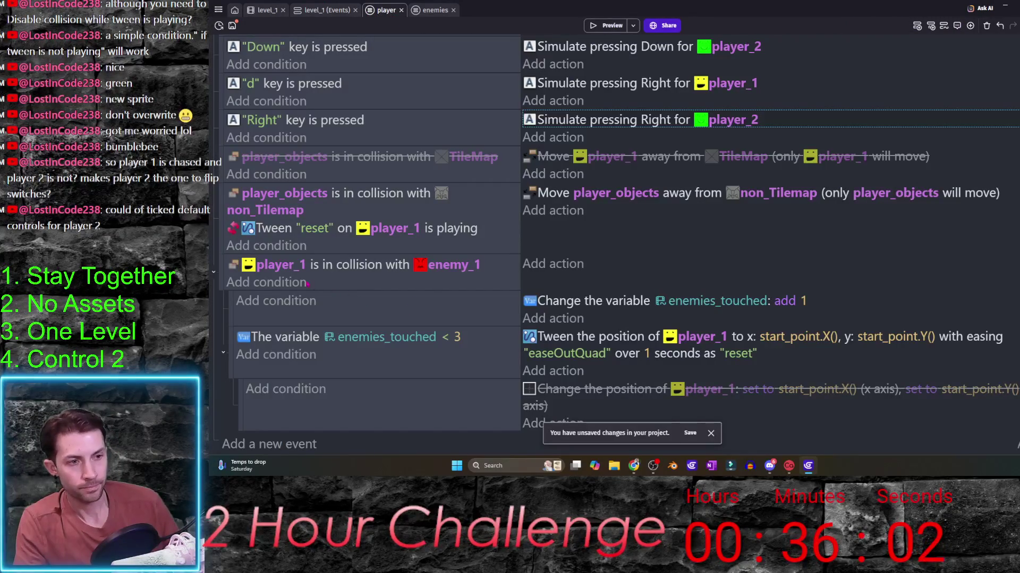
- Use player_objects in the enemy-collision and reset-tween conditions and delete the disabled TileMap event
{"action": "left_click", "coordinate": [275, 267]}
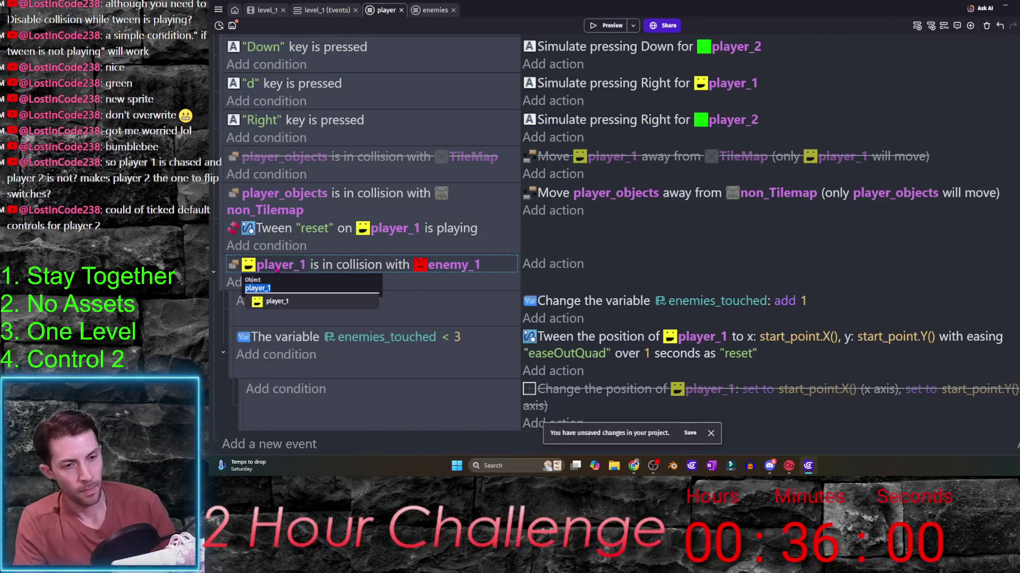
{"action": "type", "text": "pla"}
{"action": "key", "text": "Down"}
{"action": "key", "text": "Down"}
{"action": "key", "text": "Down"}
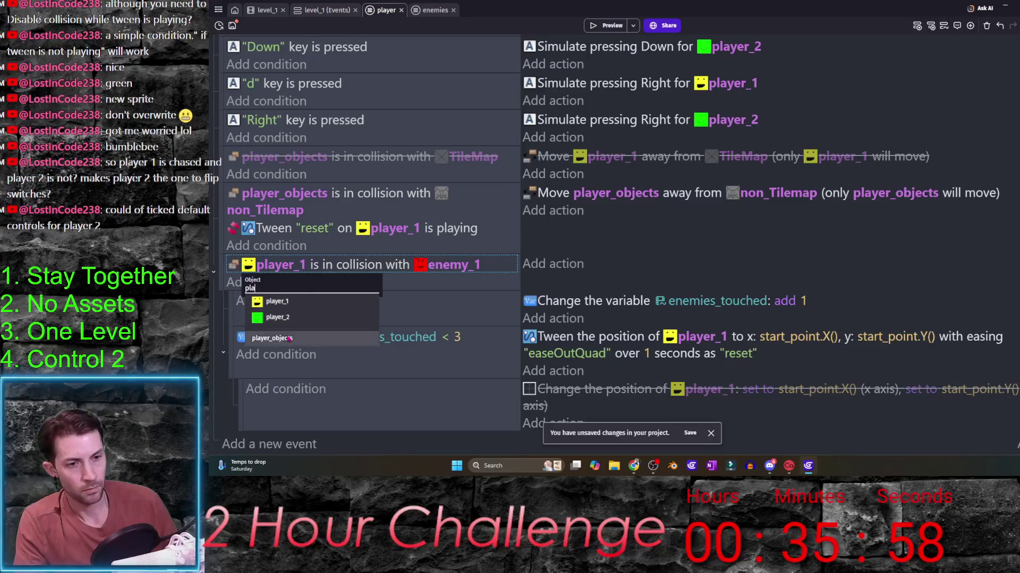
{"action": "key", "text": "Return"}
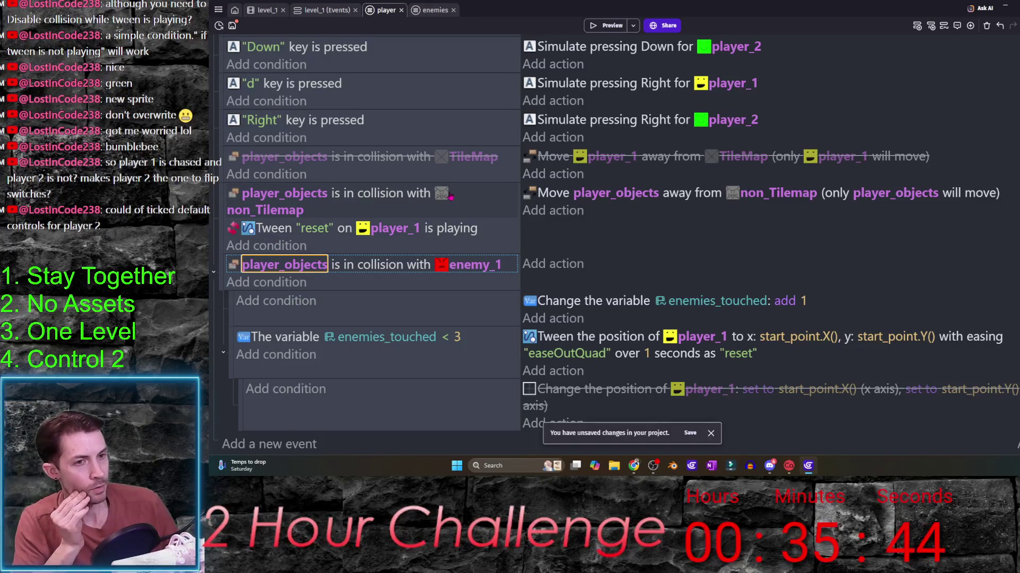
{"action": "left_click", "coordinate": [398, 230]}
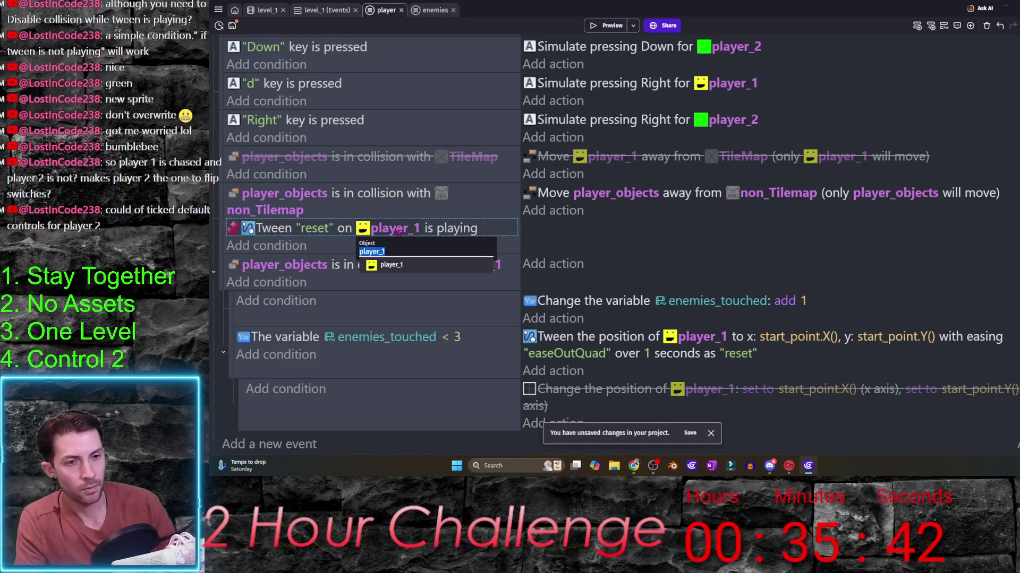
{"action": "type", "text": "pla"}
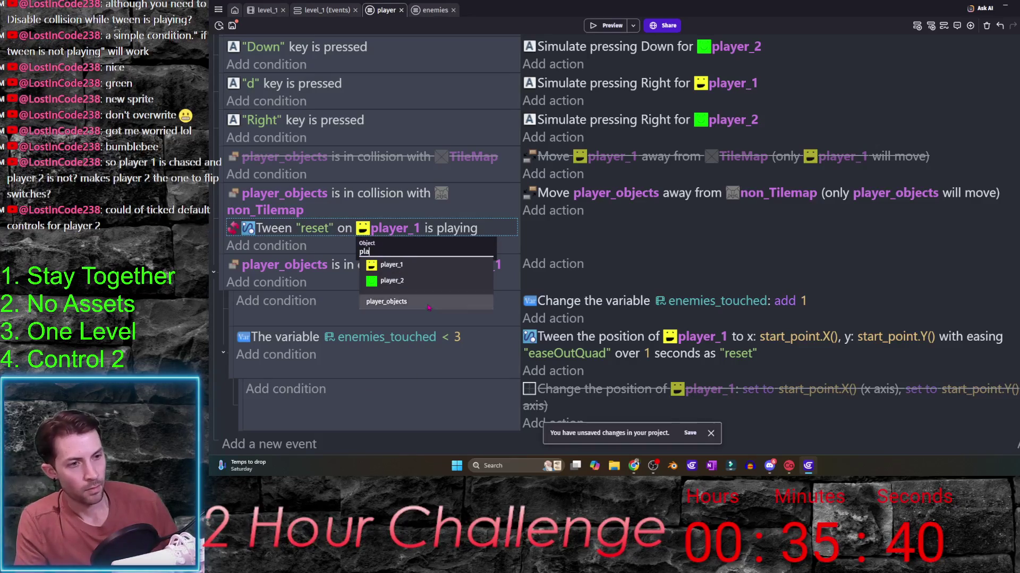
{"action": "left_click", "coordinate": [386, 301]}
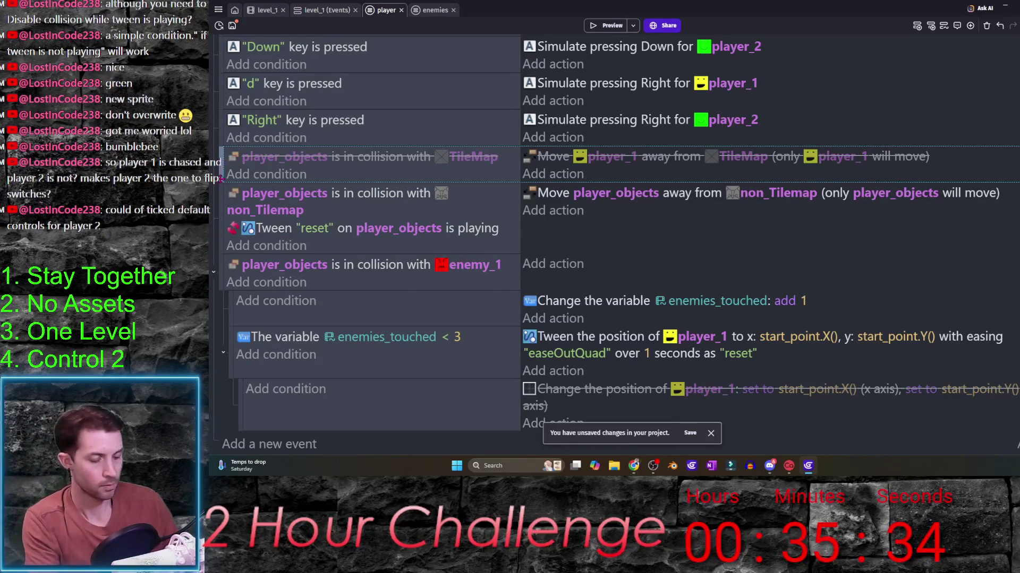
{"action": "key", "text": "Delete"}
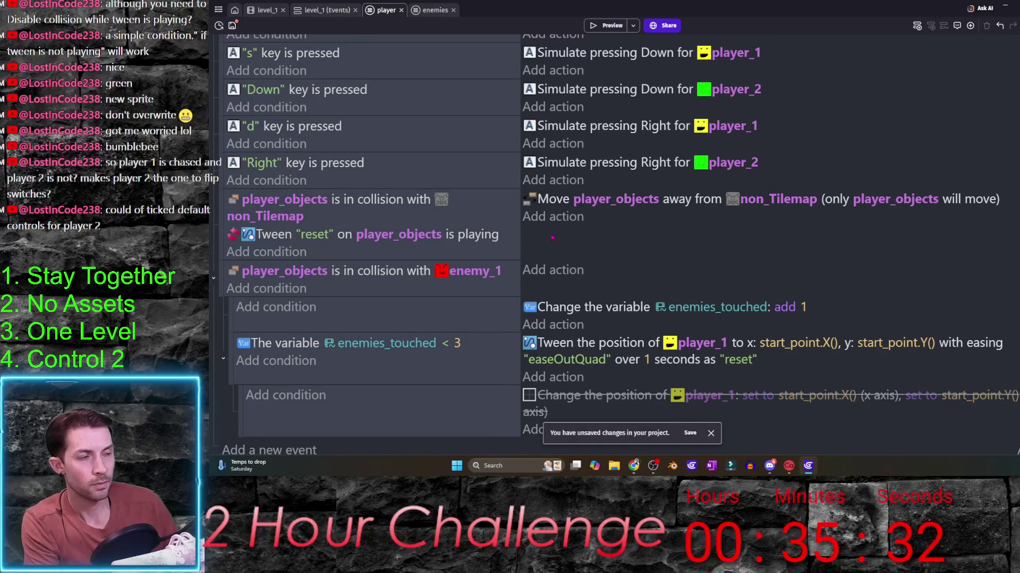
{"action": "scroll", "coordinate": [551, 237], "scroll_direction": "up", "scroll_amount": 3}
{"action": "scroll", "coordinate": [558, 271], "scroll_direction": "down", "scroll_amount": 3}
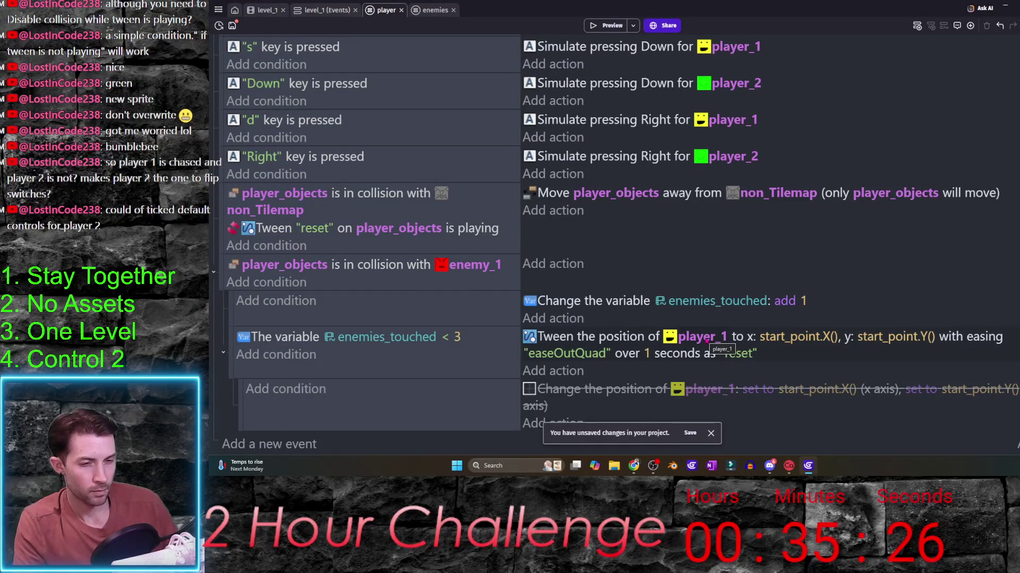
- Make the reset tween move player_objects, delete the empty sub-event, and run a maximized preview
{"action": "left_click", "coordinate": [312, 265]}
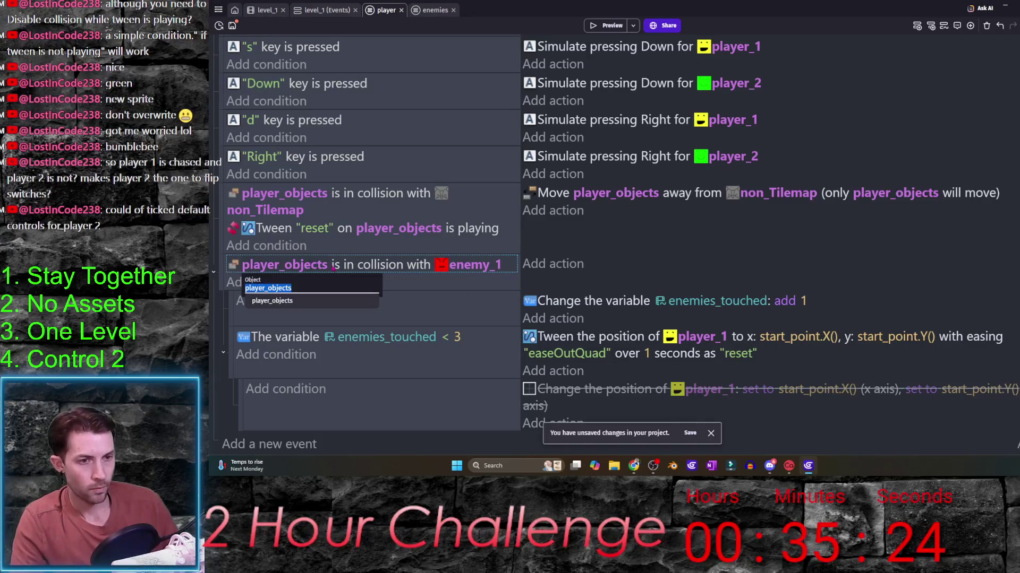
{"action": "left_click", "coordinate": [701, 336]}
{"action": "left_click", "coordinate": [686, 379]}
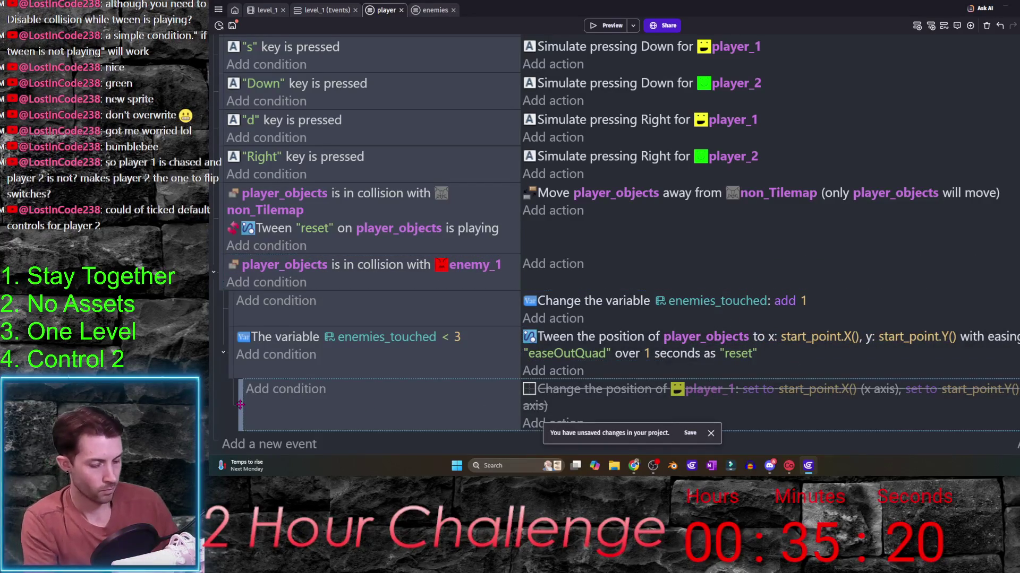
{"action": "key", "text": "Delete"}
{"action": "left_click", "coordinate": [603, 24]}
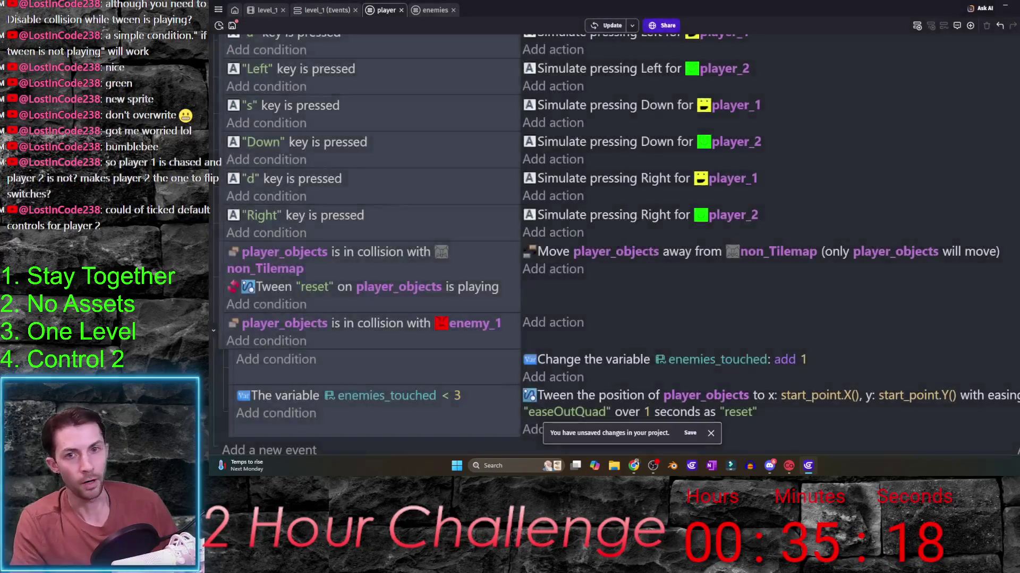
{"action": "left_click_drag", "start_coordinate": [747, 159], "coordinate": [819, 5]}
{"action": "key", "text": "Up"}
{"action": "key", "text": "Left"}
{"action": "key", "text": "Down"}
{"action": "key", "text": "Down"}
{"action": "key", "text": "Right"}
{"action": "key", "text": "Up"}
{"action": "key", "text": "Up"}
{"action": "key", "text": "Right"}
{"action": "key", "text": "Left"}
{"action": "key", "text": "Up"}
{"action": "key", "text": "Right"}
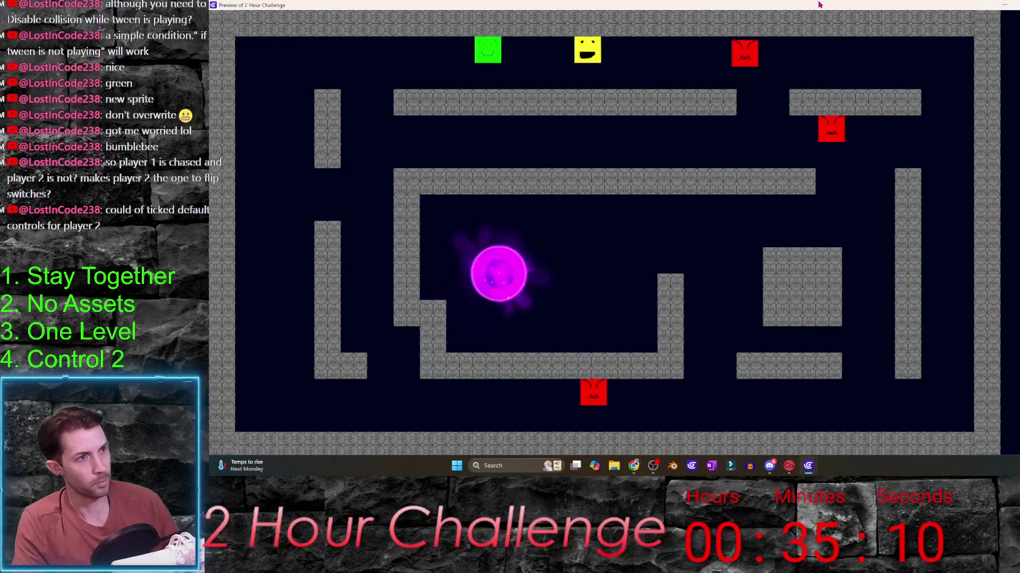
{"action": "key", "text": "Left"}
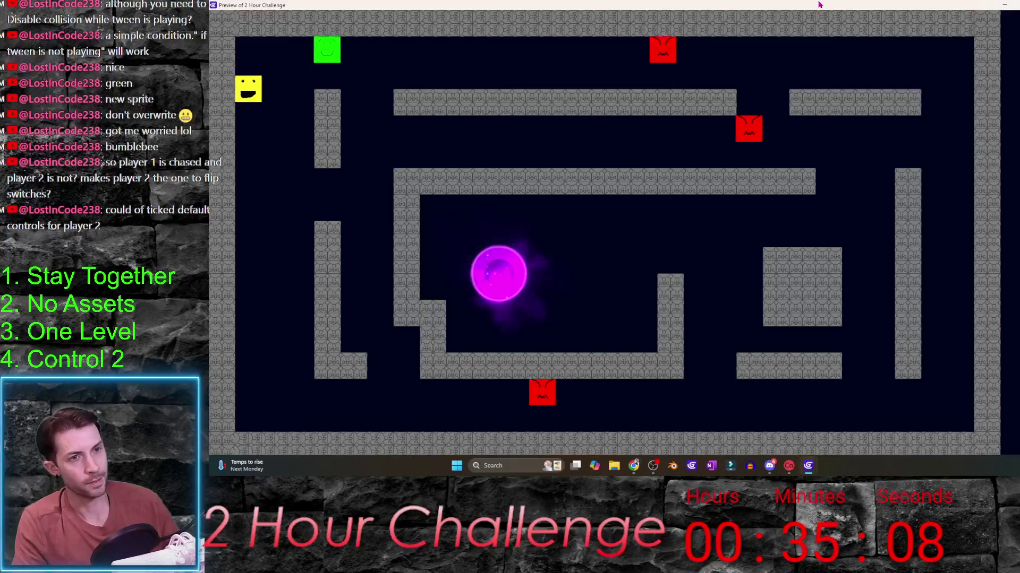
{"action": "key", "text": "Down"}
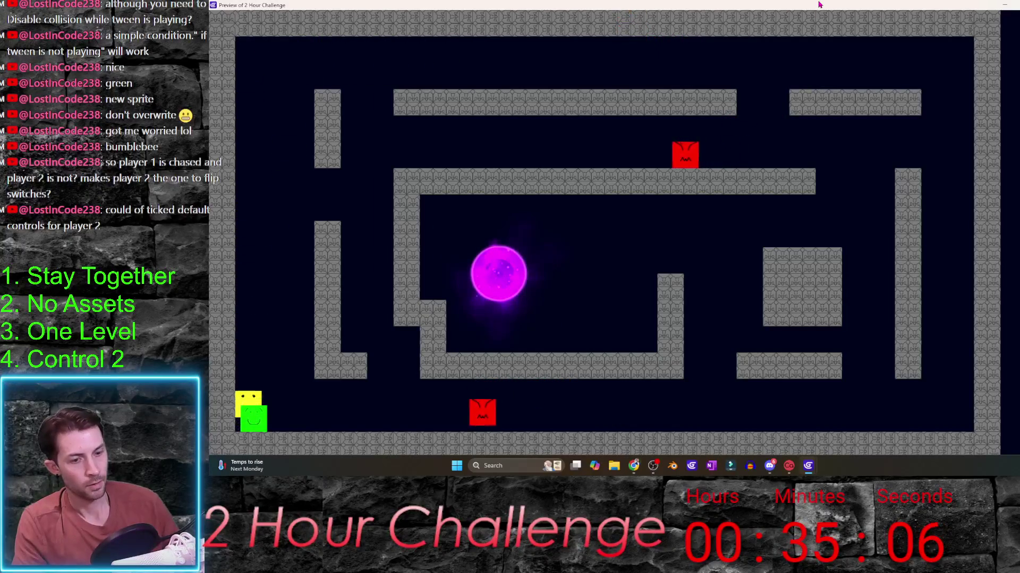
{"action": "key", "text": "Up"}
{"action": "key", "text": "alt+F4"}
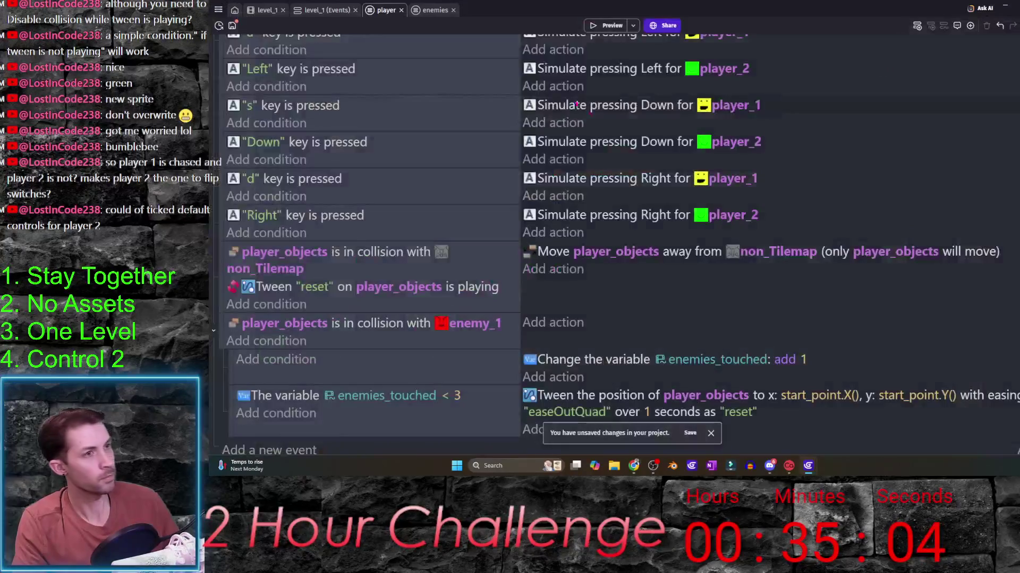
{"action": "scroll", "coordinate": [433, 281], "scroll_direction": "down", "scroll_amount": 1}
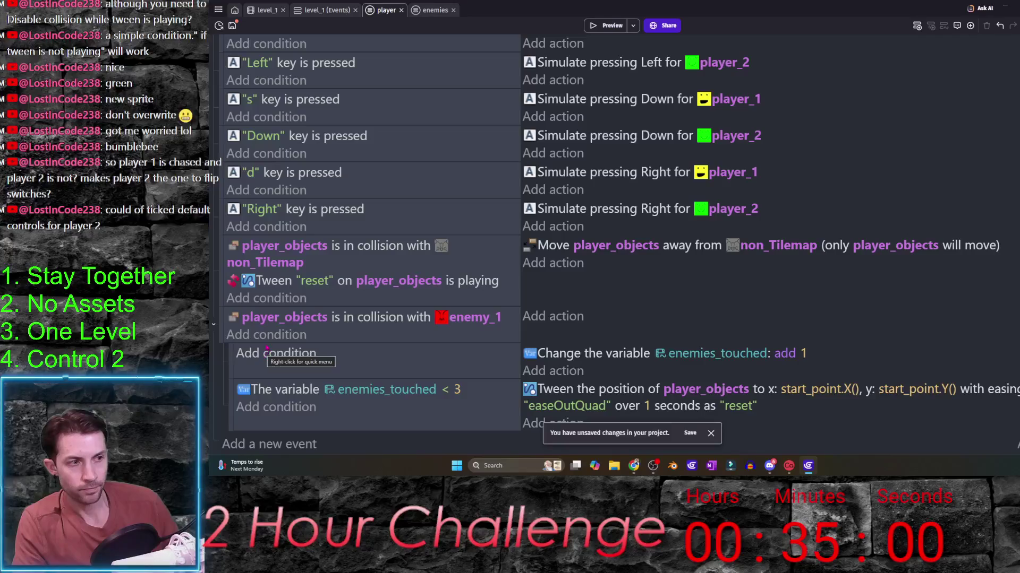
- Duplicate the wall-collision event with its condition set to player_1 colliding with player_2
{"action": "key", "text": "ctrl+v"}
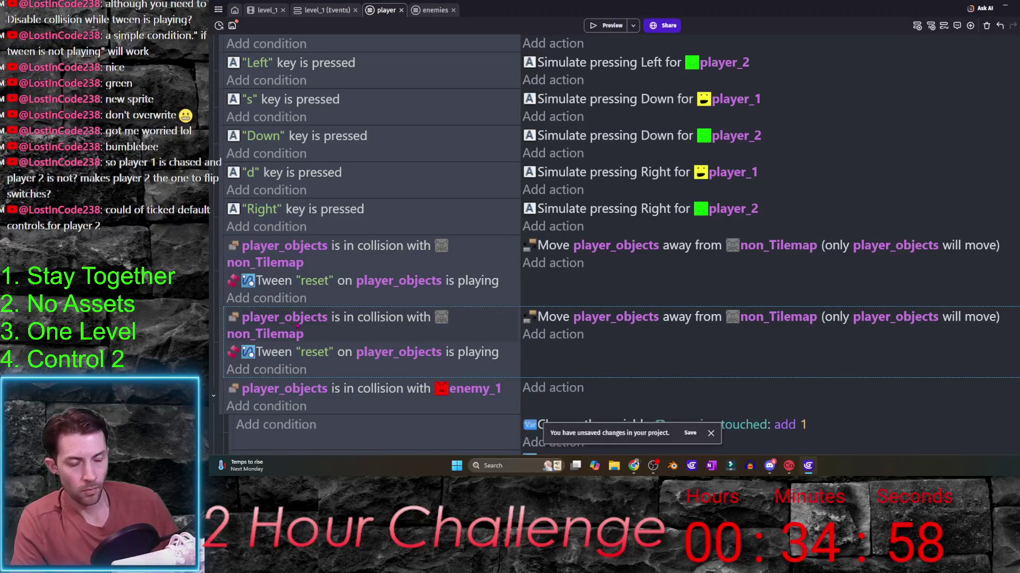
{"action": "left_click", "coordinate": [273, 319]}
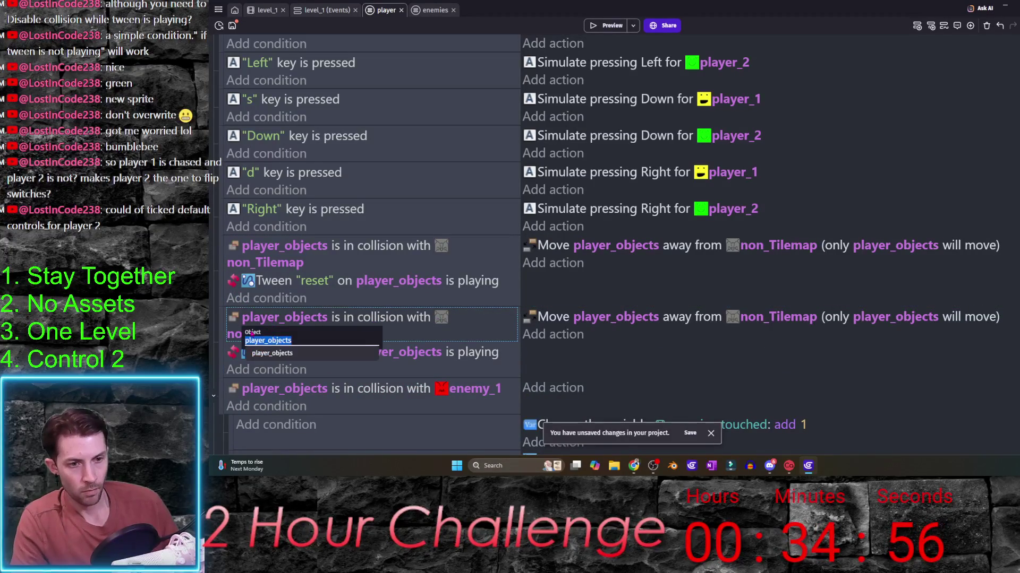
{"action": "key", "text": "Escape"}
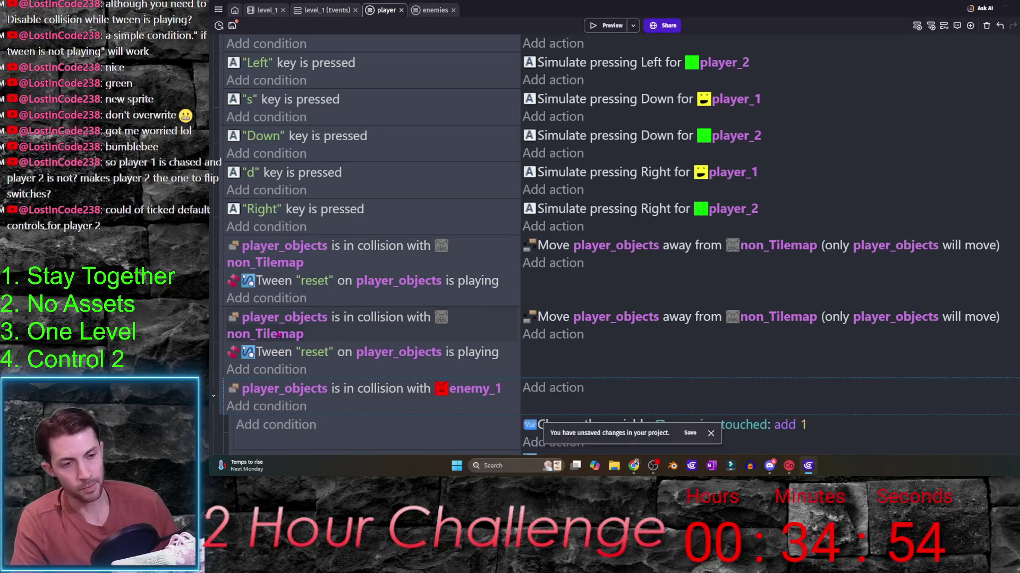
{"action": "left_click", "coordinate": [275, 322]}
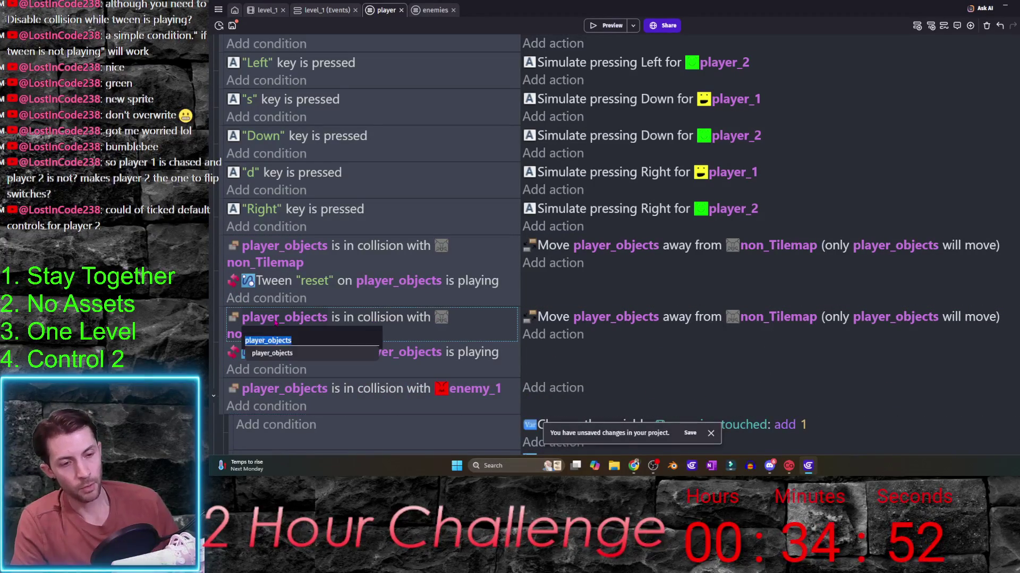
{"action": "type", "text": "play"}
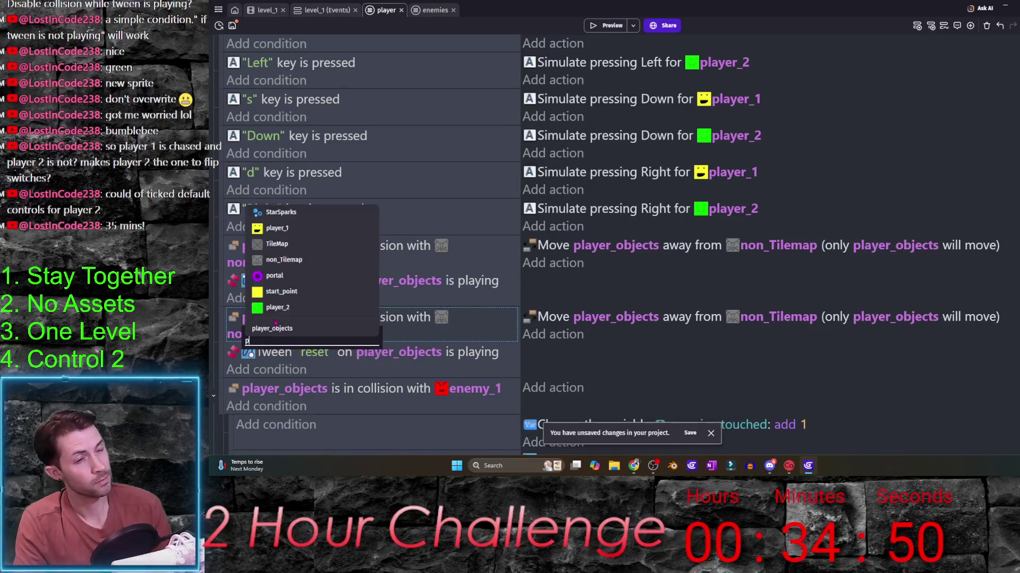
{"action": "left_click", "coordinate": [277, 353]}
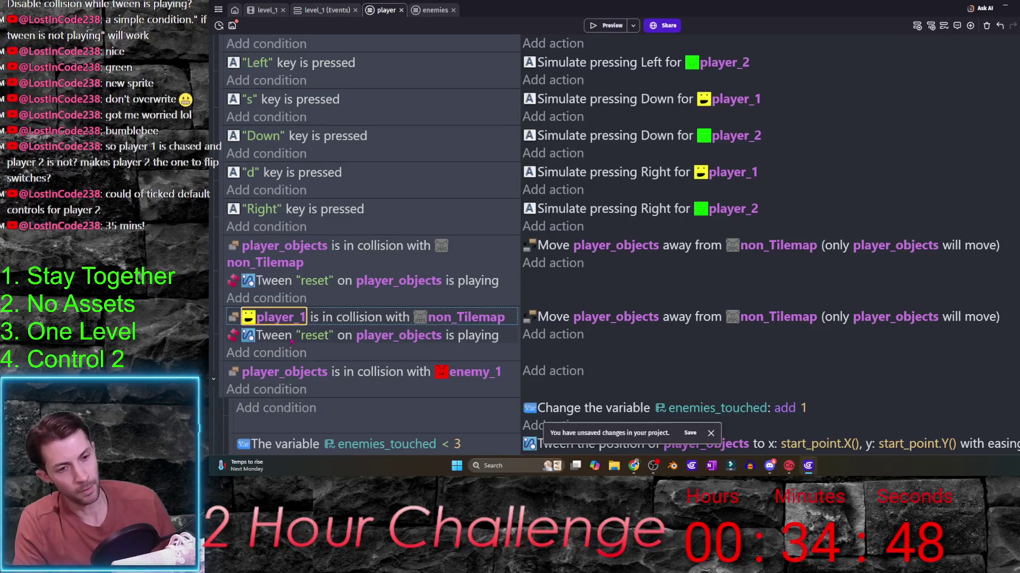
{"action": "left_click", "coordinate": [468, 317]}
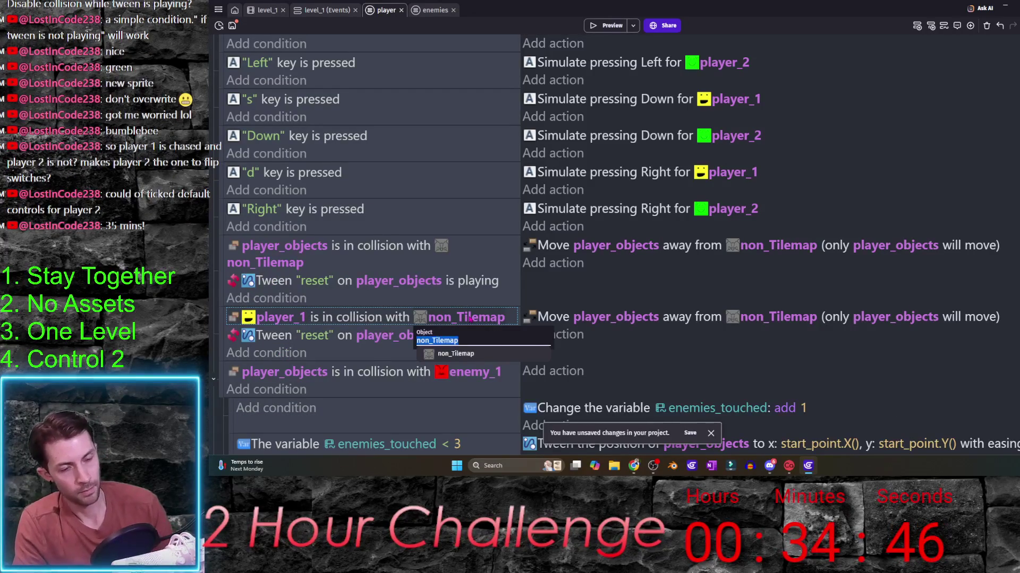
{"action": "type", "text": "play"}
{"action": "left_click", "coordinate": [478, 368]}
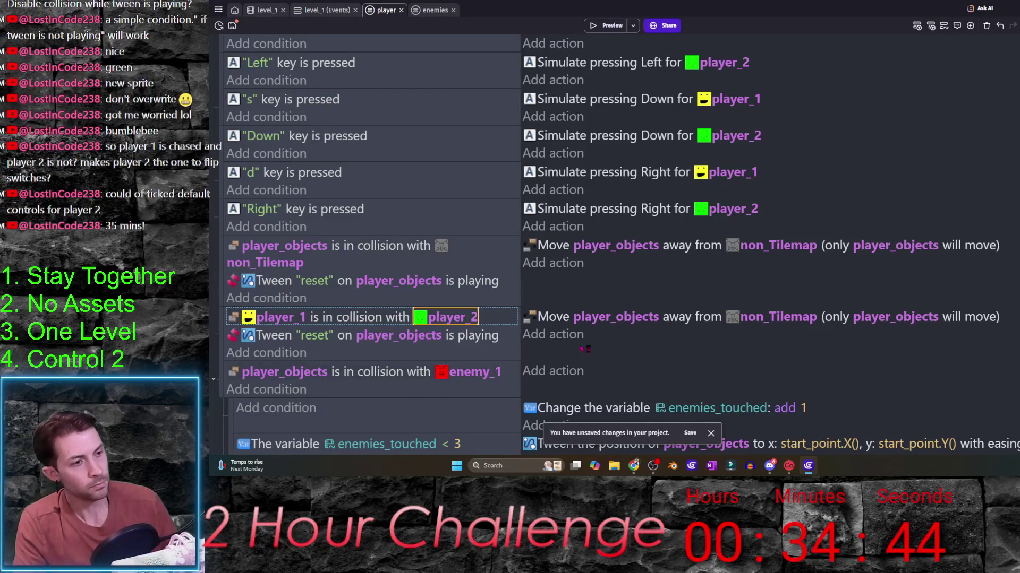
- Set its Move action to push player_1 away from player_2 and start a test run
{"action": "left_click", "coordinate": [634, 317]}
{"action": "type", "text": "play"}
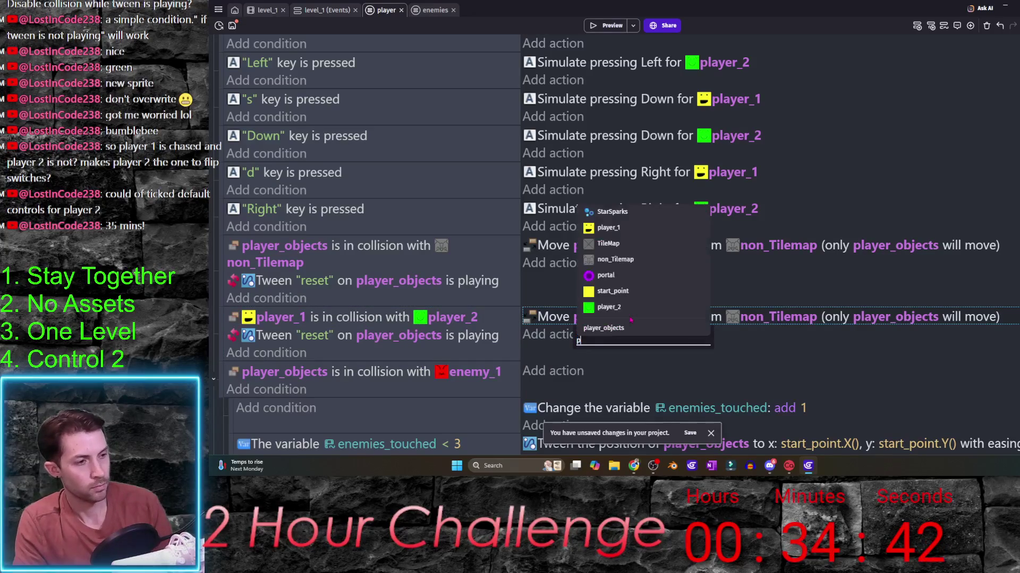
{"action": "key", "text": "Return"}
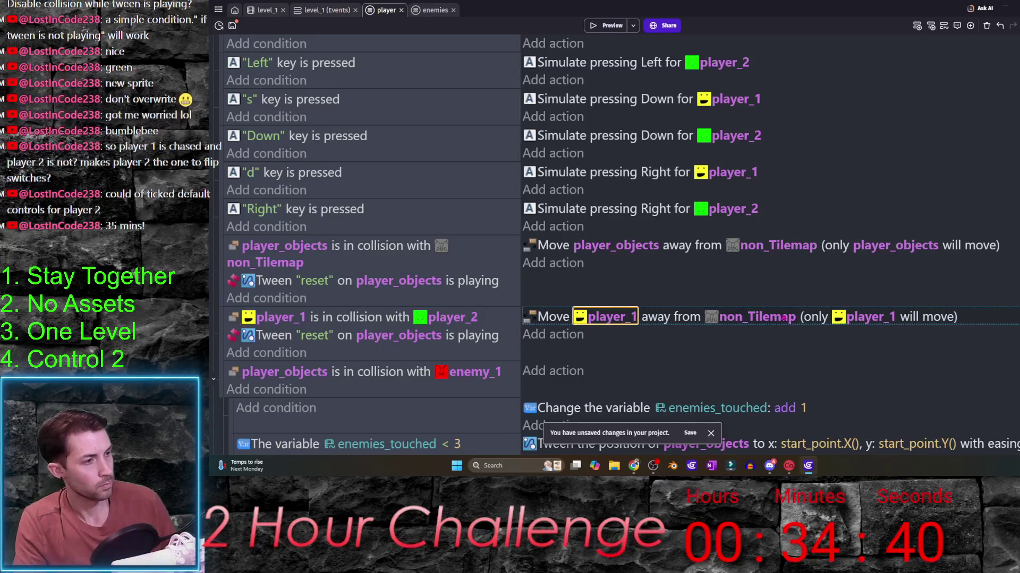
{"action": "left_click", "coordinate": [788, 318]}
{"action": "type", "text": "ayer_2"}
{"action": "left_click", "coordinate": [823, 356]}
{"action": "left_click", "coordinate": [827, 351]}
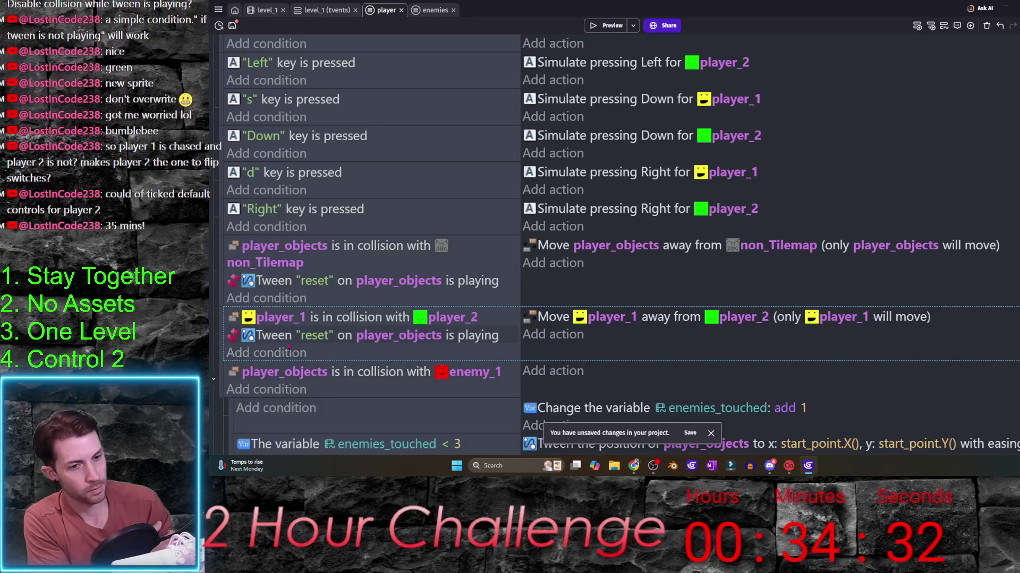
{"action": "left_click", "coordinate": [279, 340]}
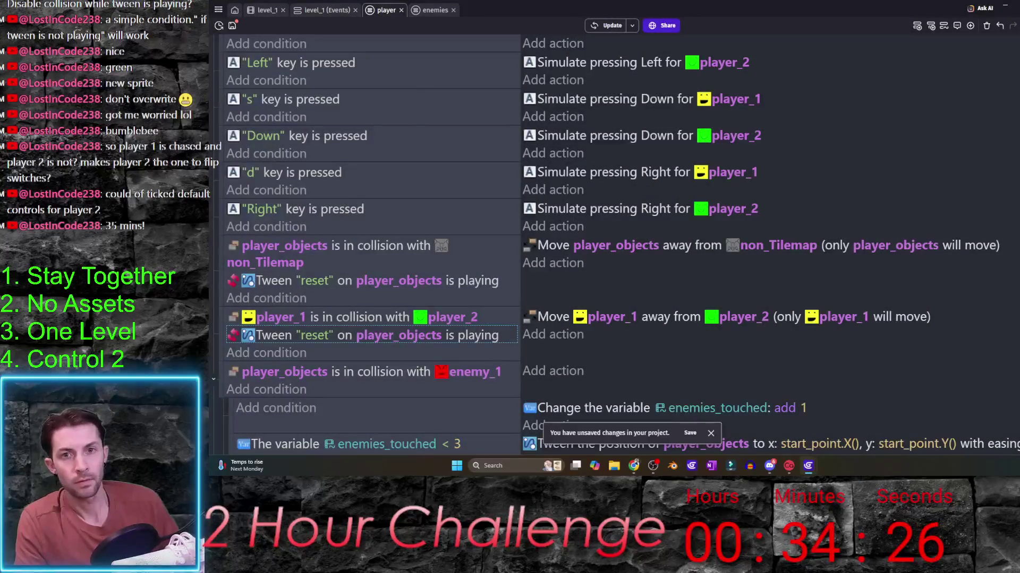
{"action": "key", "text": "F5"}
{"action": "key", "text": "Up"}
{"action": "key", "text": "Up"}
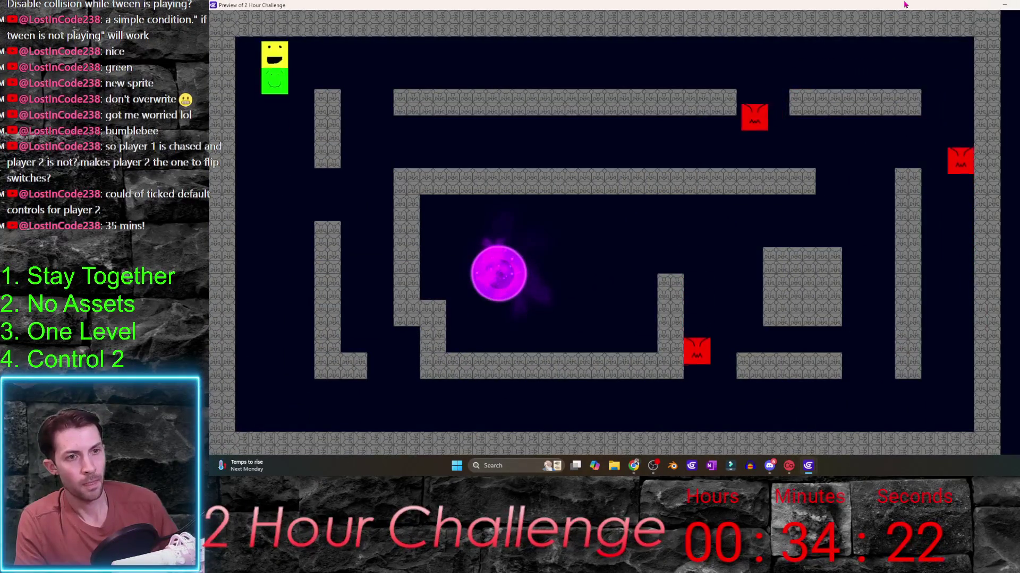
{"action": "key", "text": "Down"}
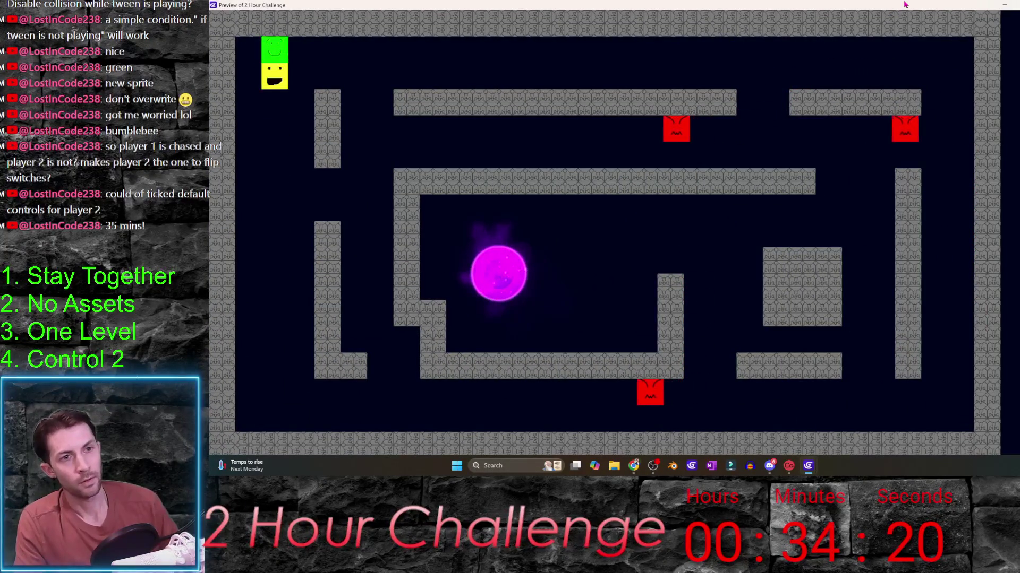
{"action": "key", "text": "Down"}
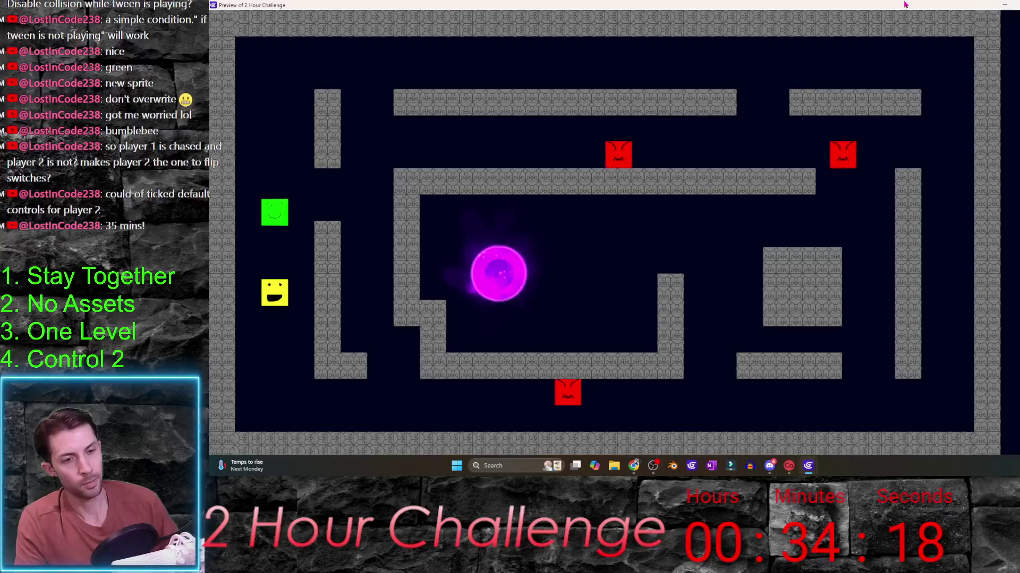
{"action": "key", "text": "Up"}
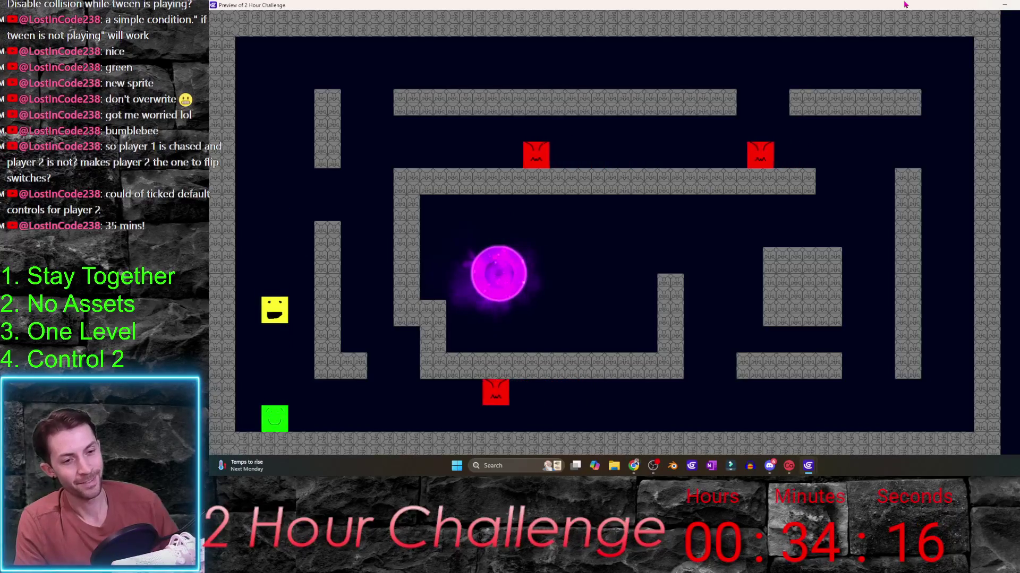
{"action": "key", "text": "Down"}
{"action": "key", "text": "Right"}
{"action": "key", "text": "Left"}
{"action": "key", "text": "Up"}
{"action": "key", "text": "Down"}
{"action": "key", "text": "Left"}
{"action": "key", "text": "d"}
{"action": "key", "text": "a"}
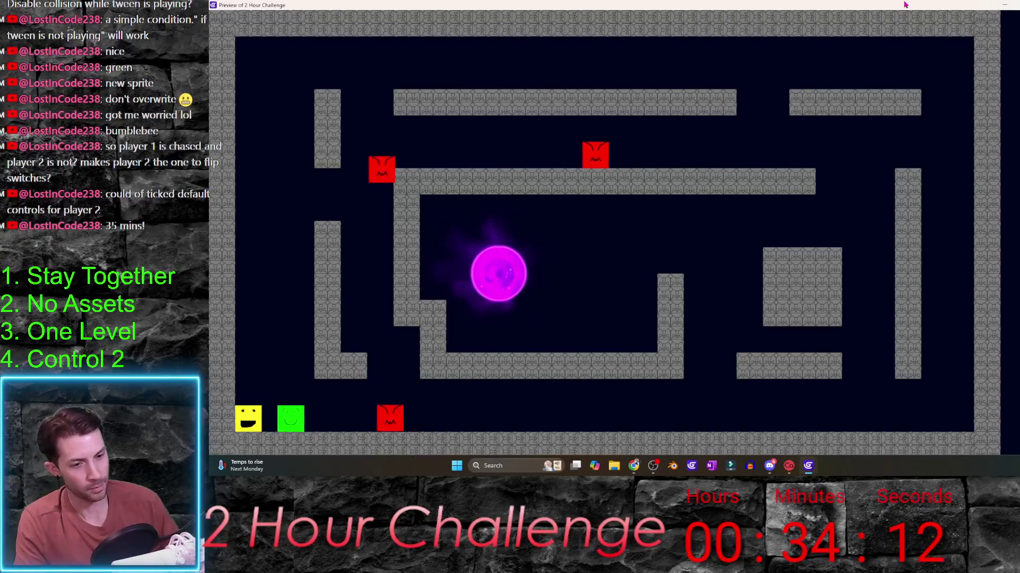
{"action": "key", "text": "Right"}
{"action": "key", "text": "Up"}
{"action": "key", "text": "w"}
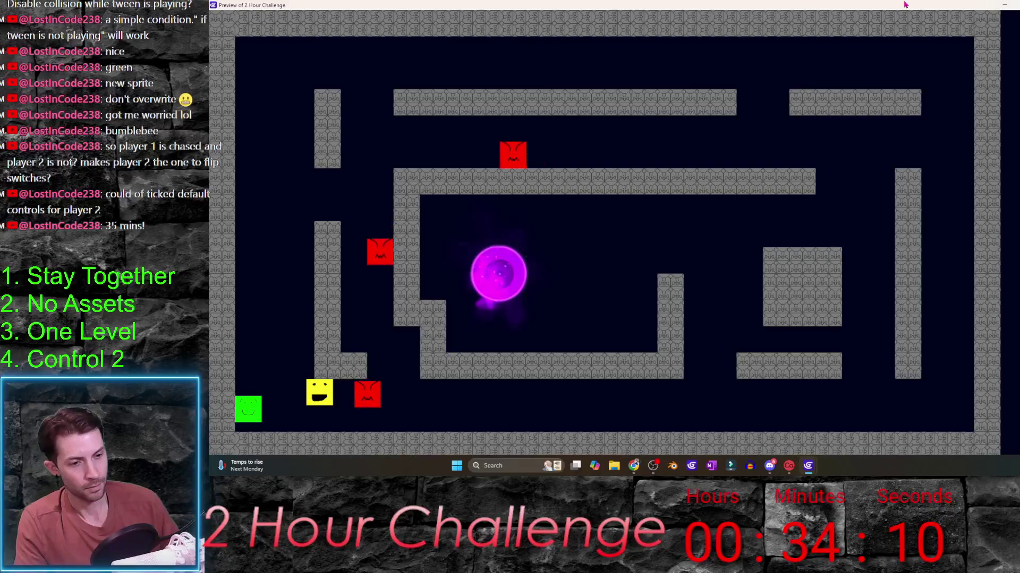
{"action": "key", "text": "Left"}
{"action": "key", "text": "Up"}
{"action": "key", "text": "Up"}
{"action": "key", "text": "w"}
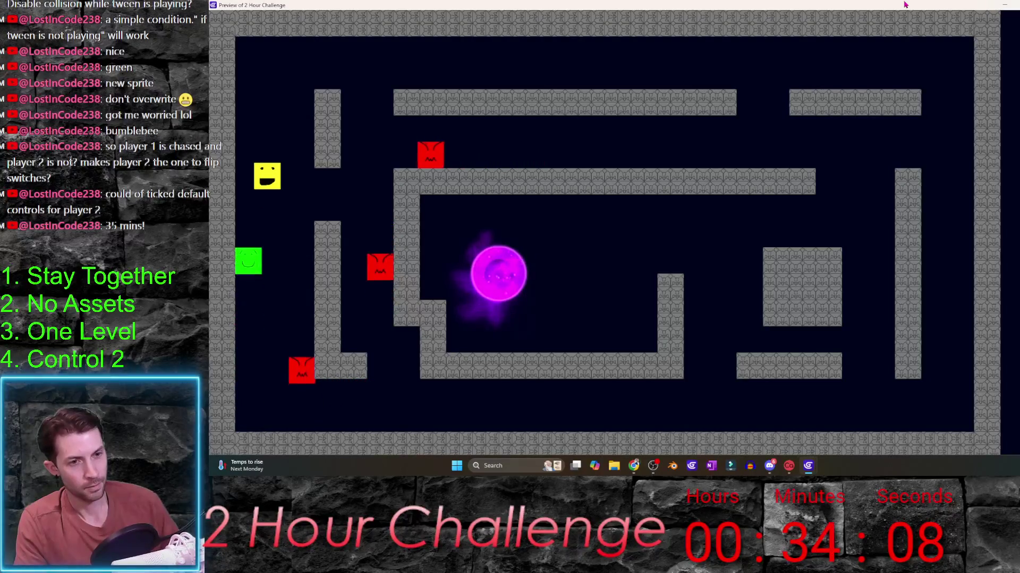
{"action": "key", "text": "d"}
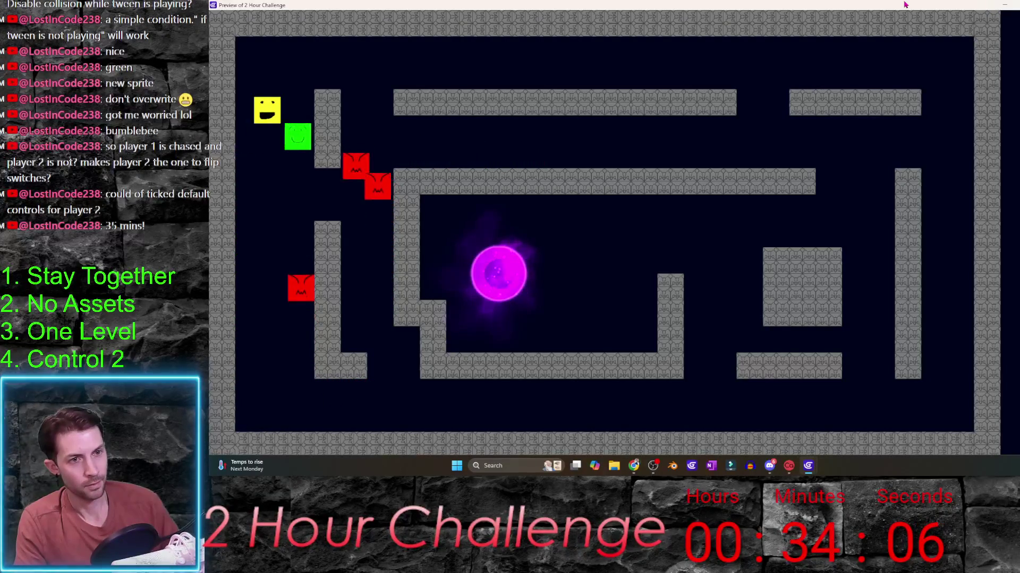
{"action": "key", "text": "w"}
{"action": "key", "text": "s"}
{"action": "key", "text": "Down"}
{"action": "key", "text": "a"}
{"action": "key", "text": "s"}
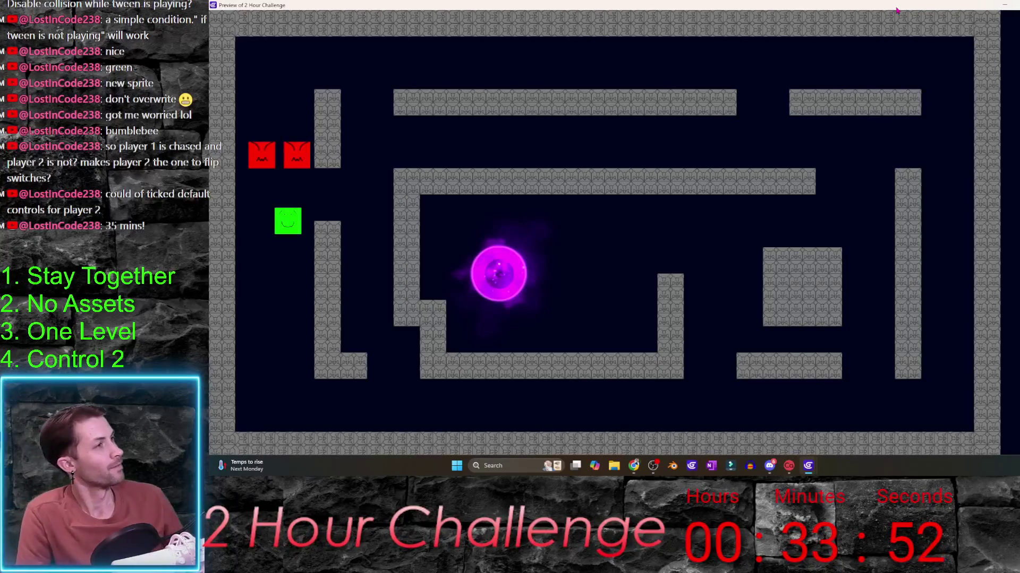
{"action": "key", "text": "alt+F4"}
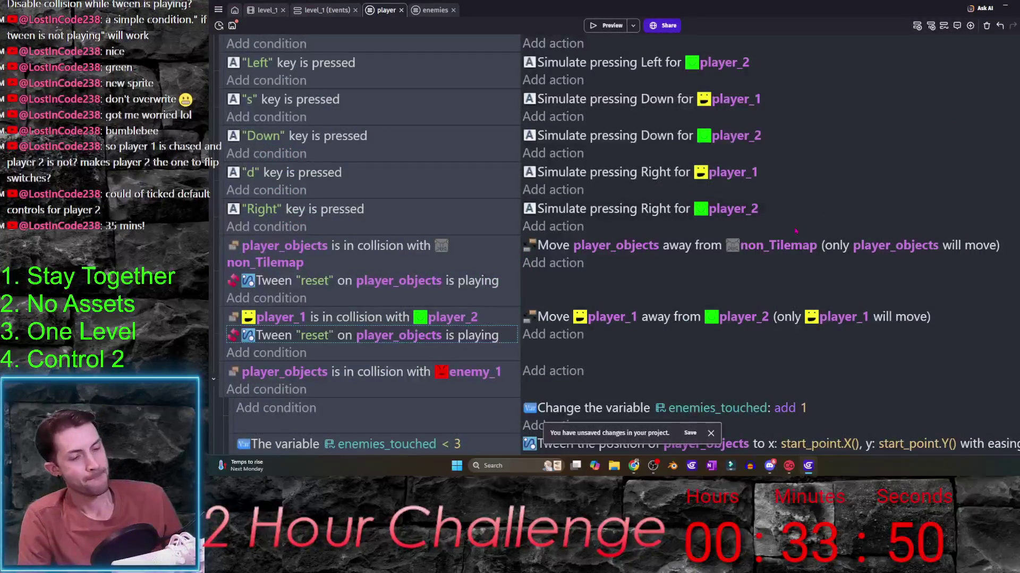
{"action": "scroll", "coordinate": [355, 322], "scroll_direction": "down", "scroll_amount": 2}
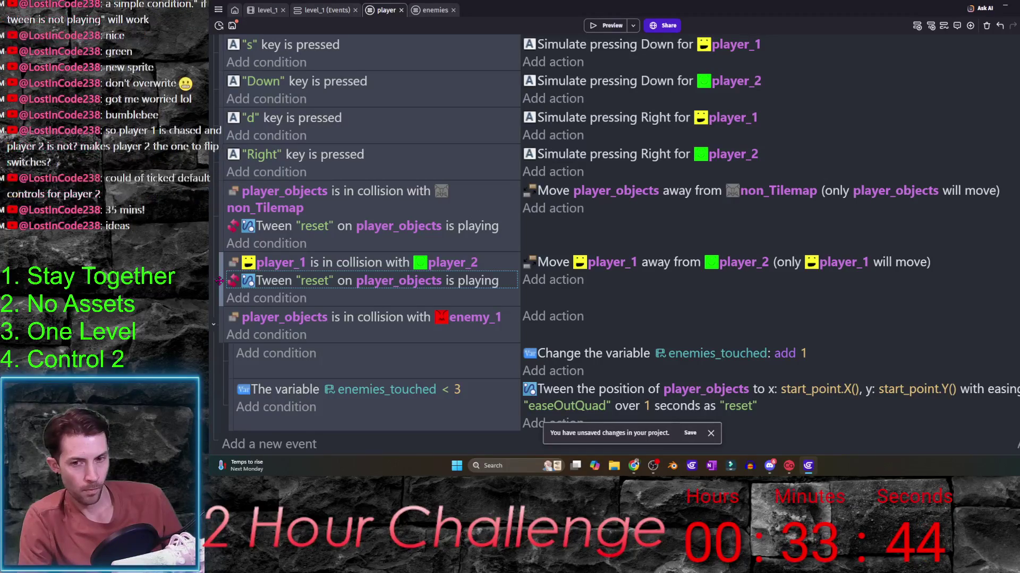
- Duplicate the collision event with its condition set to player_2 colliding with player_1
{"action": "key", "text": "ctrl+v"}
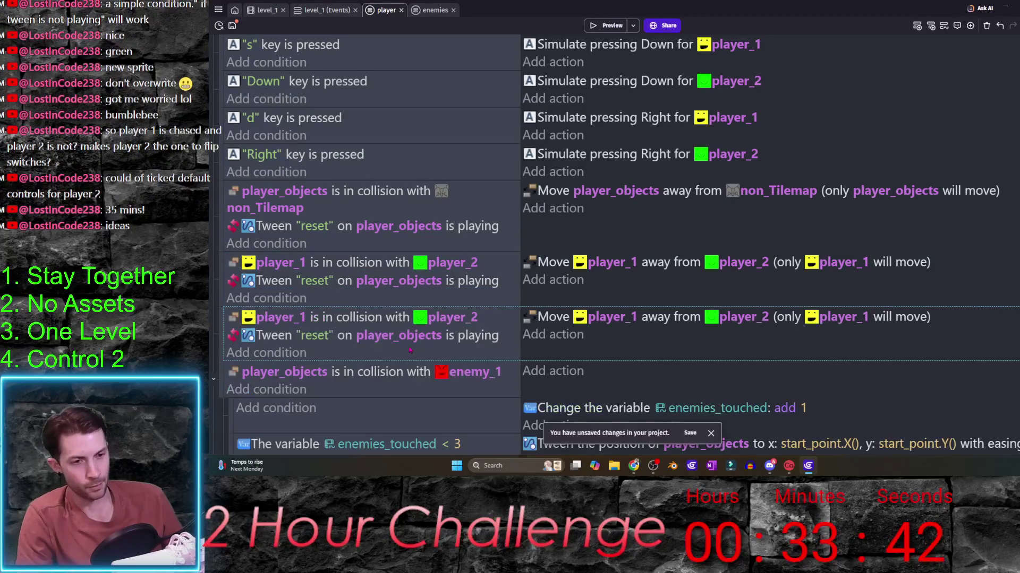
{"action": "left_click", "coordinate": [296, 318]}
{"action": "key", "text": "BackSpace"}
{"action": "type", "text": "2"}
{"action": "key", "text": "Return"}
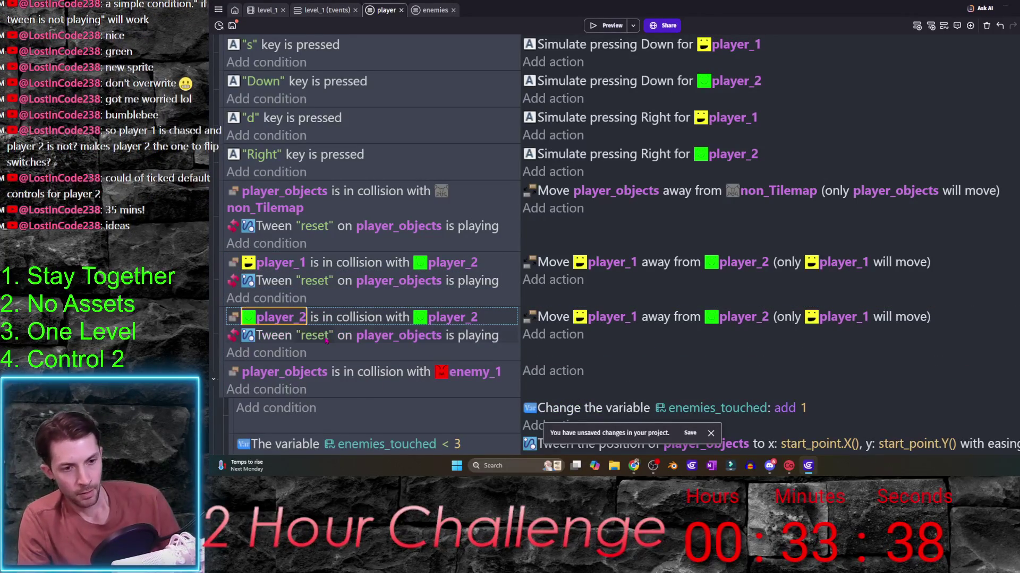
{"action": "left_click", "coordinate": [464, 319]}
{"action": "key", "text": "BackSpace"}
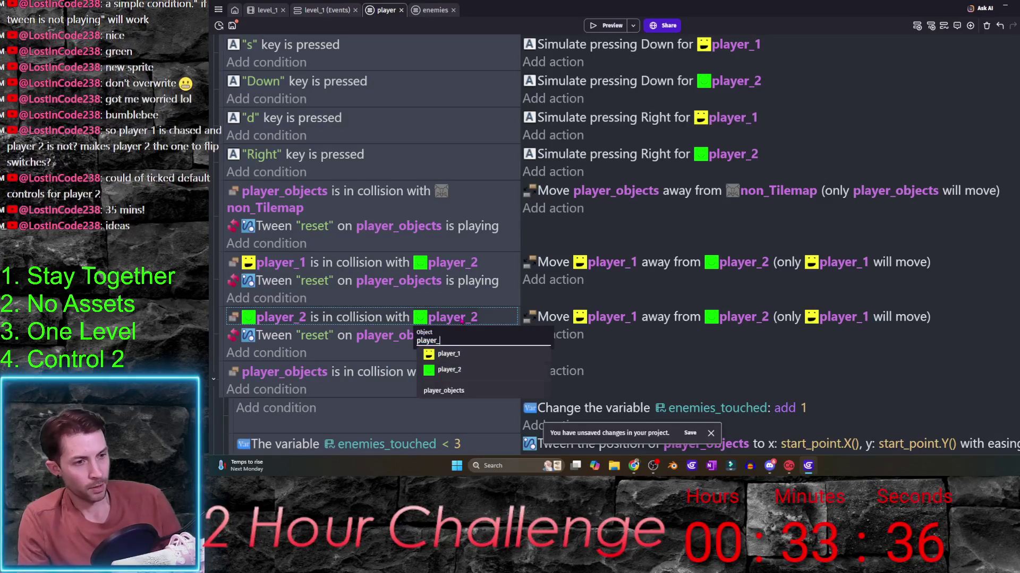
{"action": "type", "text": "1"}
{"action": "key", "text": "Return"}
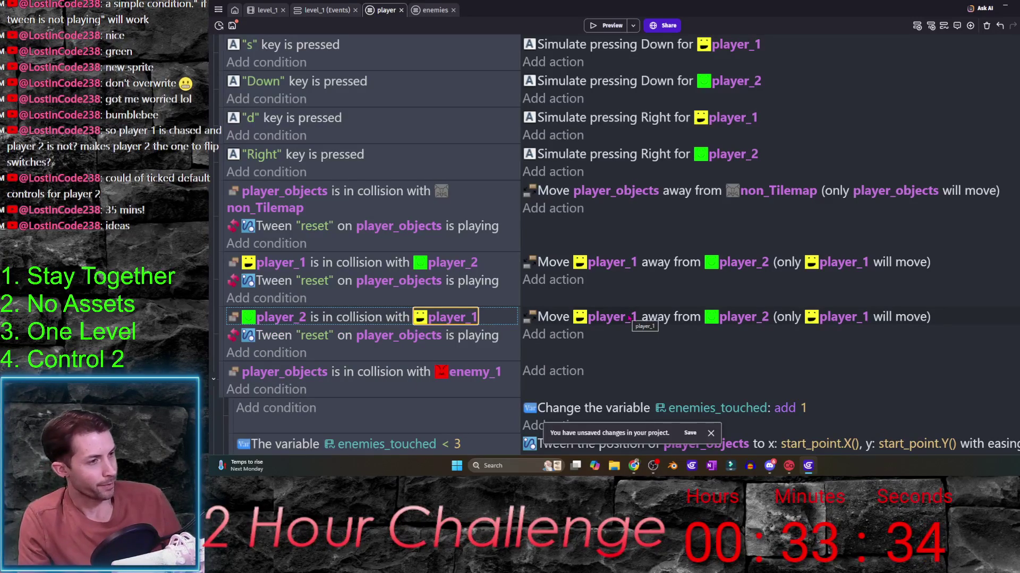
- Set its Move action to push player_2 away from player_1 and launch a preview
{"action": "left_click", "coordinate": [630, 318]}
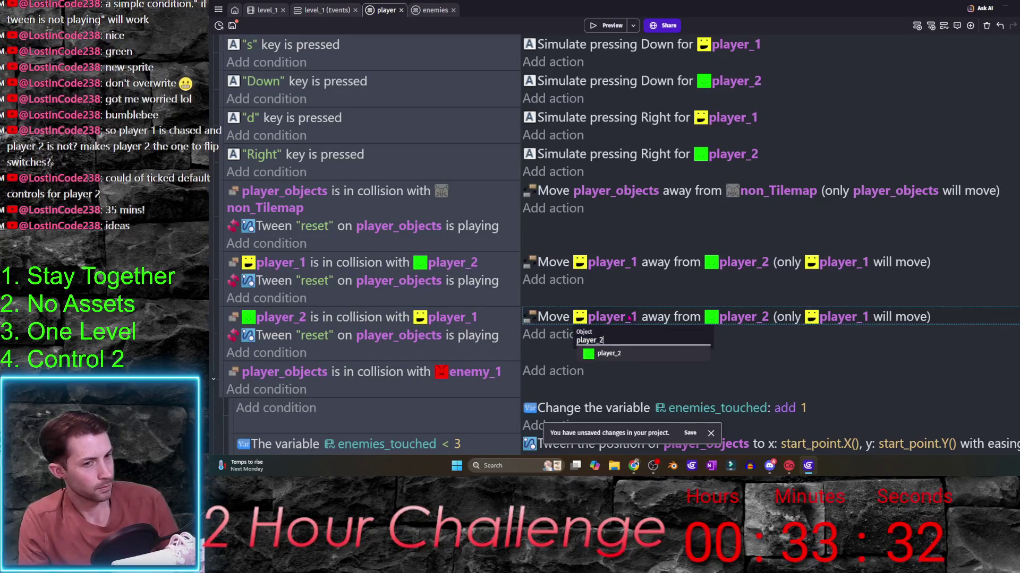
{"action": "key", "text": "Return"}
{"action": "left_click", "coordinate": [742, 318]}
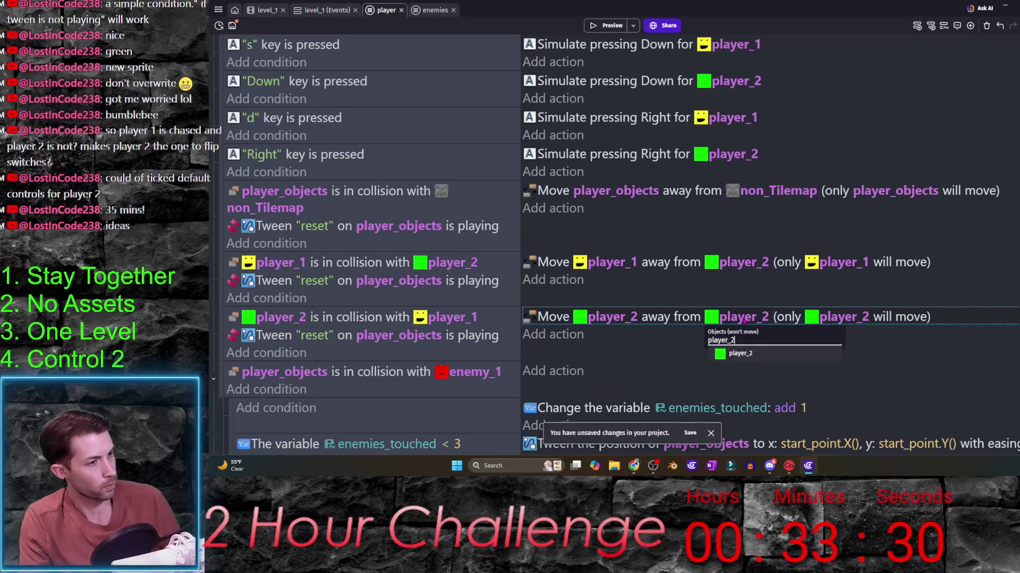
{"action": "type", "text": "1"}
{"action": "key", "text": "Return"}
{"action": "key", "text": "F5"}
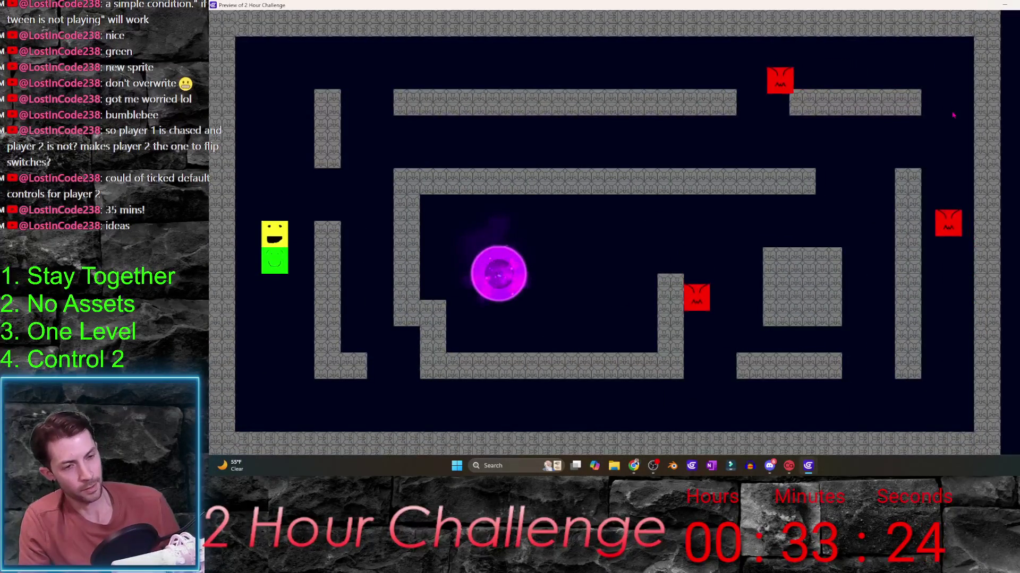
- Steer both players up the left corridor with WASD and arrows, then close the preview
{"action": "key", "text": "s"}
{"action": "key", "text": "Up"}
{"action": "key", "text": "w"}
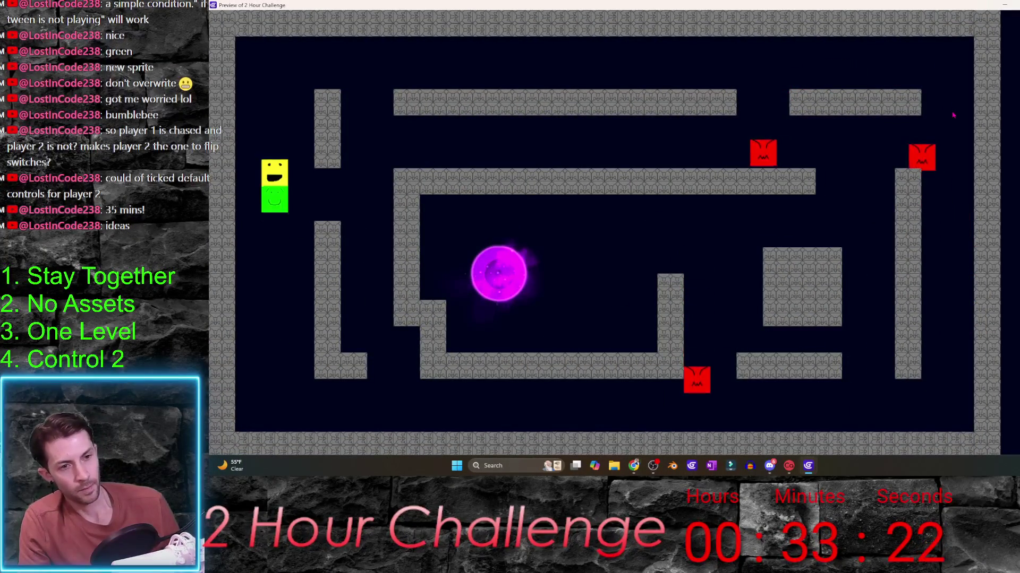
{"action": "key", "text": "Down"}
{"action": "key", "text": "Left"}
{"action": "key", "text": "Down"}
{"action": "key", "text": "Right"}
{"action": "key", "text": "Up"}
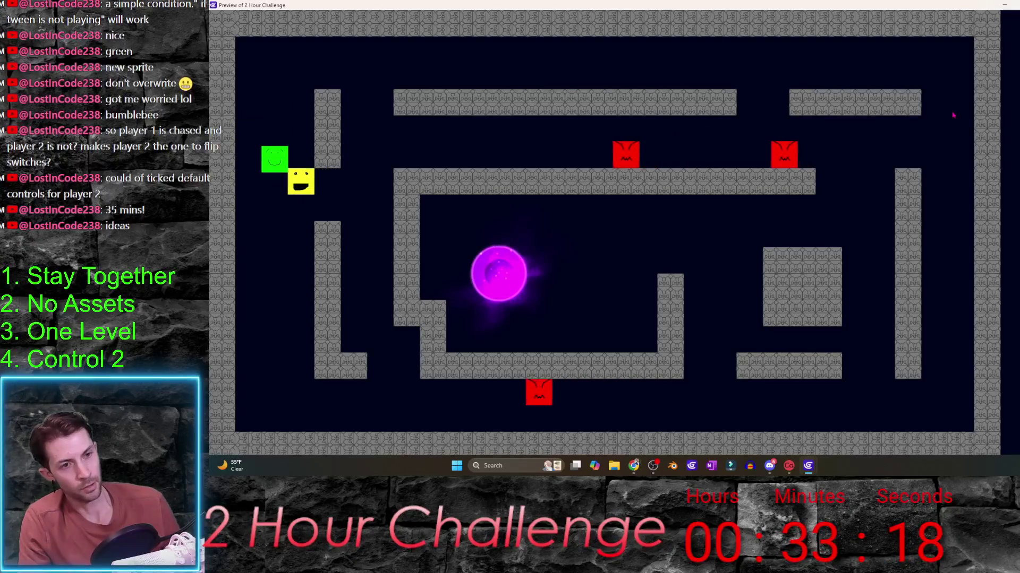
{"action": "key", "text": "Left"}
{"action": "key", "text": "Down"}
{"action": "key", "text": "Right"}
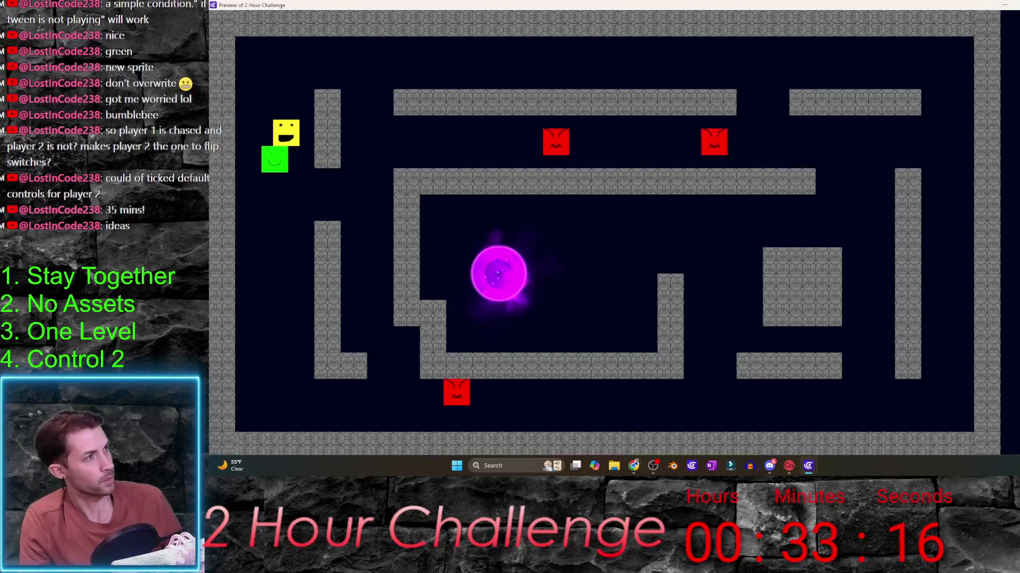
{"action": "key", "text": "alt+F4"}
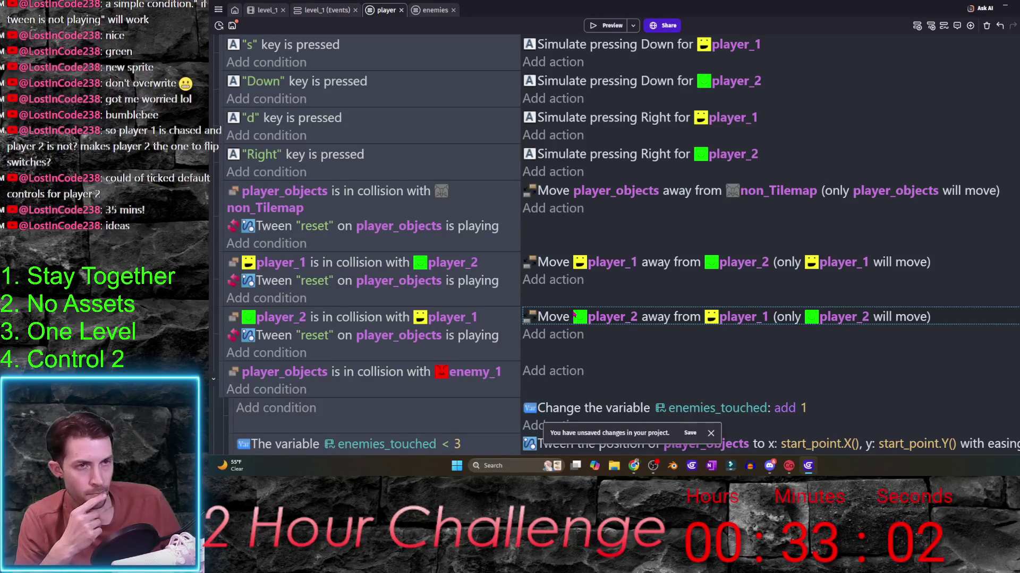
{"action": "scroll", "coordinate": [509, 288], "scroll_direction": "up", "scroll_amount": 3}
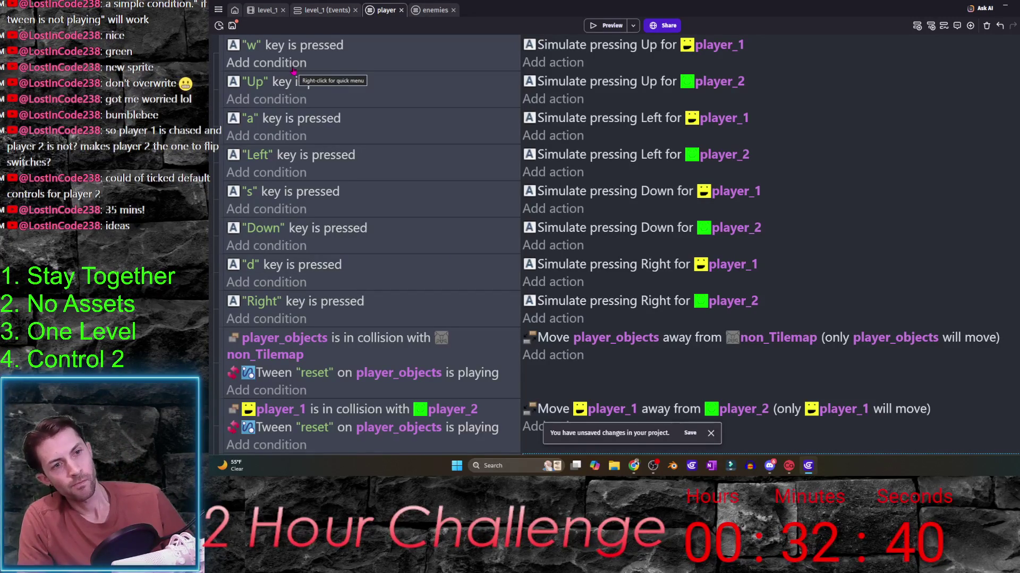
{"action": "left_click", "coordinate": [295, 70]}
{"action": "type", "text": "distanc"}
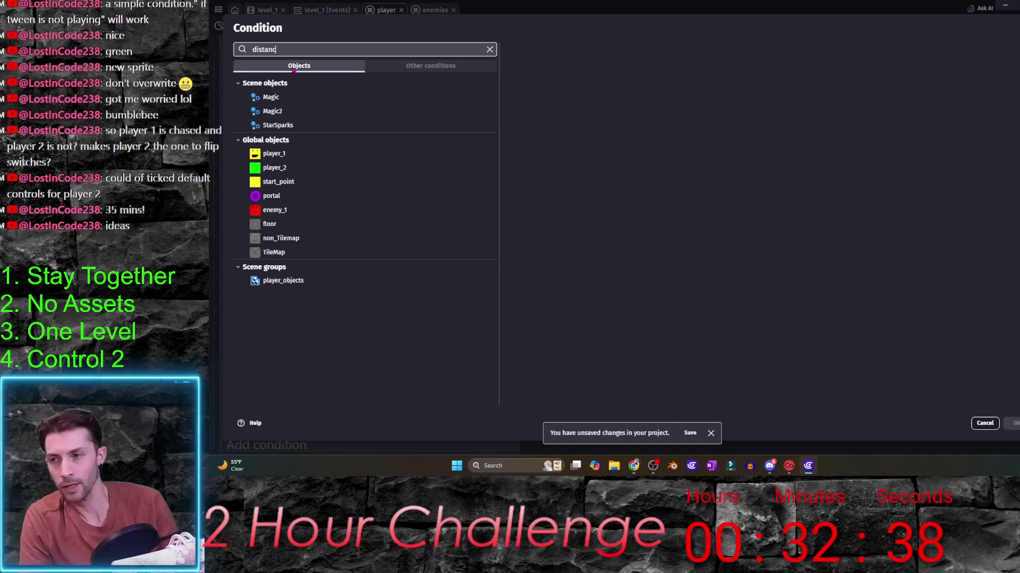
- Add a Distance between two objects condition: player_1 within 150 pixels of player_2
{"action": "left_click", "coordinate": [299, 74]}
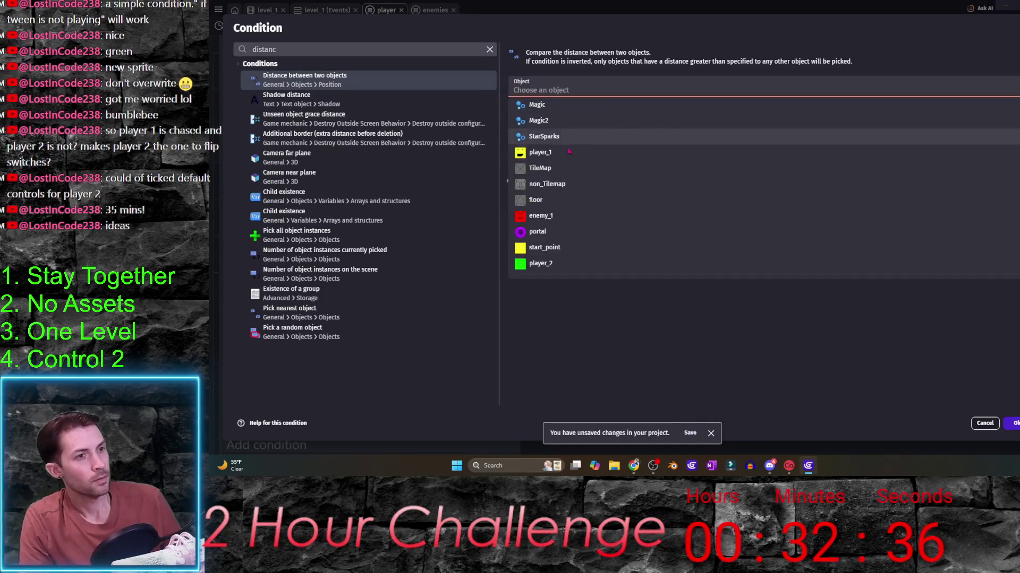
{"action": "left_click", "coordinate": [564, 151]}
{"action": "left_click", "coordinate": [561, 111]}
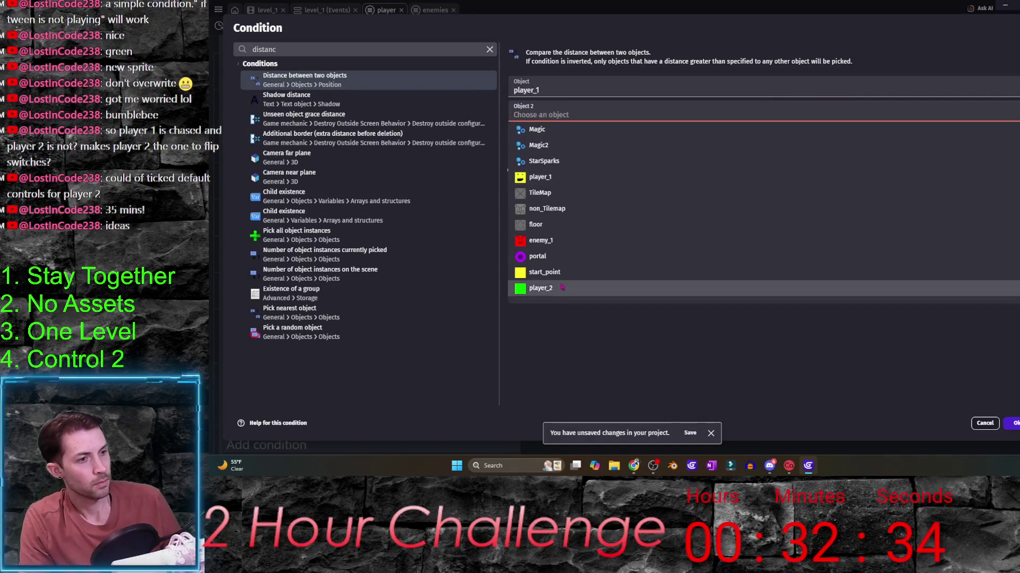
{"action": "left_click", "coordinate": [606, 288]}
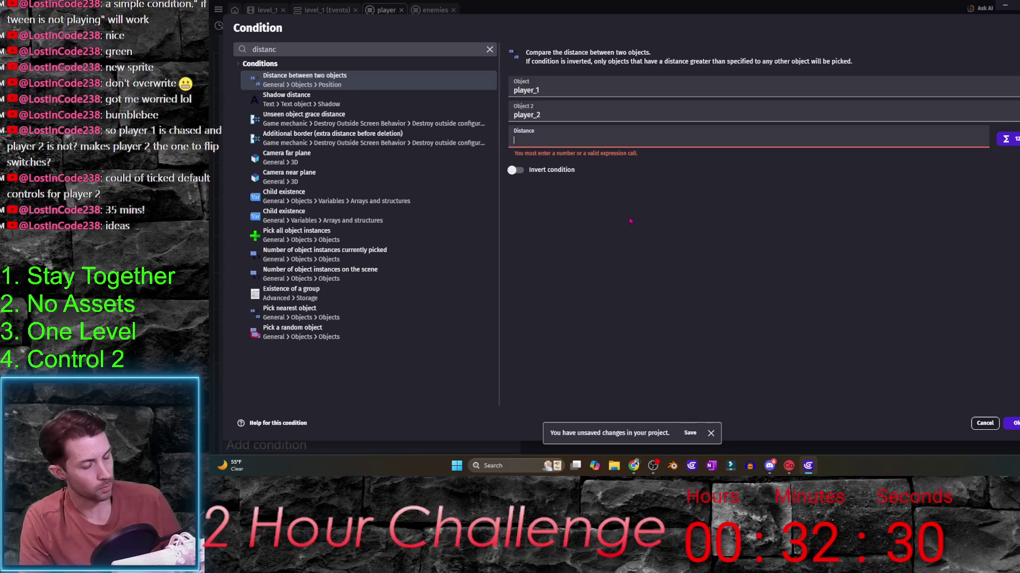
{"action": "type", "text": "150"}
{"action": "left_click", "coordinate": [632, 231]}
{"action": "key", "text": "Return"}
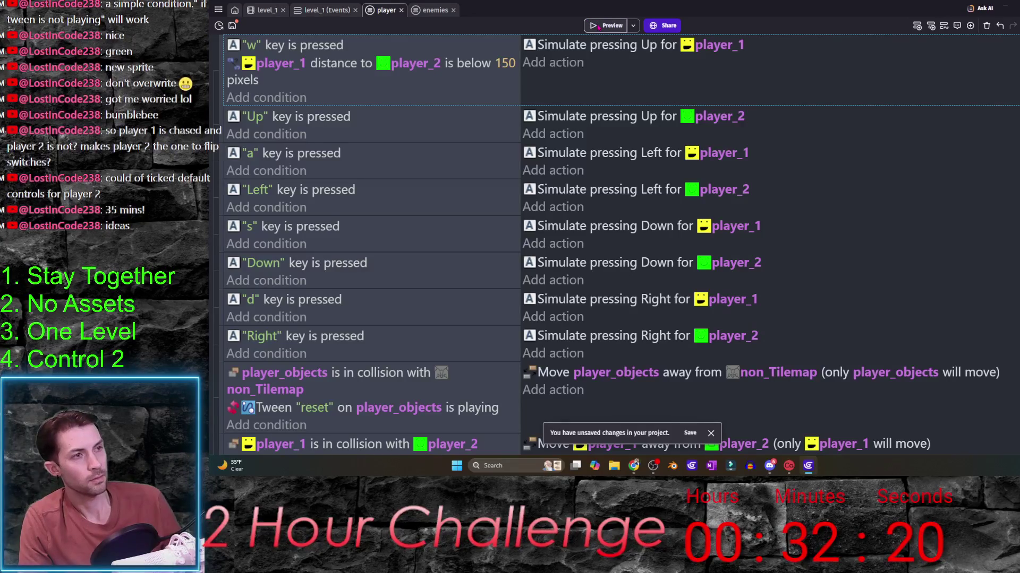
{"action": "key", "text": "F5"}
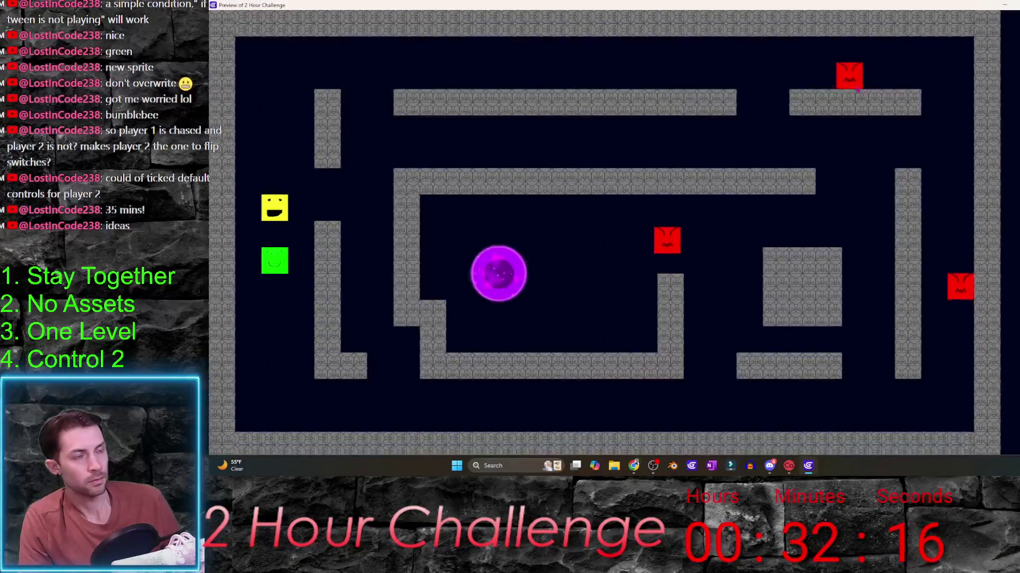
{"action": "left_click_drag", "start_coordinate": [849, 24], "coordinate": [661, 223]}
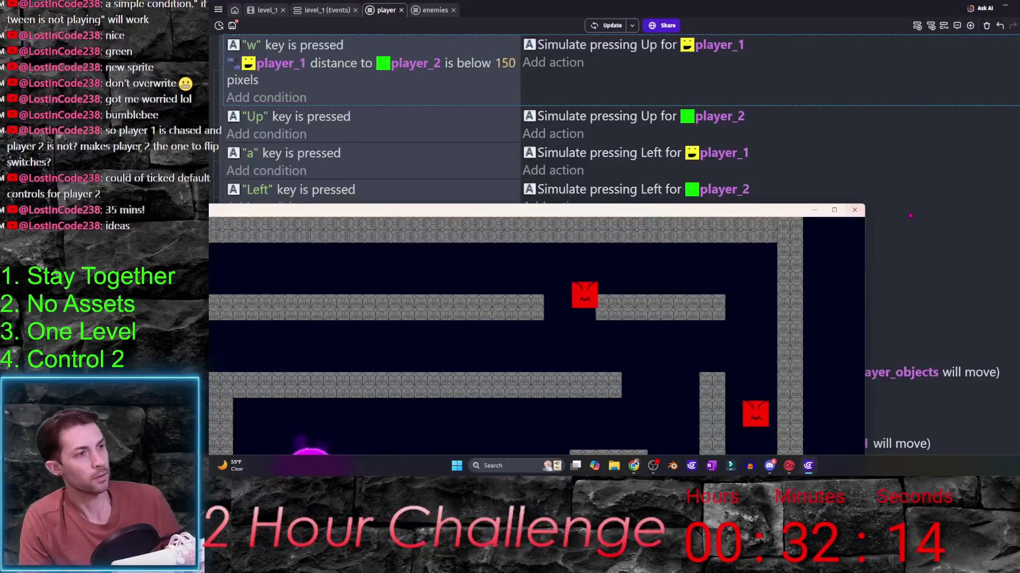
{"action": "key", "text": "alt+F4"}
{"action": "left_click", "coordinate": [348, 70]}
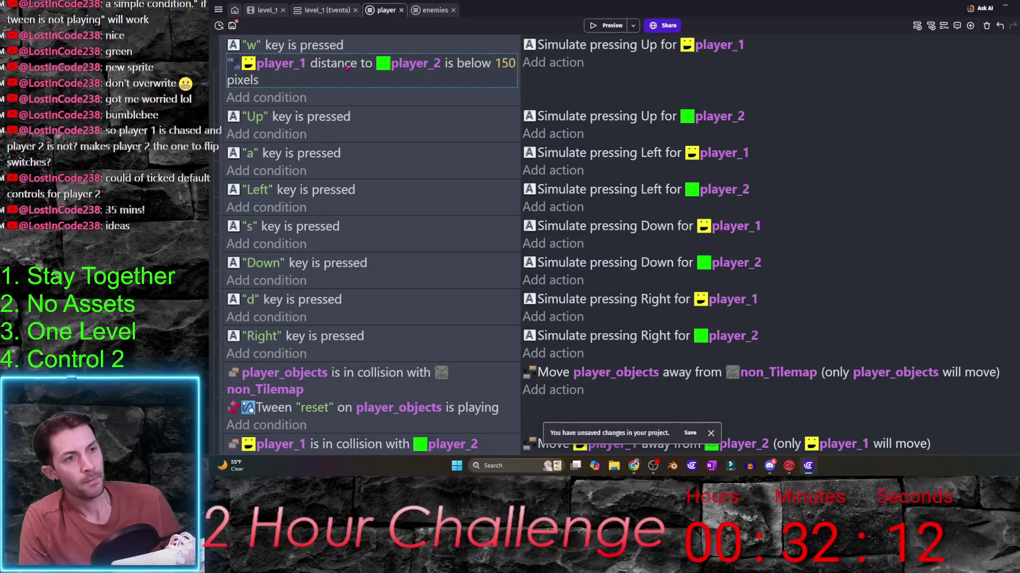
{"action": "key", "text": "F5"}
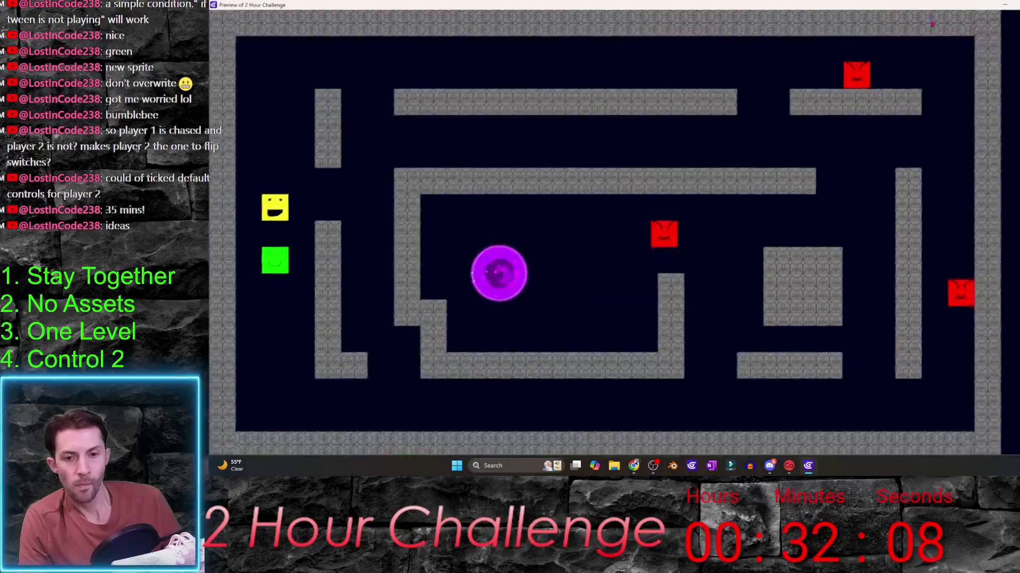
{"action": "key", "text": "s"}
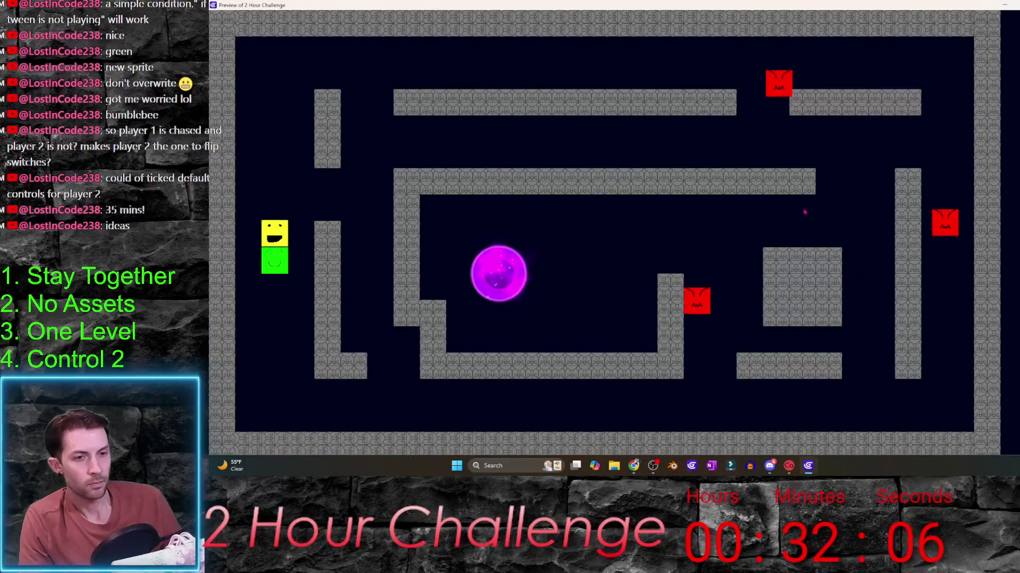
{"action": "key", "text": "w"}
{"action": "key", "text": "s"}
{"action": "key", "text": "w"}
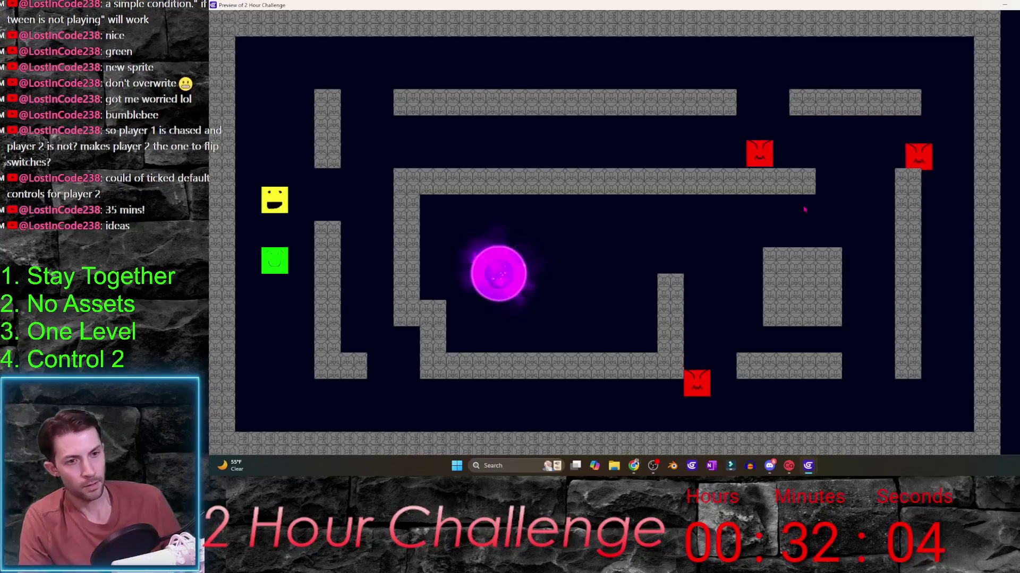
{"action": "key", "text": "a"}
{"action": "key", "text": "d"}
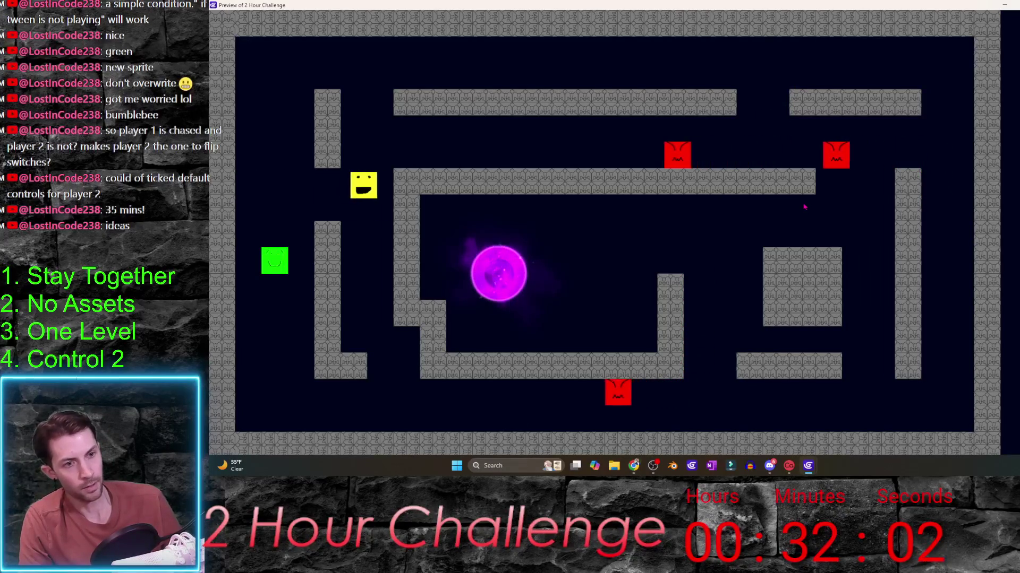
{"action": "key", "text": "a"}
{"action": "key", "text": "s"}
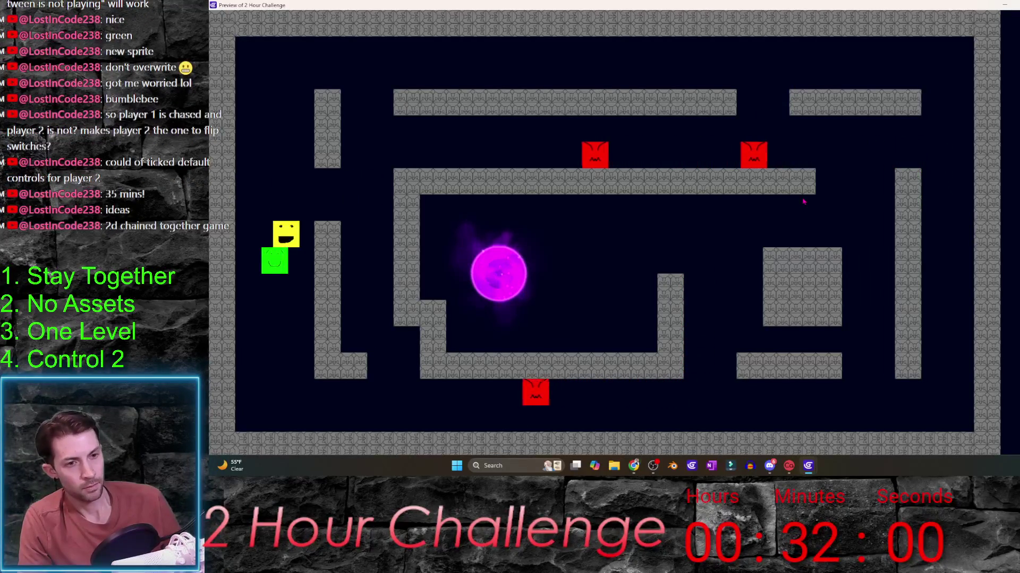
{"action": "key", "text": "w"}
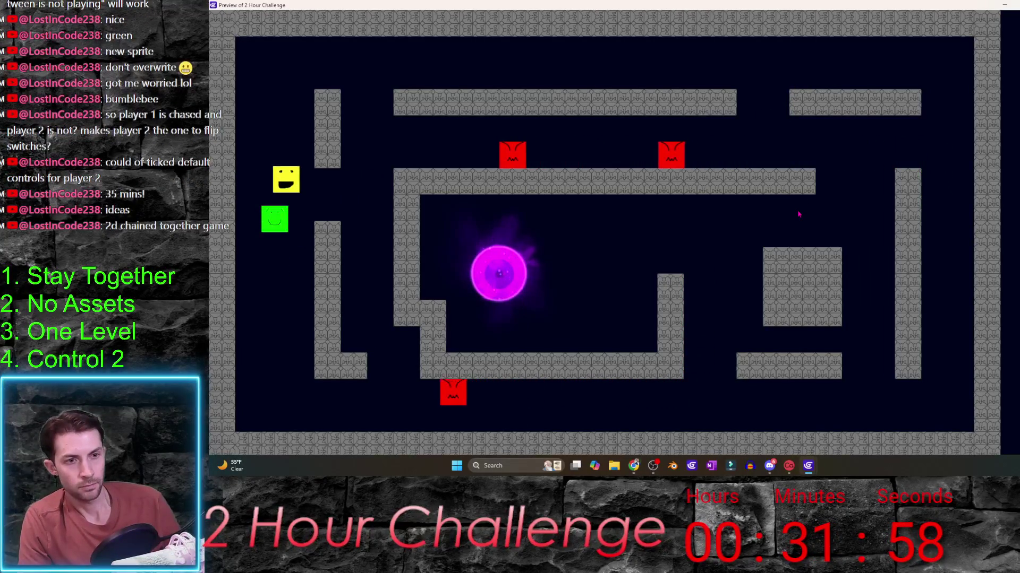
{"action": "key", "text": "w"}
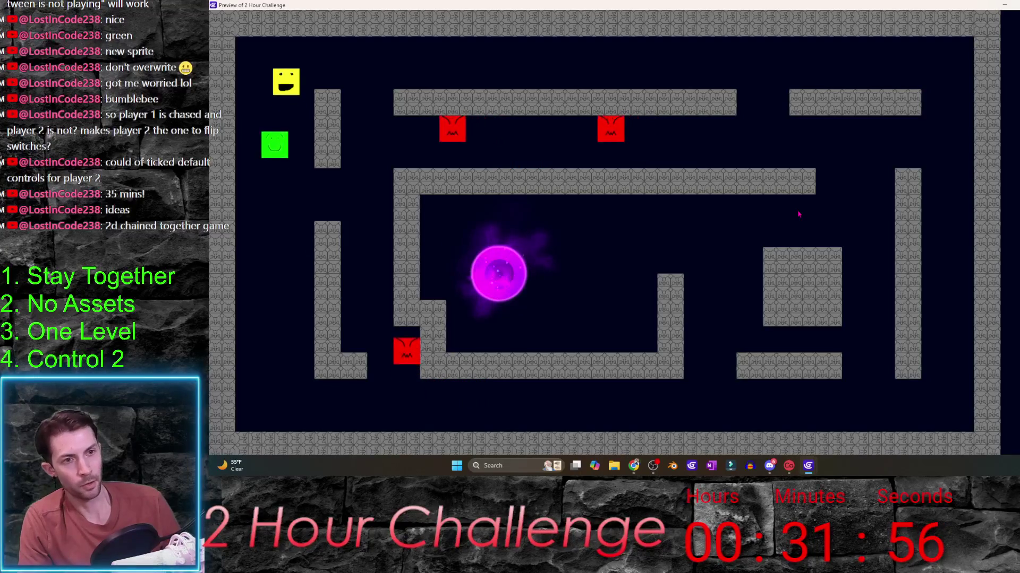
{"action": "key", "text": "w"}
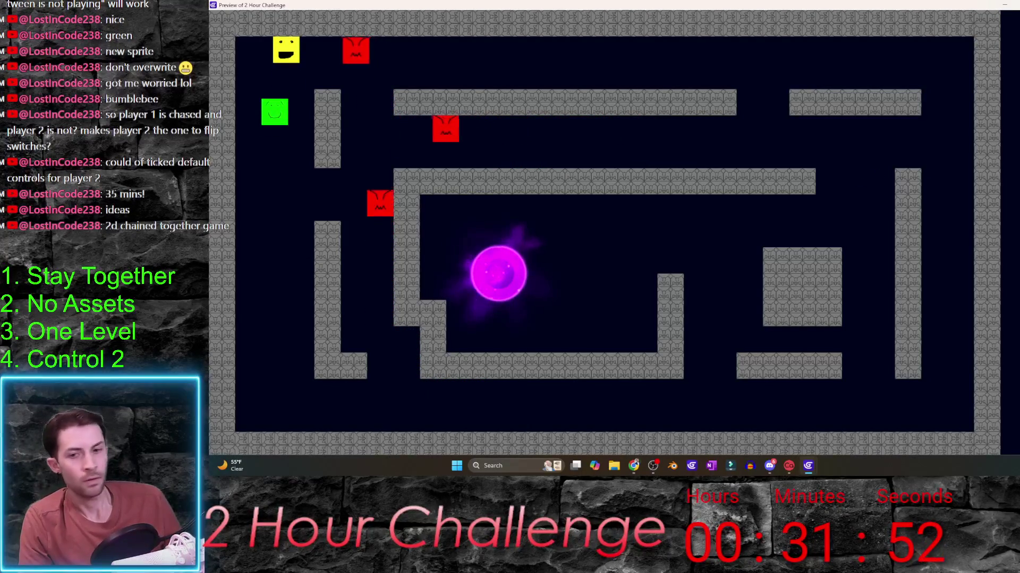
{"action": "key", "text": "alt+F4"}
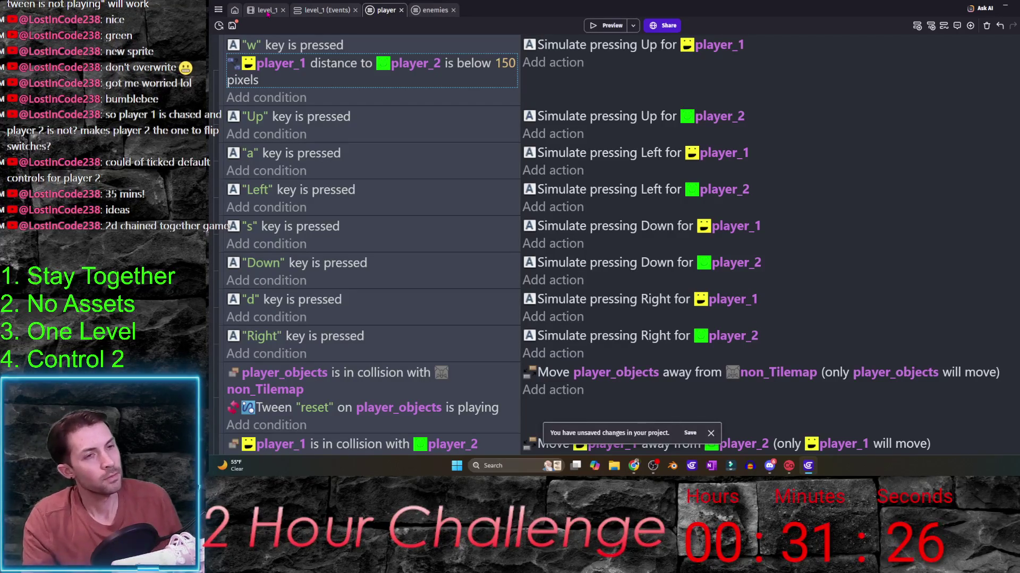
- Check player_2's Max speed in level_1, then begin editing the 150 distance value
{"action": "left_click", "coordinate": [267, 10]}
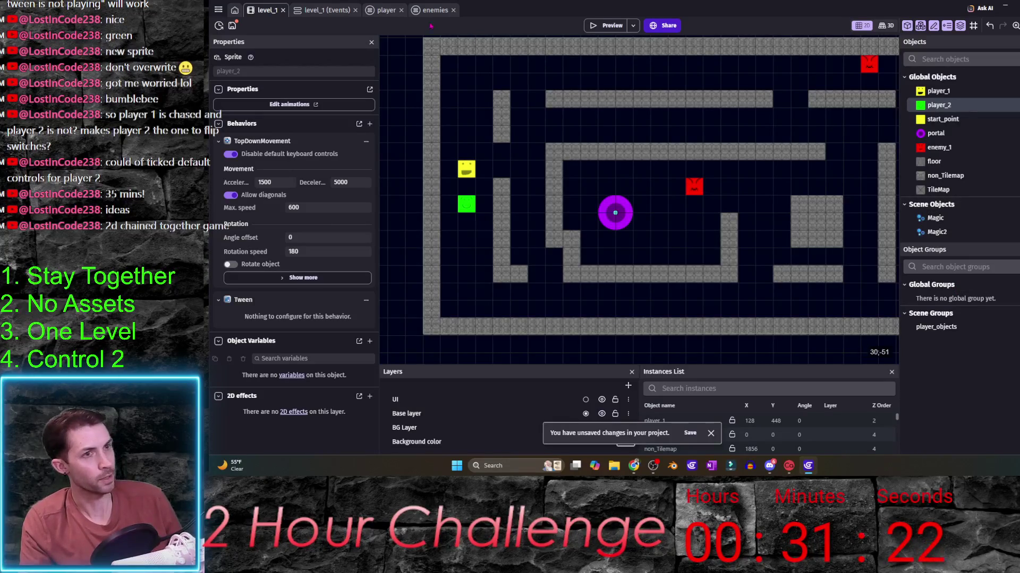
{"action": "left_click", "coordinate": [387, 10]}
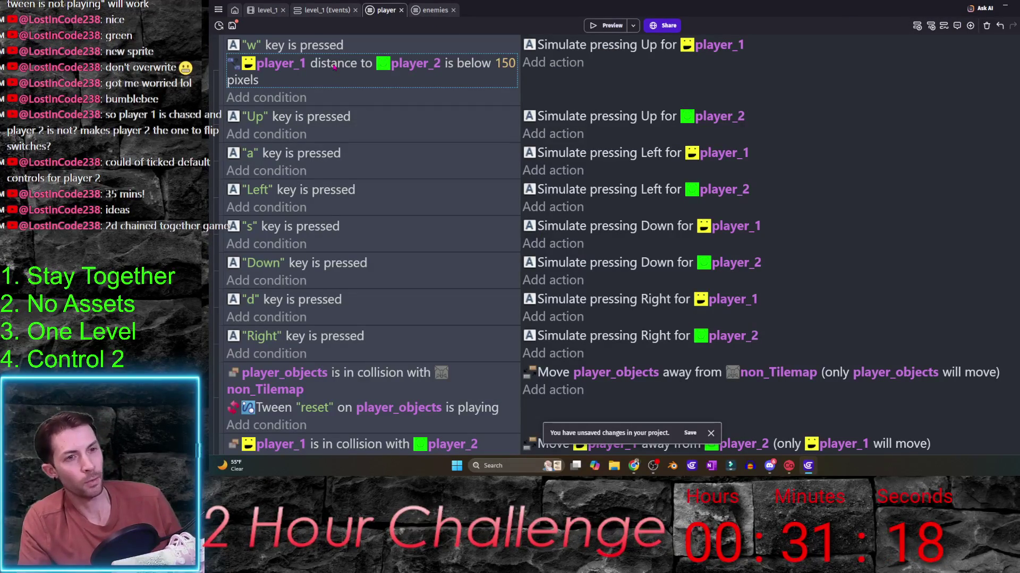
{"action": "left_click", "coordinate": [506, 64]}
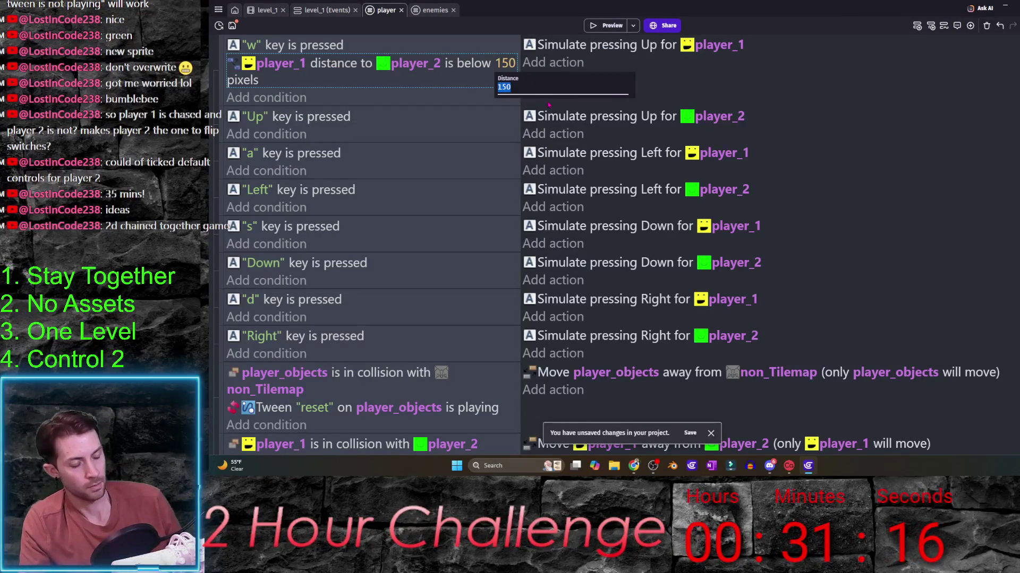
{"action": "type", "text": "50"}
- Set the distance to 250 and test-run the maze, moving the yellow player around the green one
{"action": "key", "text": "Return"}
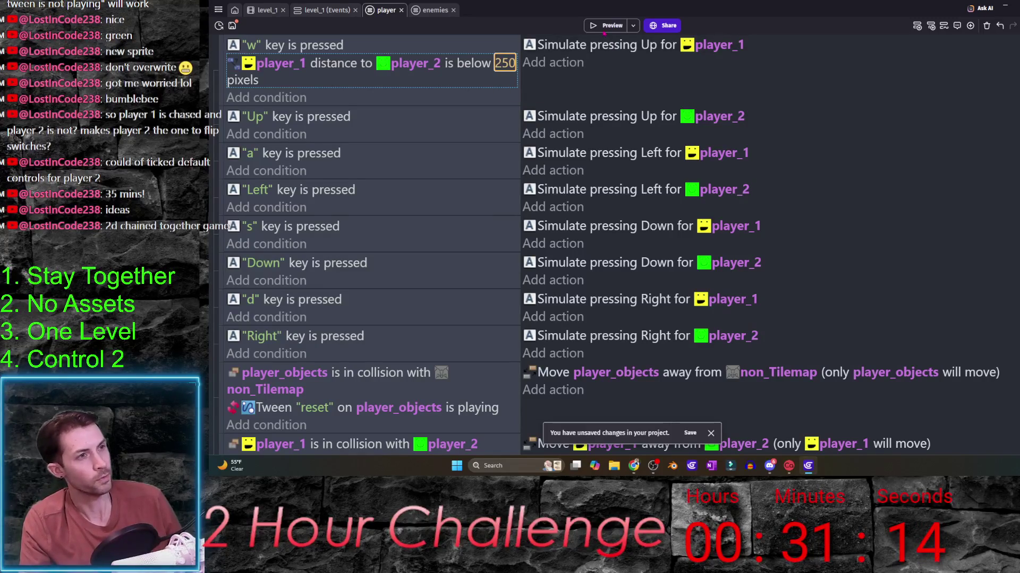
{"action": "key", "text": "alt+Tab"}
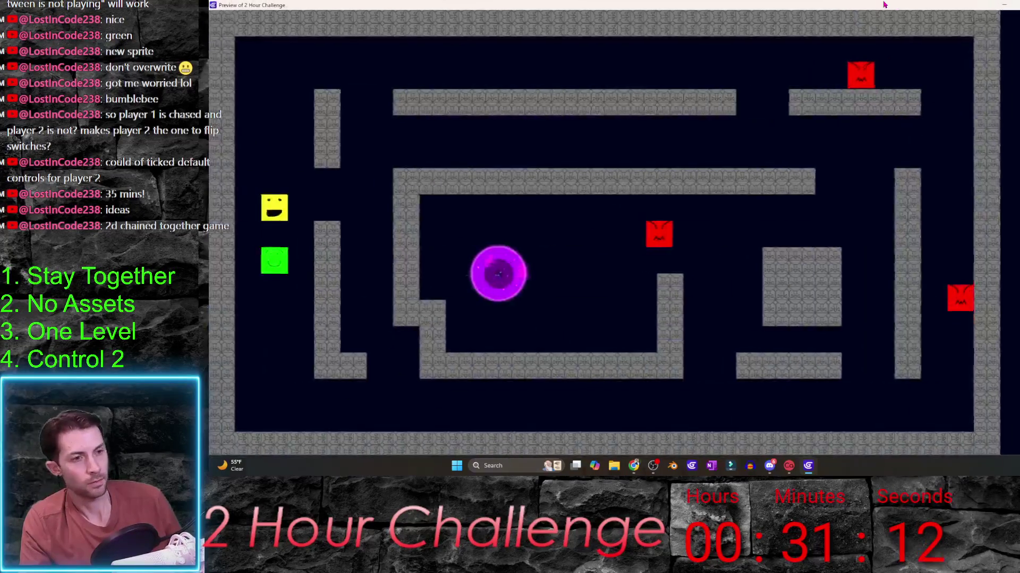
{"action": "key", "text": "Down"}
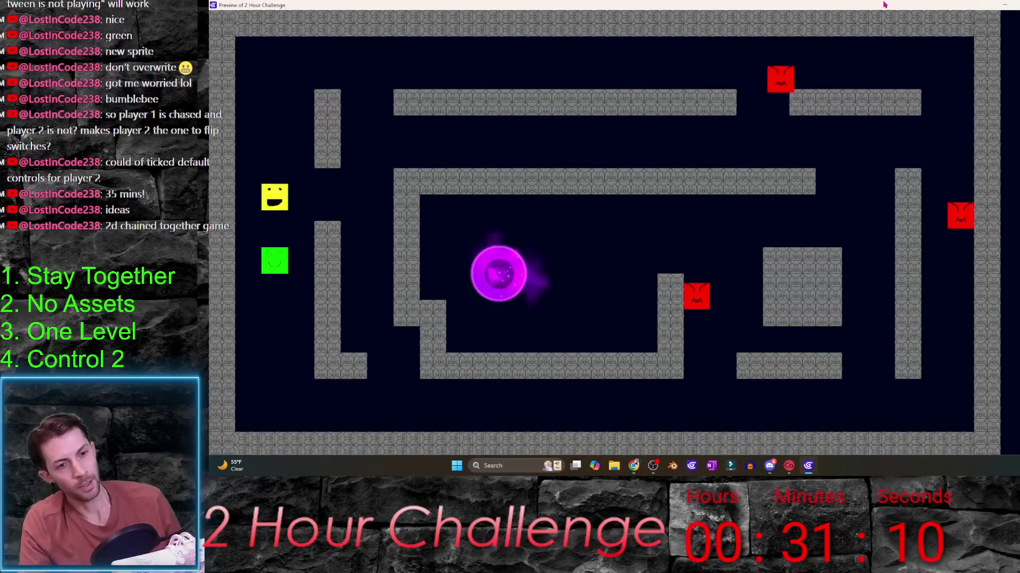
{"action": "key", "text": "Up"}
{"action": "key", "text": "Down"}
{"action": "key", "text": "Up"}
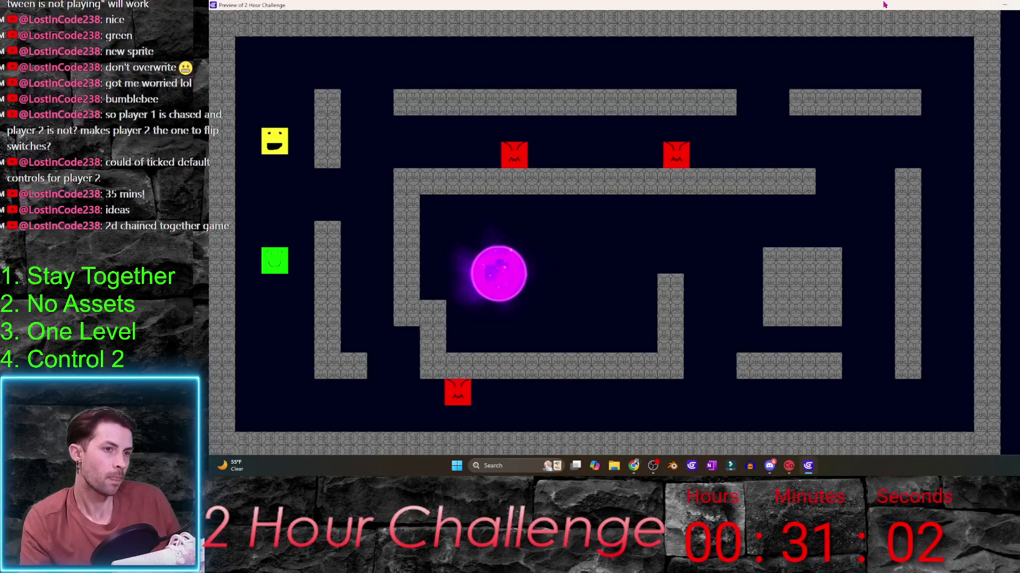
{"action": "key", "text": "Down"}
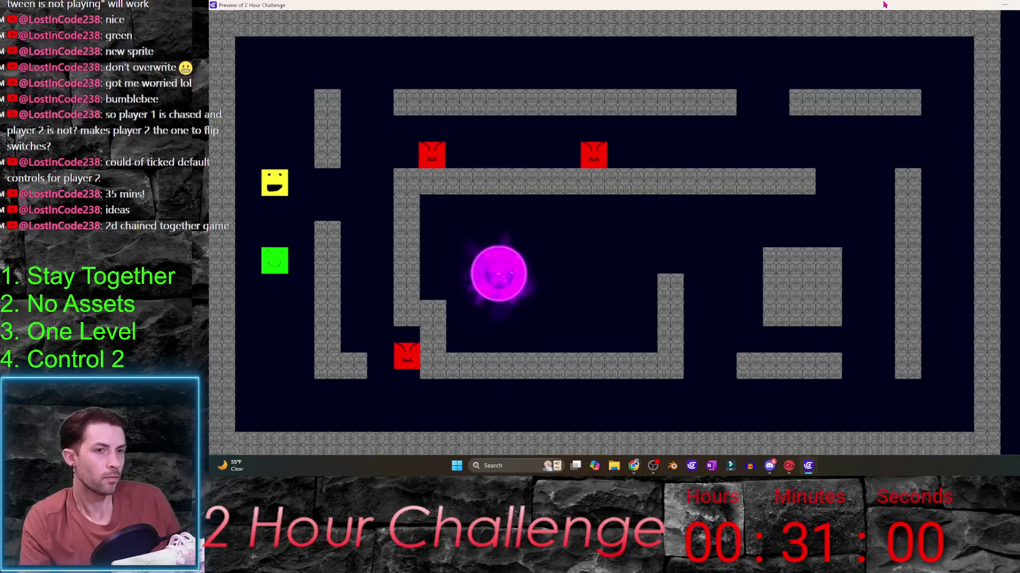
{"action": "key", "text": "alt+F4"}
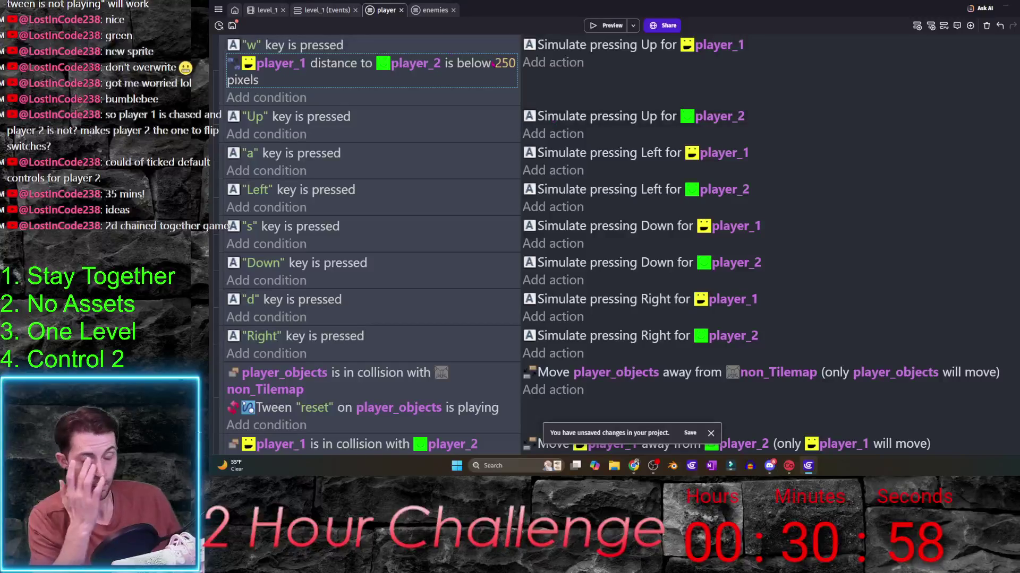
- Raise the distance limit from 250 to 300 pixels and bring up the project manager
{"action": "left_click", "coordinate": [512, 64]}
{"action": "type", "text": "3."}
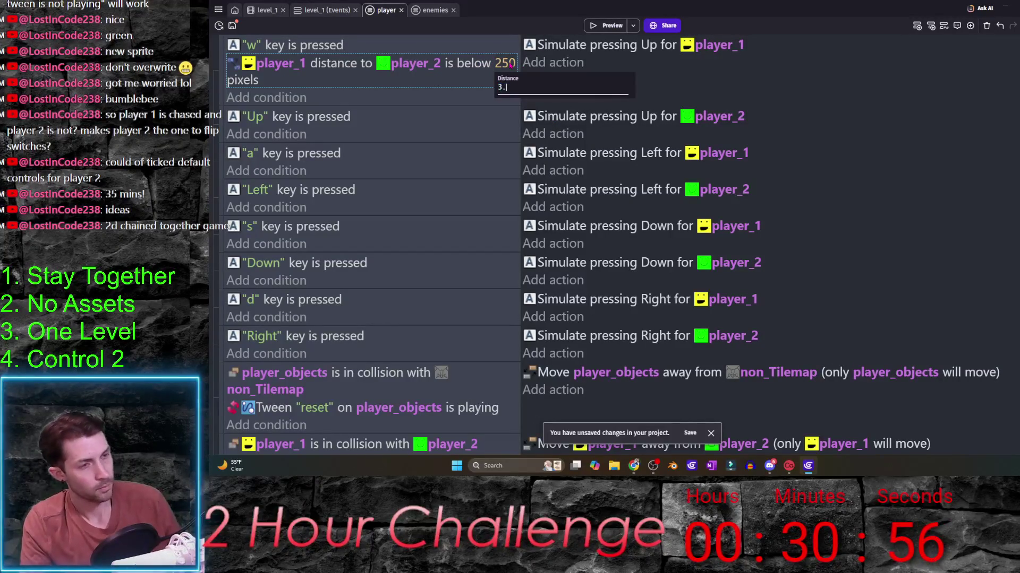
{"action": "type", "text": "00"}
{"action": "key", "text": "Return"}
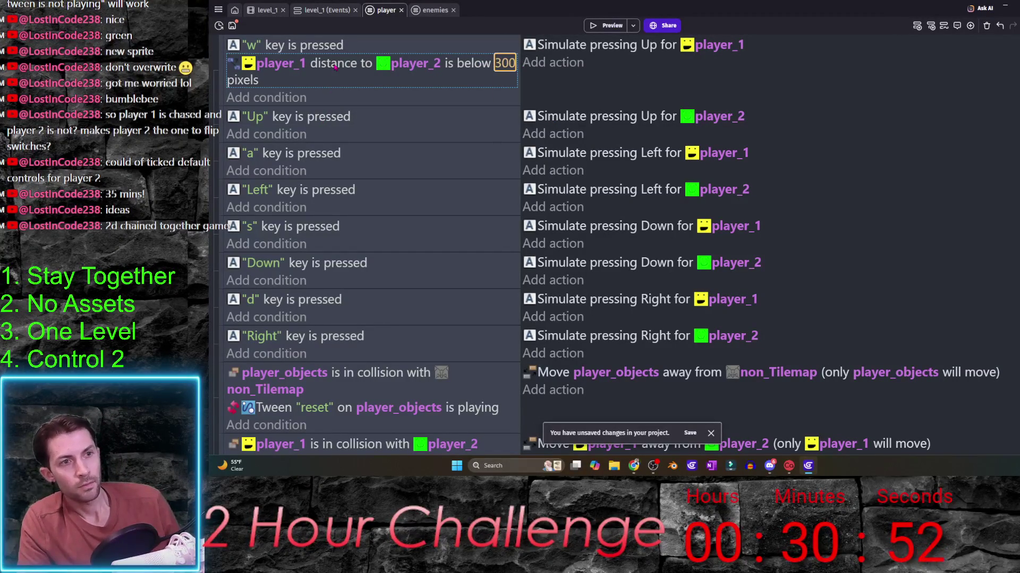
{"action": "left_click", "coordinate": [217, 9]}
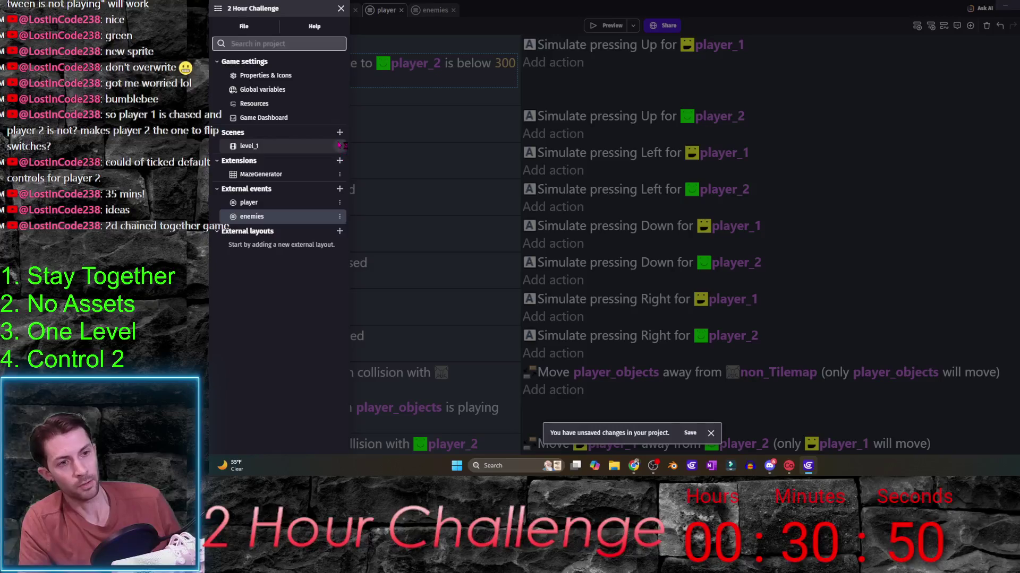
- Add a global number variable named player_chain_distance and apply it
{"action": "left_click", "coordinate": [340, 146]}
{"action": "left_click", "coordinate": [262, 89]}
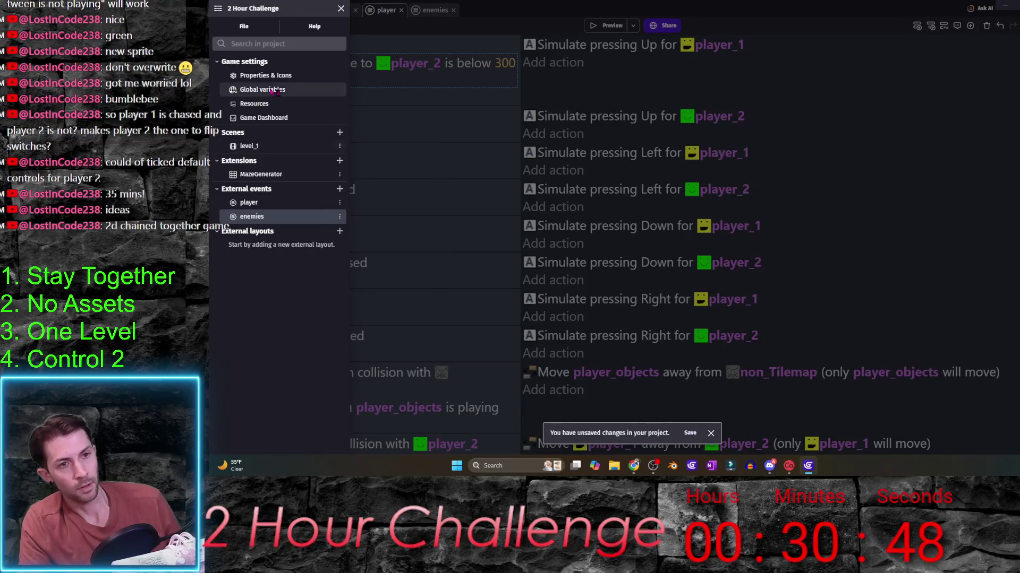
{"action": "left_click", "coordinate": [861, 54]}
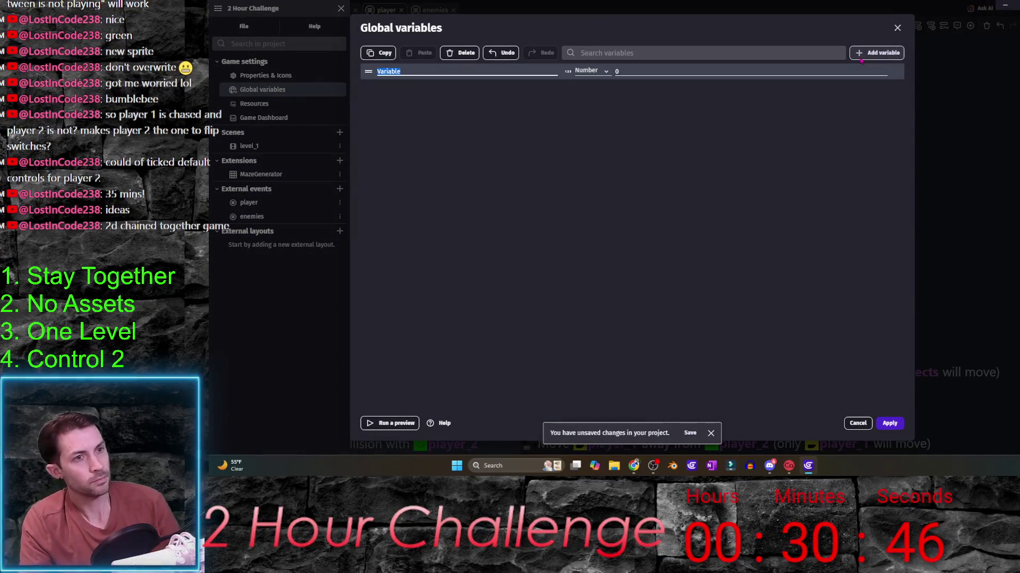
{"action": "type", "text": "player_chain_"}
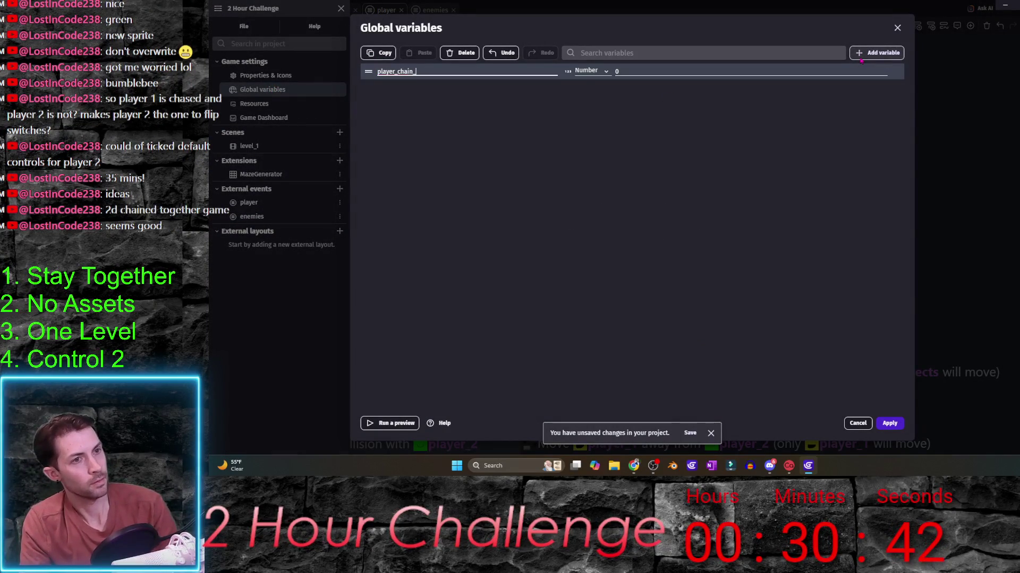
{"action": "type", "text": "distance"}
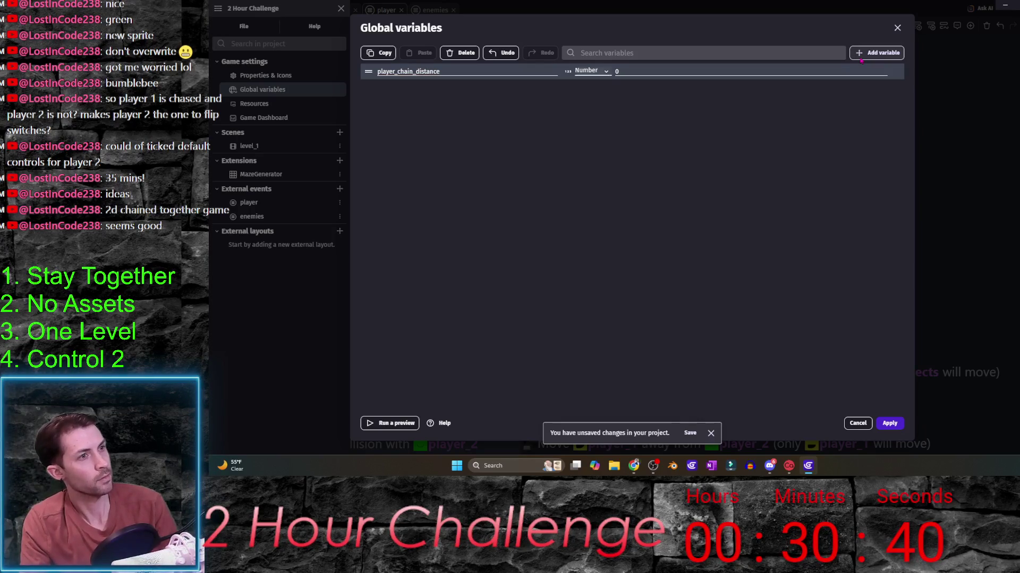
{"action": "type", "text": "300"}
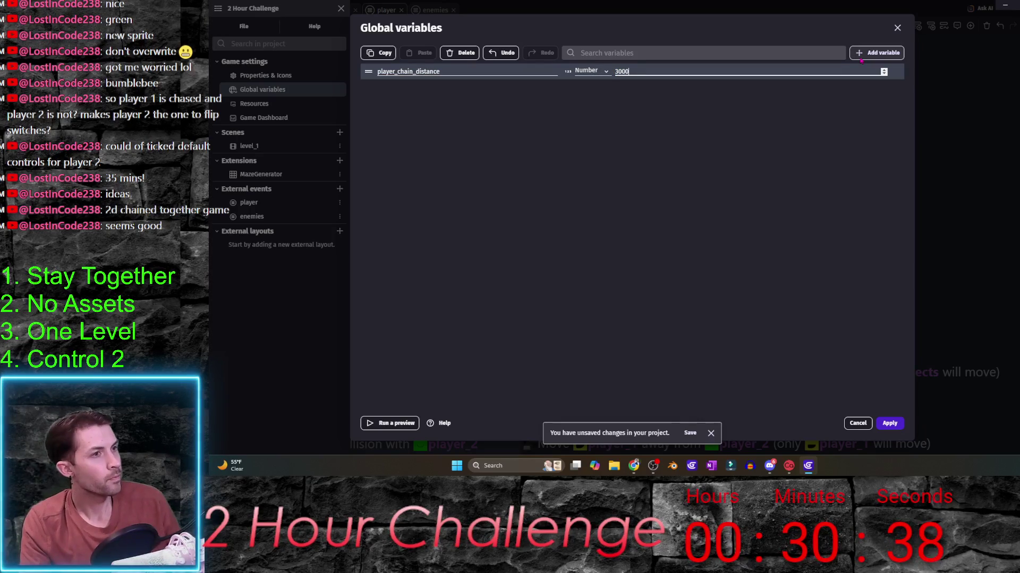
{"action": "key", "text": "Return"}
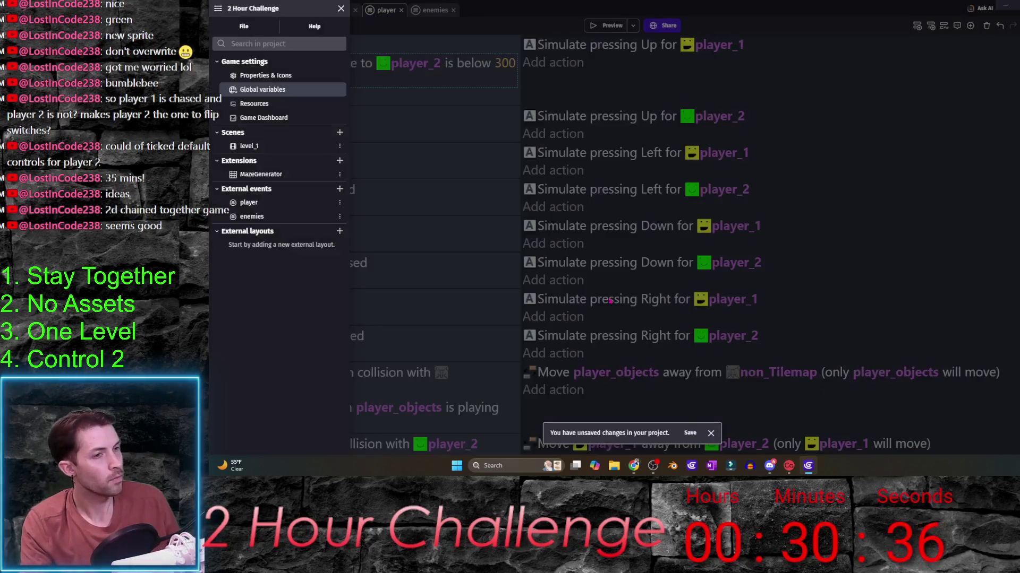
{"action": "left_click", "coordinate": [503, 207]}
- Replace the w event's 300 distance with player_chain_distance and copy that condition
{"action": "left_click", "coordinate": [505, 63]}
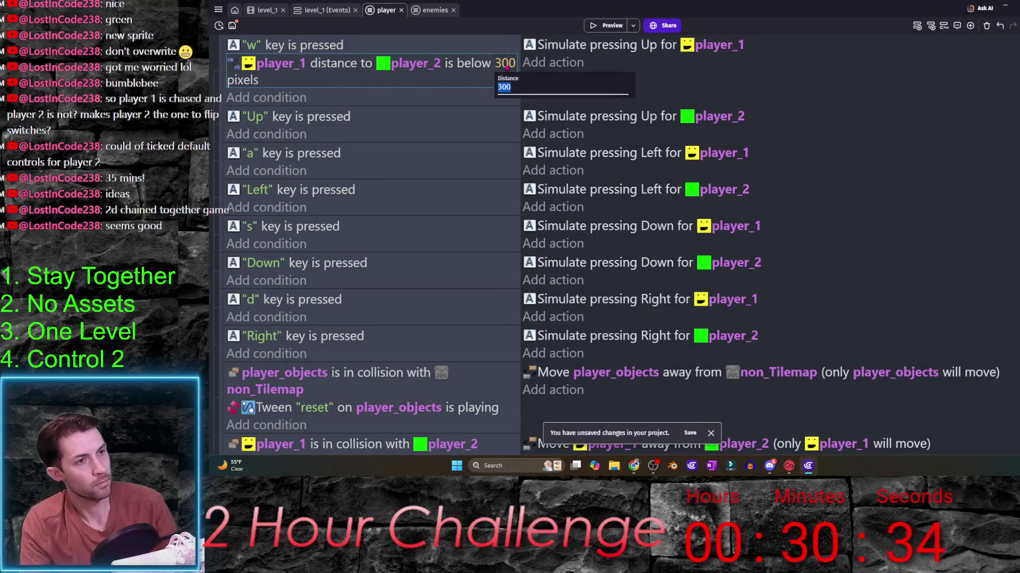
{"action": "type", "text": "player"}
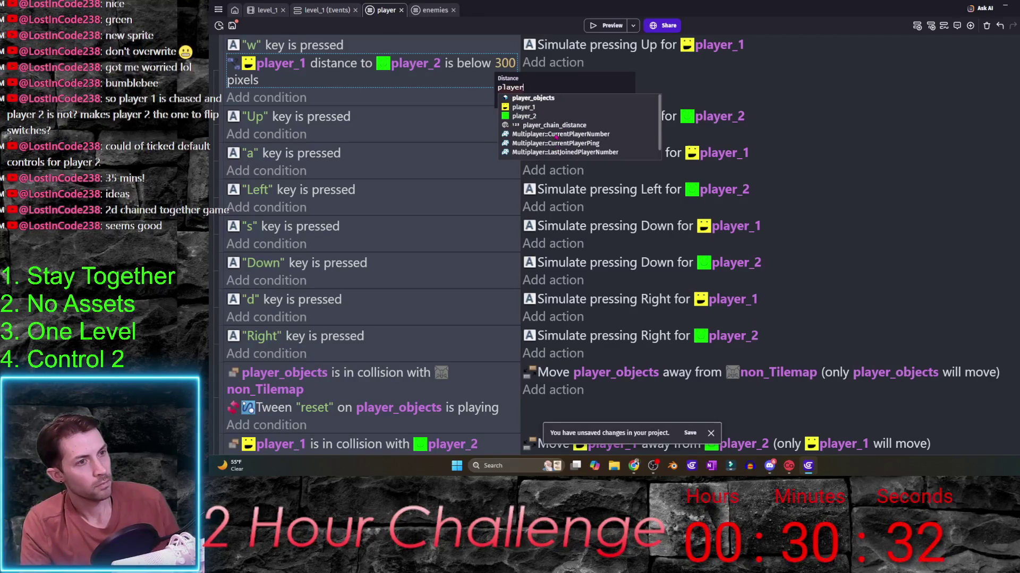
{"action": "left_click", "coordinate": [555, 125]}
{"action": "left_click", "coordinate": [470, 104]}
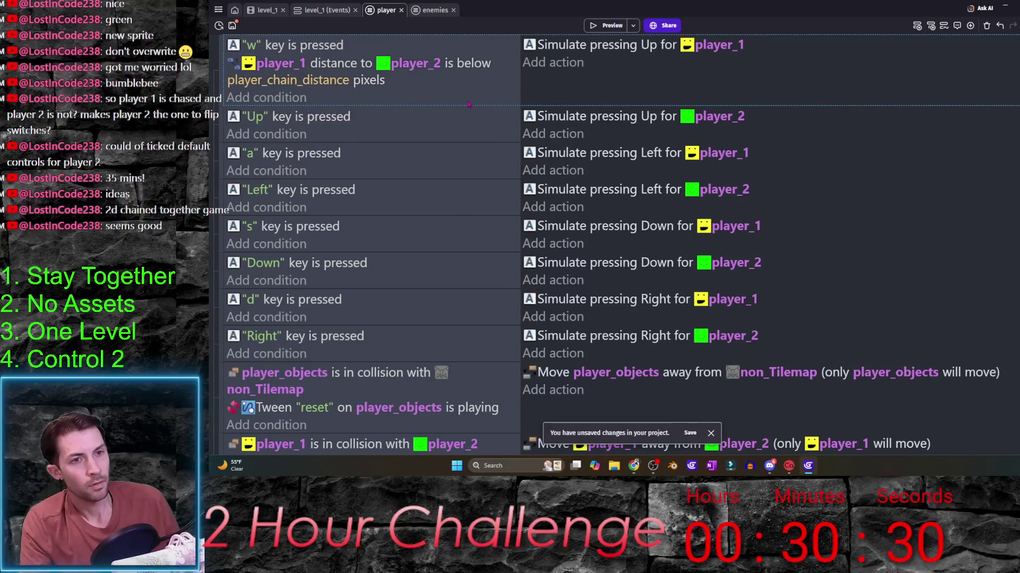
{"action": "left_click", "coordinate": [471, 72]}
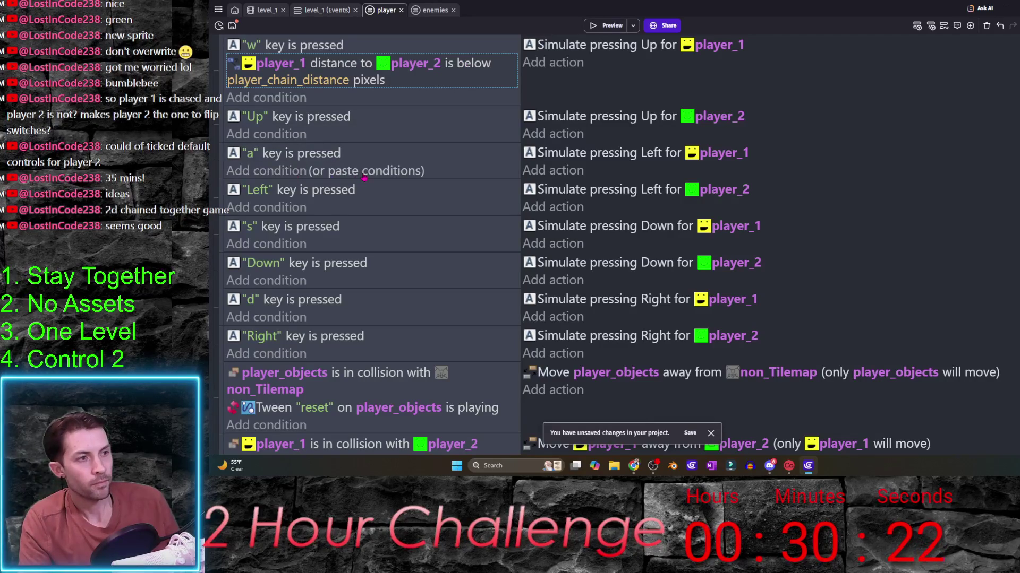
- Paste the distance condition into the a, s, d, Left, Down and Right key events, then preview
{"action": "left_click", "coordinate": [362, 171]}
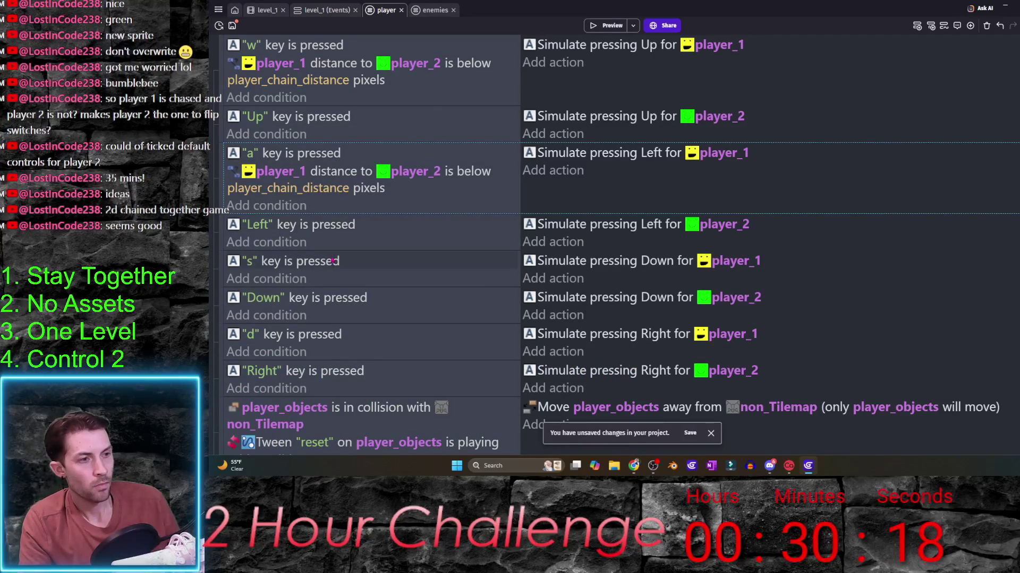
{"action": "left_click", "coordinate": [310, 283]}
{"action": "scroll", "coordinate": [307, 286], "scroll_direction": "down", "scroll_amount": 3}
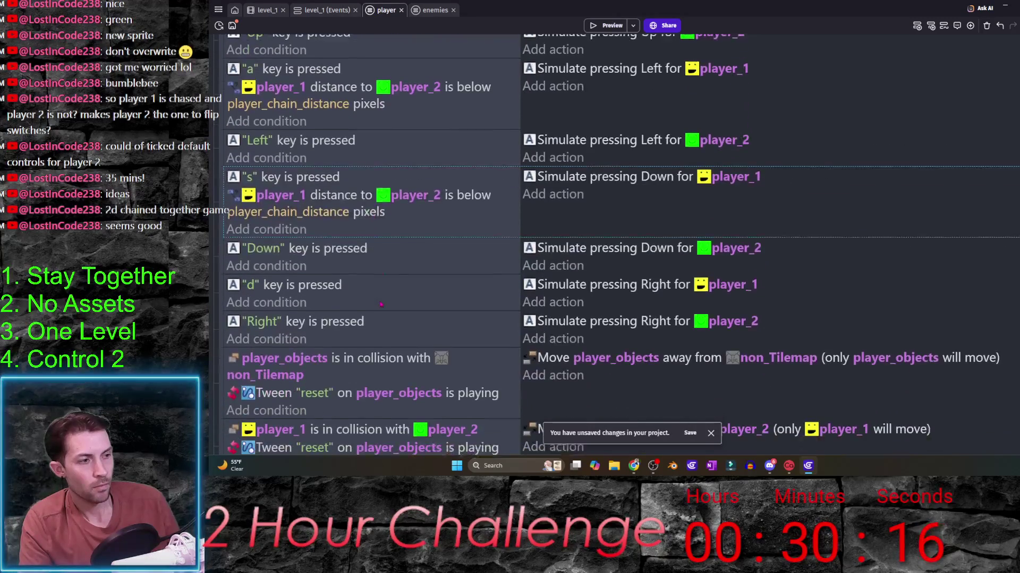
{"action": "left_click", "coordinate": [379, 305]}
{"action": "scroll", "coordinate": [282, 136], "scroll_direction": "up", "scroll_amount": 3}
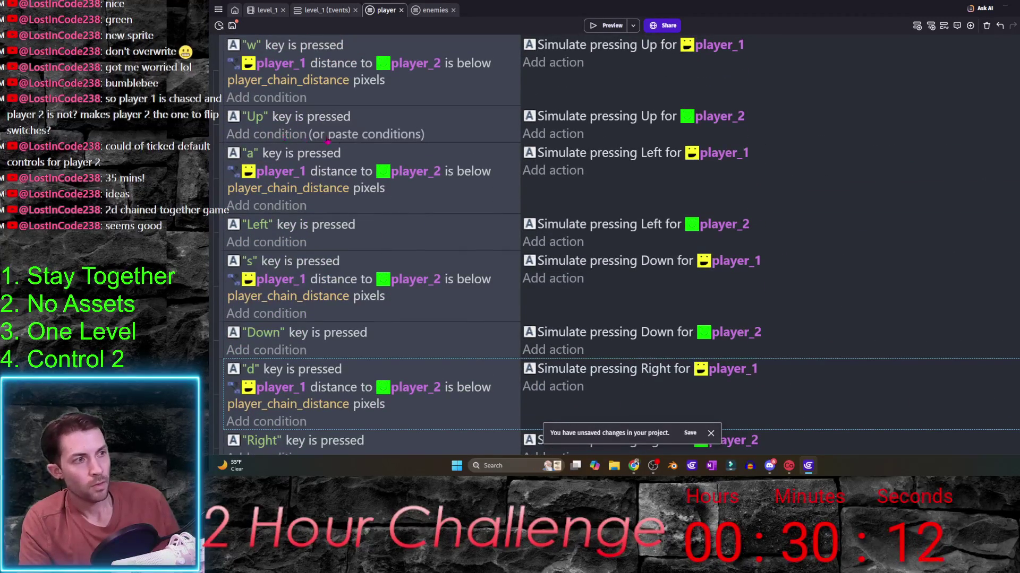
{"action": "scroll", "coordinate": [370, 159], "scroll_direction": "down", "scroll_amount": 2}
{"action": "left_click", "coordinate": [369, 189]}
{"action": "scroll", "coordinate": [368, 196], "scroll_direction": "down", "scroll_amount": 3}
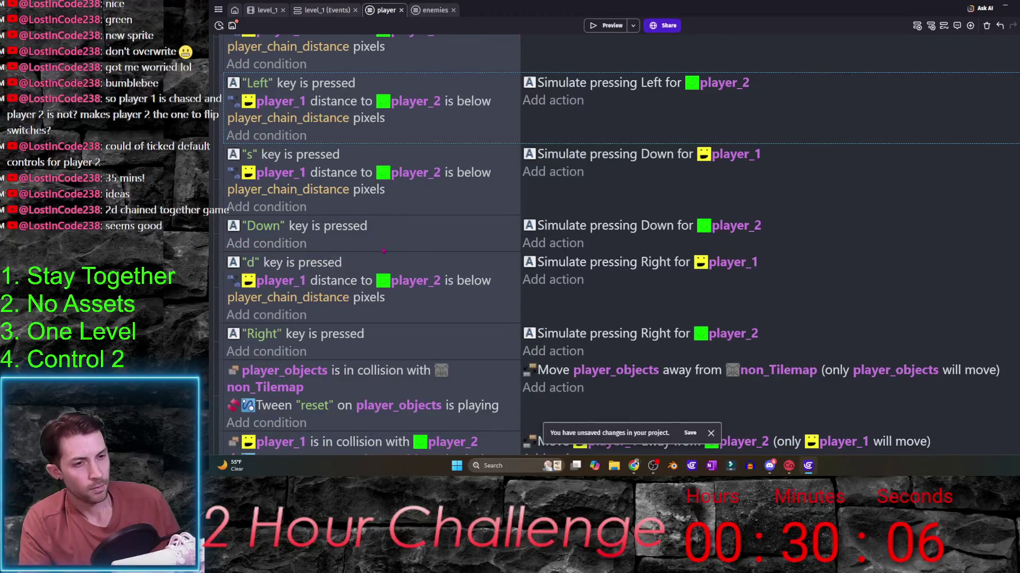
{"action": "left_click", "coordinate": [336, 244]}
{"action": "scroll", "coordinate": [336, 247], "scroll_direction": "down", "scroll_amount": 3}
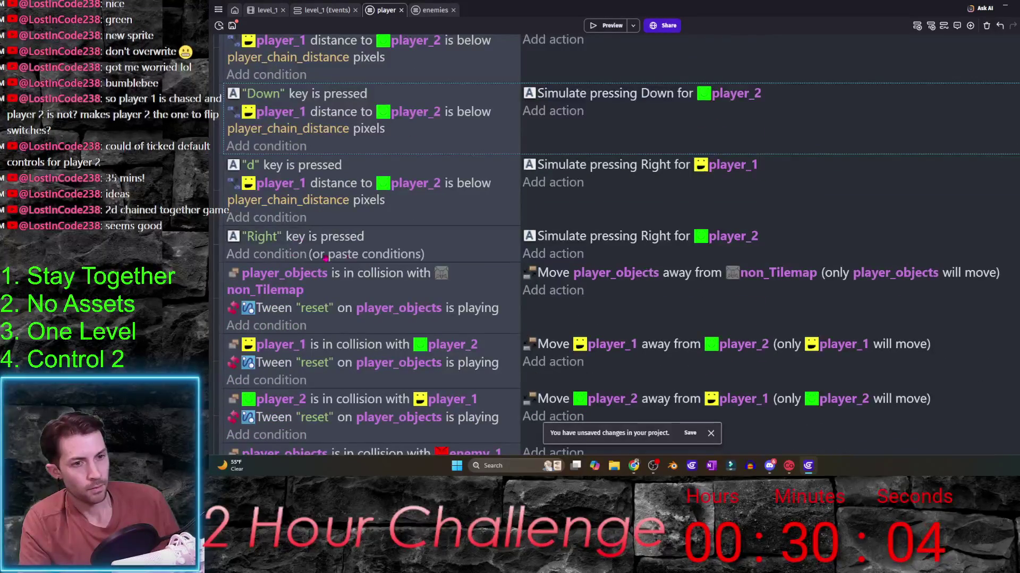
{"action": "left_click", "coordinate": [357, 257]}
{"action": "scroll", "coordinate": [358, 258], "scroll_direction": "down", "scroll_amount": 3}
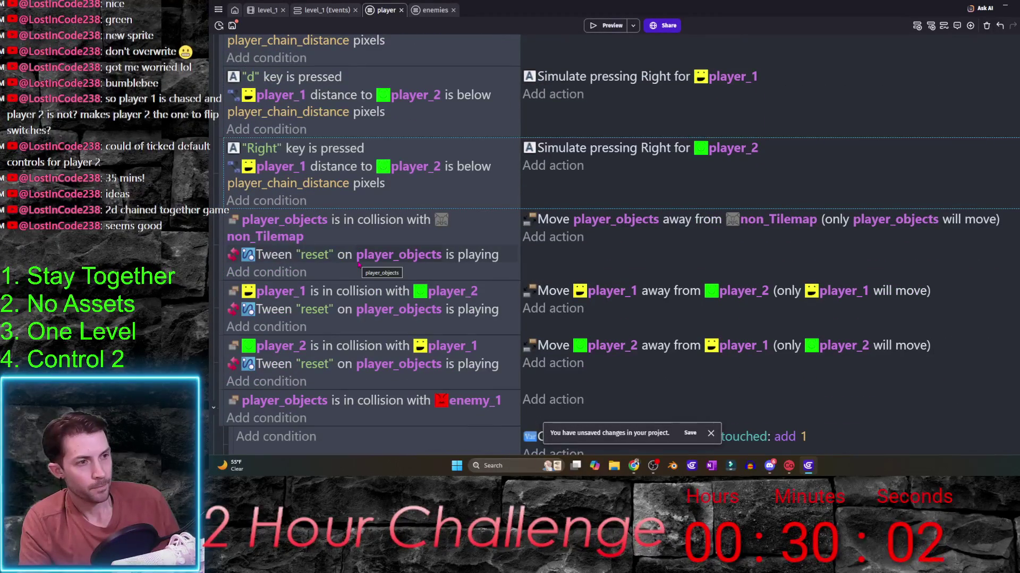
{"action": "scroll", "coordinate": [367, 257], "scroll_direction": "up", "scroll_amount": 3}
{"action": "scroll", "coordinate": [359, 207], "scroll_direction": "up", "scroll_amount": 3}
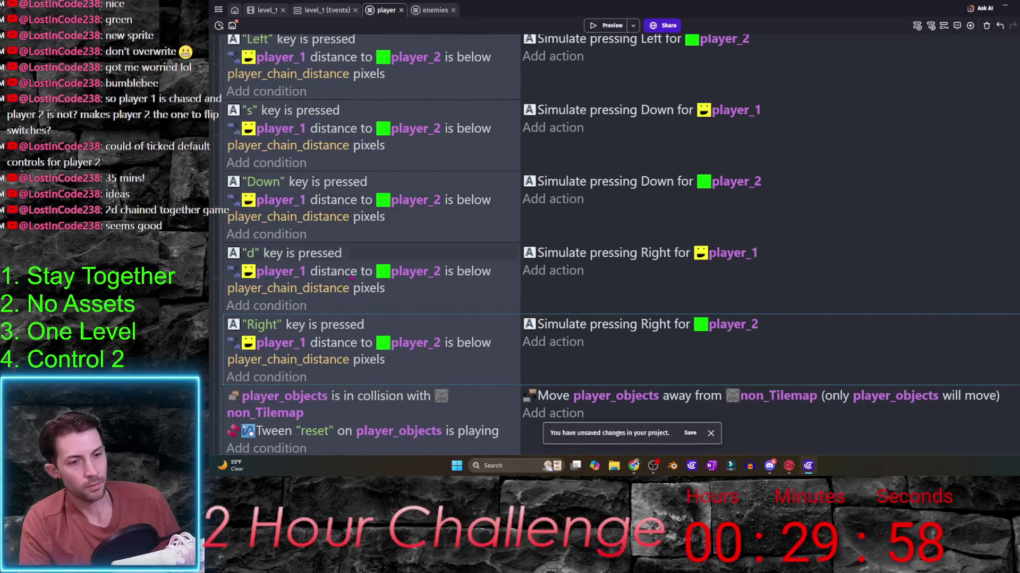
{"action": "scroll", "coordinate": [350, 157], "scroll_direction": "up", "scroll_amount": 1}
{"action": "scroll", "coordinate": [350, 156], "scroll_direction": "up", "scroll_amount": 2}
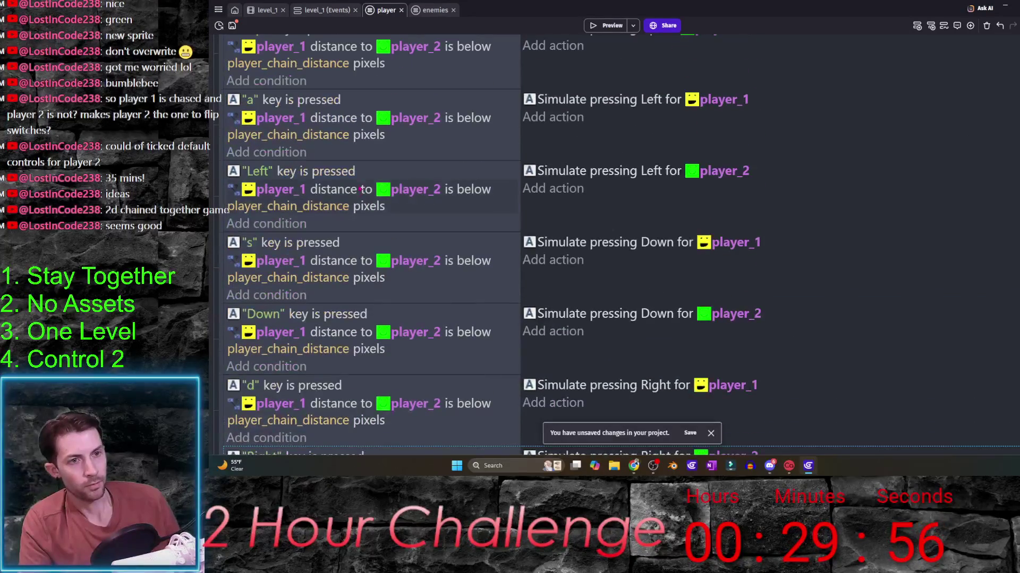
{"action": "scroll", "coordinate": [382, 64], "scroll_direction": "up", "scroll_amount": 2}
{"action": "left_click", "coordinate": [606, 25]}
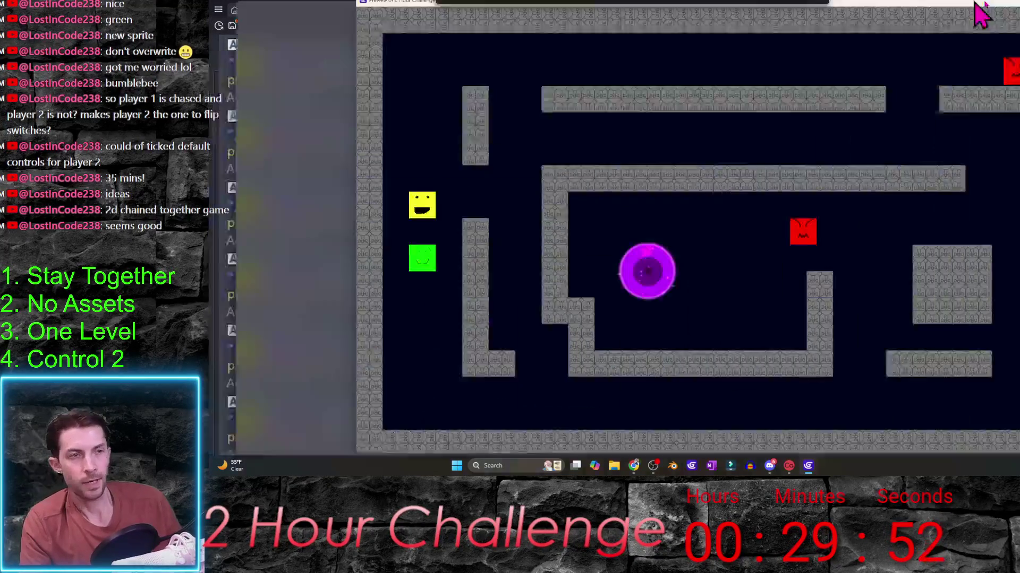
{"action": "left_click", "coordinate": [990, 5]}
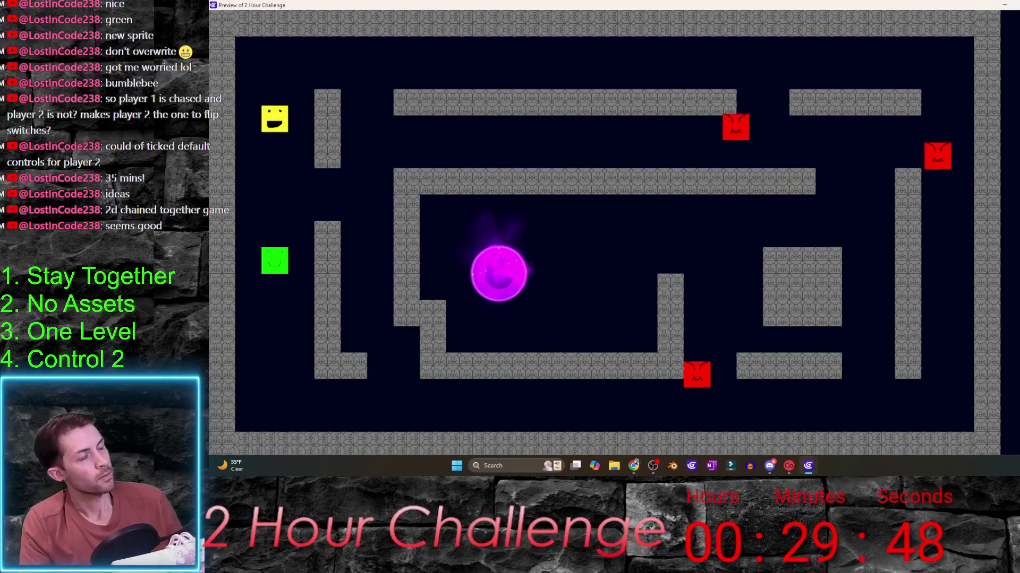
{"action": "key", "text": "alt+F4"}
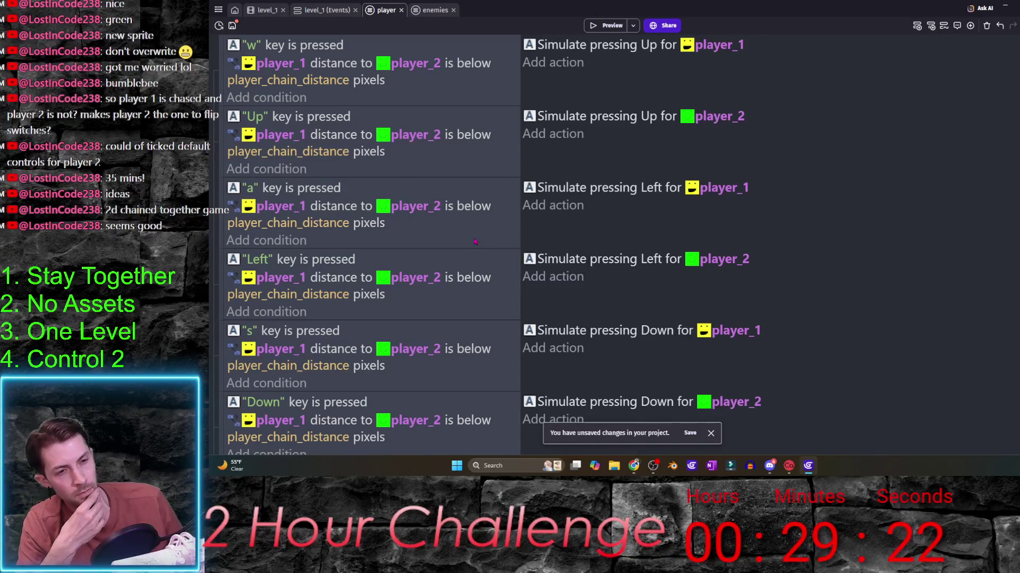
{"action": "scroll", "coordinate": [475, 242], "scroll_direction": "down", "scroll_amount": 1}
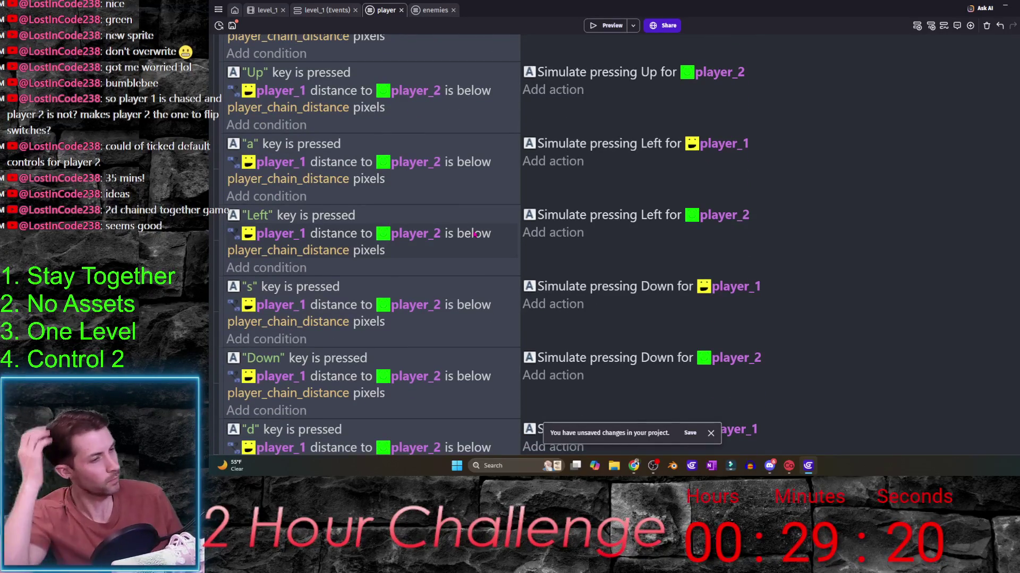
{"action": "scroll", "coordinate": [475, 235], "scroll_direction": "down", "scroll_amount": 4}
{"action": "scroll", "coordinate": [472, 236], "scroll_direction": "down", "scroll_amount": 2}
{"action": "scroll", "coordinate": [471, 235], "scroll_direction": "down", "scroll_amount": 3}
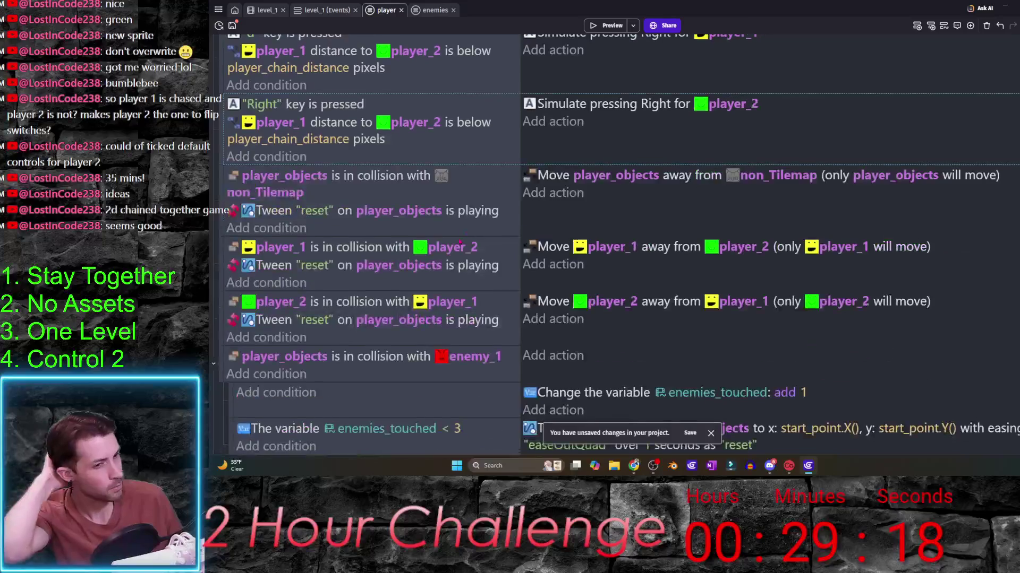
{"action": "scroll", "coordinate": [447, 255], "scroll_direction": "down", "scroll_amount": 1}
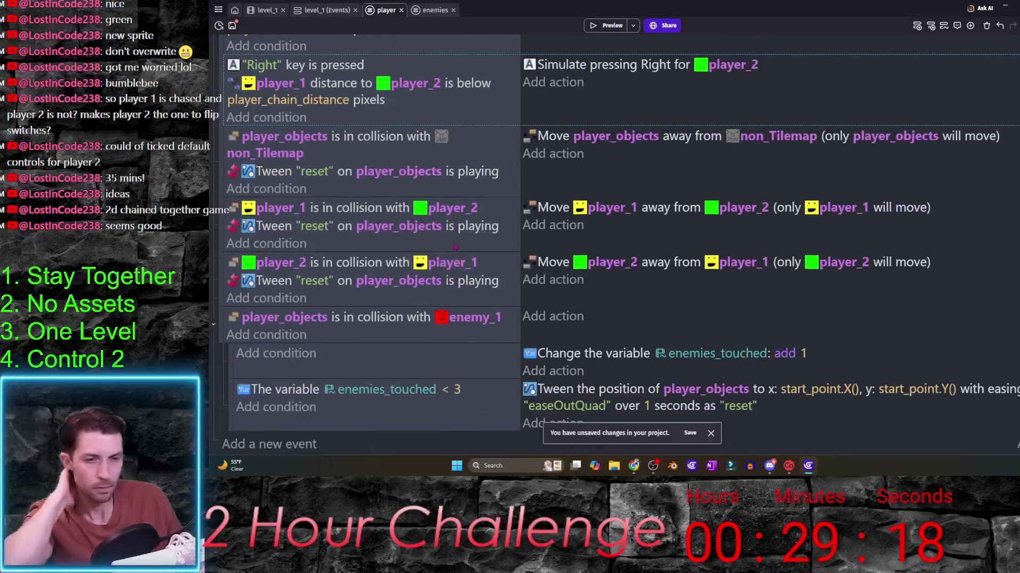
- Paste the distance condition into the empty event below enemy_1, invert it, and start a player_1 action
{"action": "left_click", "coordinate": [214, 328]}
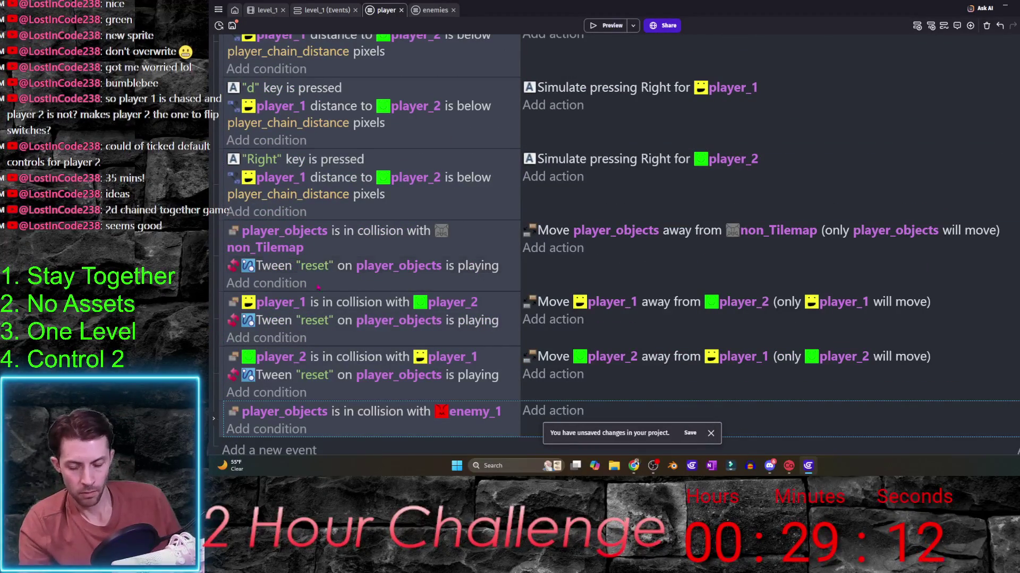
{"action": "scroll", "coordinate": [343, 288], "scroll_direction": "down", "scroll_amount": 1}
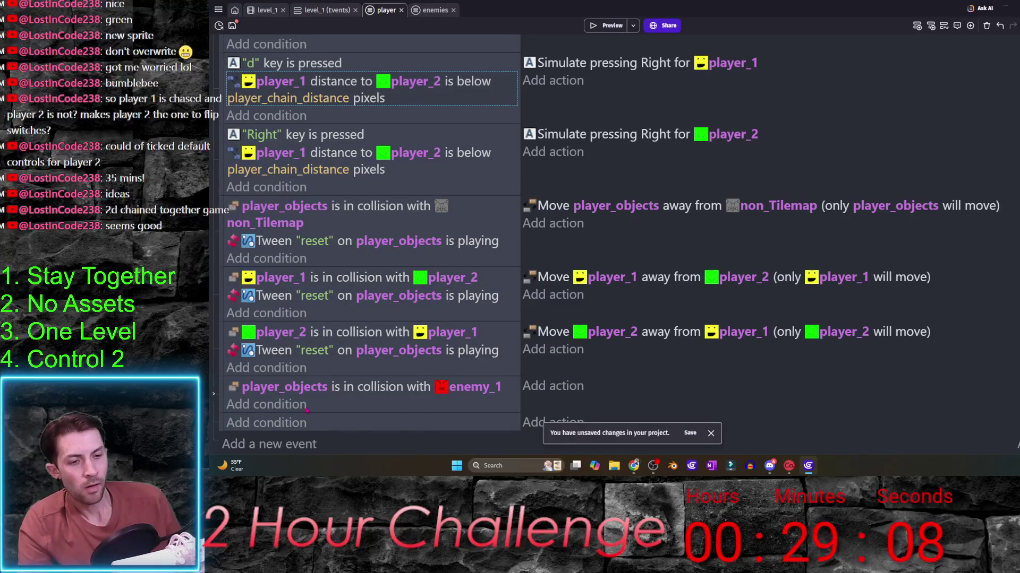
{"action": "left_click", "coordinate": [344, 423]}
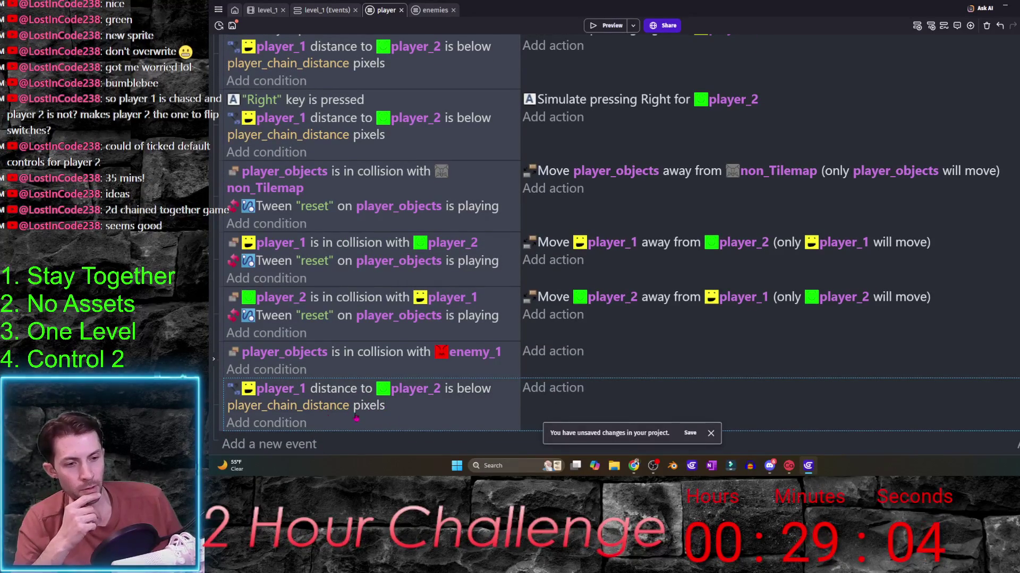
{"action": "right_click", "coordinate": [393, 409]}
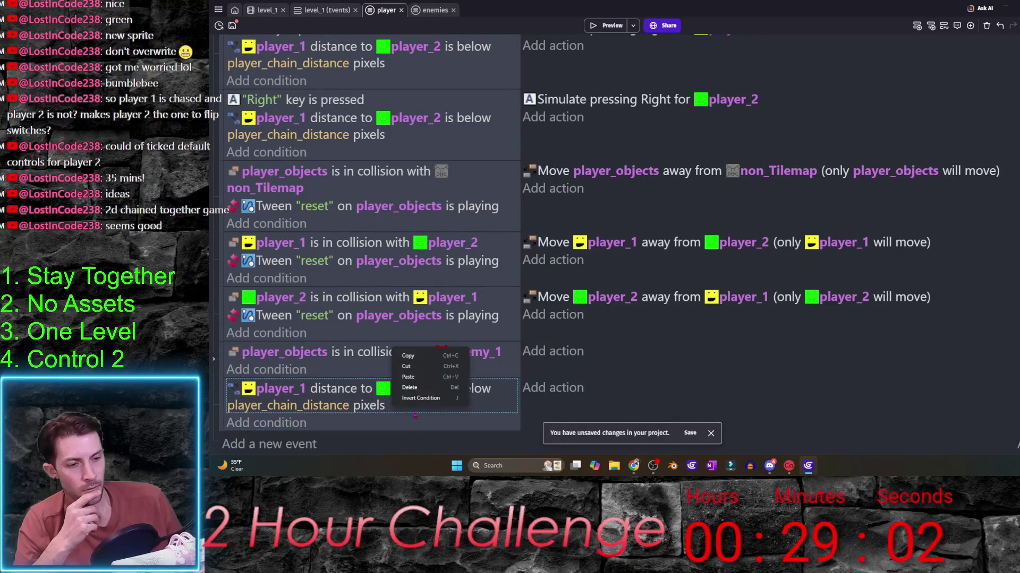
{"action": "left_click", "coordinate": [415, 403]}
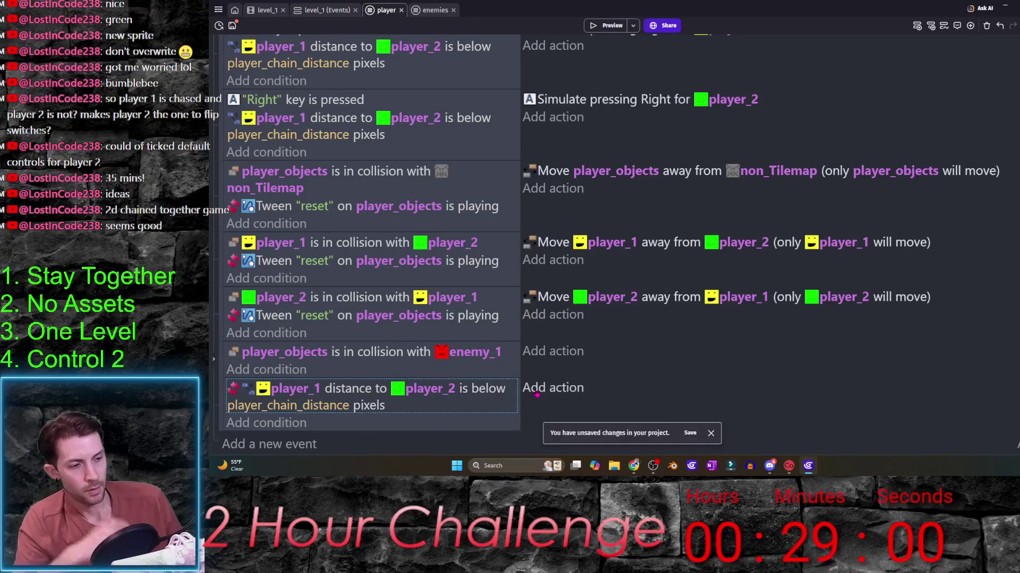
{"action": "left_click", "coordinate": [552, 388]}
{"action": "left_click", "coordinate": [318, 155]}
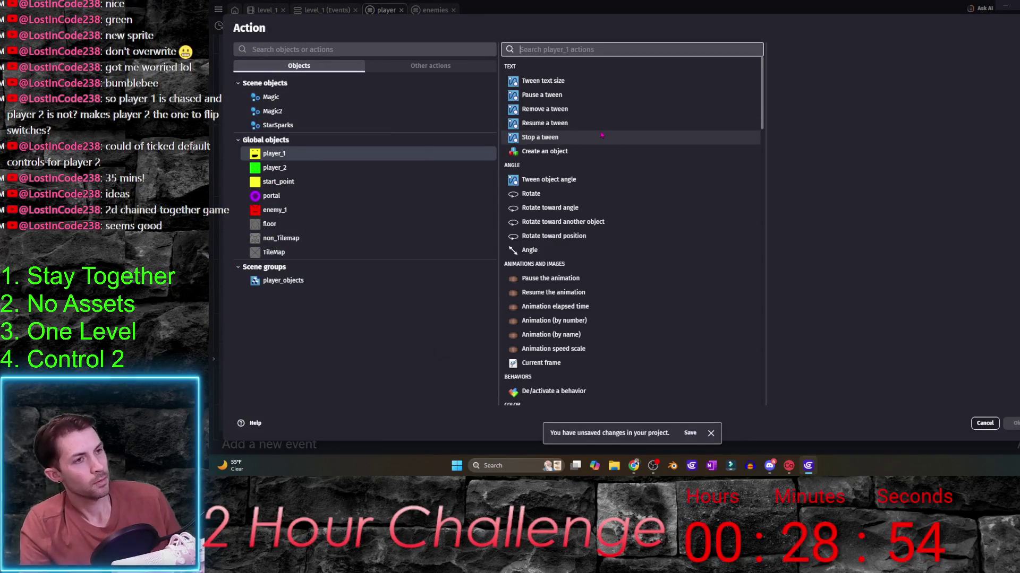
{"action": "type", "text": "twe"}
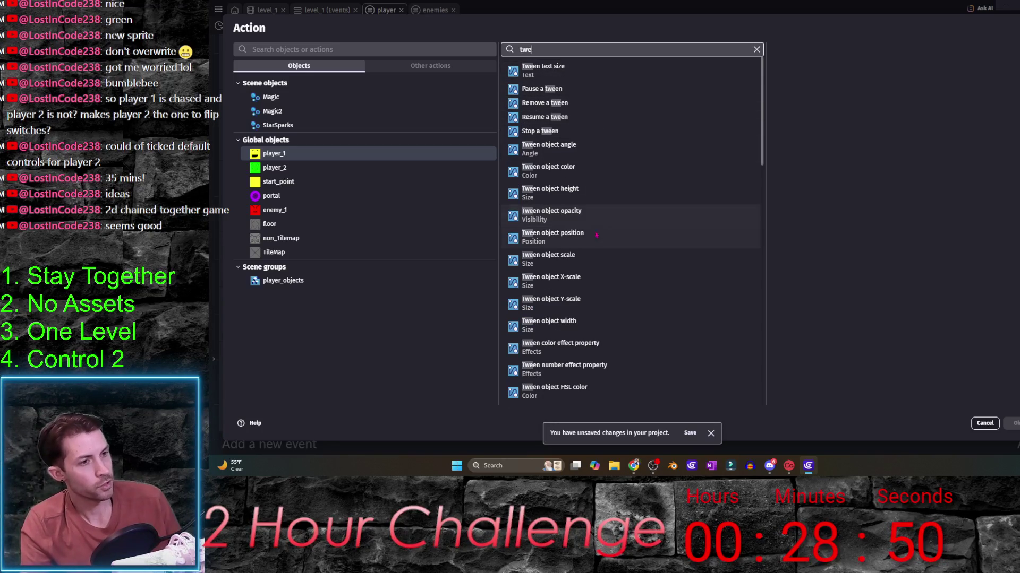
{"action": "left_click", "coordinate": [558, 237]}
{"action": "type", "text": "\"rubberband"}
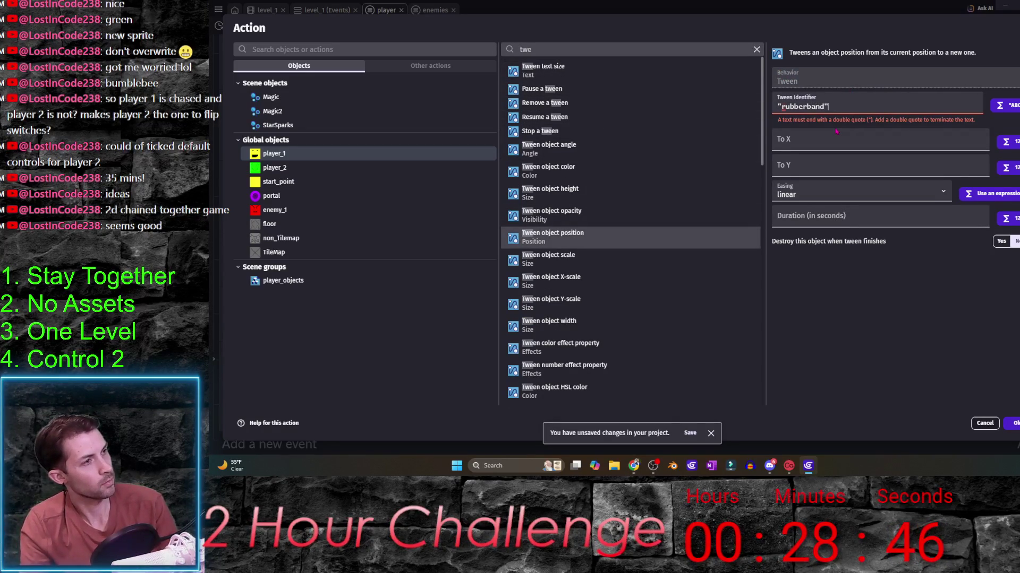
{"action": "left_click", "coordinate": [837, 133]}
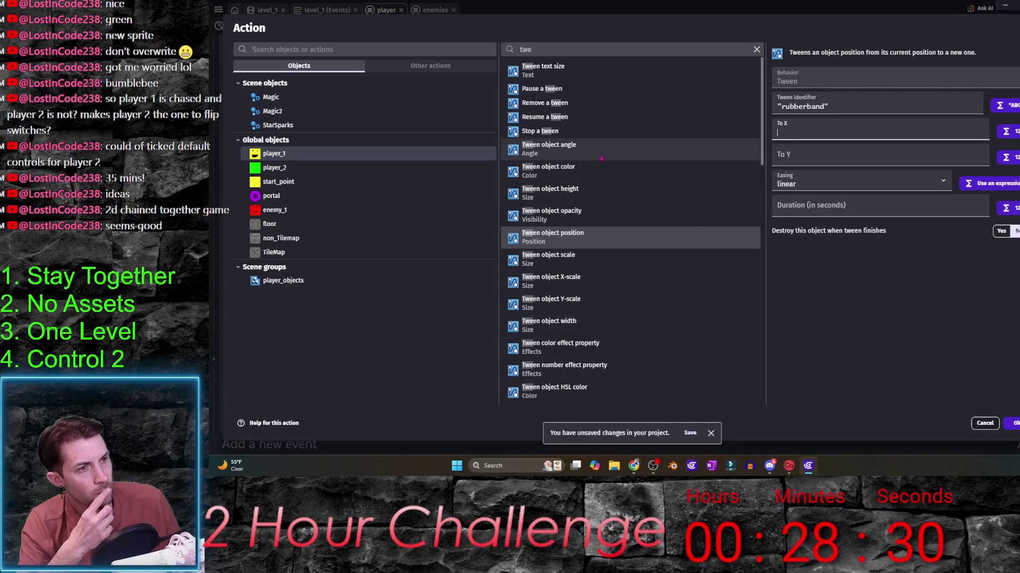
{"action": "scroll", "coordinate": [604, 239], "scroll_direction": "down", "scroll_amount": 3}
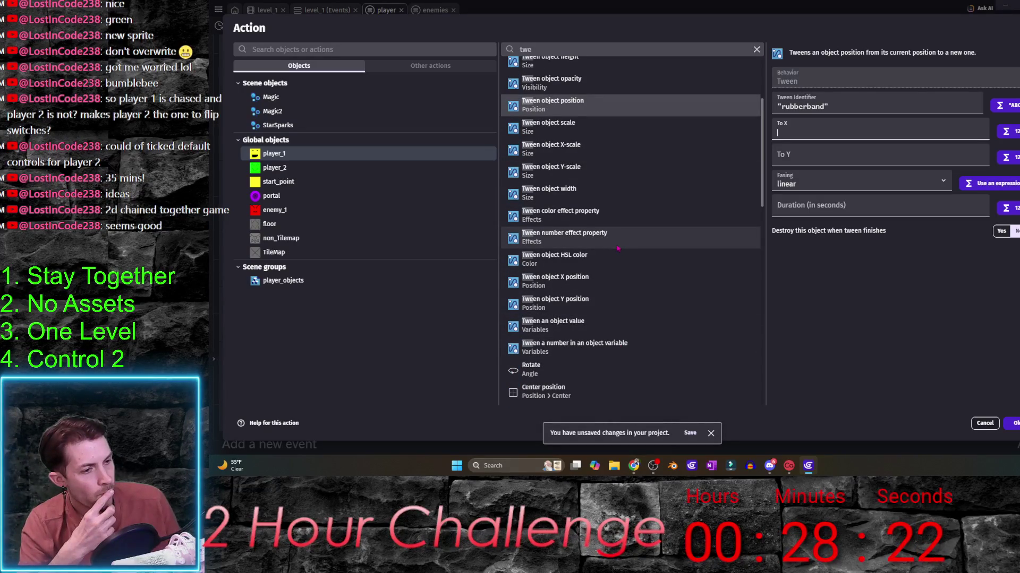
{"action": "scroll", "coordinate": [620, 239], "scroll_direction": "down", "scroll_amount": 2}
{"action": "scroll", "coordinate": [617, 249], "scroll_direction": "down", "scroll_amount": 4}
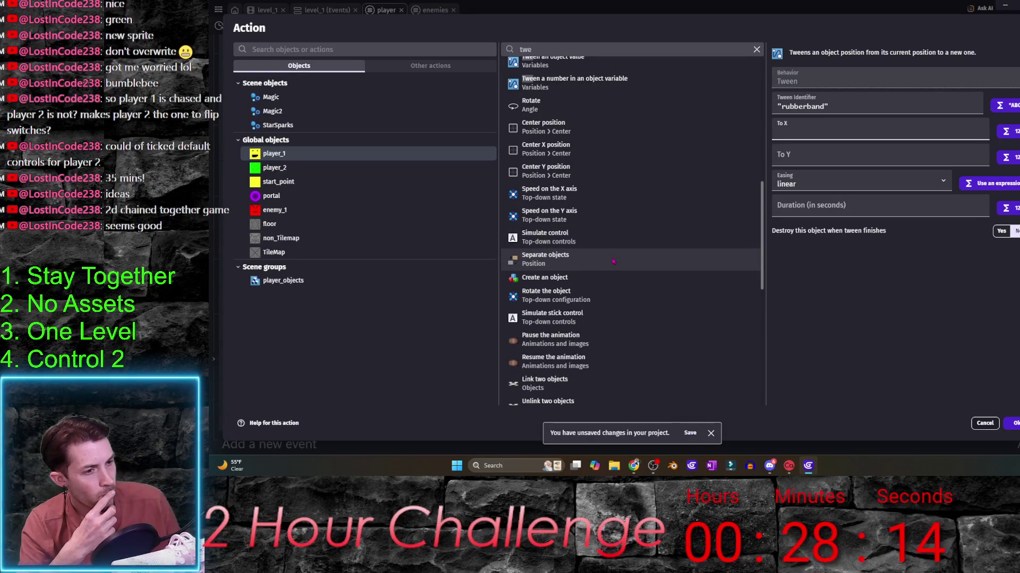
{"action": "scroll", "coordinate": [610, 292], "scroll_direction": "down", "scroll_amount": 1}
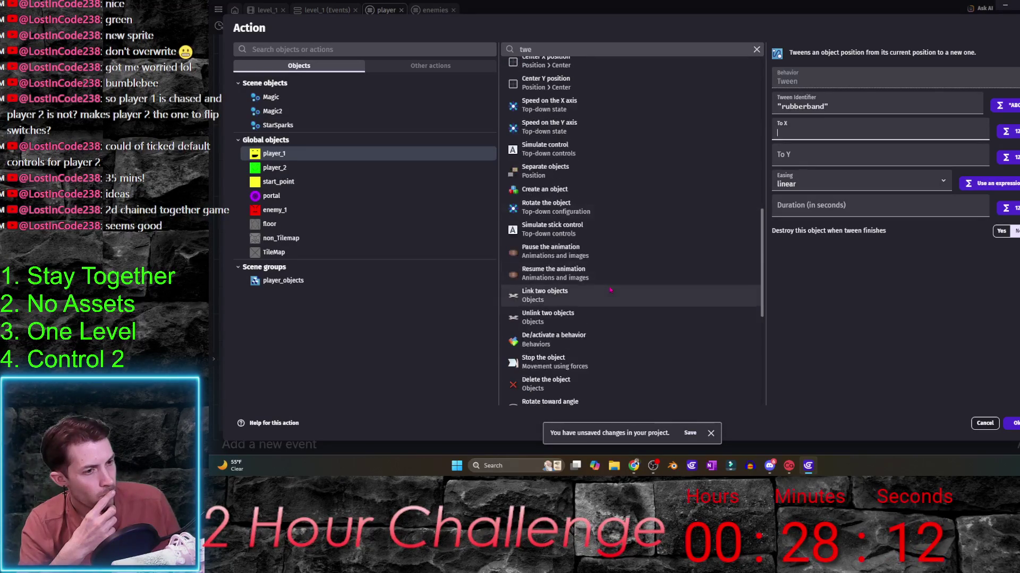
{"action": "scroll", "coordinate": [610, 292], "scroll_direction": "down", "scroll_amount": 2}
{"action": "scroll", "coordinate": [609, 292], "scroll_direction": "down", "scroll_amount": 2}
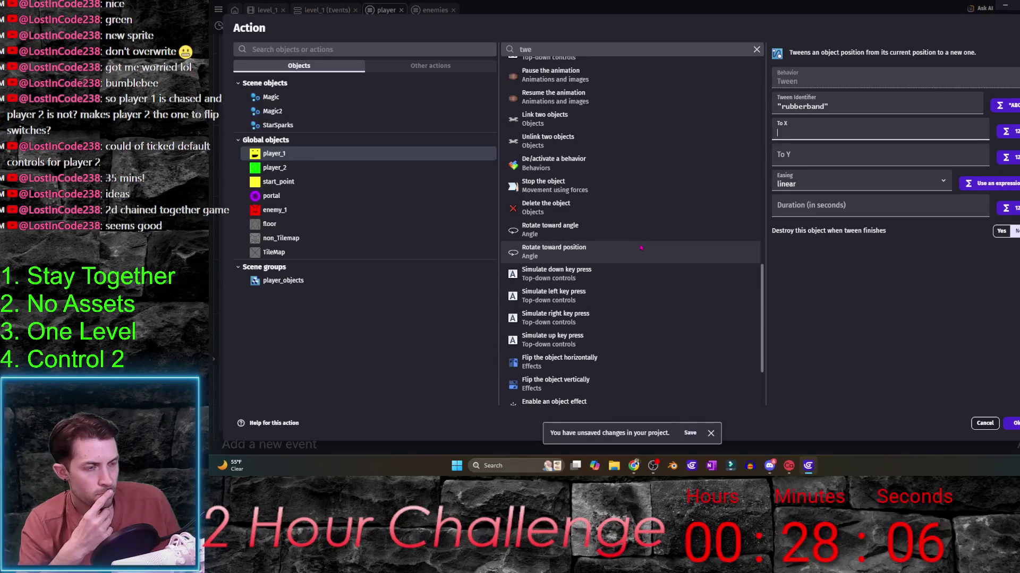
{"action": "scroll", "coordinate": [641, 247], "scroll_direction": "down", "scroll_amount": 3}
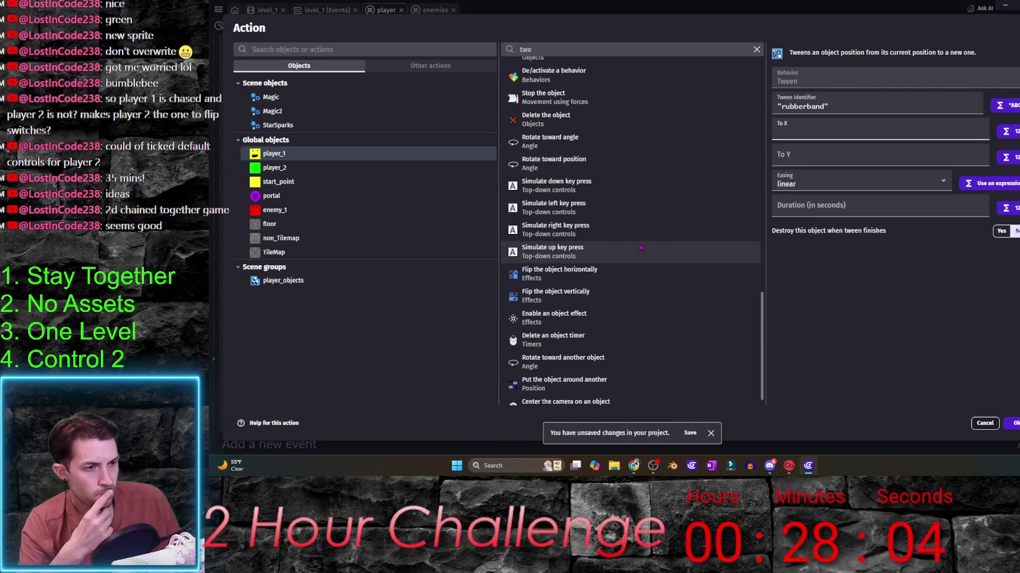
{"action": "scroll", "coordinate": [642, 247], "scroll_direction": "down", "scroll_amount": 1}
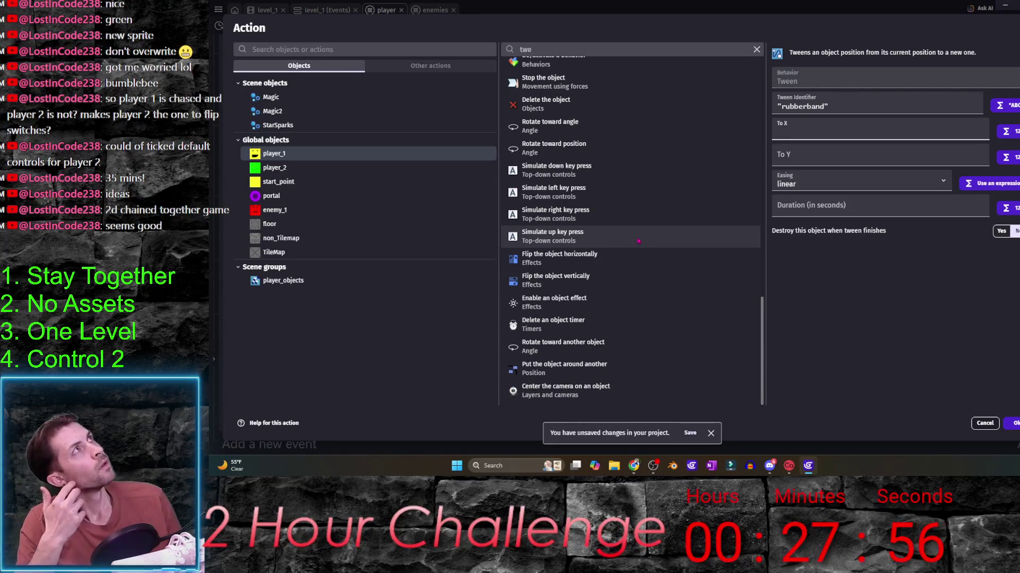
{"action": "scroll", "coordinate": [636, 235], "scroll_direction": "up", "scroll_amount": 3}
{"action": "scroll", "coordinate": [635, 239], "scroll_direction": "up", "scroll_amount": 2}
{"action": "scroll", "coordinate": [635, 243], "scroll_direction": "up", "scroll_amount": 3}
{"action": "scroll", "coordinate": [634, 248], "scroll_direction": "up", "scroll_amount": 2}
{"action": "scroll", "coordinate": [634, 247], "scroll_direction": "up", "scroll_amount": 3}
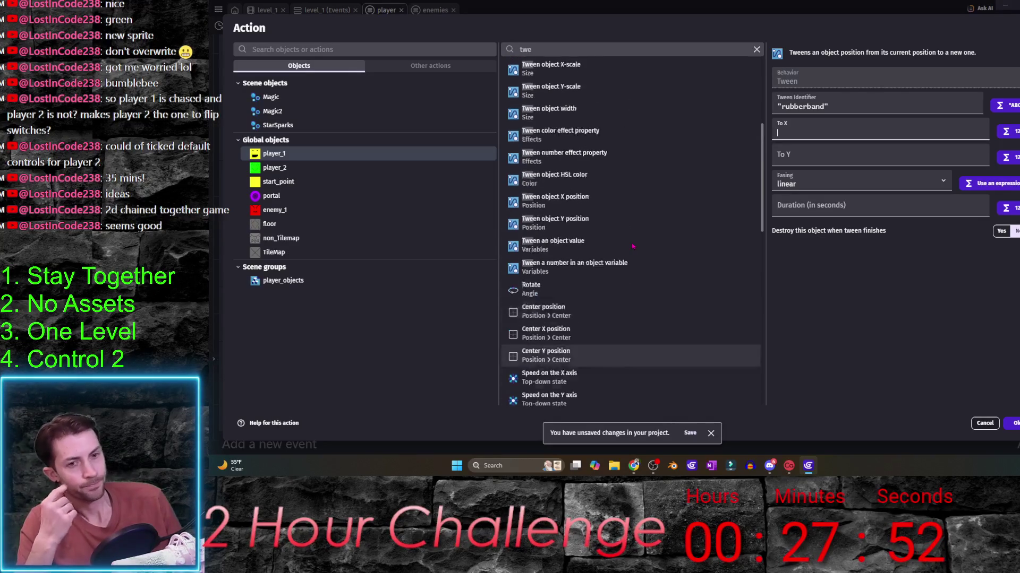
{"action": "scroll", "coordinate": [633, 247], "scroll_direction": "up", "scroll_amount": 3}
{"action": "scroll", "coordinate": [633, 247], "scroll_direction": "up", "scroll_amount": 2}
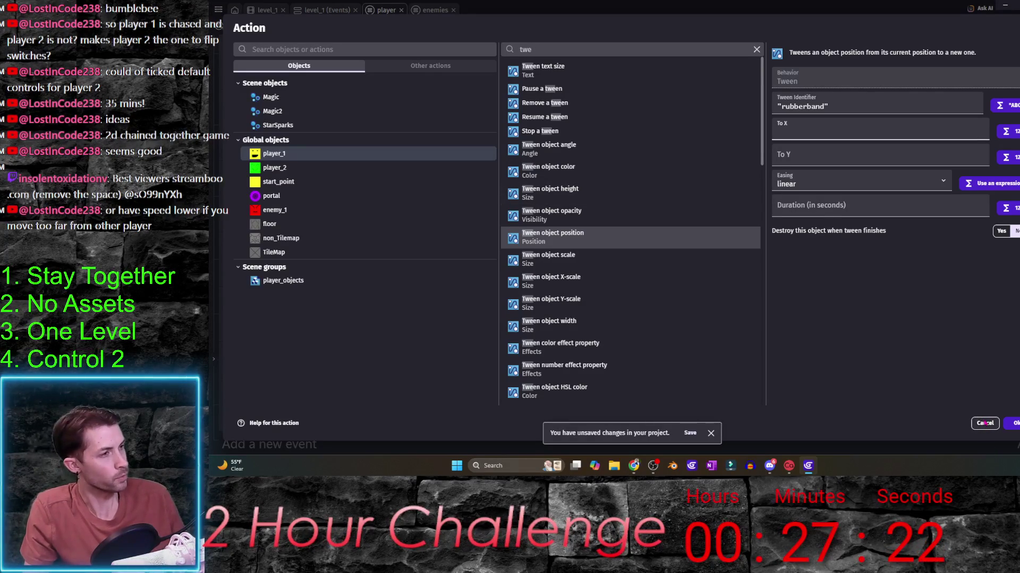
{"action": "left_click", "coordinate": [985, 422]}
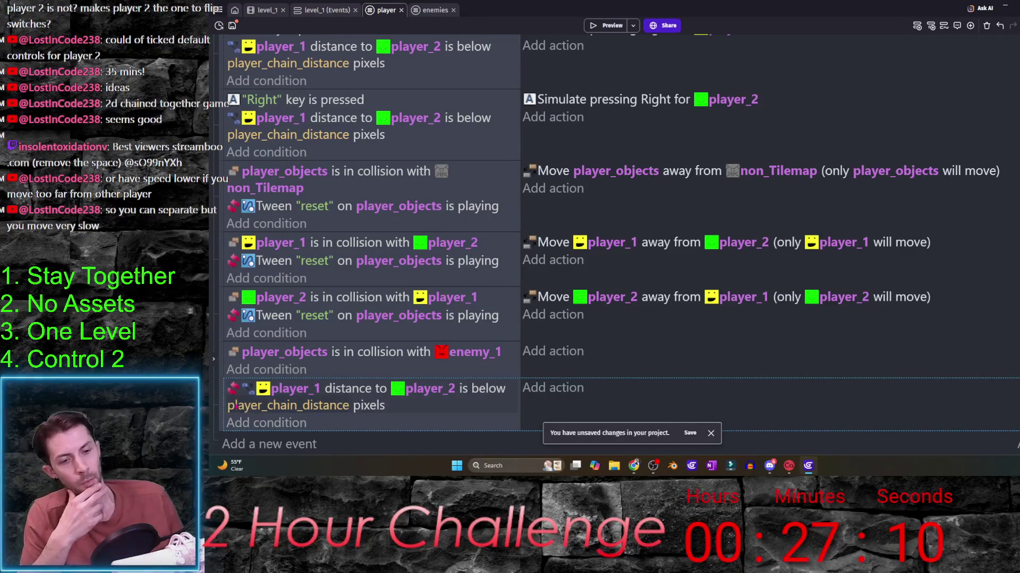
{"action": "scroll", "coordinate": [358, 239], "scroll_direction": "up", "scroll_amount": 2}
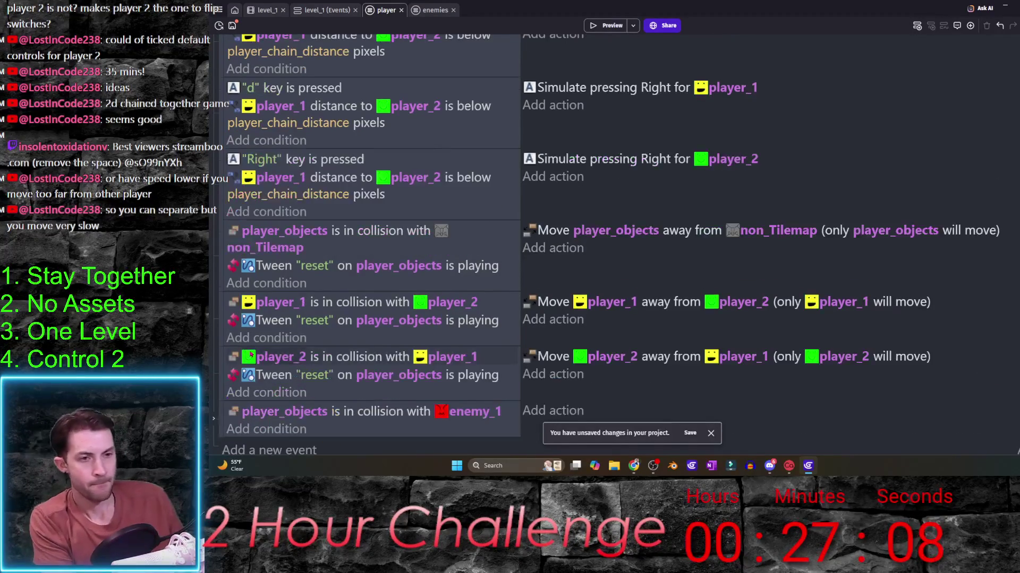
{"action": "scroll", "coordinate": [414, 159], "scroll_direction": "up", "scroll_amount": 5}
{"action": "scroll", "coordinate": [473, 79], "scroll_direction": "up", "scroll_amount": 5}
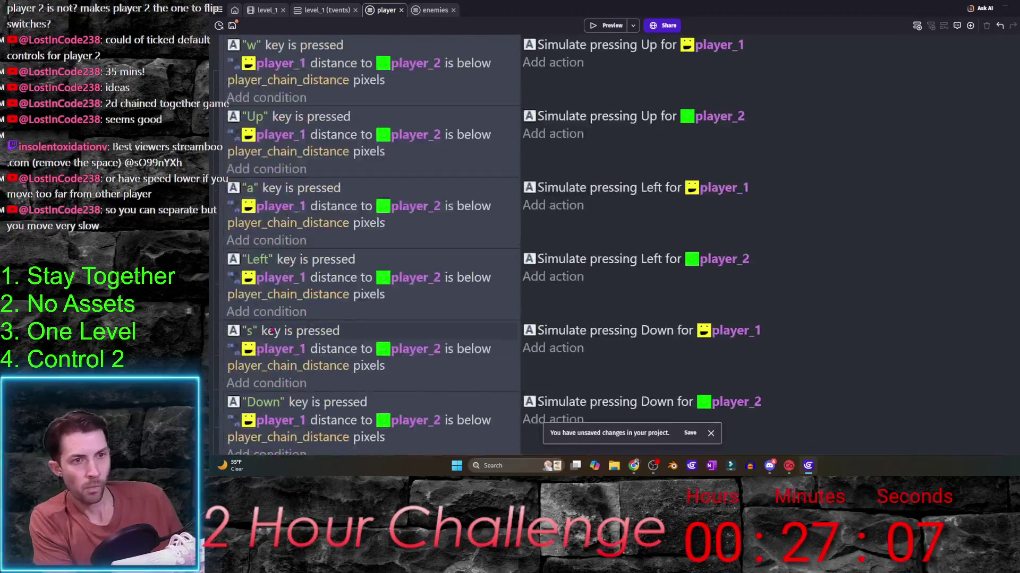
- Delete the distance condition from the w, Up, a, Left, s, Down, d and Right events
{"action": "left_click", "coordinate": [475, 77]}
{"action": "key", "text": "Delete"}
{"action": "left_click", "coordinate": [482, 116]}
{"action": "key", "text": "Delete"}
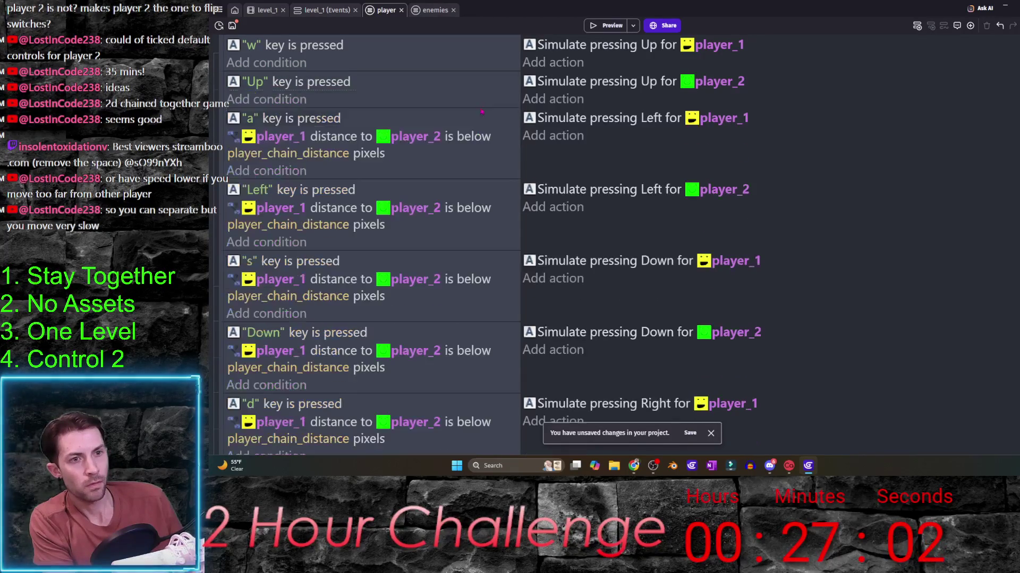
{"action": "left_click", "coordinate": [476, 142]}
{"action": "key", "text": "Delete"}
{"action": "left_click", "coordinate": [476, 175]}
{"action": "key", "text": "Delete"}
{"action": "left_click", "coordinate": [475, 214]}
{"action": "key", "text": "Delete"}
{"action": "left_click", "coordinate": [476, 239]}
{"action": "key", "text": "Delete"}
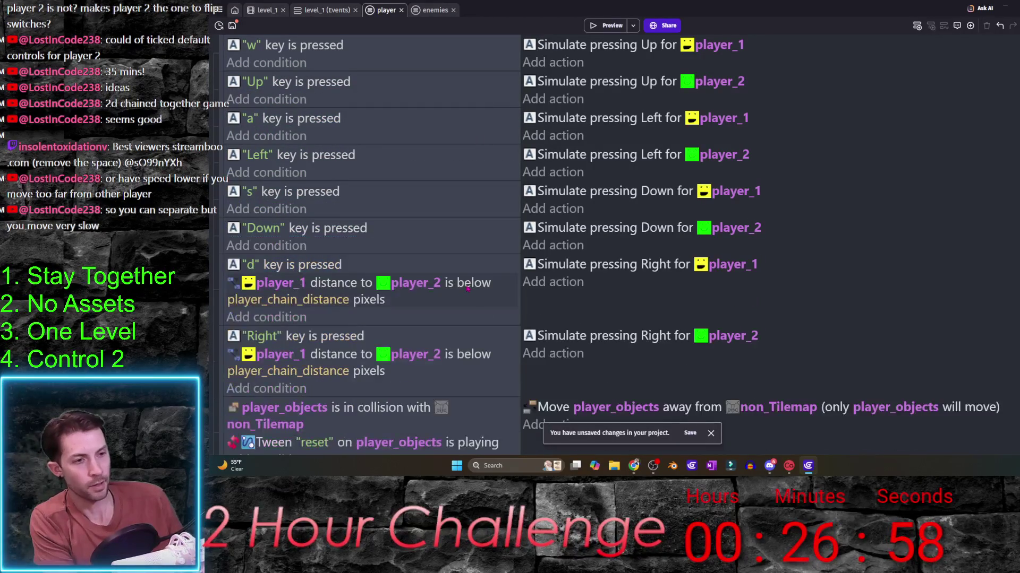
{"action": "left_click", "coordinate": [475, 280]}
{"action": "key", "text": "Delete"}
{"action": "left_click", "coordinate": [473, 320]}
{"action": "key", "text": "Delete"}
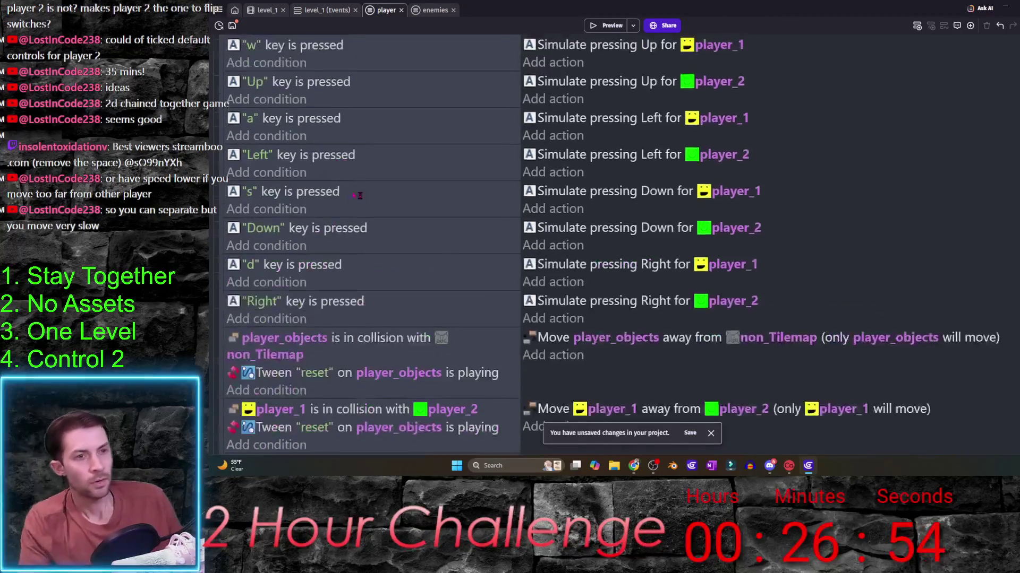
{"action": "scroll", "coordinate": [222, 426], "scroll_direction": "down", "scroll_amount": 3}
- Add a blank event after the enemy_1 collision event and start its condition
{"action": "left_click", "coordinate": [255, 443]}
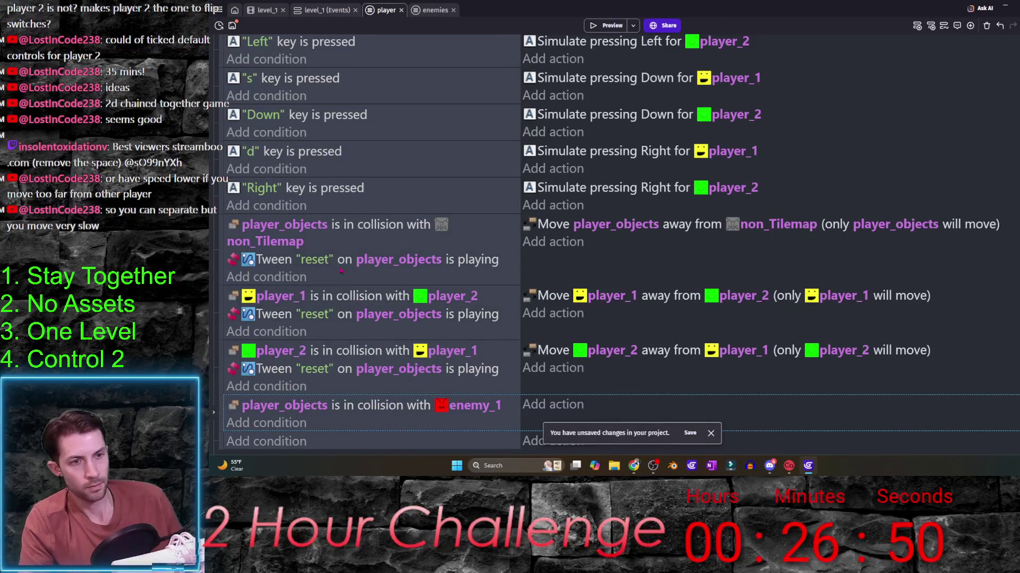
{"action": "scroll", "coordinate": [347, 282], "scroll_direction": "up", "scroll_amount": 3}
{"action": "scroll", "coordinate": [327, 359], "scroll_direction": "down", "scroll_amount": 3}
{"action": "scroll", "coordinate": [302, 431], "scroll_direction": "down", "scroll_amount": 1}
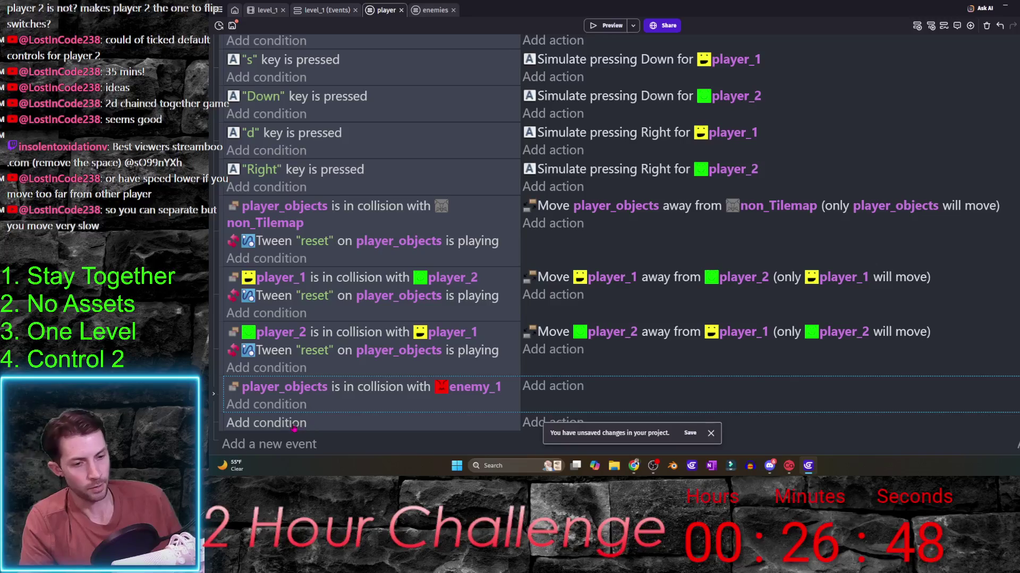
{"action": "left_click", "coordinate": [266, 423]}
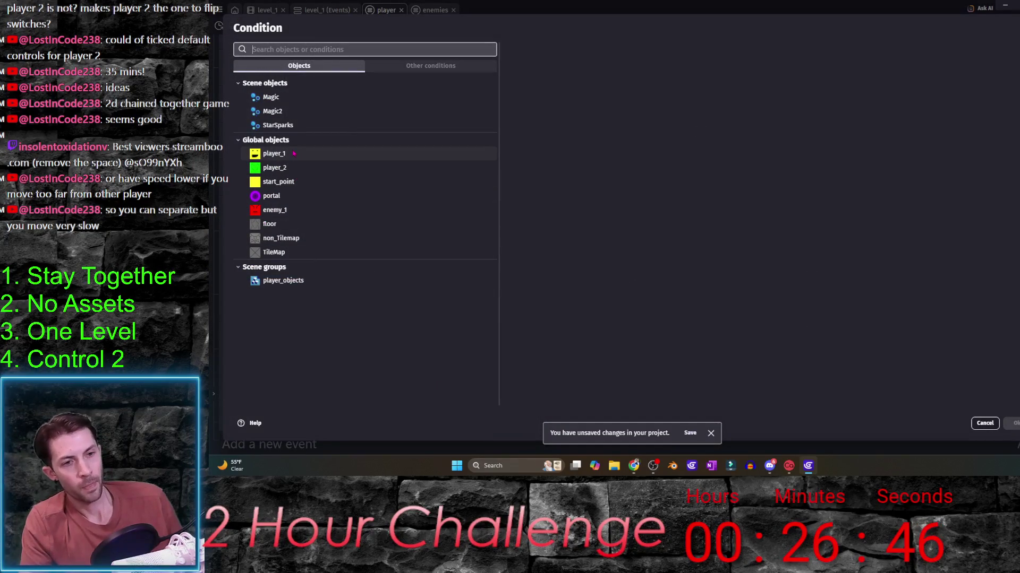
- Set the condition to player_1 within player_chain_distance pixels of player_2
{"action": "left_click", "coordinate": [293, 153]}
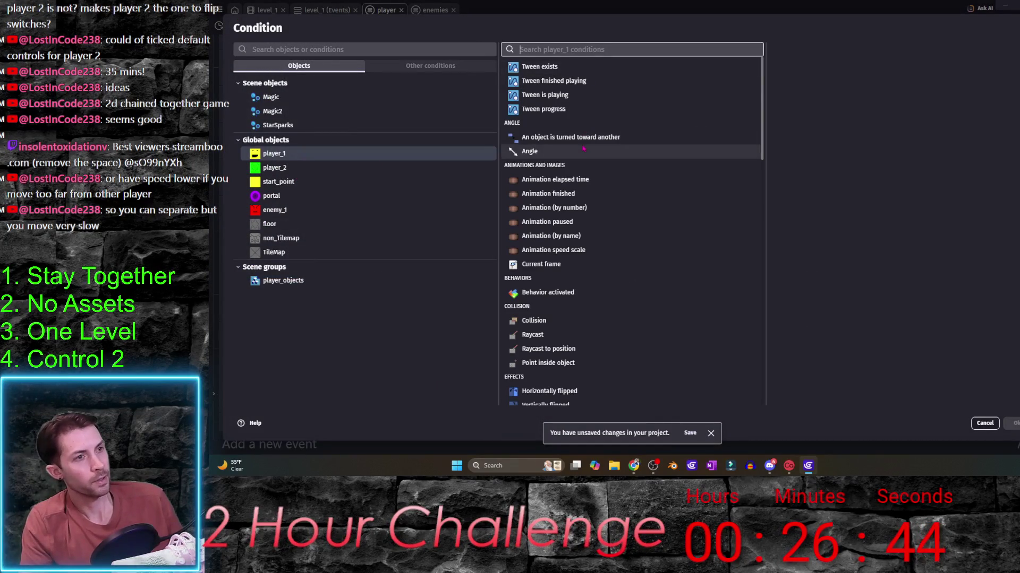
{"action": "type", "text": "distance"}
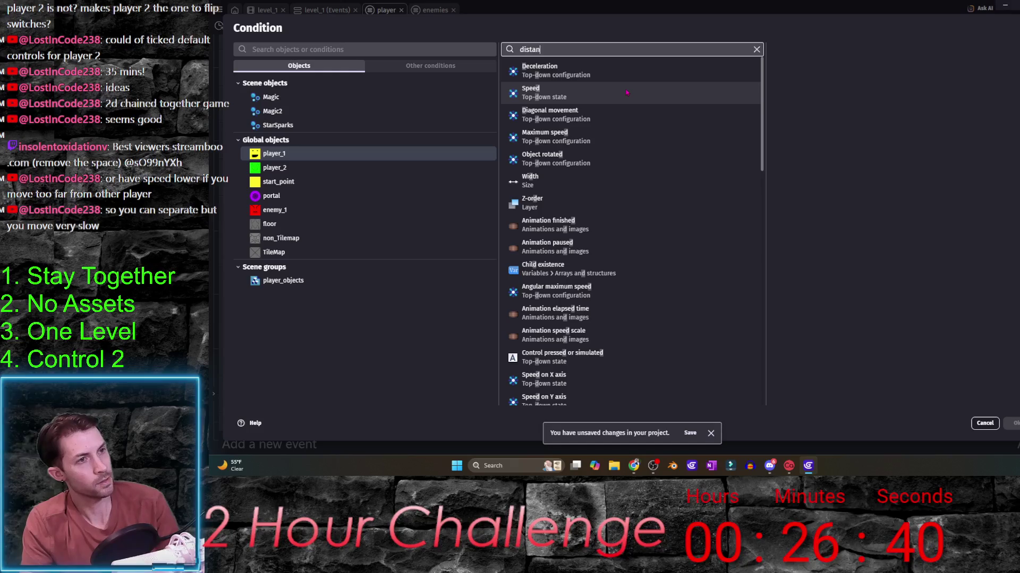
{"action": "left_click", "coordinate": [561, 70]}
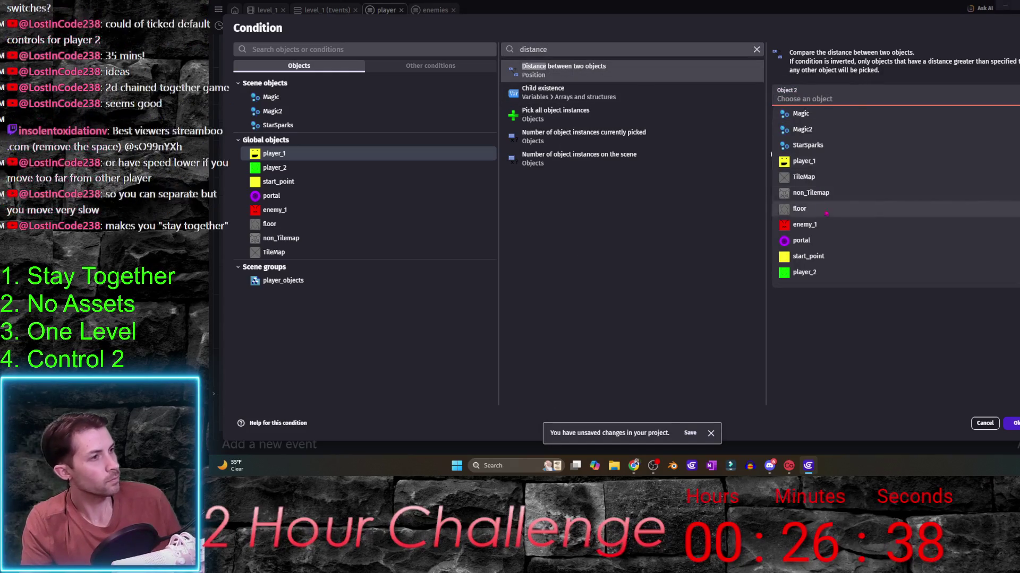
{"action": "left_click", "coordinate": [827, 272]}
{"action": "left_click", "coordinate": [815, 126]}
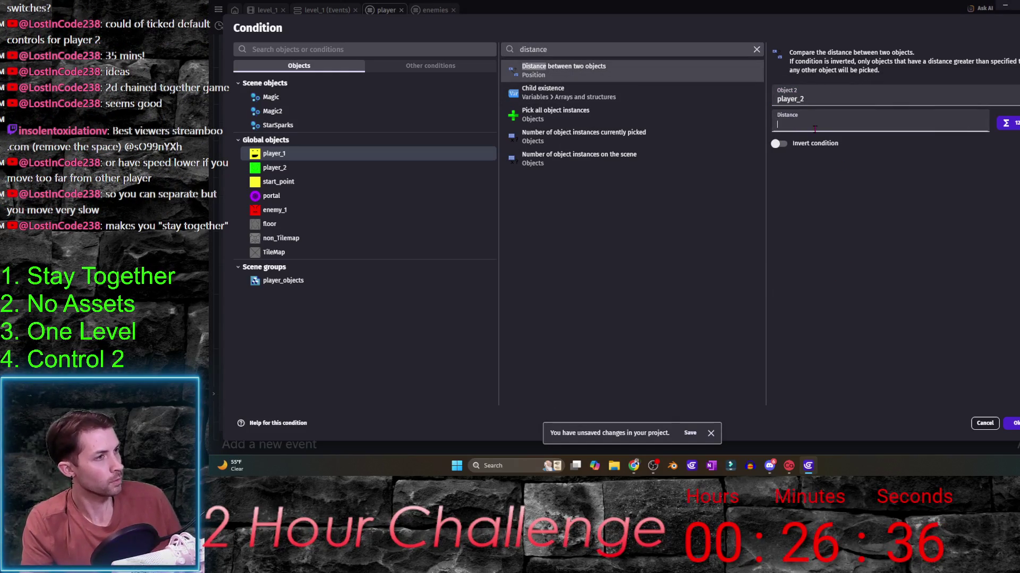
{"action": "type", "text": "player_chain_distance"}
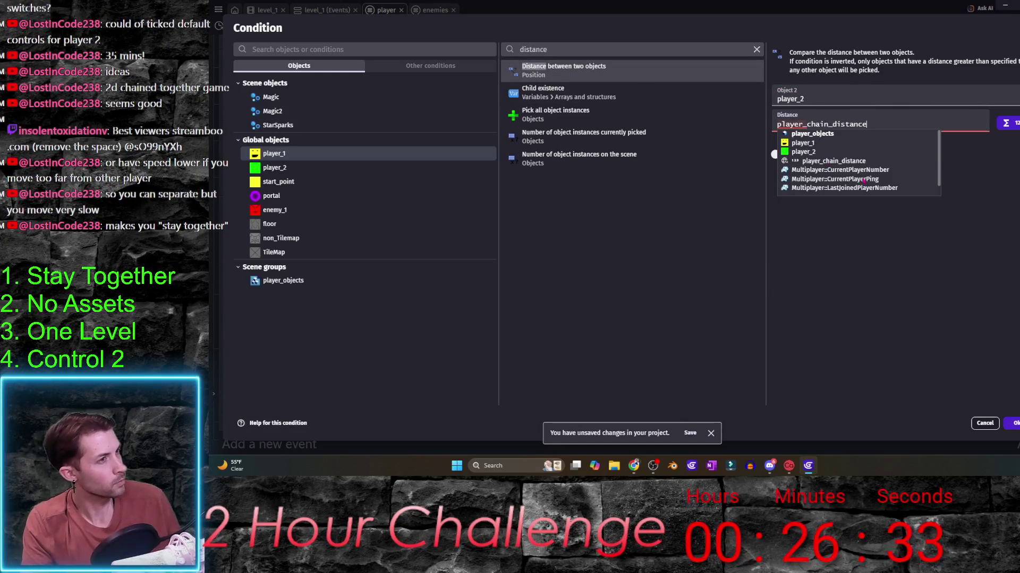
{"action": "left_click", "coordinate": [821, 163]}
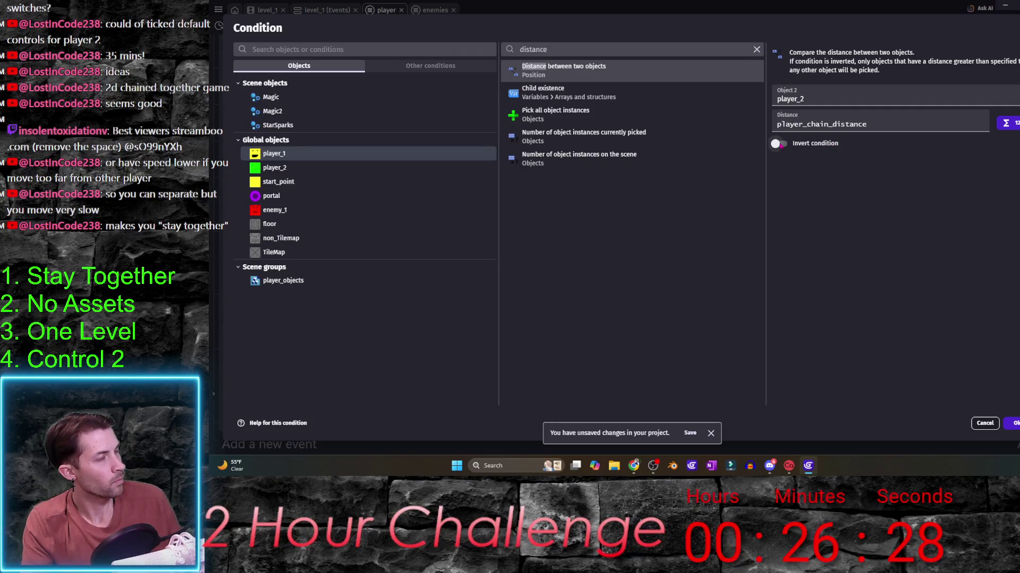
{"action": "key", "text": "Return"}
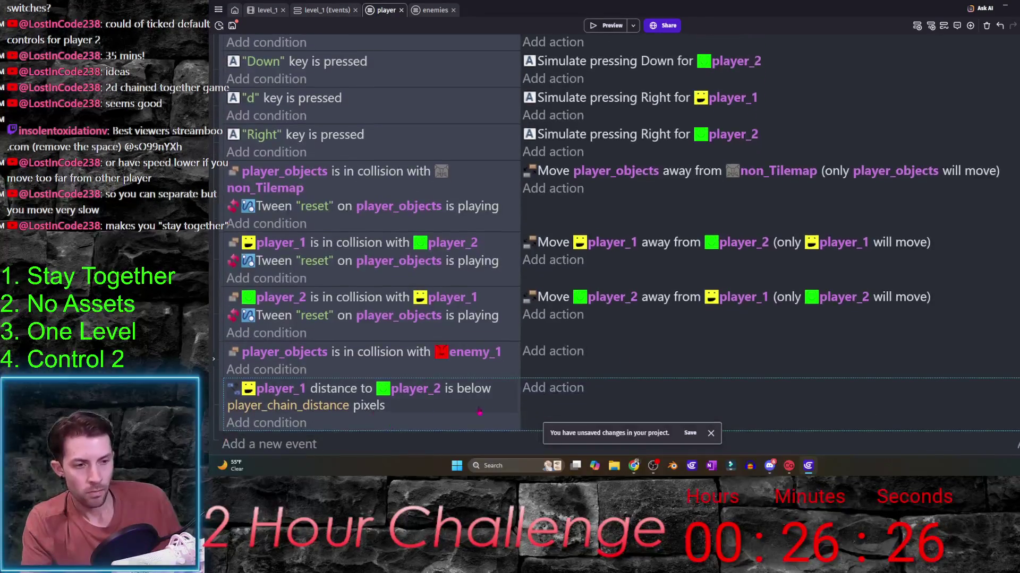
- Dismiss the distance condition's context menu and bring up the project manager
{"action": "right_click", "coordinate": [484, 383]}
{"action": "key", "text": "Escape"}
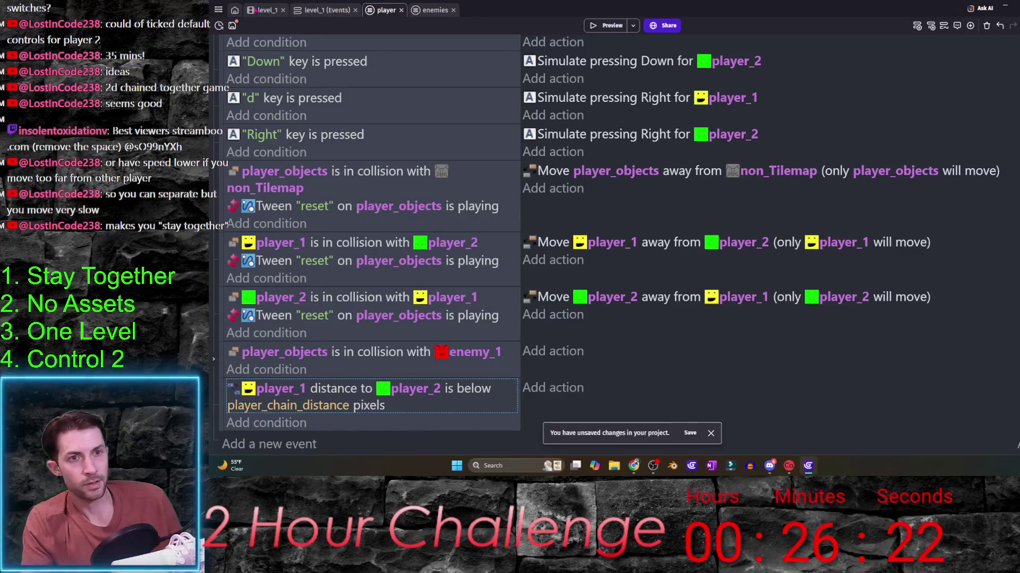
{"action": "left_click", "coordinate": [218, 9]}
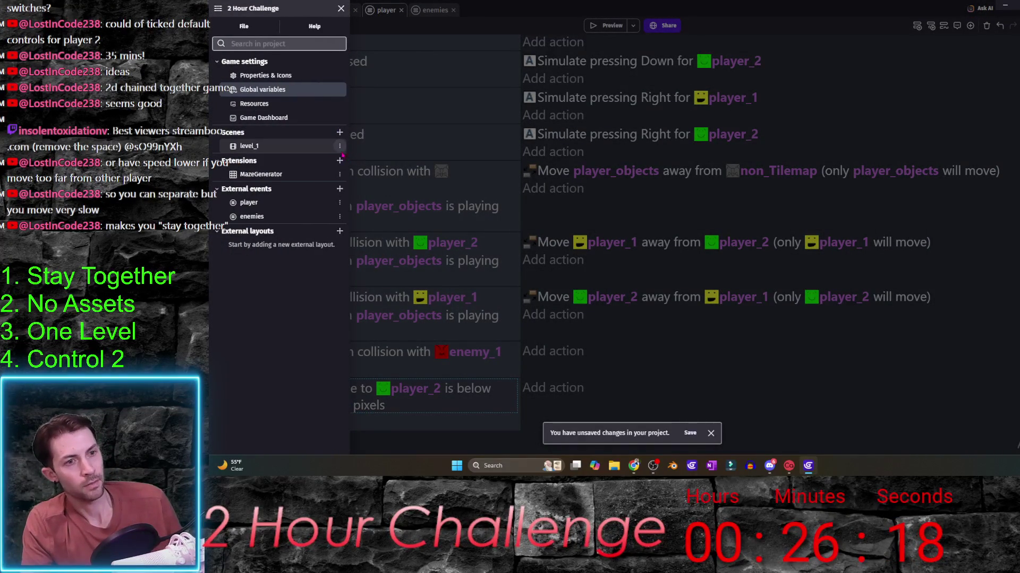
- Add Boolean scene variables players_together and players_slowed to level_1 and apply
{"action": "left_click", "coordinate": [340, 146]}
{"action": "left_click", "coordinate": [393, 197]}
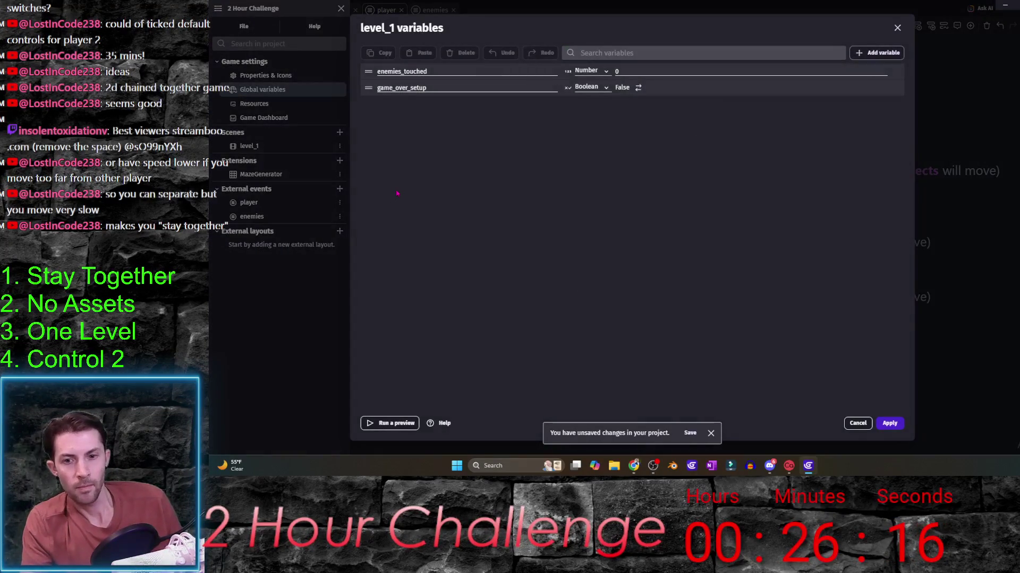
{"action": "left_click", "coordinate": [877, 53]}
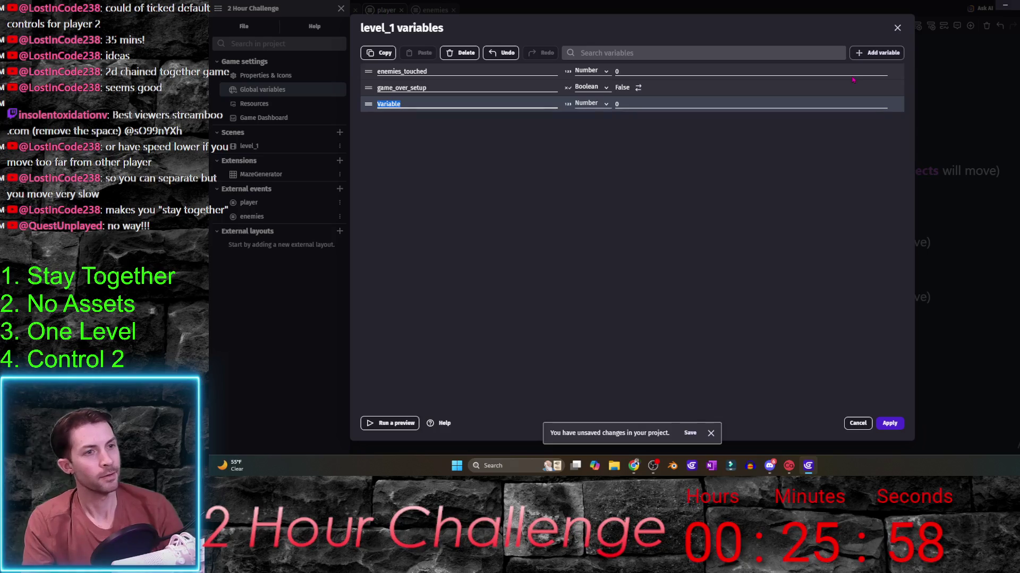
{"action": "type", "text": "player"}
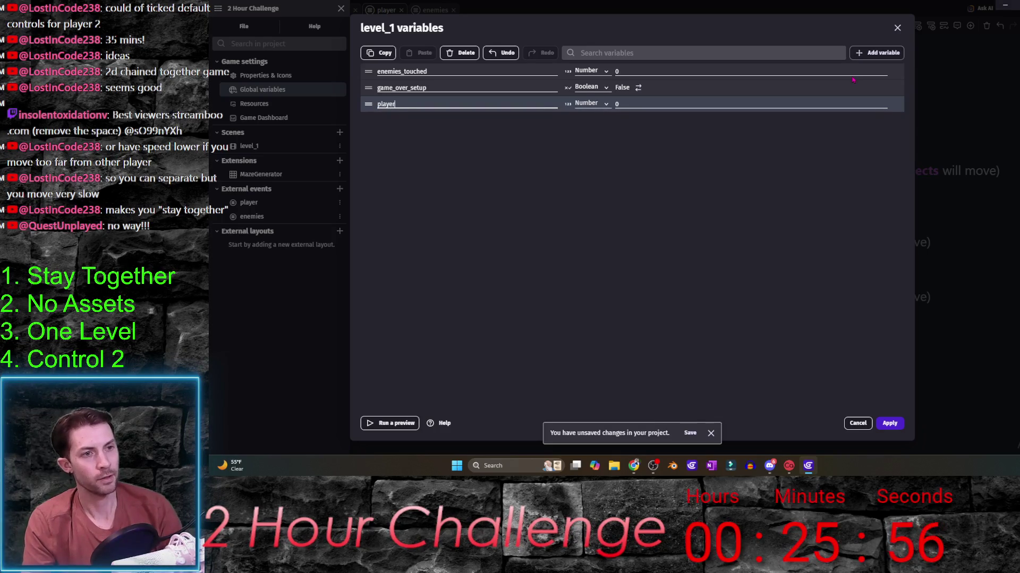
{"action": "type", "text": "s_"}
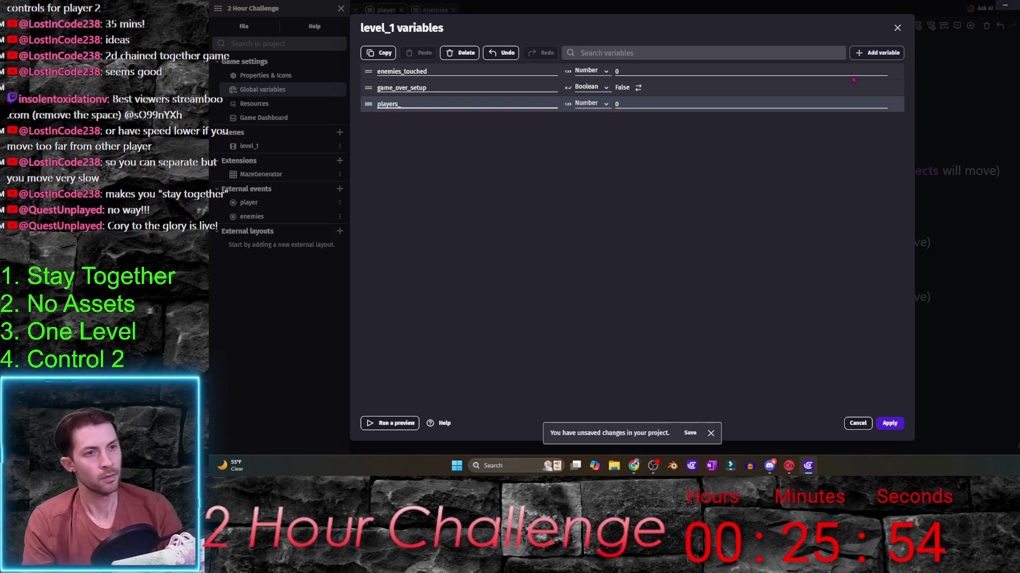
{"action": "type", "text": "together"}
{"action": "key", "text": "Tab"}
{"action": "key", "text": "b"}
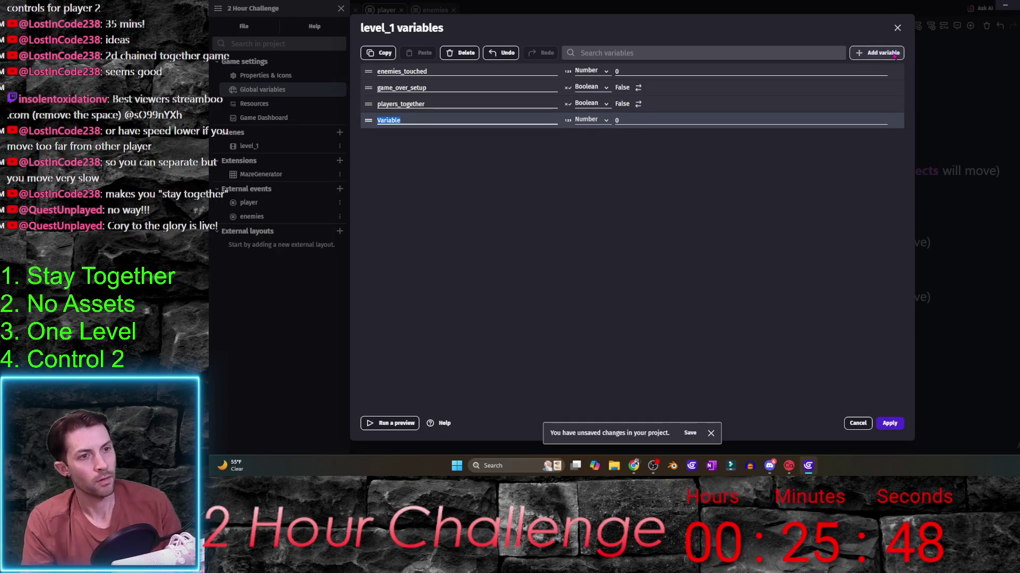
{"action": "type", "text": "players"}
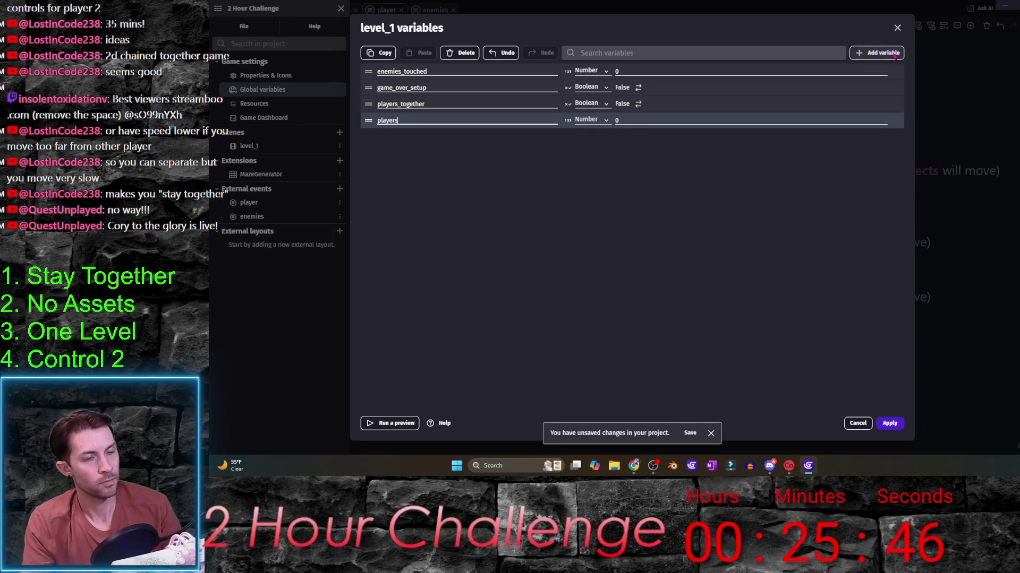
{"action": "type", "text": "_slowed"}
{"action": "key", "text": "Tab"}
{"action": "key", "text": "Down"}
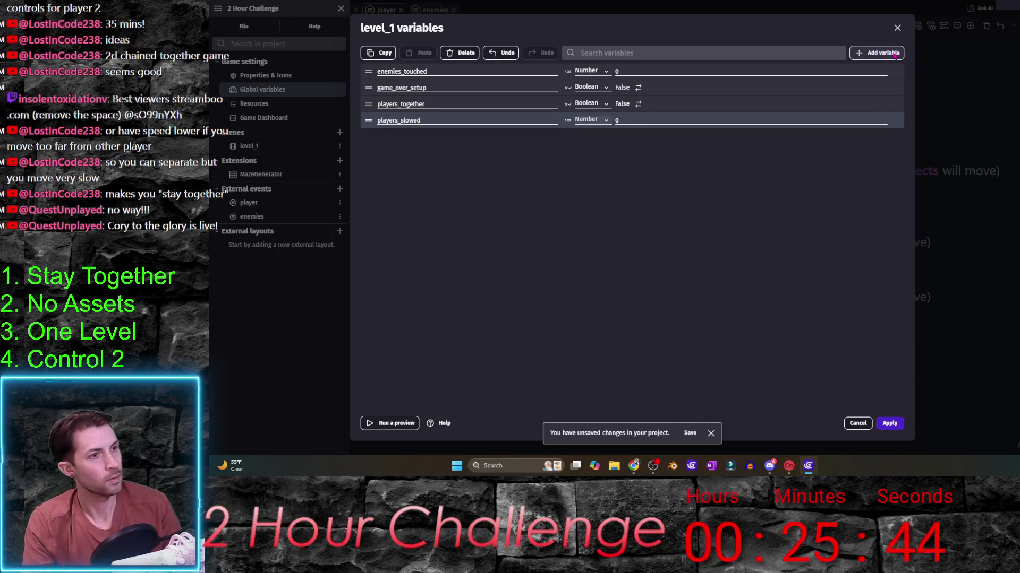
{"action": "left_click", "coordinate": [890, 423]}
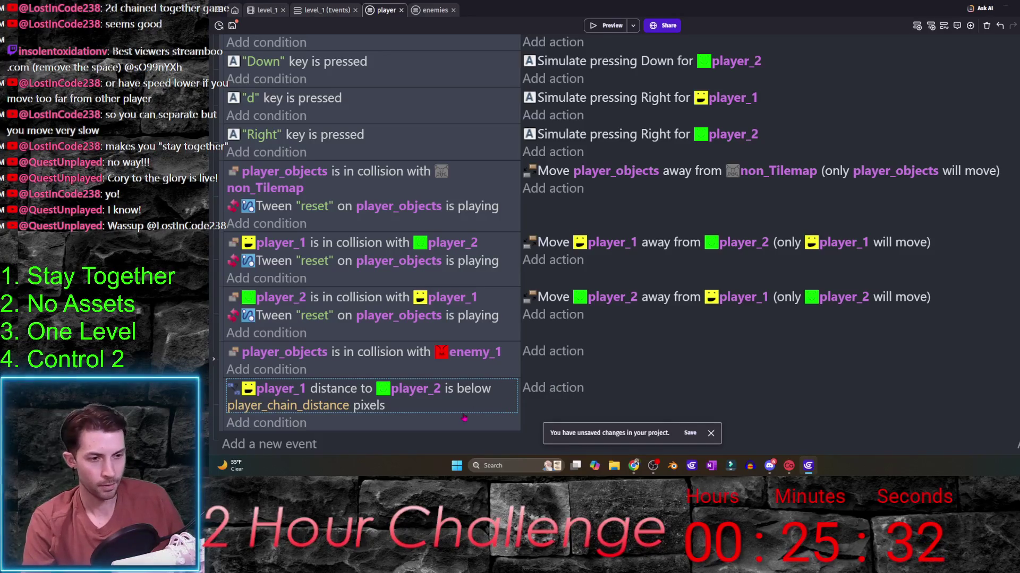
- Add a sub-event under the distance check with the condition players_together is false
{"action": "left_click", "coordinate": [710, 433]}
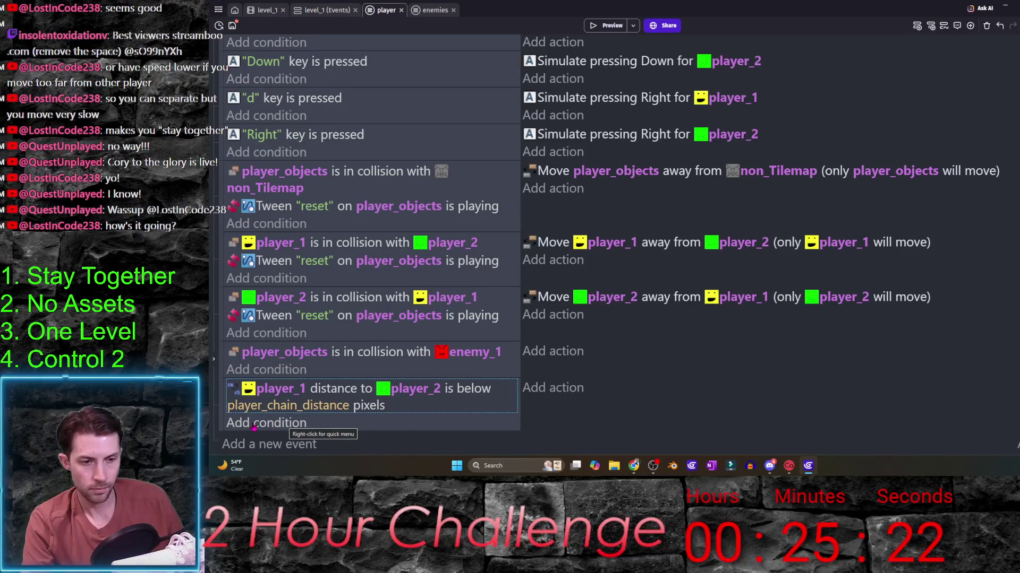
{"action": "left_click", "coordinate": [291, 444]}
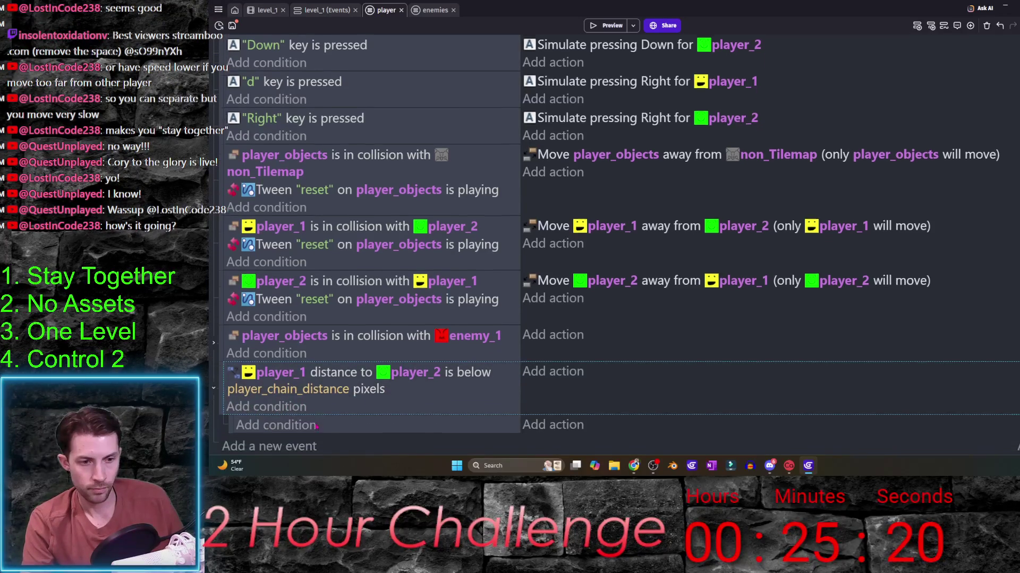
{"action": "left_click", "coordinate": [298, 429]}
{"action": "type", "text": "var"}
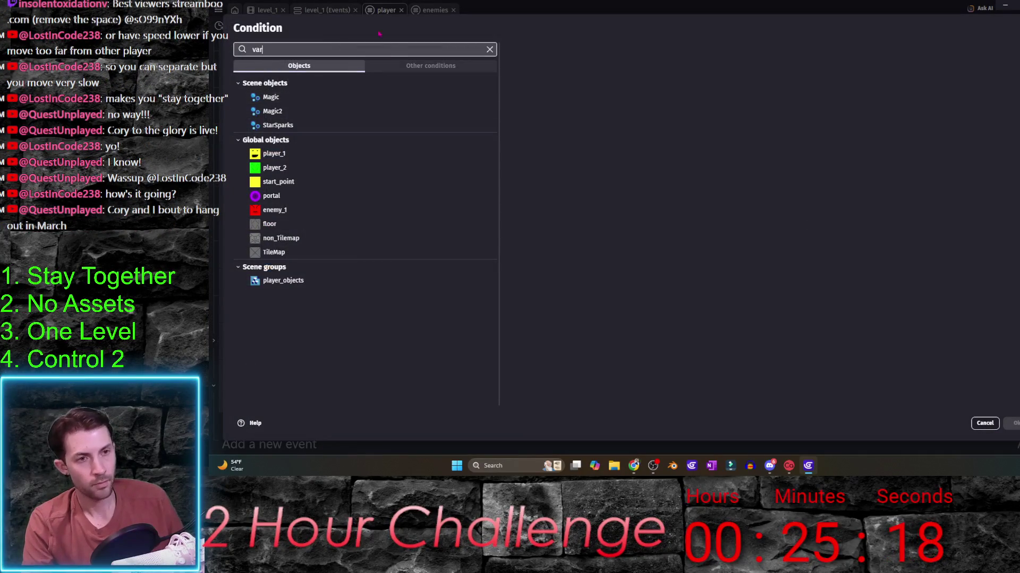
{"action": "key", "text": "Return"}
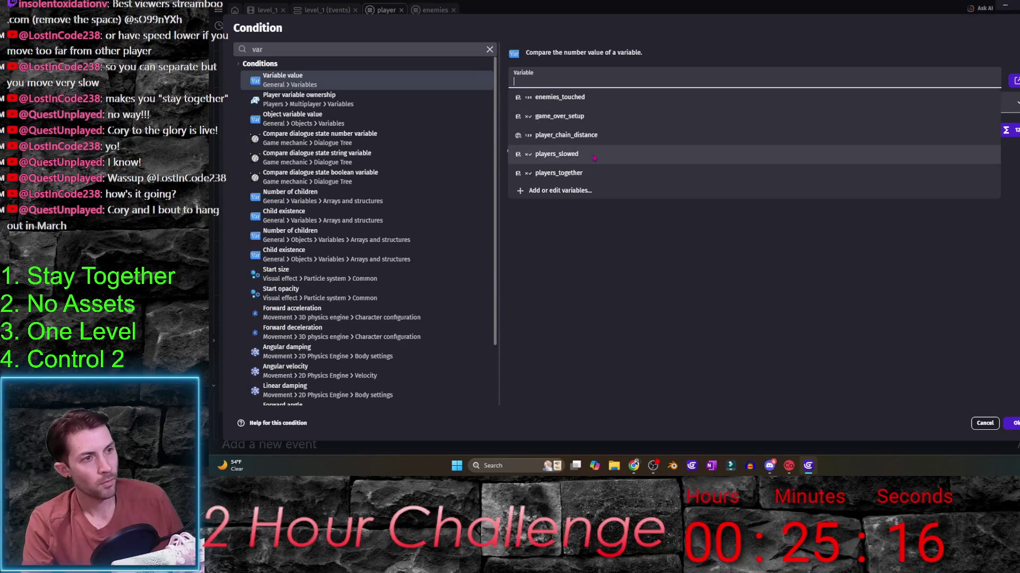
{"action": "left_click", "coordinate": [597, 172]}
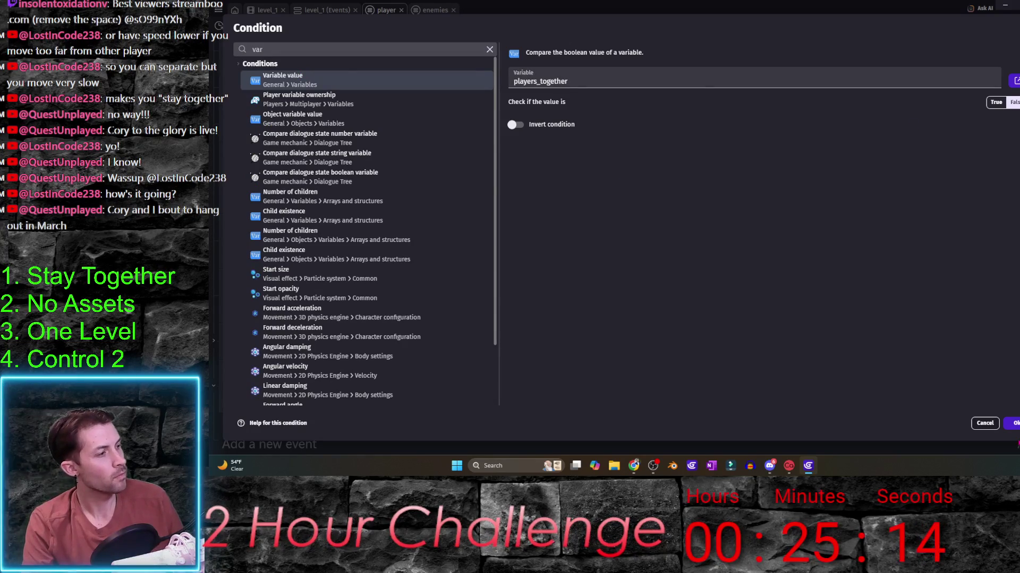
{"action": "key", "text": "Return"}
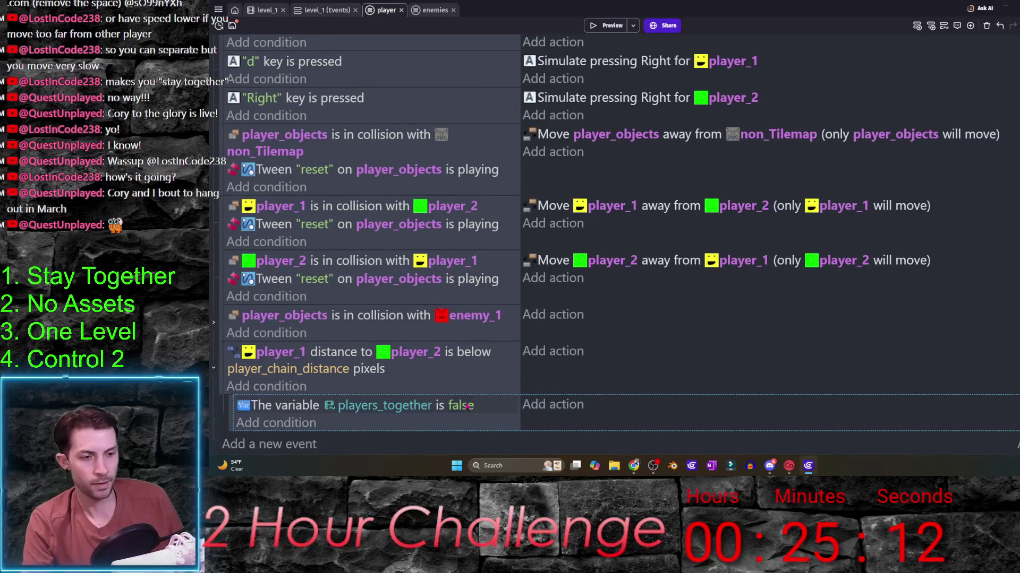
{"action": "left_click", "coordinate": [461, 407]}
{"action": "left_click", "coordinate": [519, 428]}
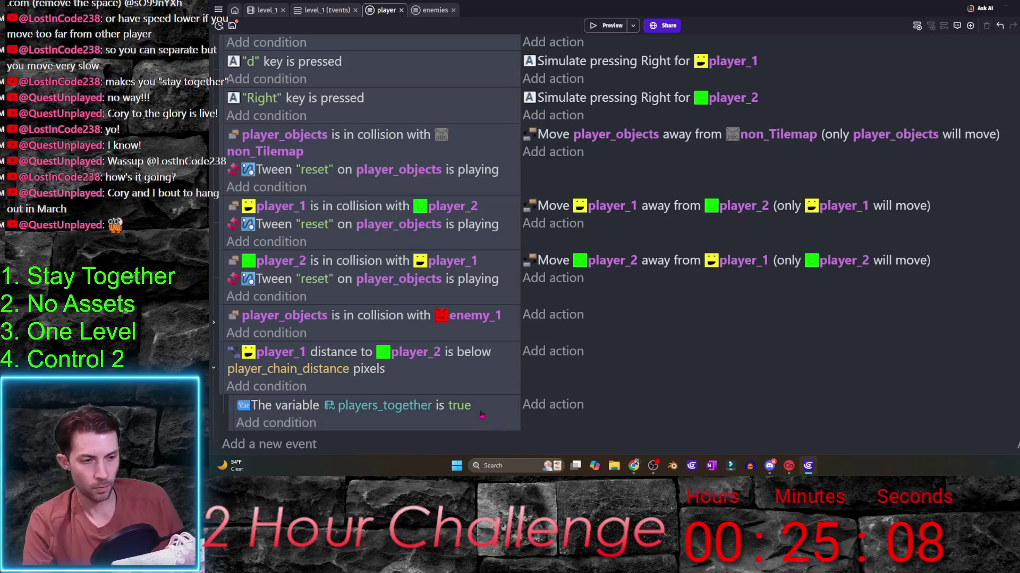
{"action": "left_click", "coordinate": [456, 407]}
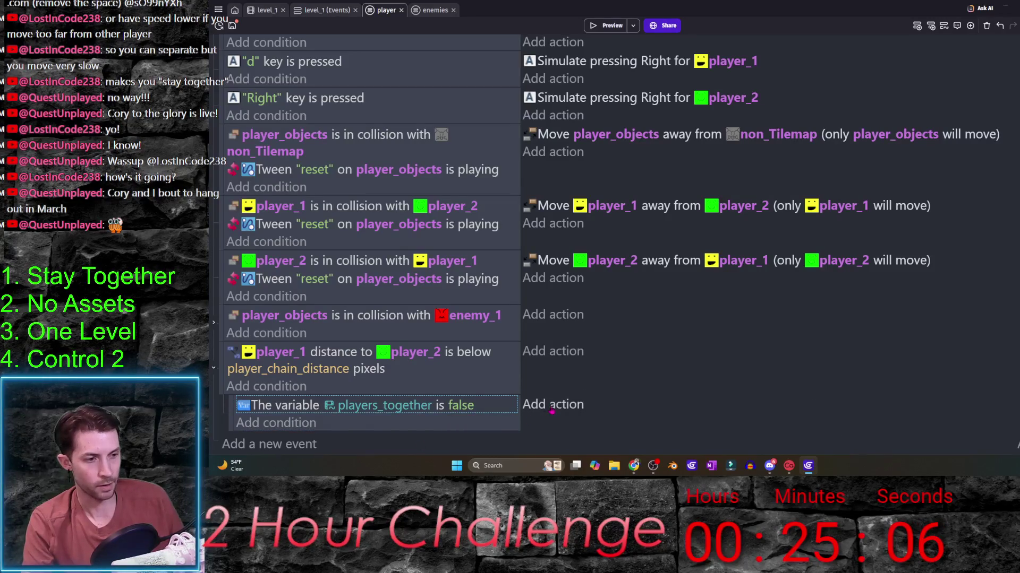
- Add the action setting players_together to true, then create a nested sub-event beneath it
{"action": "left_click", "coordinate": [553, 405]}
{"action": "type", "text": "var"}
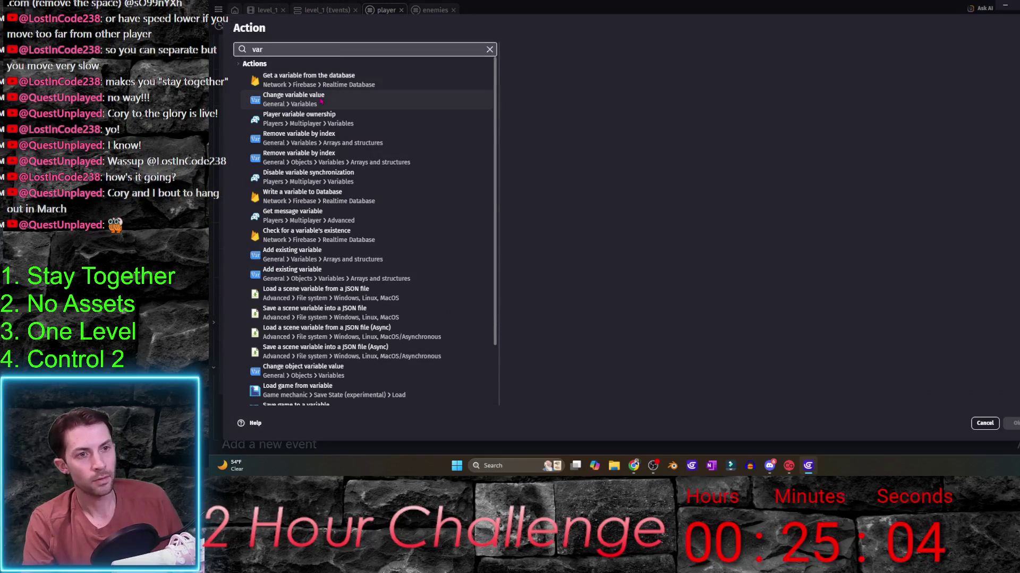
{"action": "left_click", "coordinate": [322, 99]}
{"action": "left_click", "coordinate": [609, 171]}
{"action": "left_click", "coordinate": [606, 152]}
{"action": "left_click", "coordinate": [605, 172]}
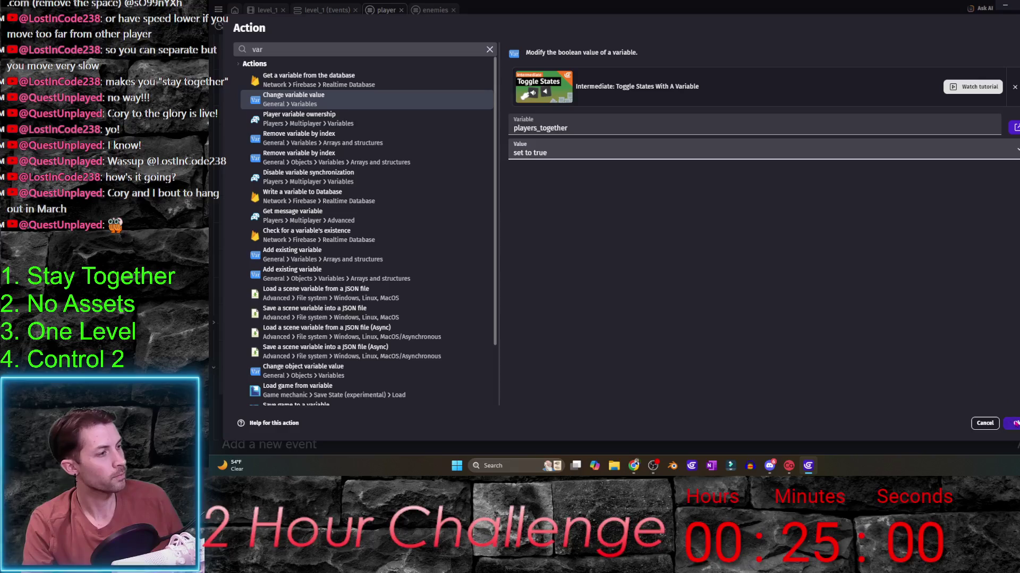
{"action": "key", "text": "Return"}
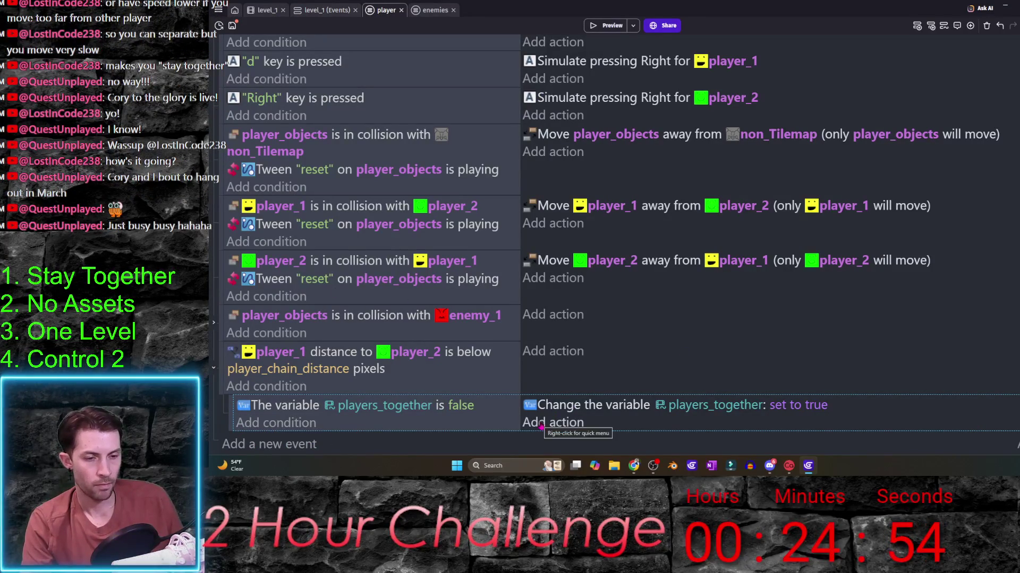
{"action": "key", "text": "shift+s"}
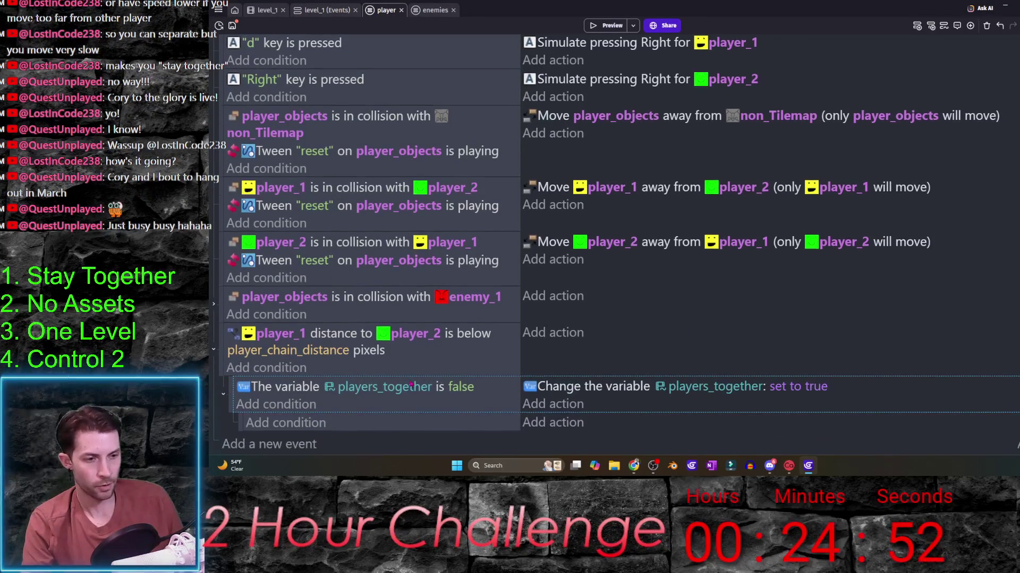
- Give the nested sub-event the condition players_slowed is true, leaving it without an action
{"action": "left_click", "coordinate": [304, 427]}
{"action": "type", "text": "var"}
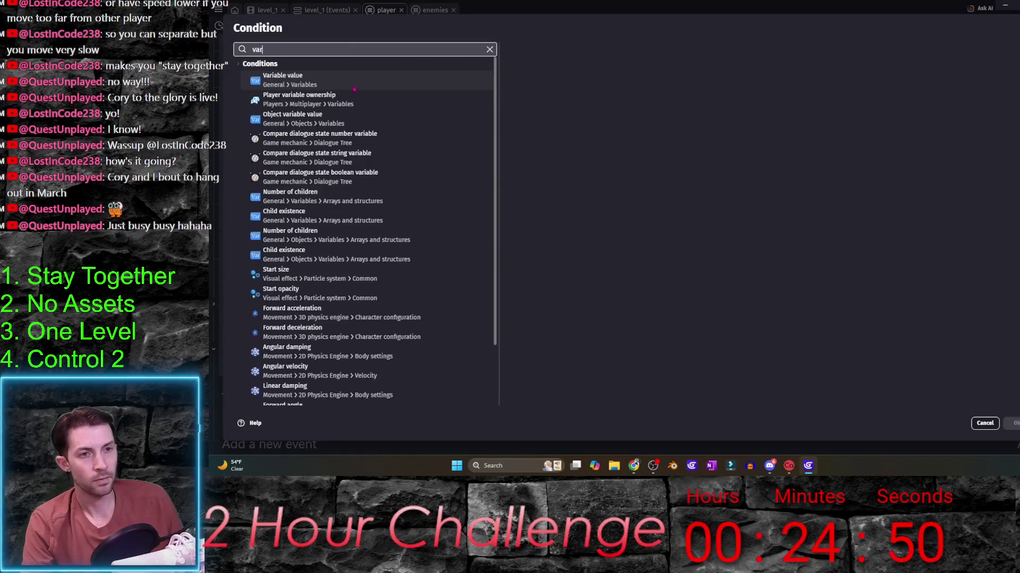
{"action": "left_click", "coordinate": [335, 80]}
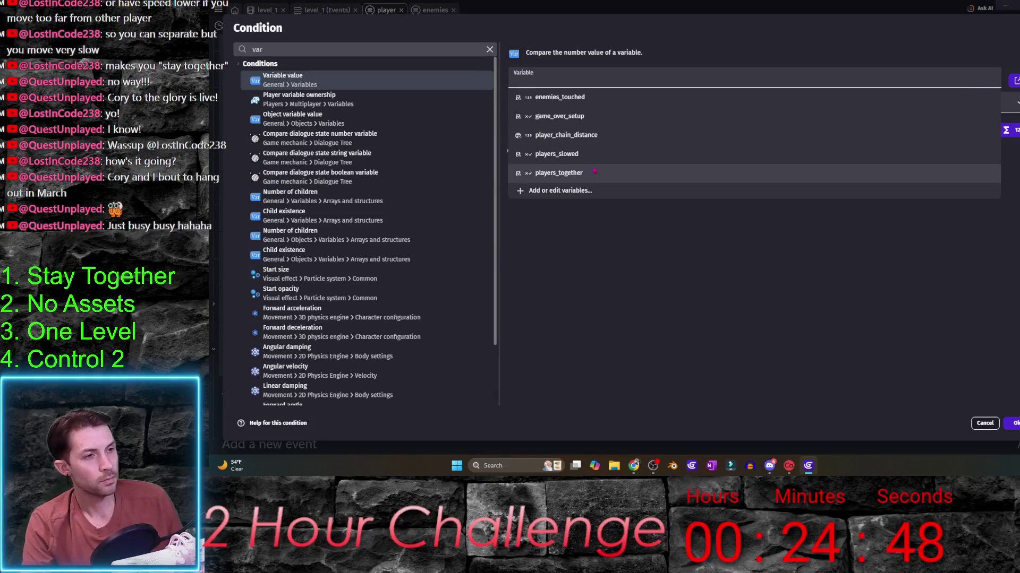
{"action": "left_click", "coordinate": [598, 159]}
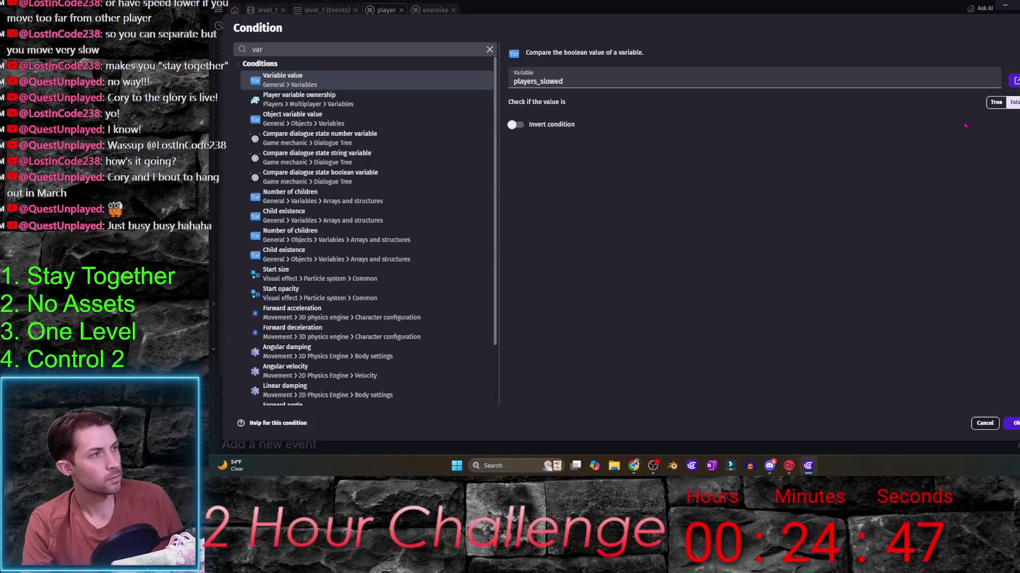
{"action": "left_click", "coordinate": [1015, 423]}
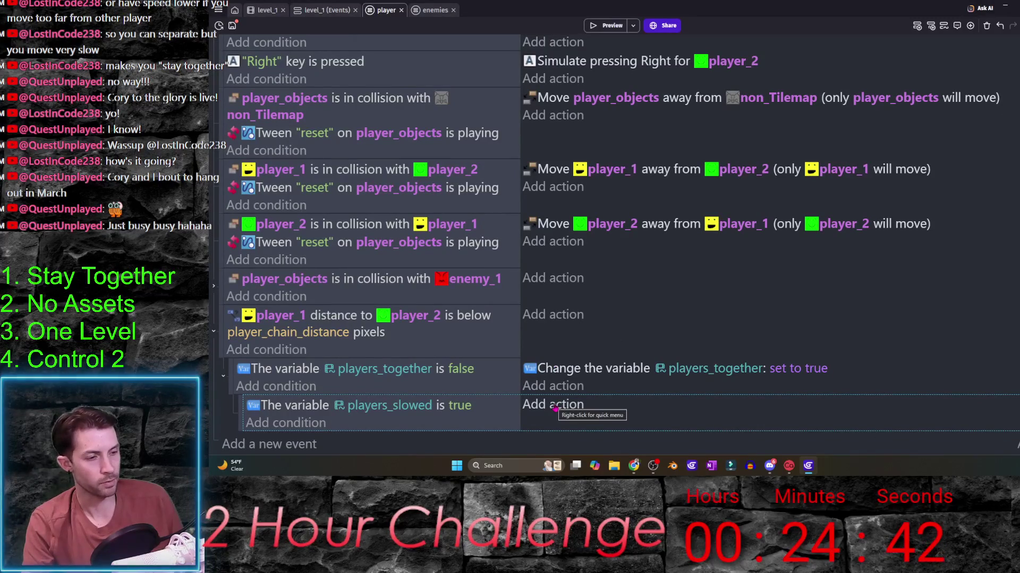
{"action": "left_click", "coordinate": [556, 405]}
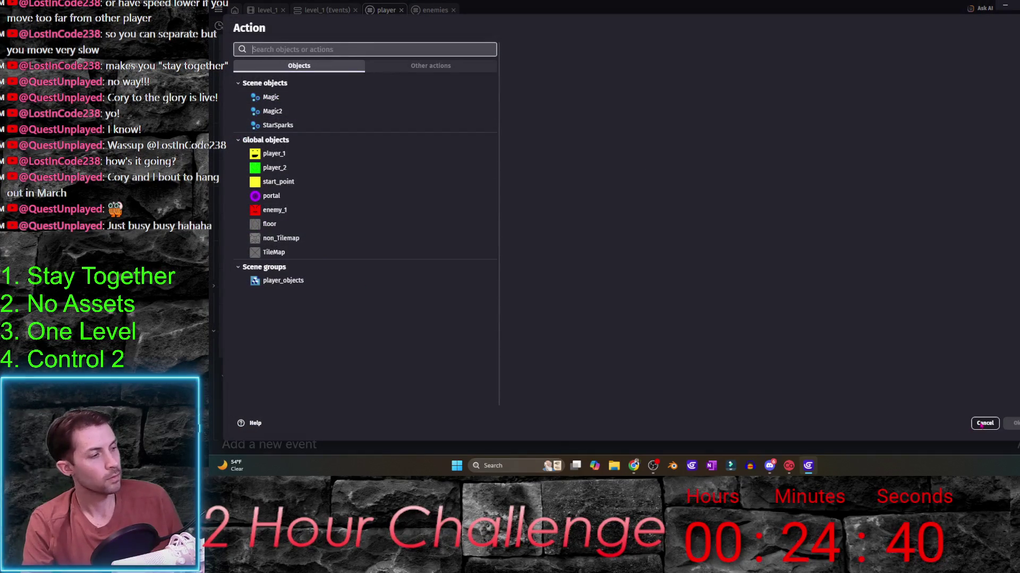
{"action": "key", "text": "Escape"}
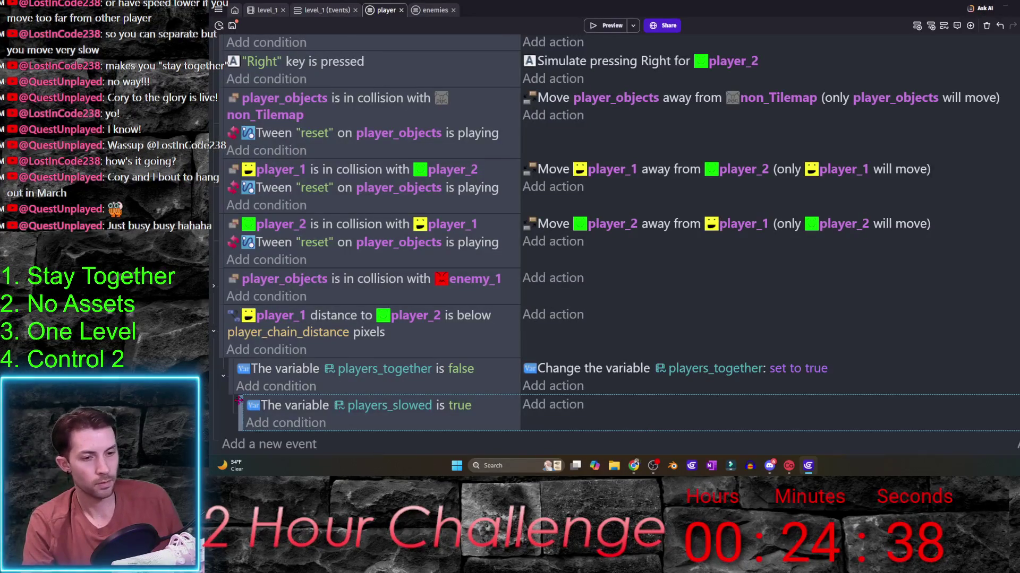
- Add a for-each player_objects repeat event under it, then switch to the level_1 scene
{"action": "left_click", "coordinate": [307, 445]}
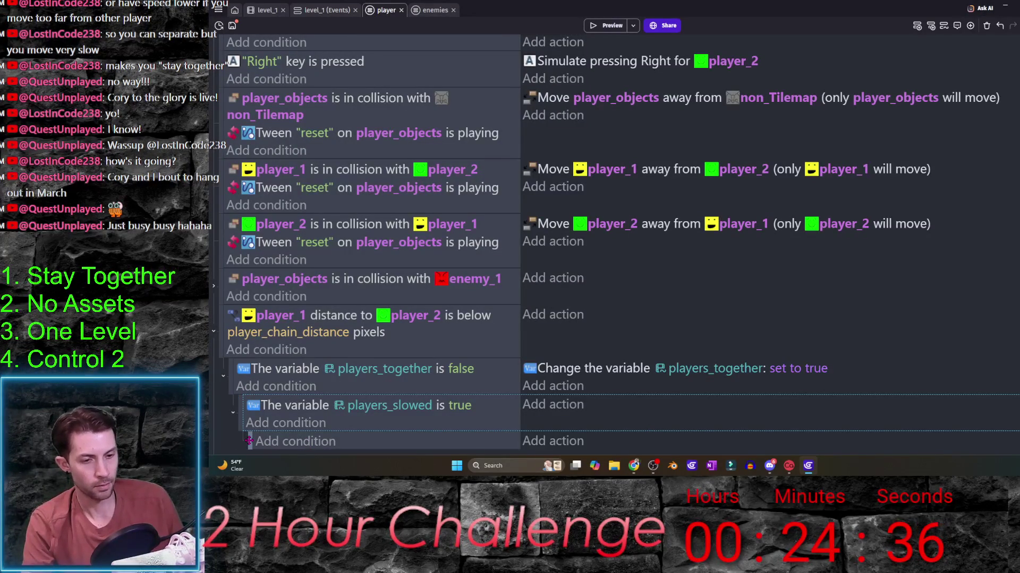
{"action": "left_click", "coordinate": [969, 25]}
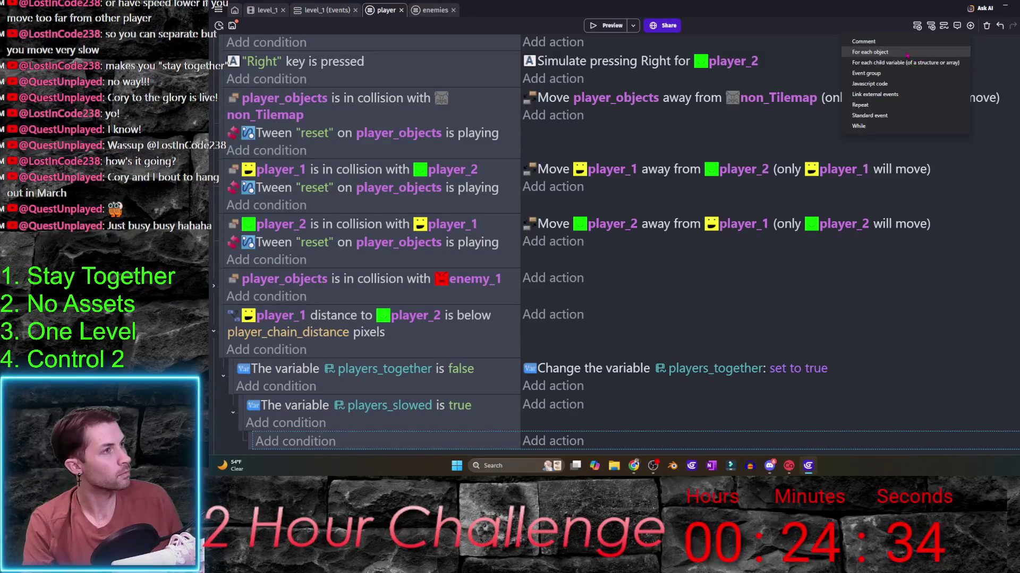
{"action": "left_click", "coordinate": [907, 53]}
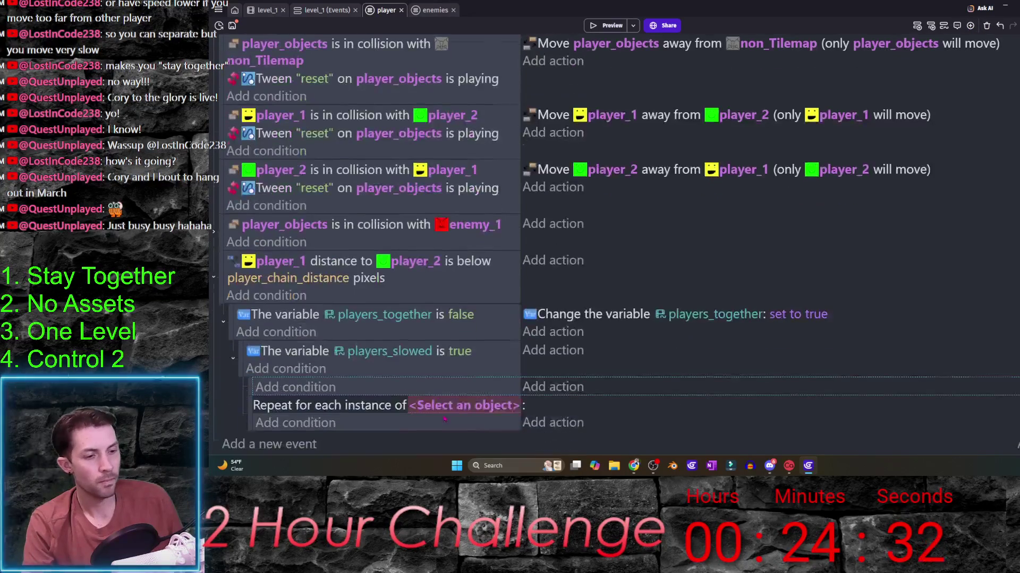
{"action": "left_click", "coordinate": [459, 405]}
{"action": "scroll", "coordinate": [463, 398], "scroll_direction": "down", "scroll_amount": 1}
{"action": "left_click", "coordinate": [447, 409]}
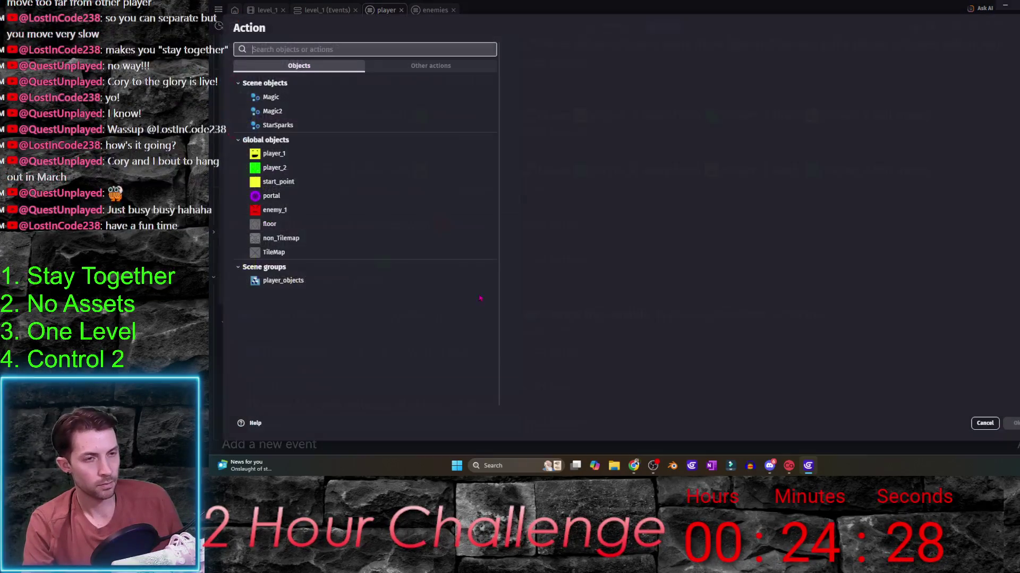
{"action": "left_click", "coordinate": [558, 422]}
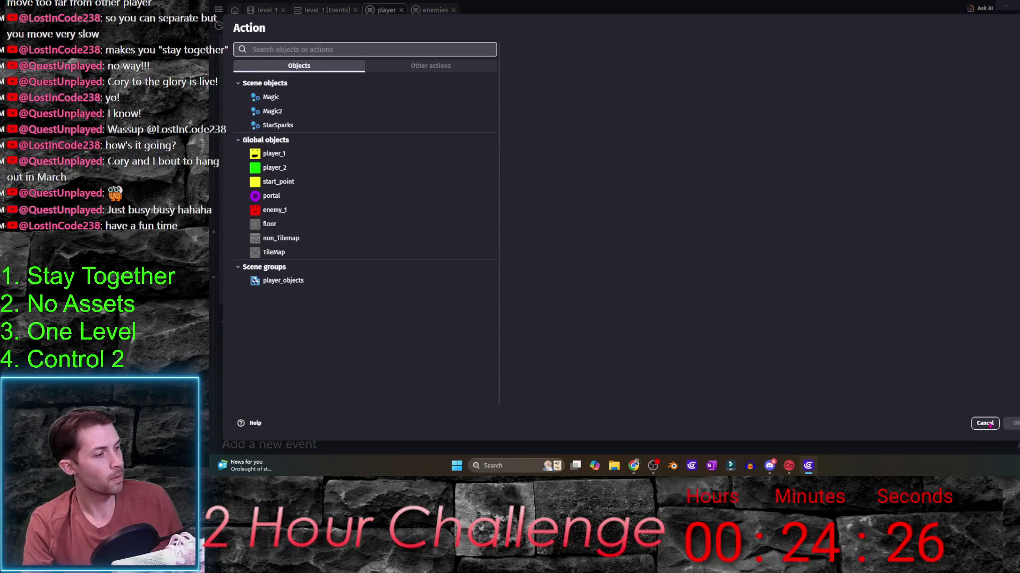
{"action": "left_click", "coordinate": [985, 423]}
{"action": "key", "text": "ctrl+shift+tab"}
{"action": "key", "text": "ctrl+shift+tab"}
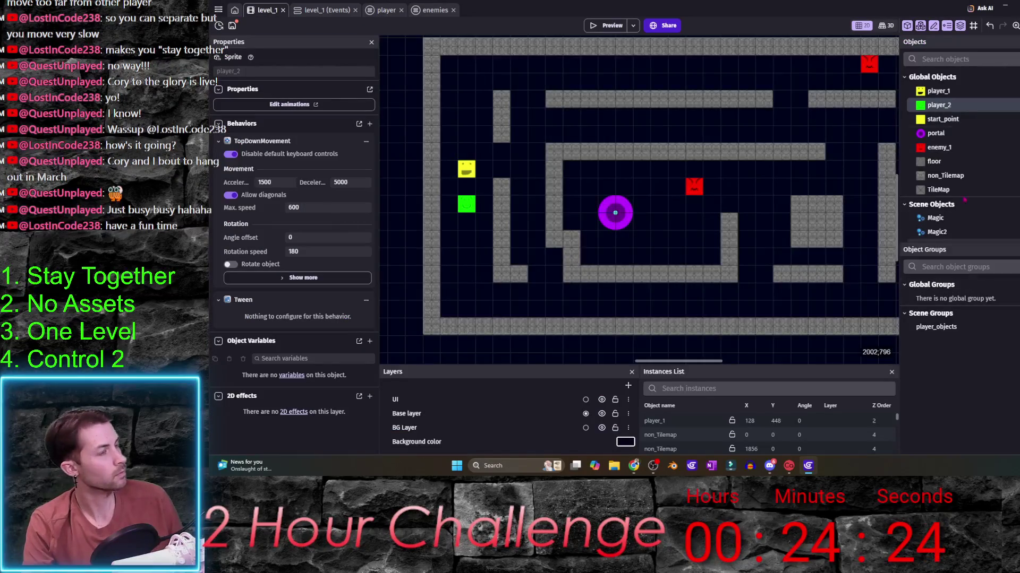
- Review player_1's top-down behavior max speed of 600 unchanged and return to the player events sheet
{"action": "double_click", "coordinate": [939, 91]}
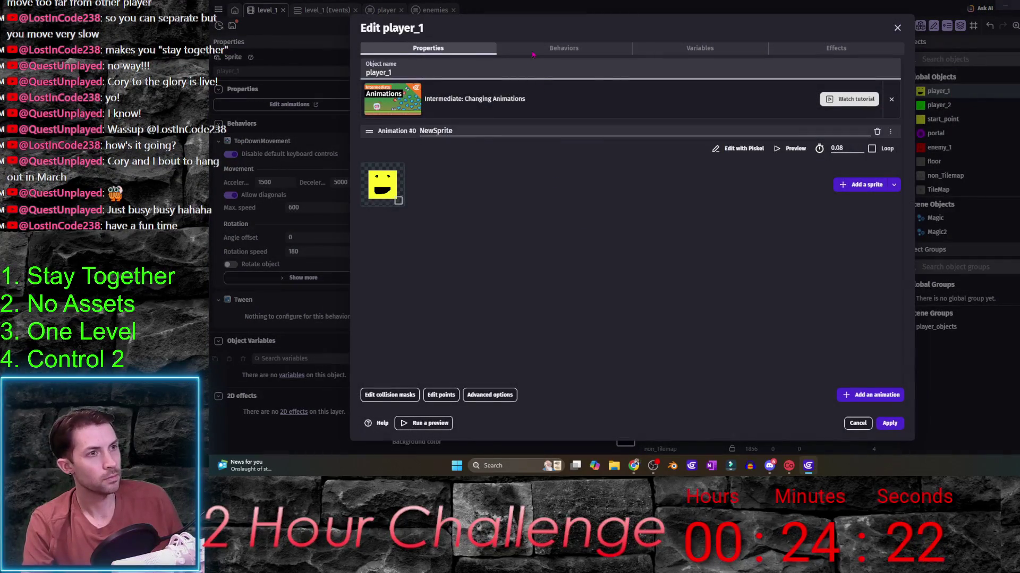
{"action": "left_click", "coordinate": [563, 49]}
{"action": "mouse_move", "coordinate": [499, 253]}
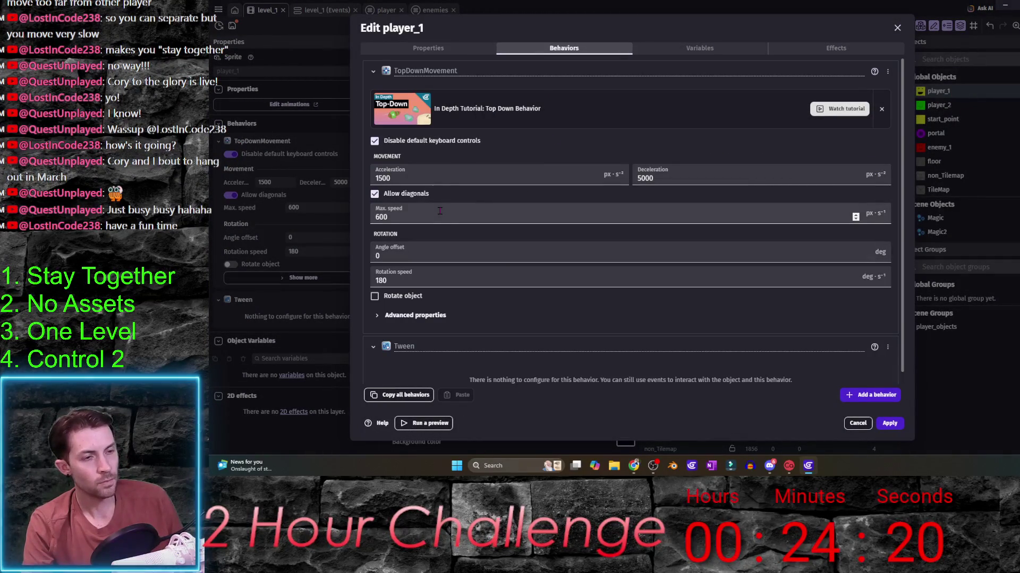
{"action": "left_click", "coordinate": [865, 423]}
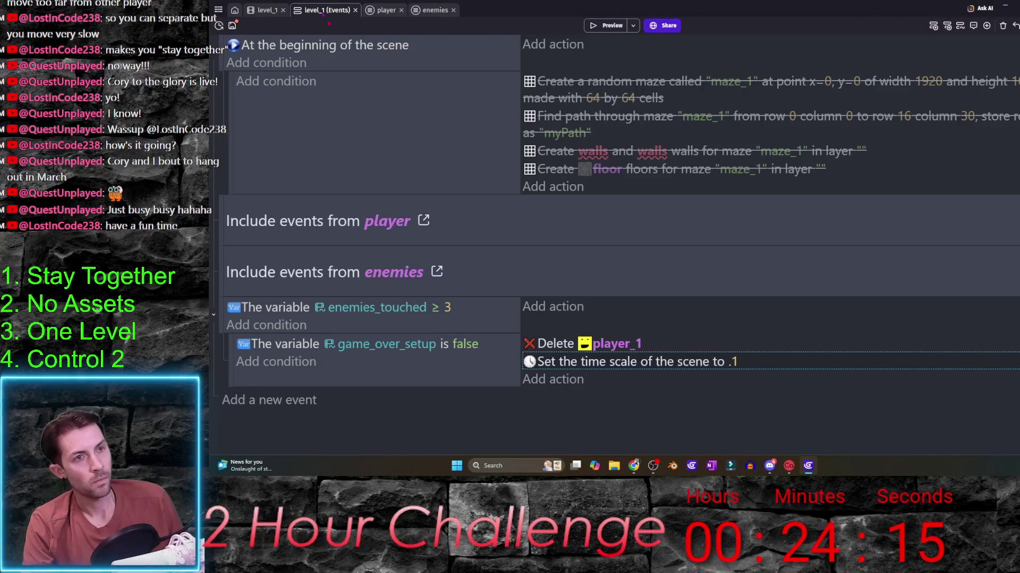
{"action": "left_click", "coordinate": [323, 9]}
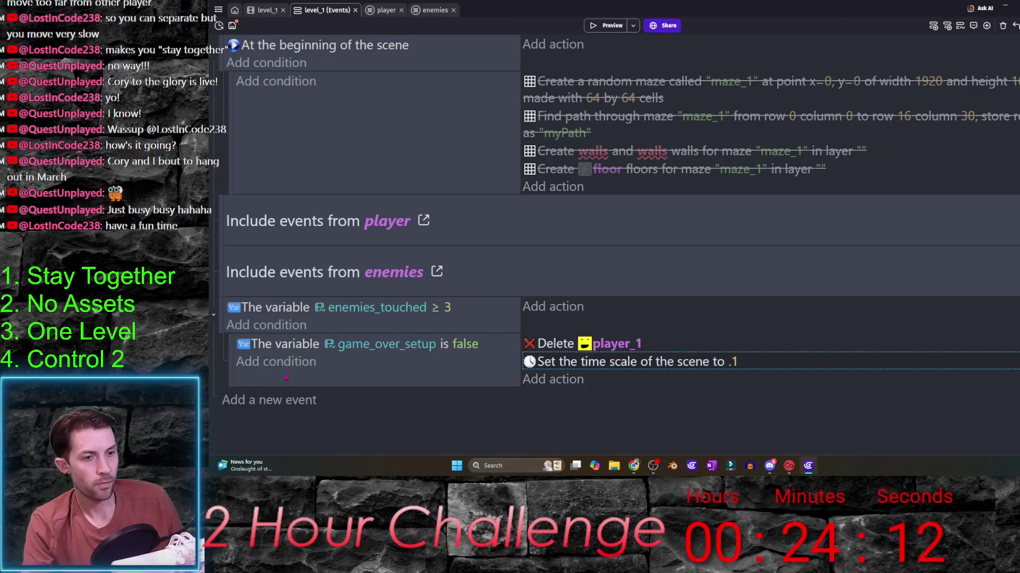
{"action": "left_click", "coordinate": [385, 10]}
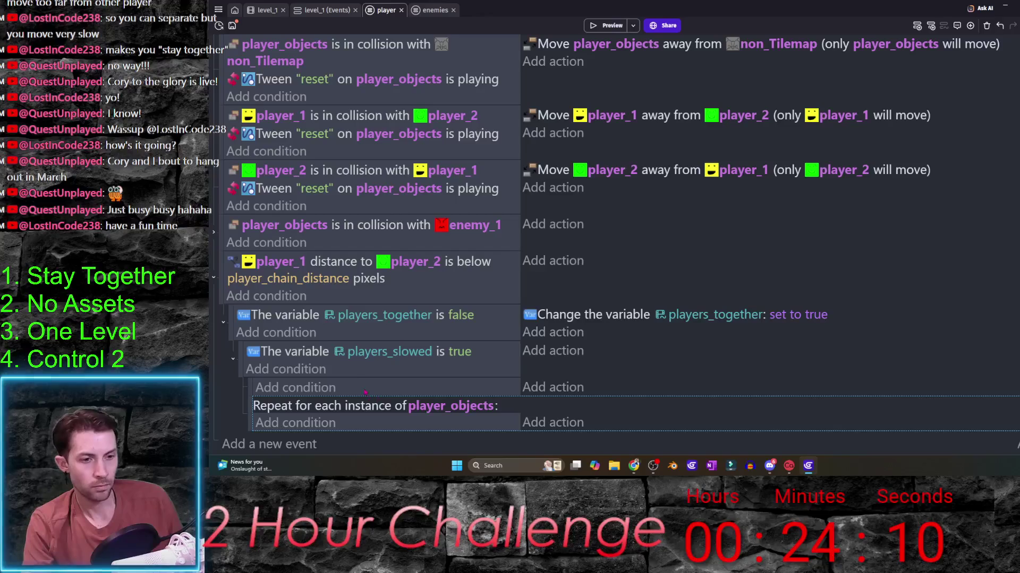
- Move the repeat event up, delete the empty sub-event, and add a player_1 maximum speed 600 action
{"action": "left_click_drag", "start_coordinate": [250, 408], "coordinate": [259, 401]}
{"action": "left_click", "coordinate": [250, 423]}
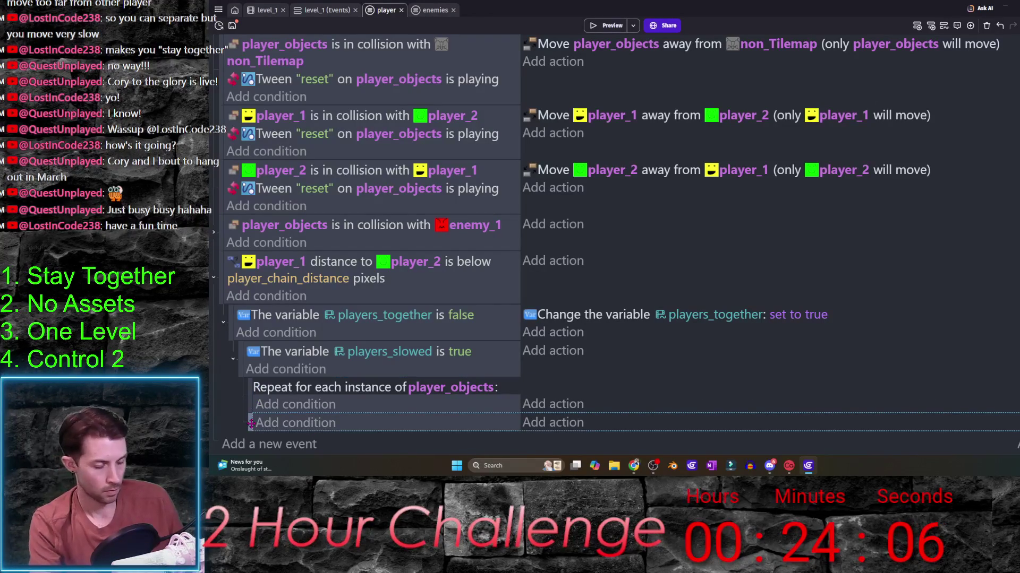
{"action": "key", "text": "Delete"}
{"action": "left_click", "coordinate": [533, 429]}
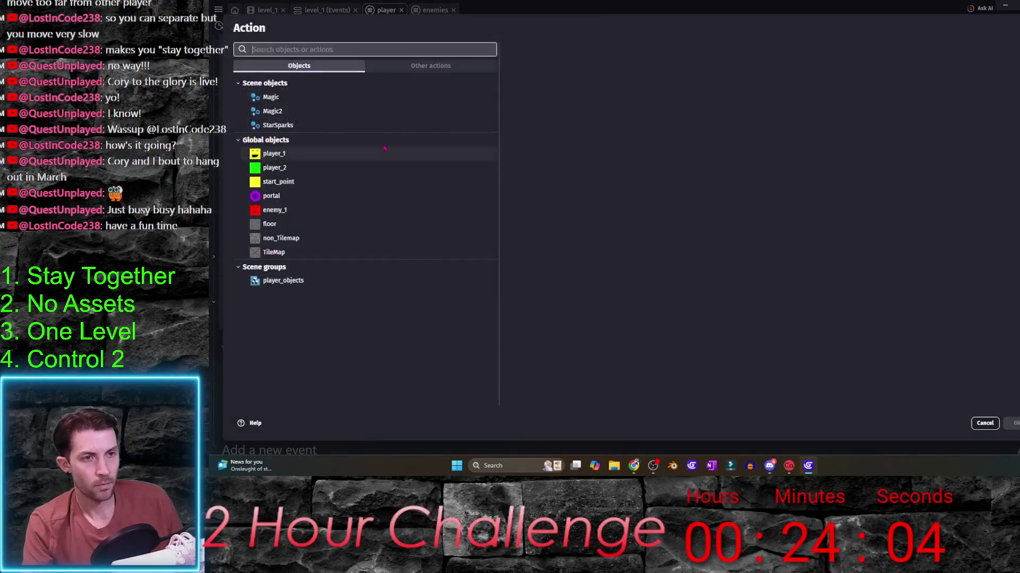
{"action": "left_click", "coordinate": [275, 153]}
{"action": "type", "text": "speed"}
{"action": "key", "text": "Return"}
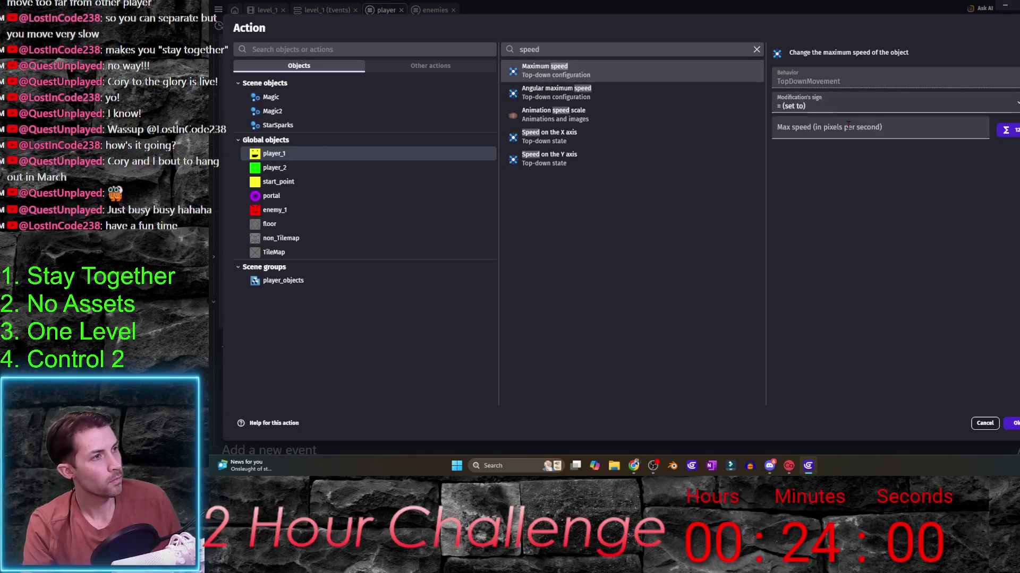
{"action": "left_click", "coordinate": [848, 126]}
{"action": "type", "text": "6"}
{"action": "left_click", "coordinate": [1012, 422]}
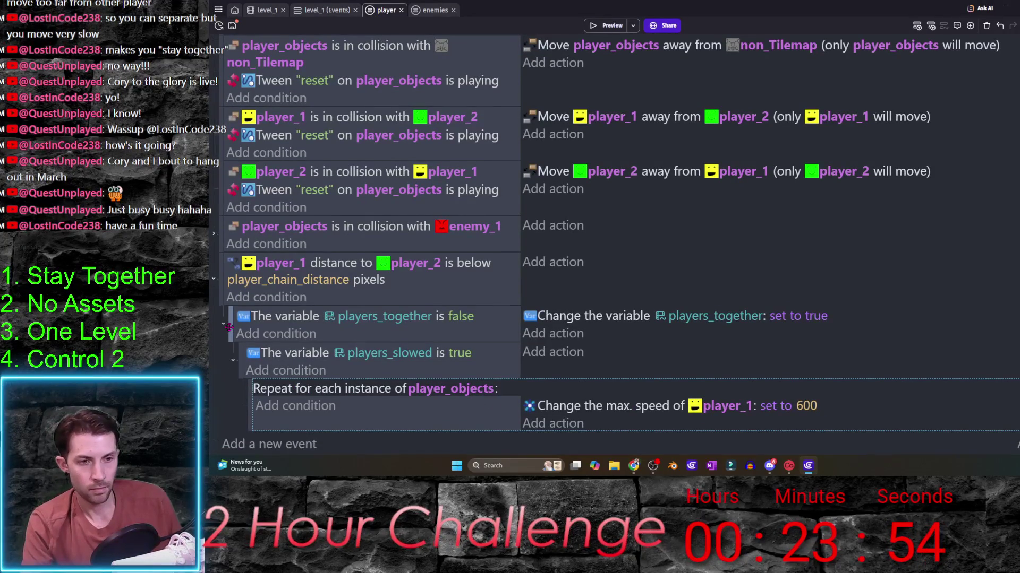
- Add a set players_slowed to false action and invert the distance condition of the pasted copy
{"action": "left_click_drag", "start_coordinate": [229, 327], "coordinate": [389, 398]}
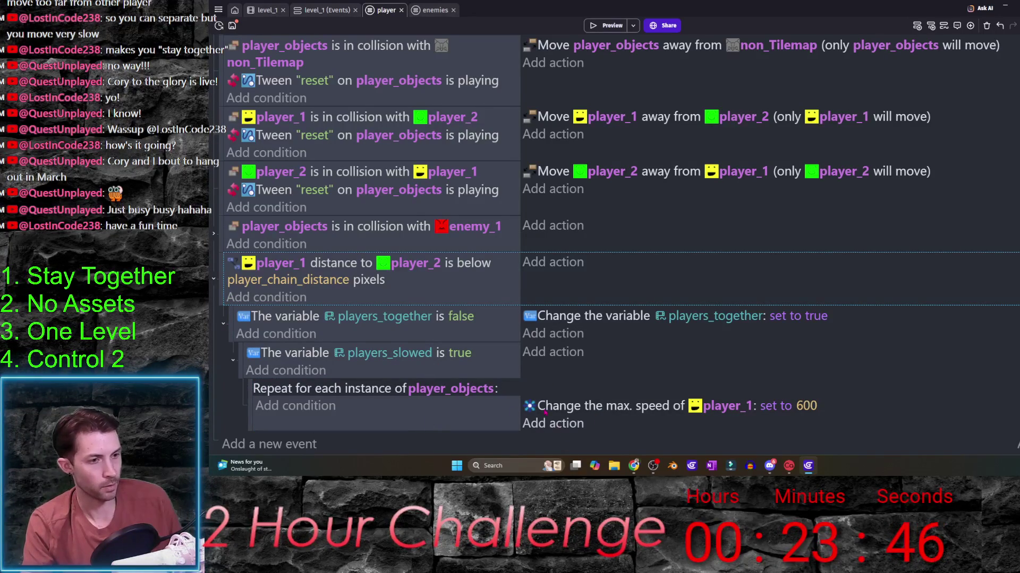
{"action": "left_click", "coordinate": [552, 352]}
{"action": "type", "text": "var"}
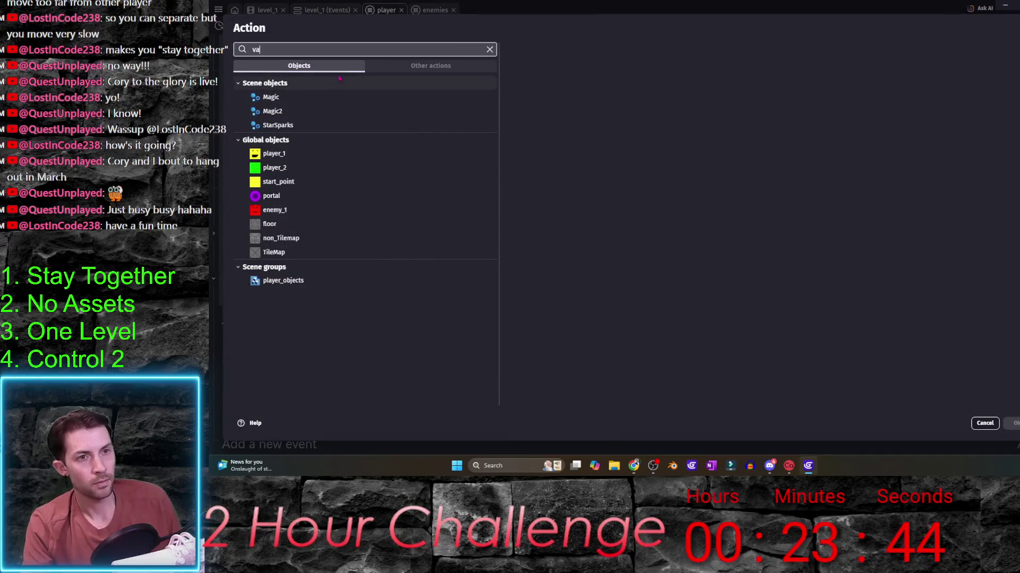
{"action": "left_click", "coordinate": [293, 95]}
{"action": "left_click", "coordinate": [630, 155]}
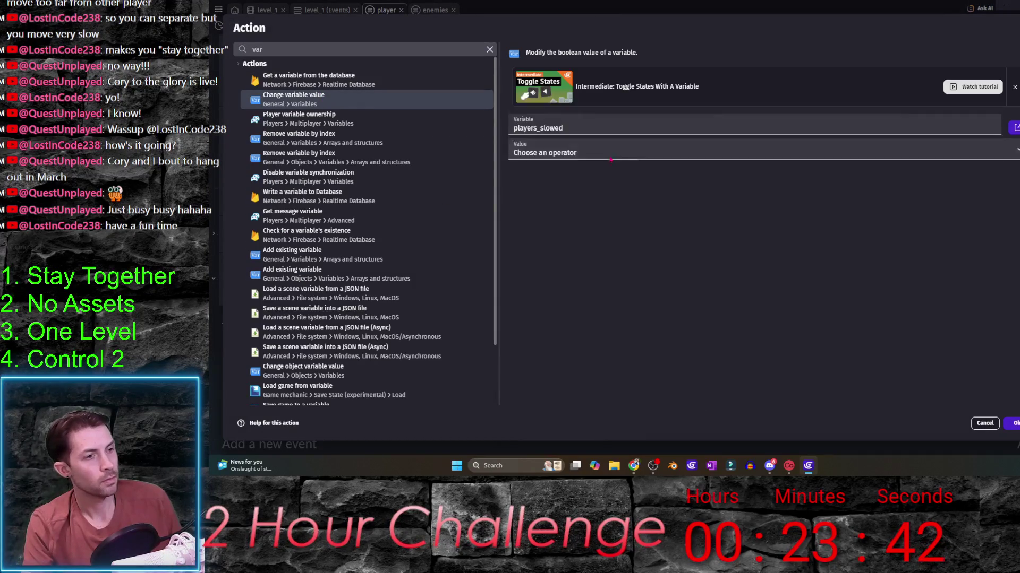
{"action": "left_click", "coordinate": [558, 152]}
{"action": "left_click", "coordinate": [558, 180]}
{"action": "left_click", "coordinate": [1012, 423]}
{"action": "right_click", "coordinate": [452, 276]}
{"action": "left_click", "coordinate": [478, 324]}
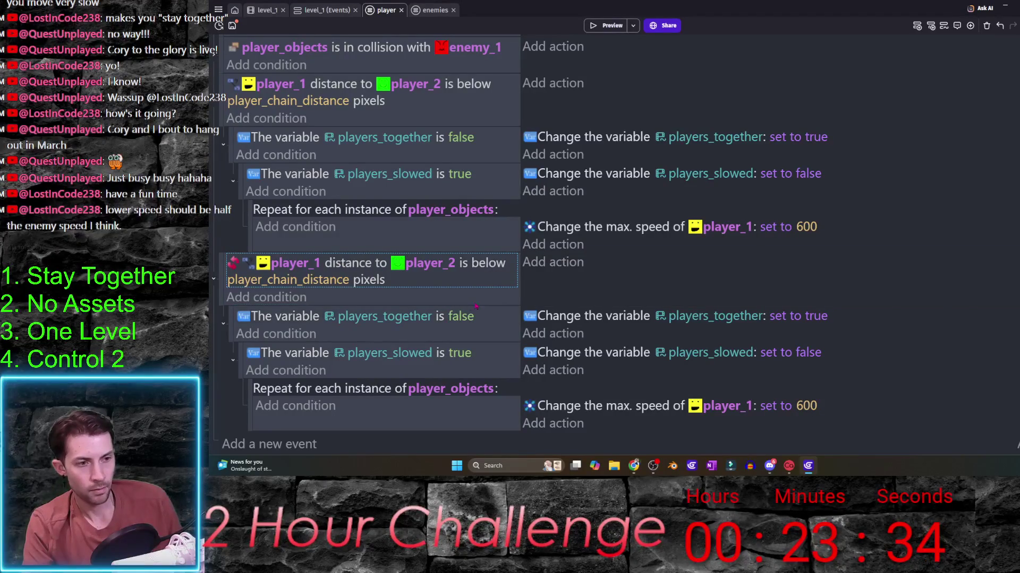
- Flip the copy's checks and changes: players_together true→false, players_slowed false→true
{"action": "left_click", "coordinate": [463, 317]}
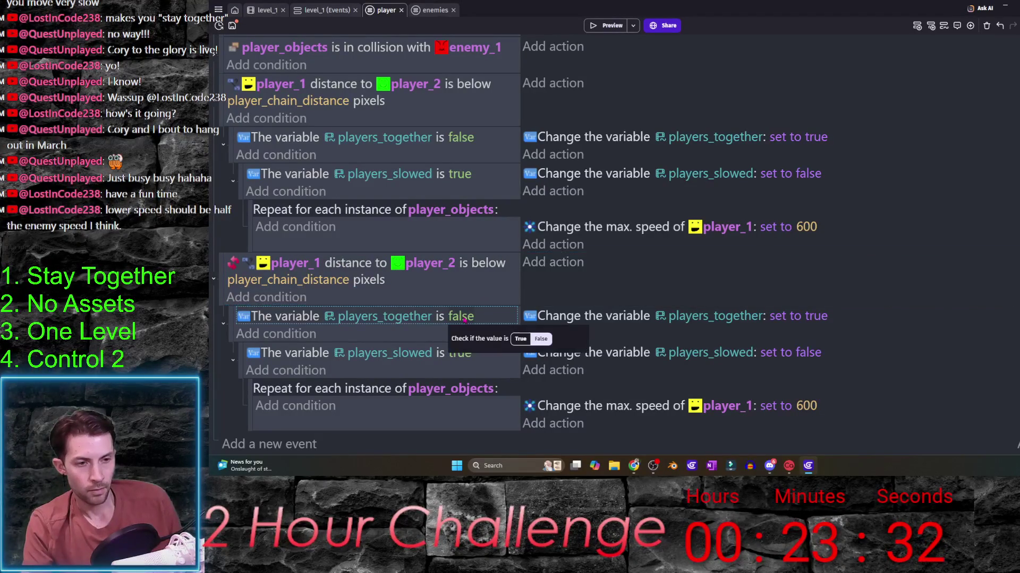
{"action": "left_click", "coordinate": [798, 316]}
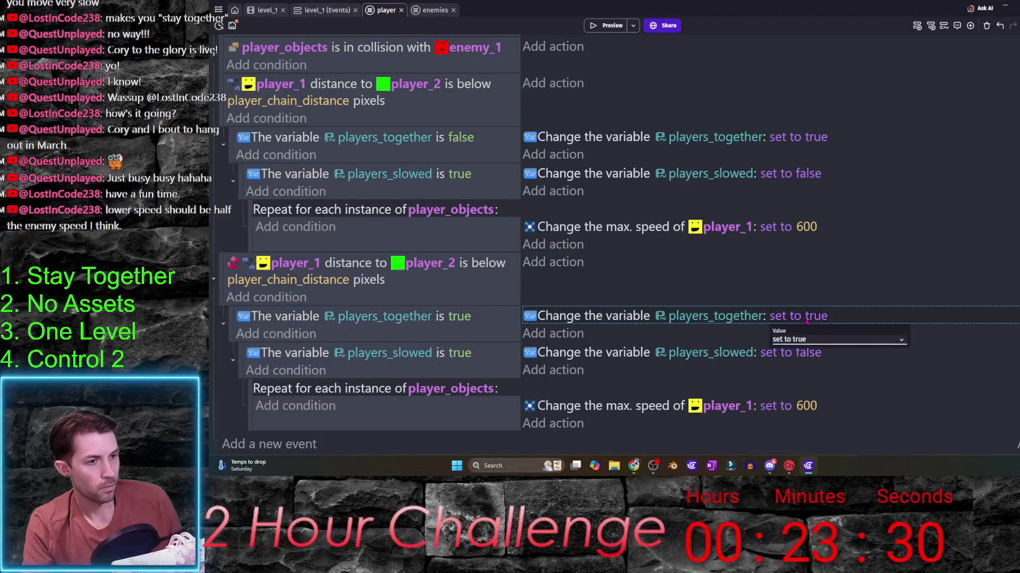
{"action": "left_click", "coordinate": [837, 339]}
{"action": "left_click", "coordinate": [803, 359]}
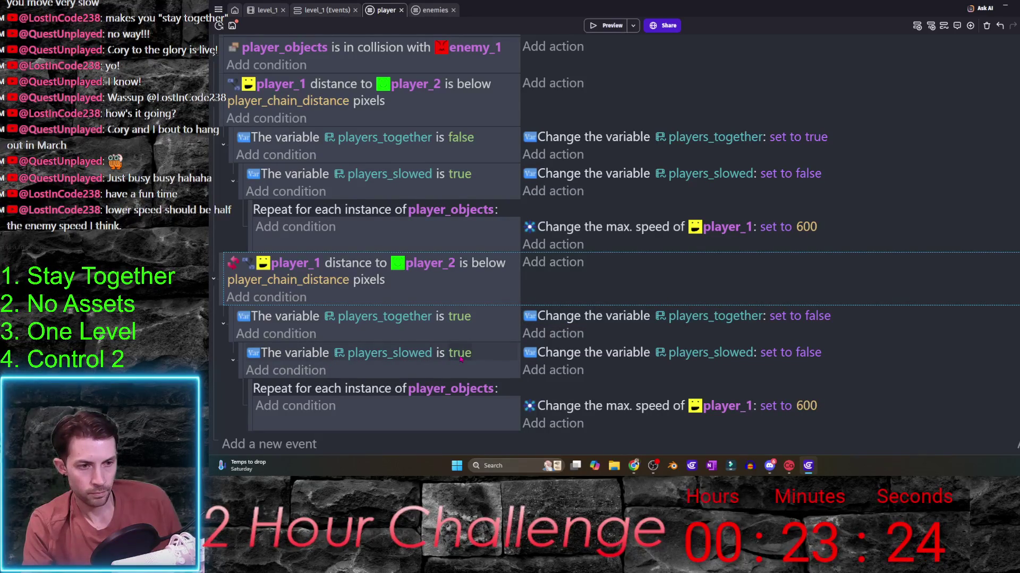
{"action": "left_click", "coordinate": [461, 358]}
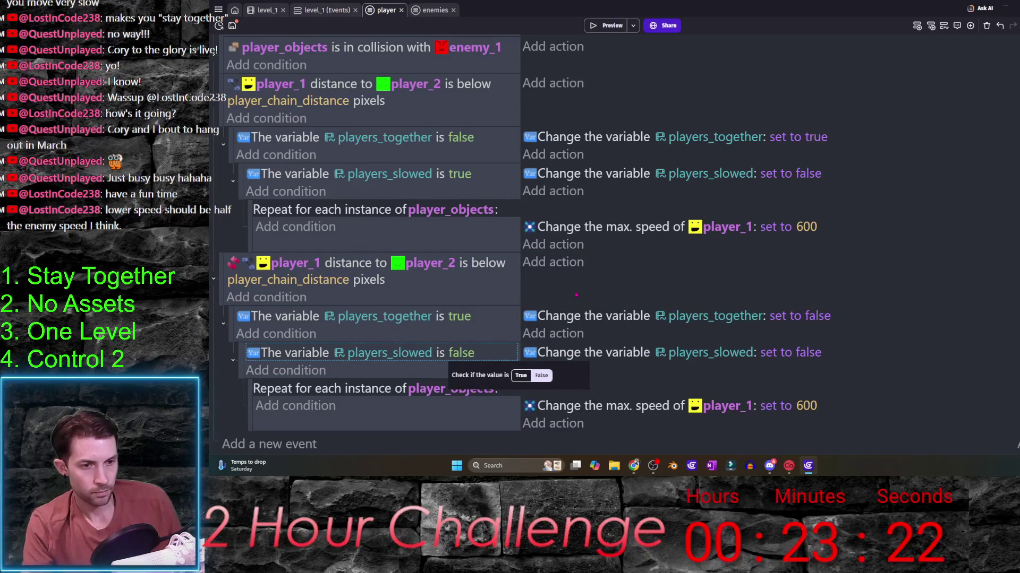
{"action": "left_click", "coordinate": [532, 376]}
{"action": "left_click", "coordinate": [770, 352]}
{"action": "left_click", "coordinate": [828, 377]}
{"action": "left_click", "coordinate": [600, 381]}
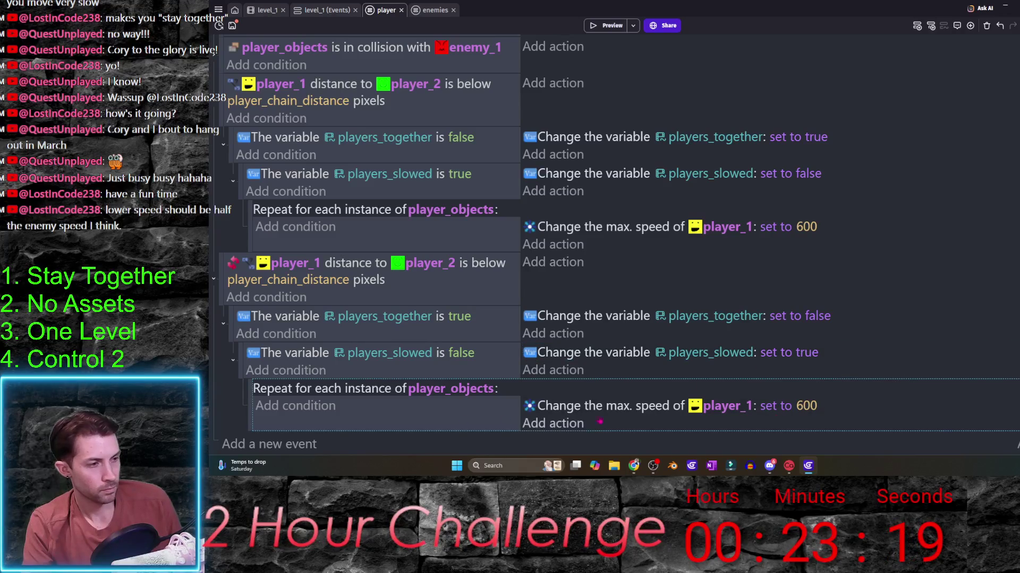
- Set the copy's max speed to 300, target player_objects in both speed actions, and save the project
{"action": "left_click", "coordinate": [806, 407]}
{"action": "type", "text": "300"}
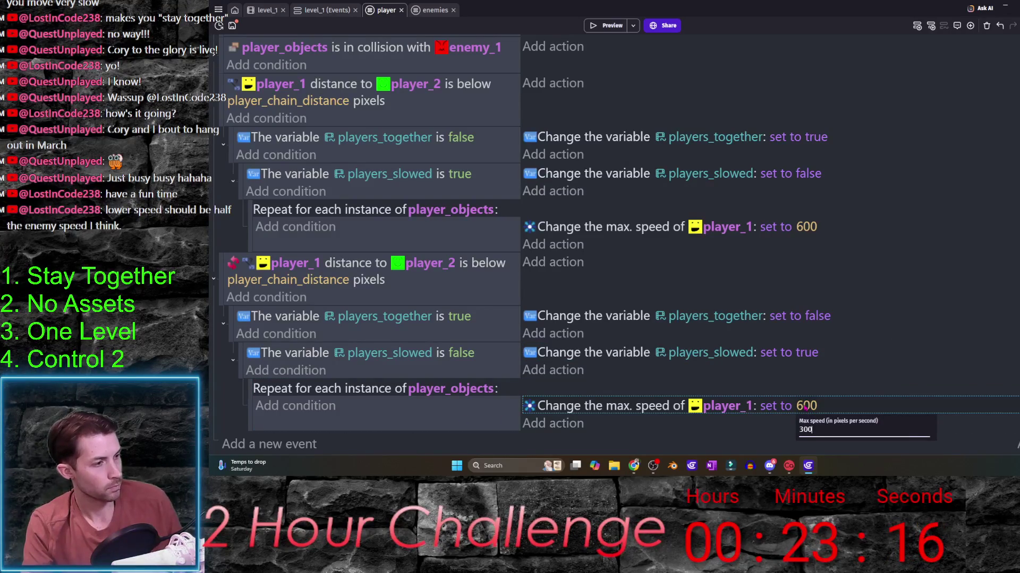
{"action": "key", "text": "Return"}
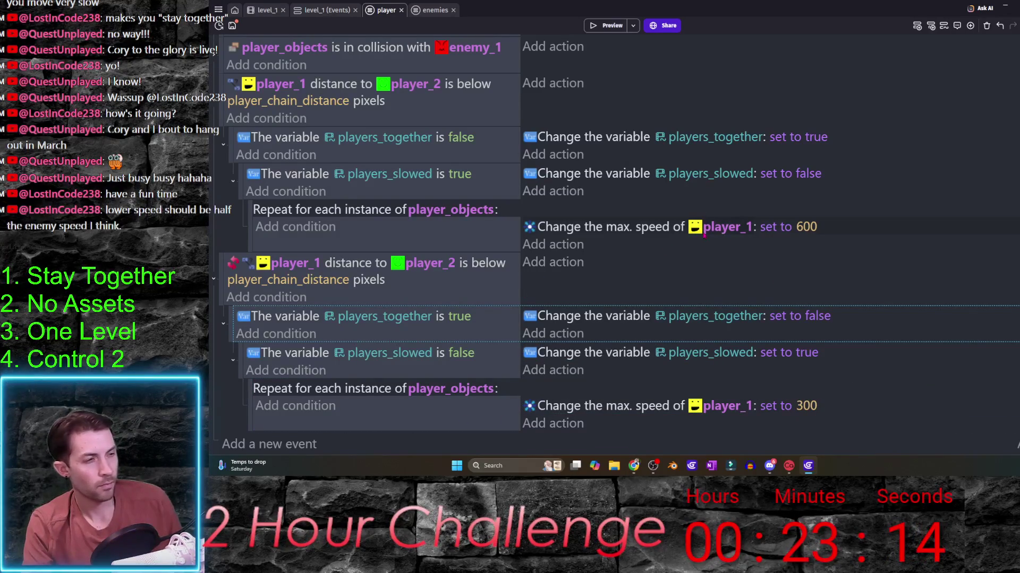
{"action": "left_click", "coordinate": [704, 233]}
{"action": "type", "text": "player_o"}
{"action": "key", "text": "Return"}
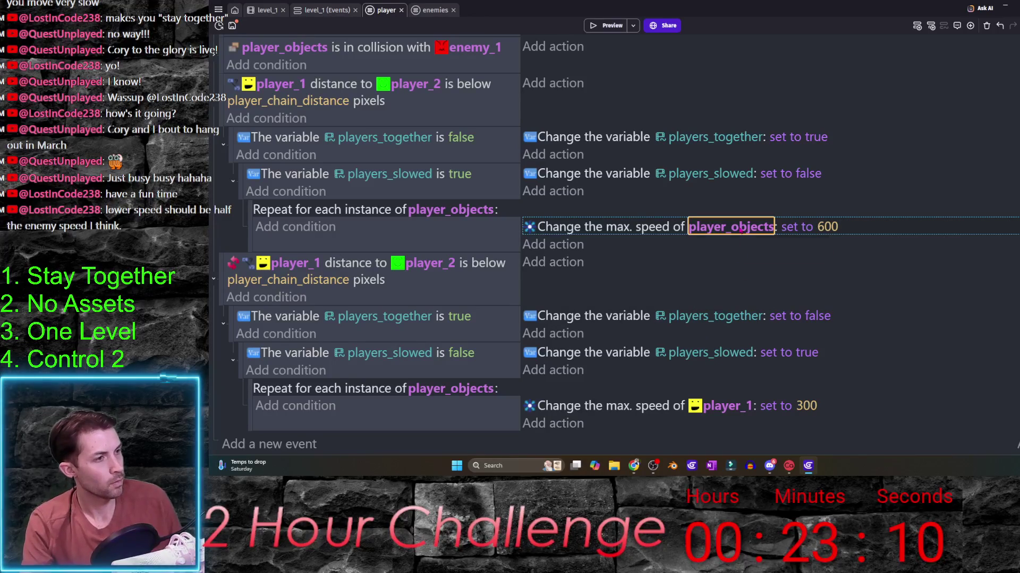
{"action": "left_click", "coordinate": [721, 406]}
{"action": "type", "text": "player_objects"}
{"action": "key", "text": "Return"}
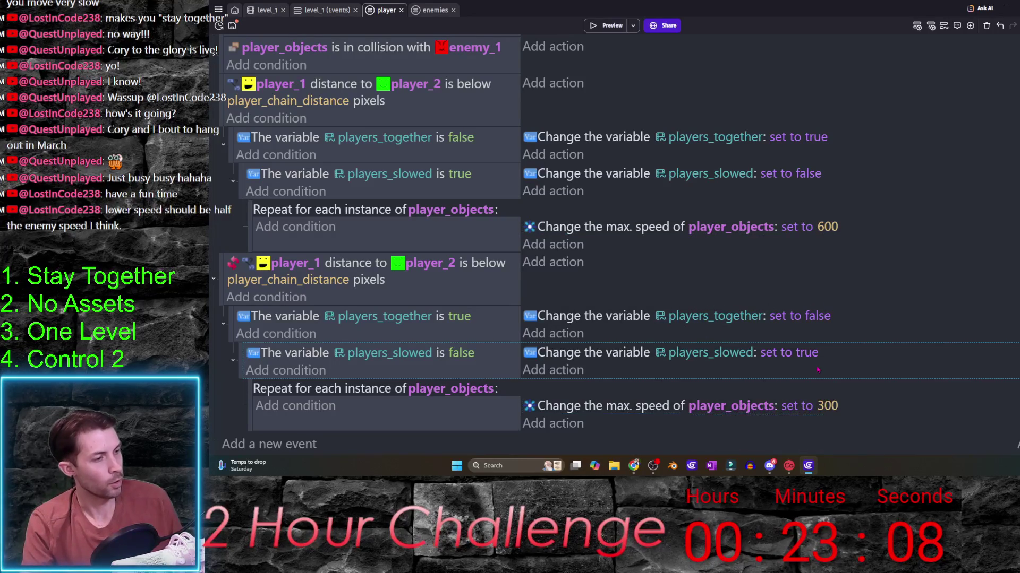
{"action": "key", "text": "ctrl+s"}
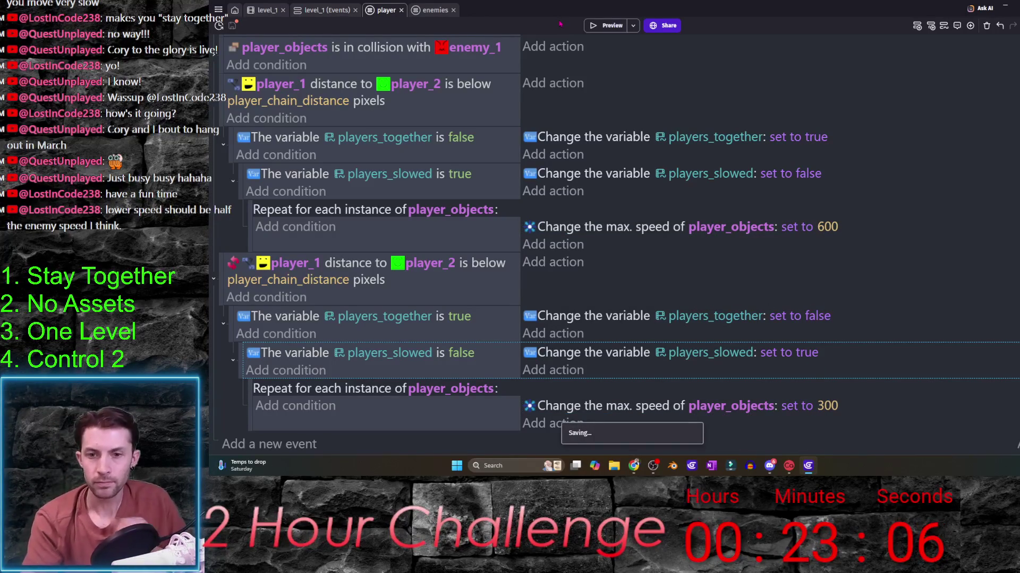
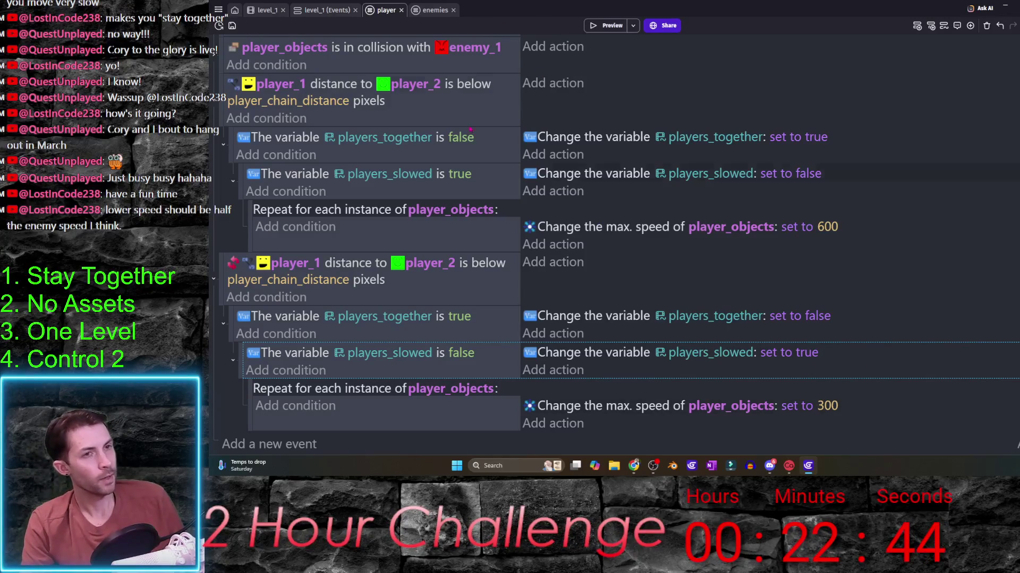
- Review enemy_1's Pathfinding behavior settings in level_1 without changing them
{"action": "left_click", "coordinate": [263, 10]}
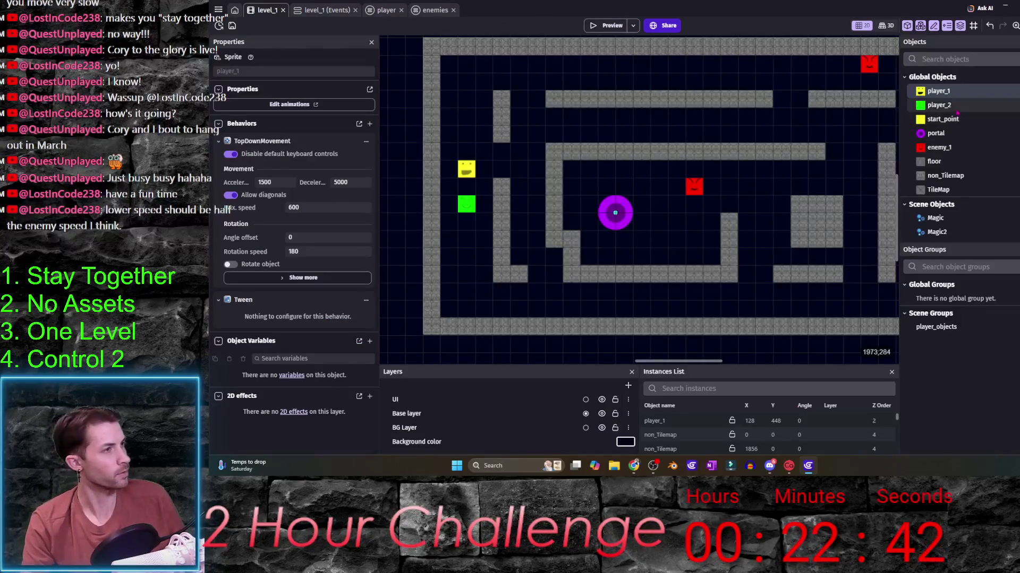
{"action": "double_click", "coordinate": [940, 148]}
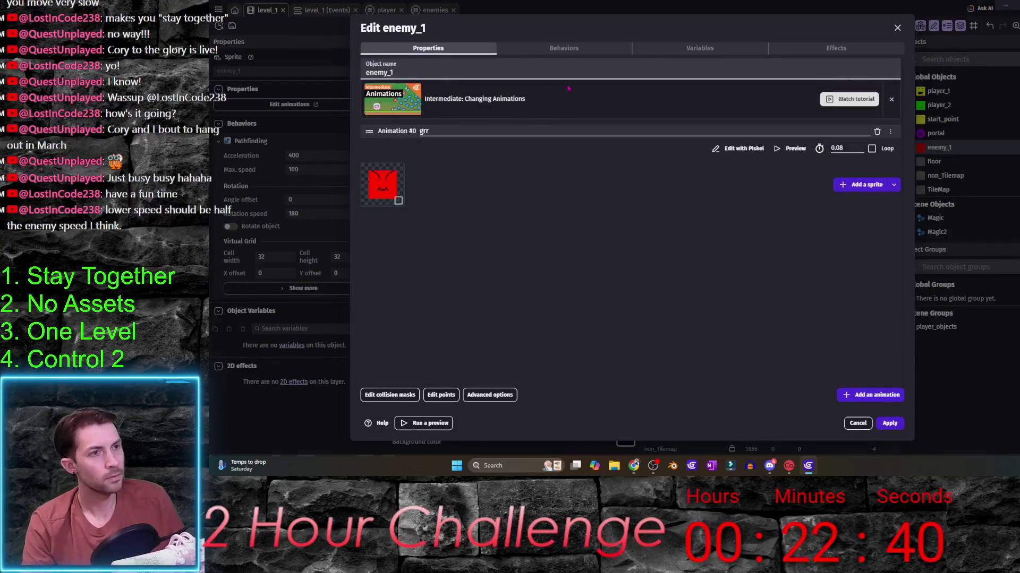
{"action": "left_click", "coordinate": [624, 50]}
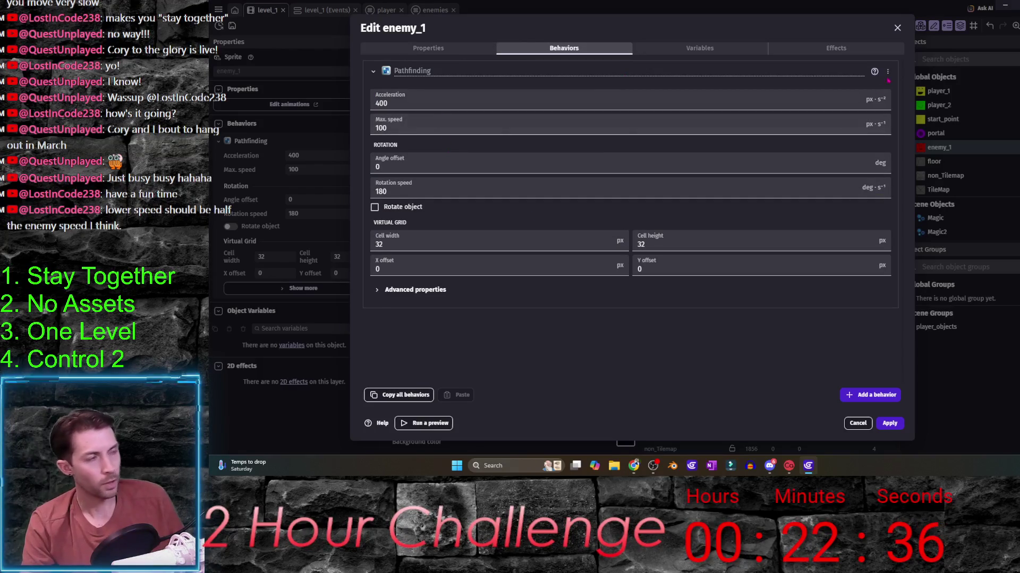
{"action": "key", "text": "Escape"}
- Lower the slowed player max speed from 300 to 50 and launch a preview
{"action": "left_click", "coordinate": [326, 10]}
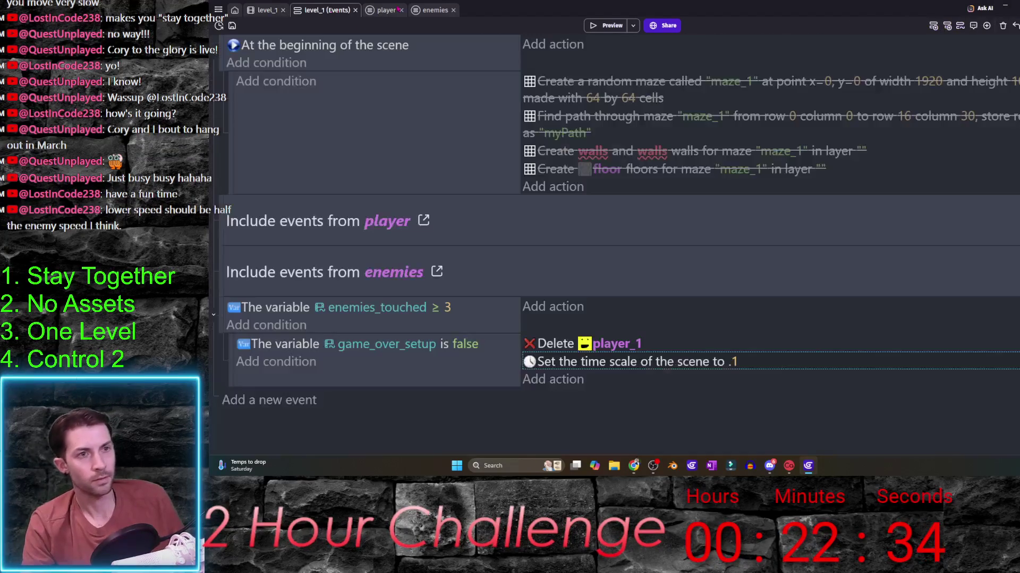
{"action": "left_click", "coordinate": [386, 11]}
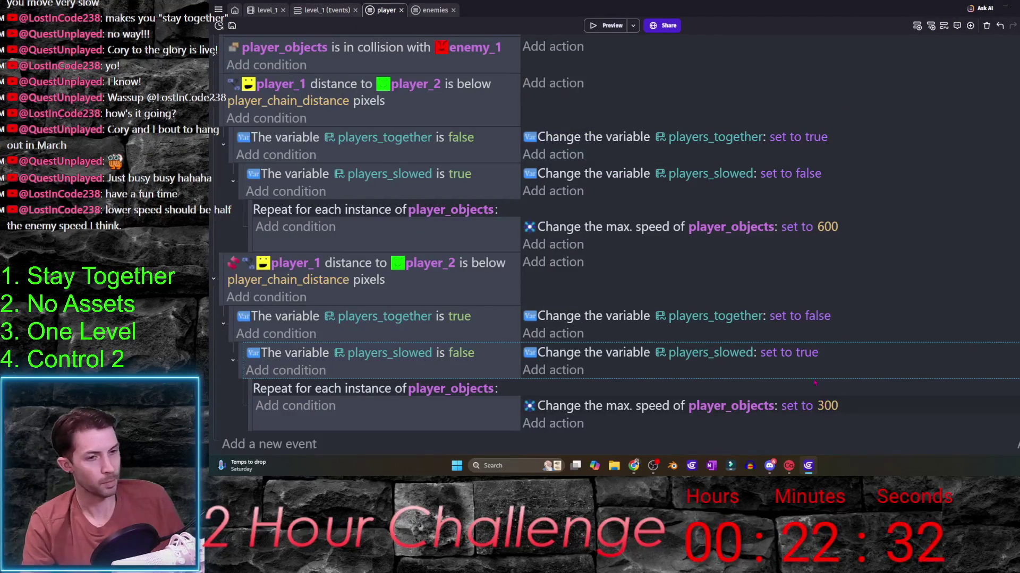
{"action": "left_click", "coordinate": [828, 406]}
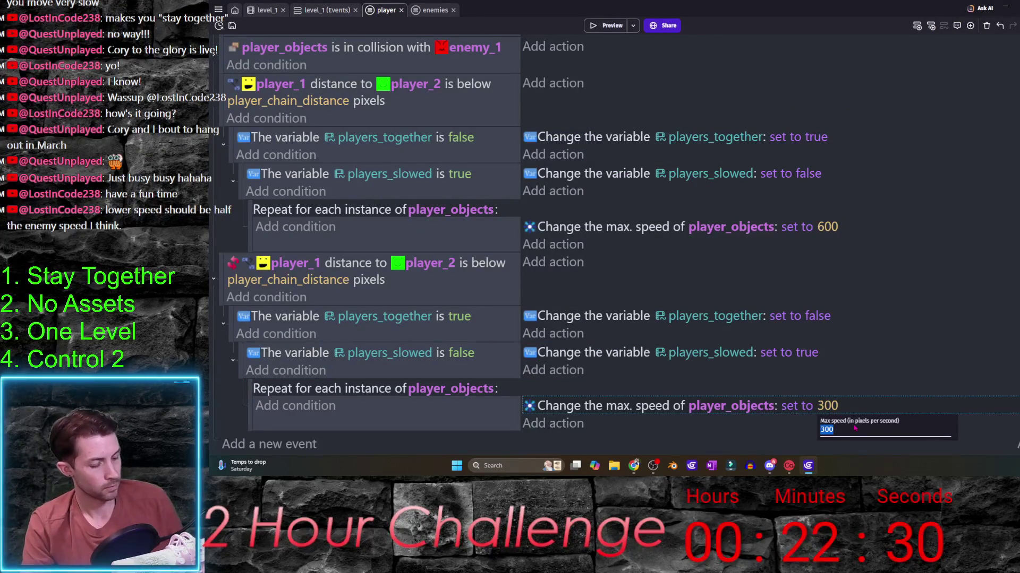
{"action": "type", "text": "50"}
{"action": "left_click", "coordinate": [606, 25]}
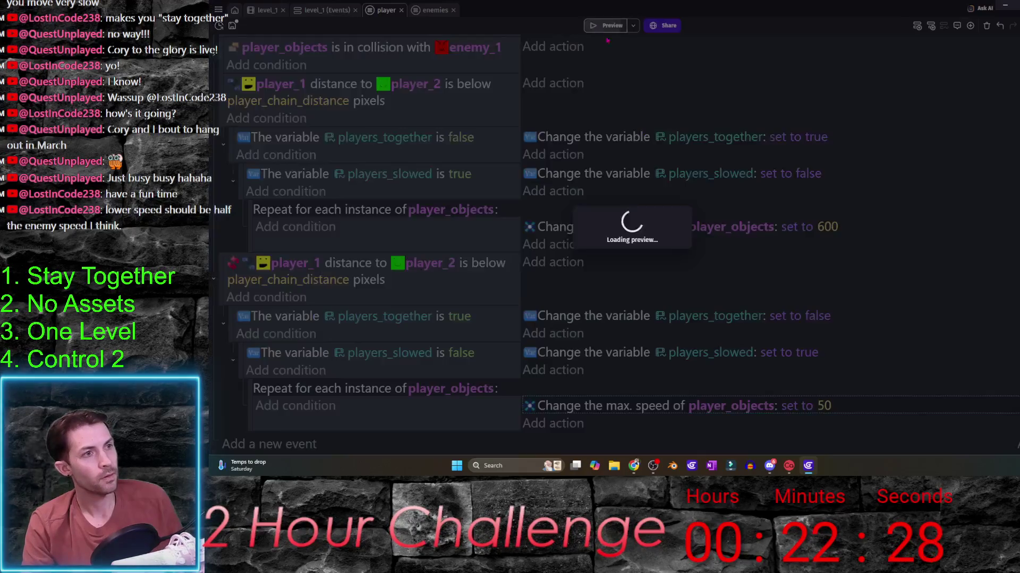
- Steer the yellow player around the maze with the arrow keys while the green one follows slowly
{"action": "key", "text": "Up"}
{"action": "key", "text": "Down"}
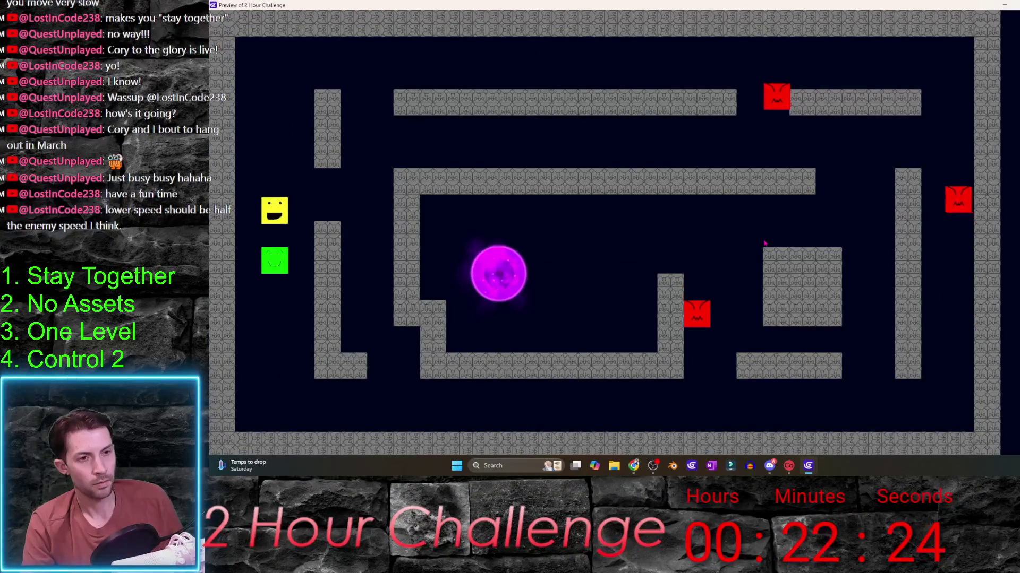
{"action": "key", "text": "Right"}
{"action": "key", "text": "Left"}
{"action": "key", "text": "Up"}
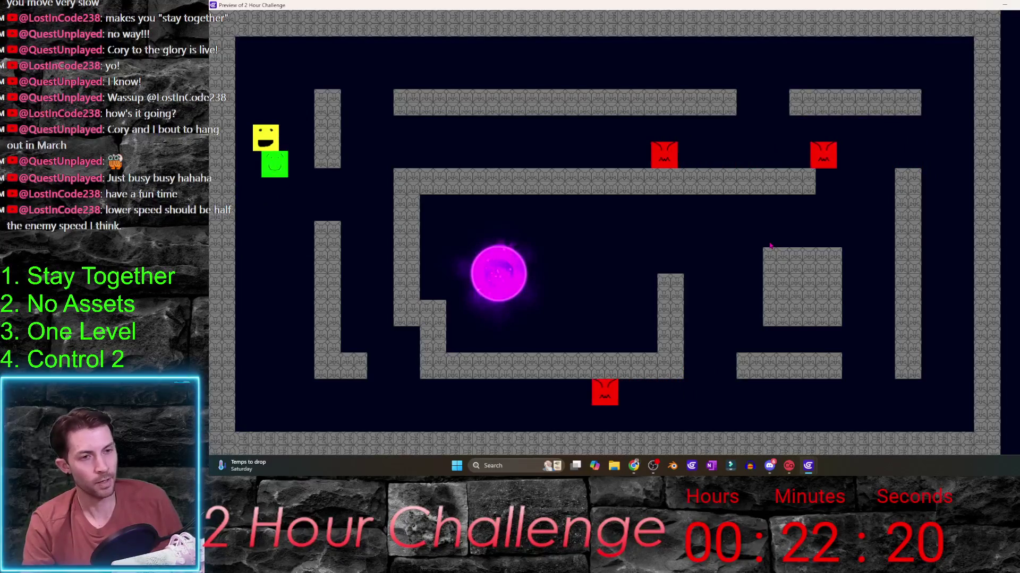
{"action": "key", "text": "Up"}
{"action": "key", "text": "Down"}
{"action": "key", "text": "Up"}
{"action": "key", "text": "Left"}
{"action": "key", "text": "Down"}
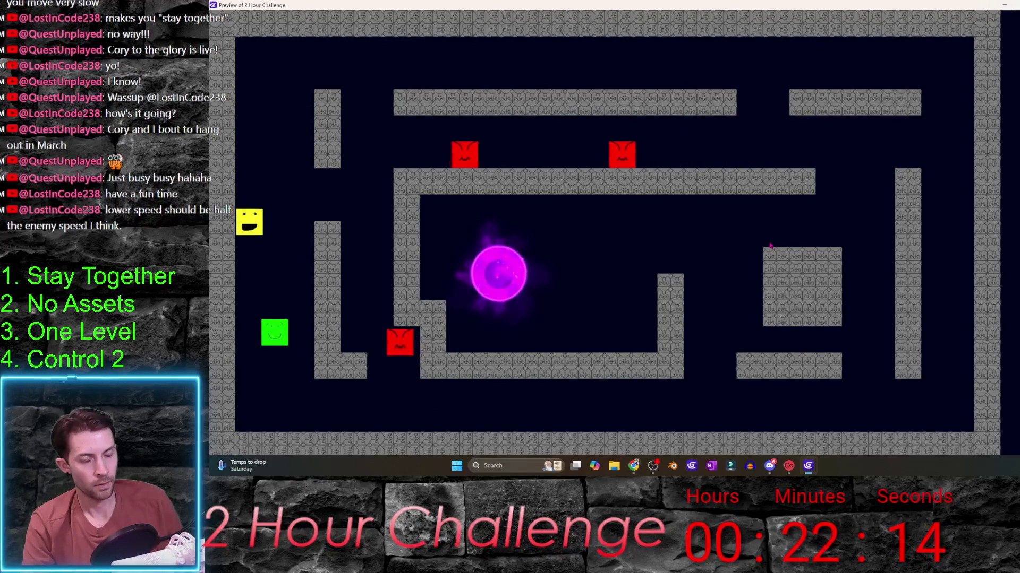
{"action": "key", "text": "Right"}
{"action": "key", "text": "Right"}
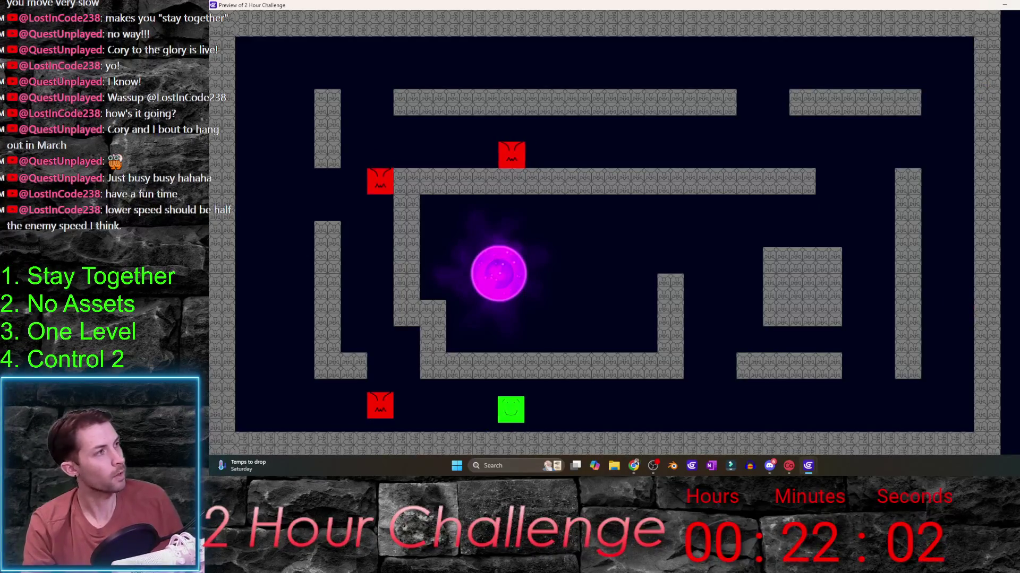
- Close the preview and return to the level_1 scene layout
{"action": "key", "text": "alt+F4"}
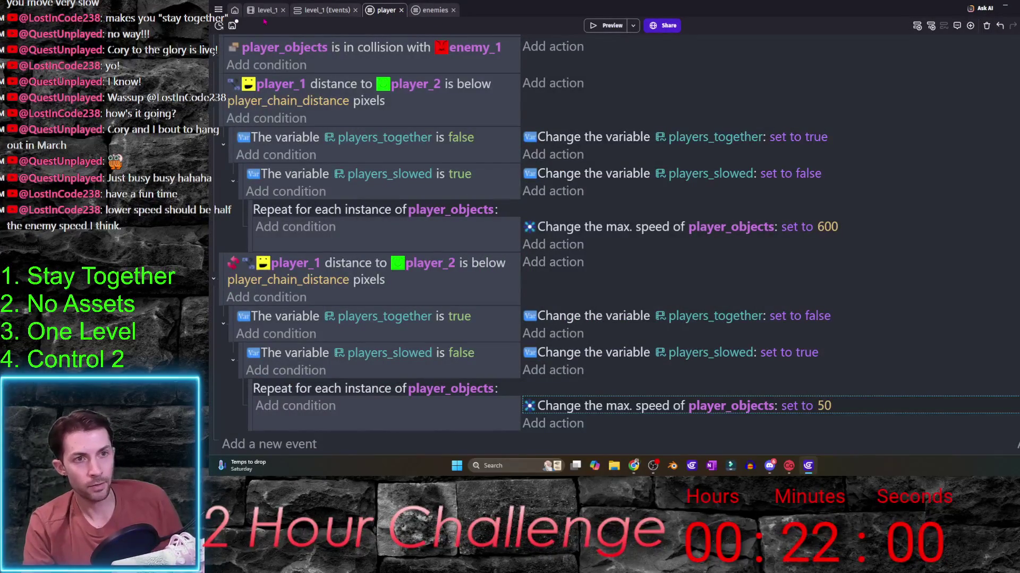
{"action": "left_click", "coordinate": [265, 11]}
- Make the game-over Delete action target player_objects instead of player_1 and launch a preview
{"action": "left_click", "coordinate": [307, 14]}
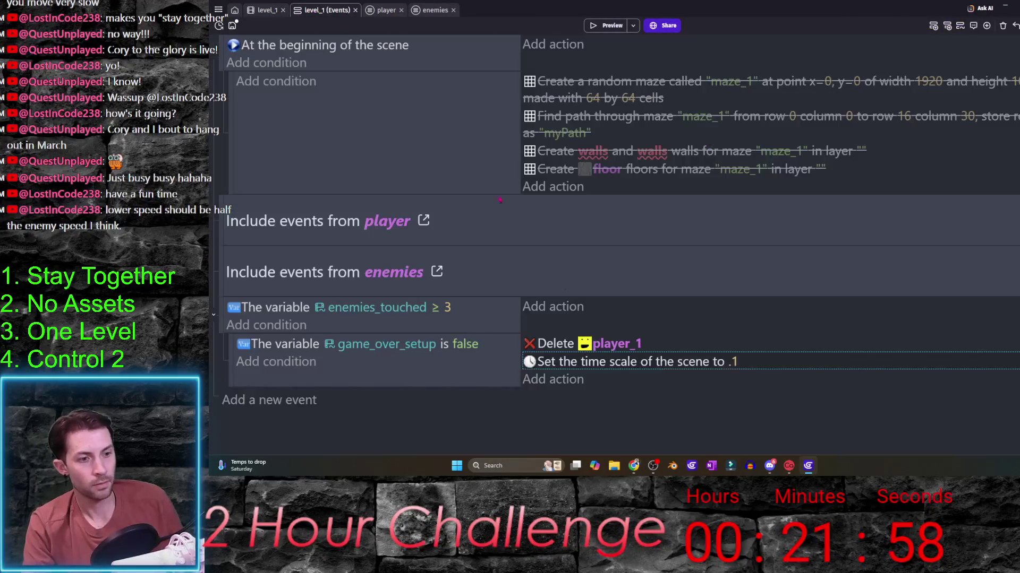
{"action": "left_click", "coordinate": [617, 343]}
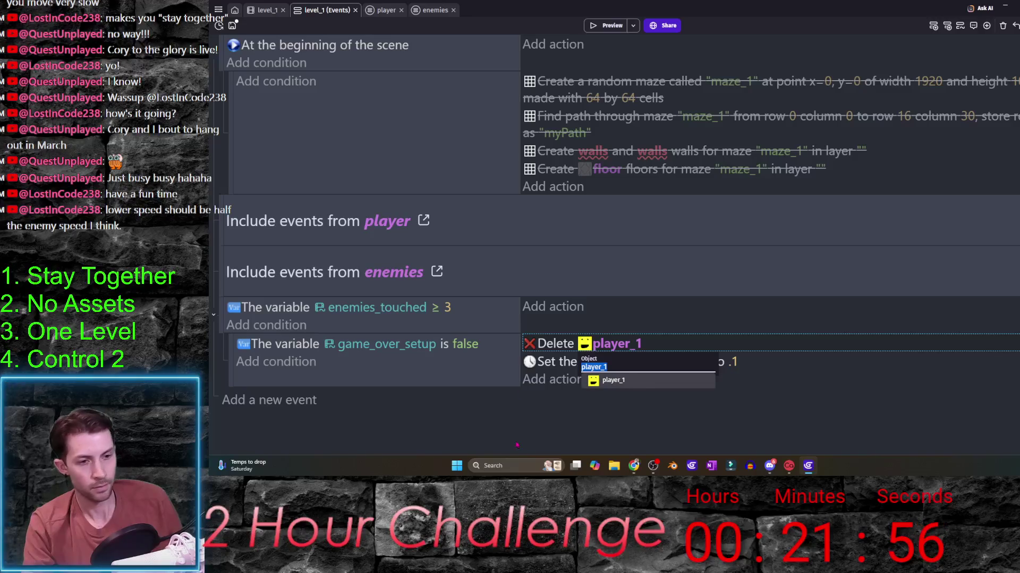
{"action": "type", "text": "pla"}
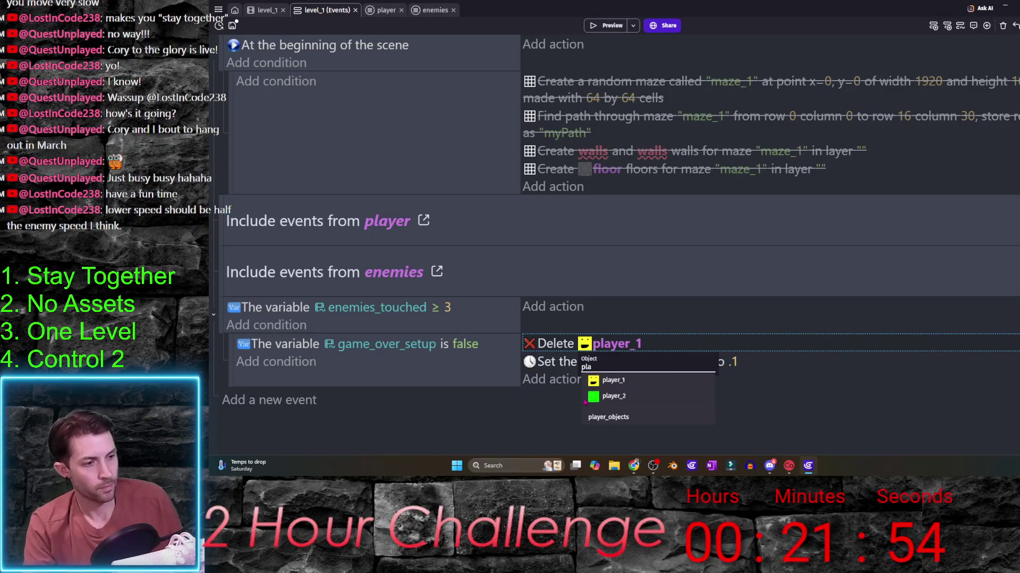
{"action": "left_click", "coordinate": [608, 417]}
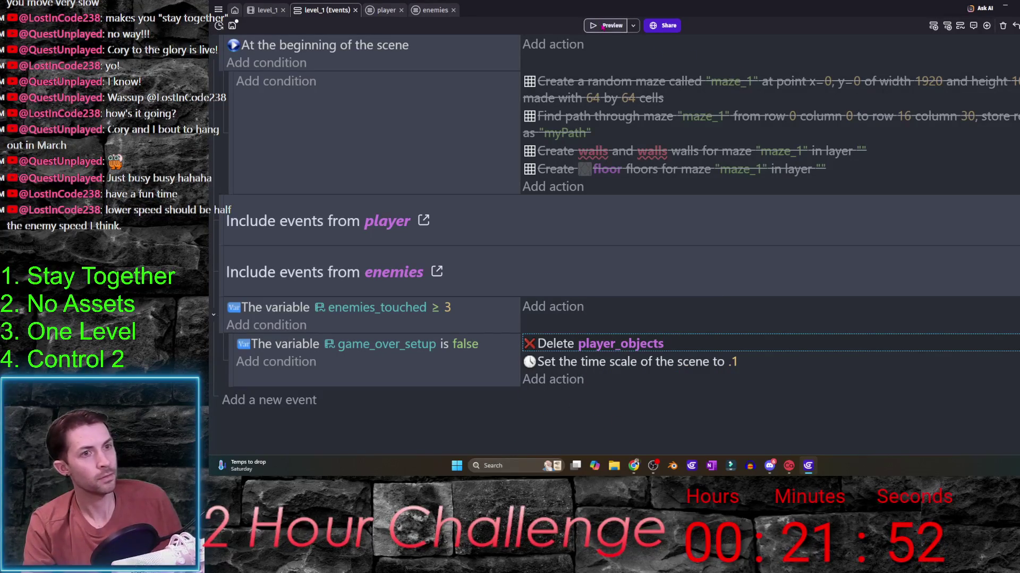
{"action": "left_click", "coordinate": [604, 26]}
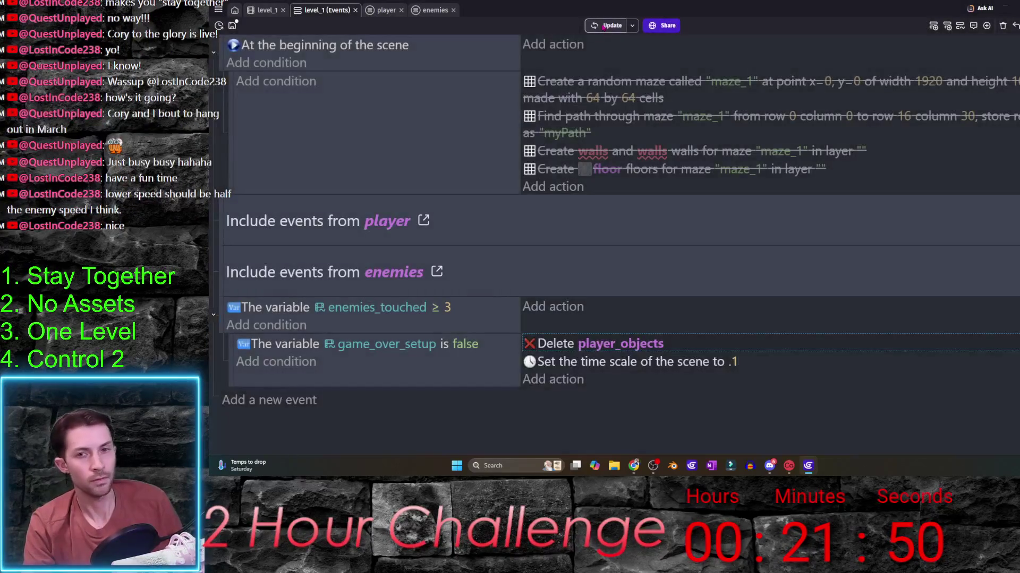
- Enlarge the preview window and steer both players through the maze until enemies hit them
{"action": "left_click_drag", "start_coordinate": [383, 163], "coordinate": [985, 10]}
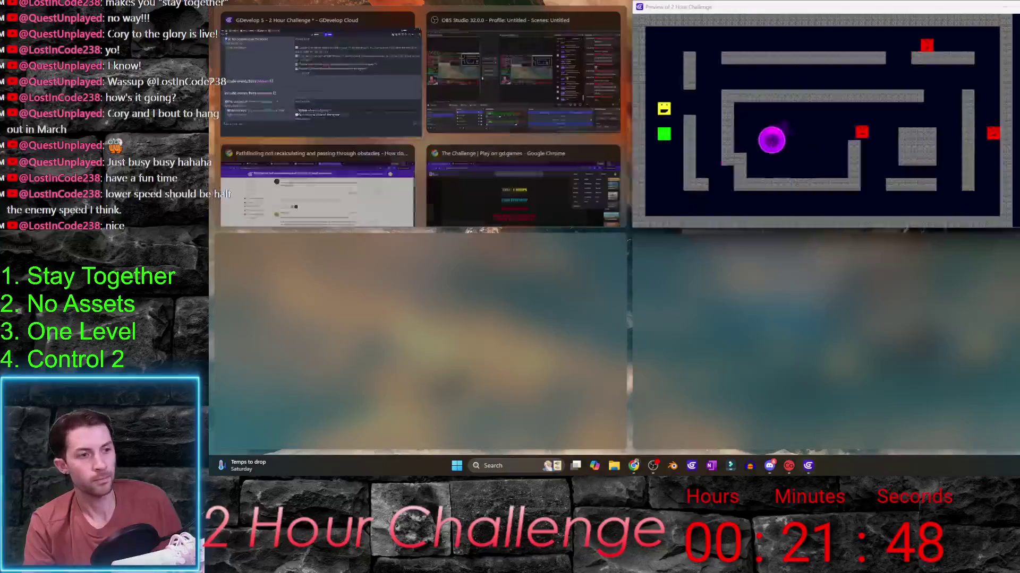
{"action": "double_click", "coordinate": [985, 10]}
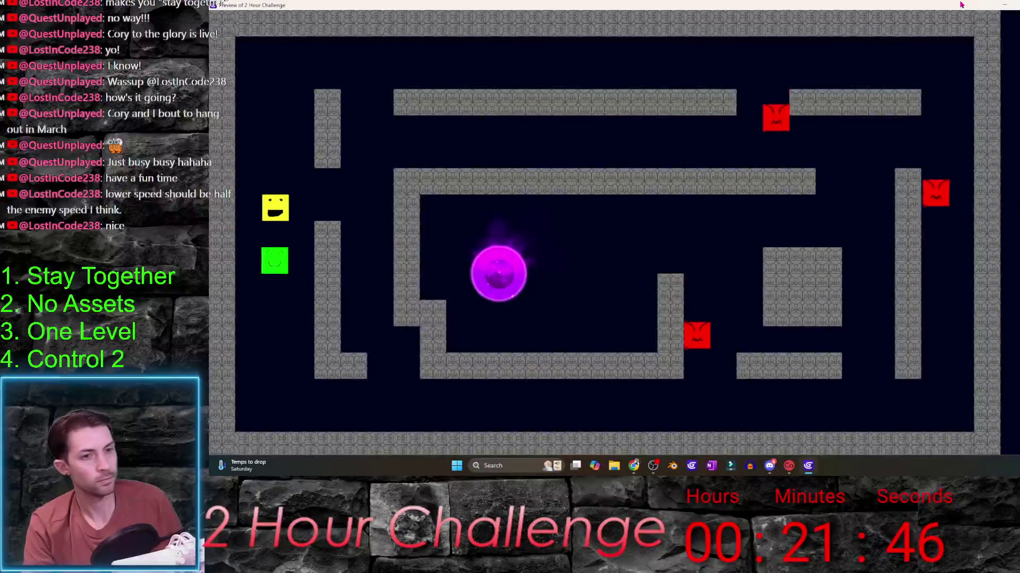
{"action": "key", "text": "Right"}
{"action": "key", "text": "Up"}
{"action": "key", "text": "Up"}
{"action": "key", "text": "Right"}
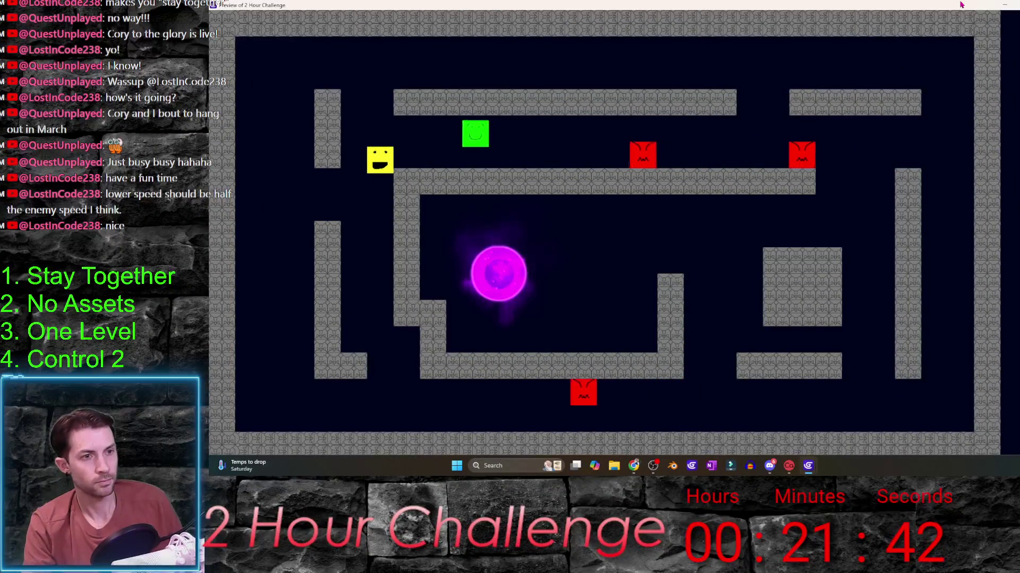
{"action": "key", "text": "Left"}
{"action": "key", "text": "Down"}
{"action": "key", "text": "Up"}
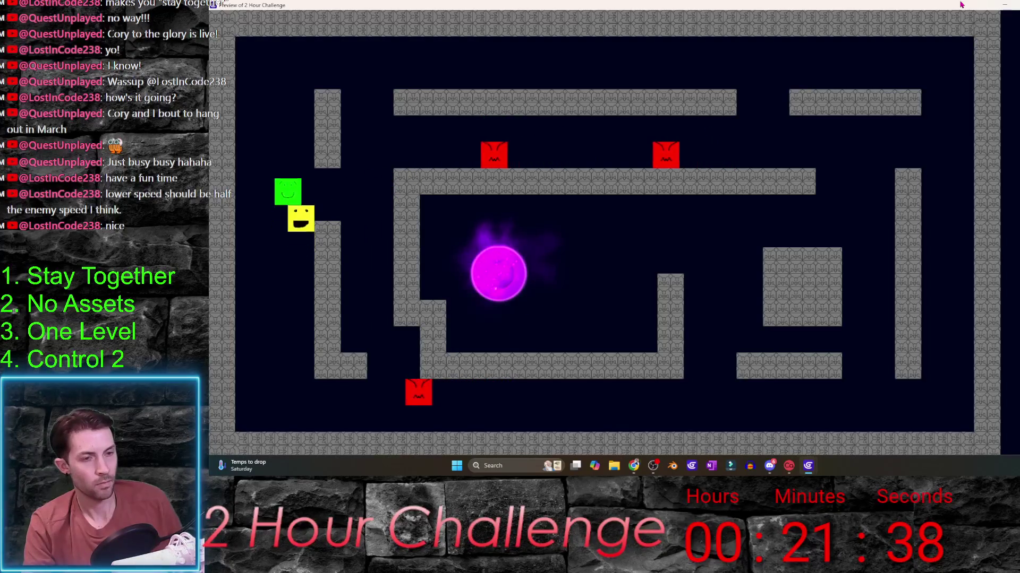
{"action": "key", "text": "Up"}
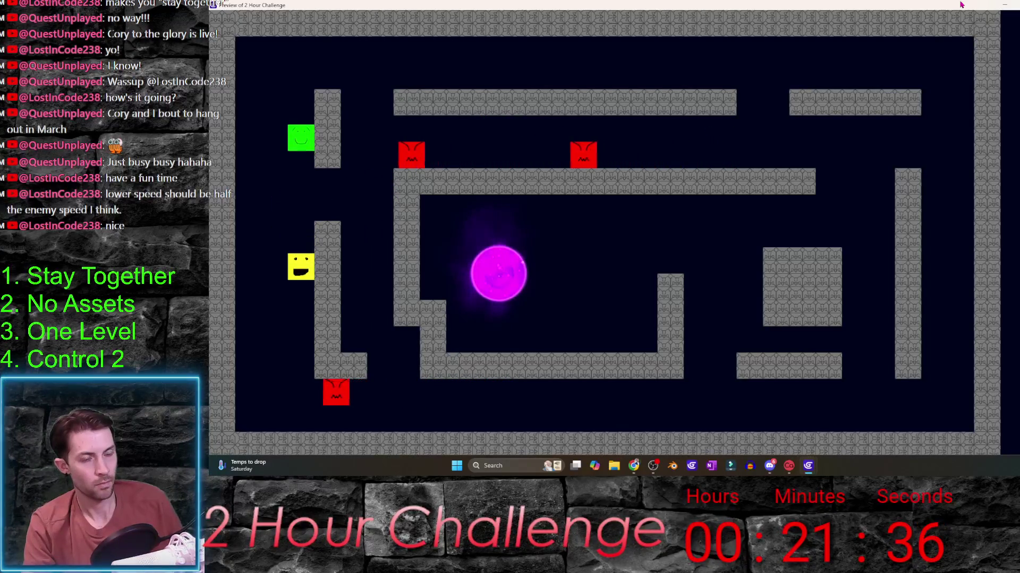
{"action": "key", "text": "Left"}
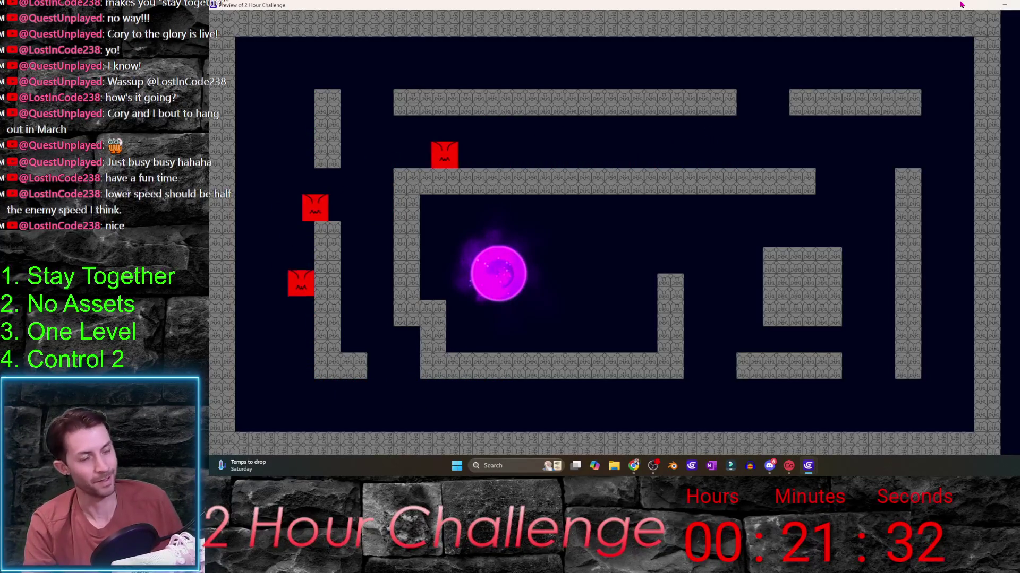
- Close the preview and switch to the player event sheet
{"action": "key", "text": "alt+F4"}
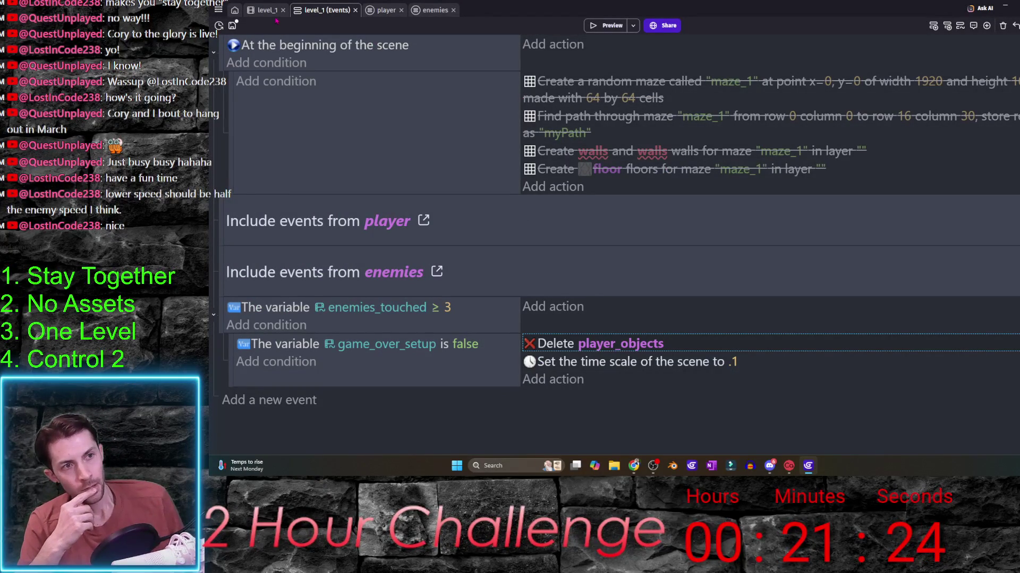
{"action": "key", "text": "ctrl+Tab"}
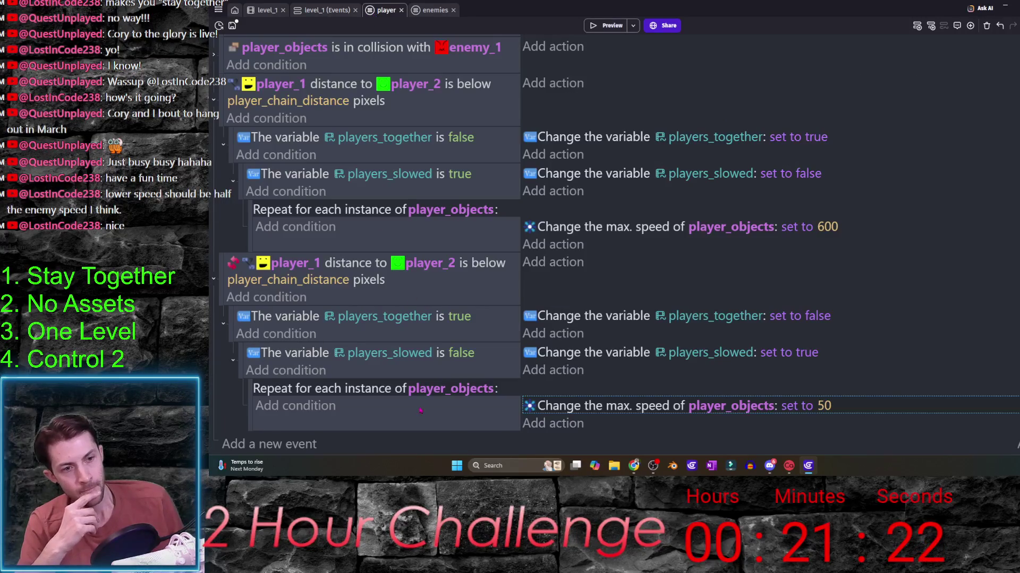
- Add a condition that player_1 is within 100 pixels of the portal in a new event
{"action": "left_click", "coordinate": [213, 98]}
{"action": "left_click", "coordinate": [215, 286]}
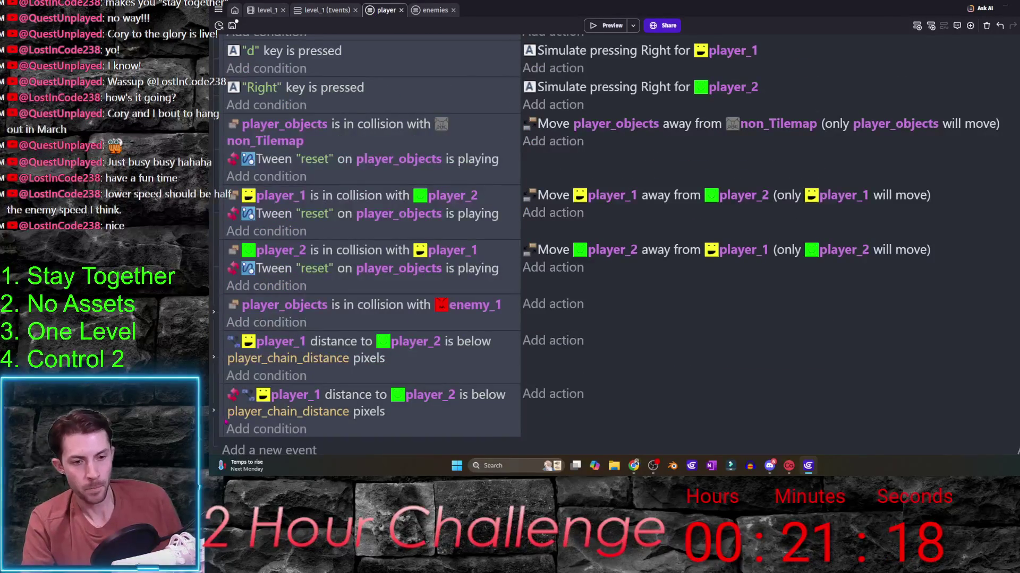
{"action": "scroll", "coordinate": [303, 430], "scroll_direction": "down", "scroll_amount": 1}
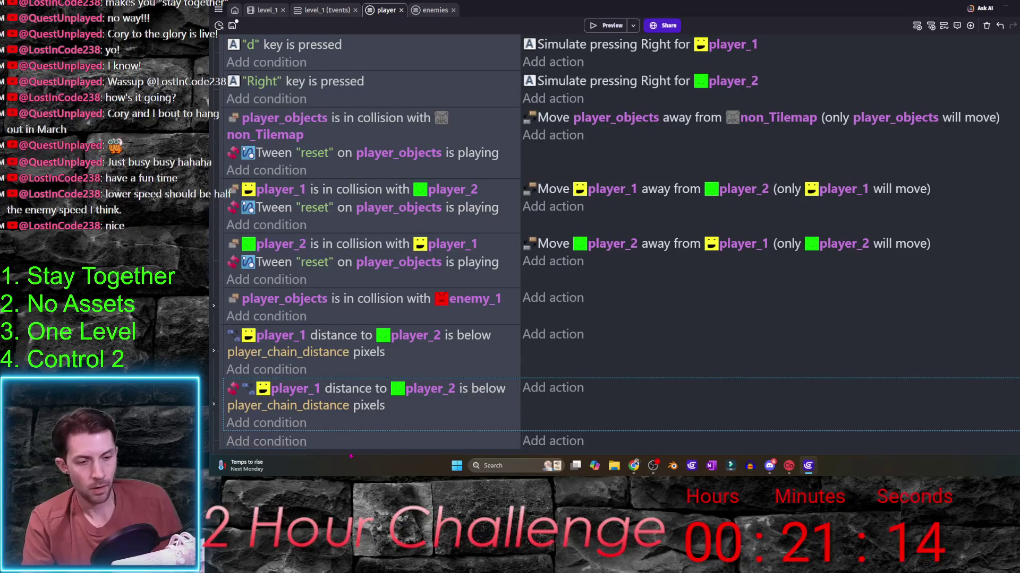
{"action": "scroll", "coordinate": [262, 428], "scroll_direction": "down", "scroll_amount": 1}
{"action": "left_click", "coordinate": [266, 422]}
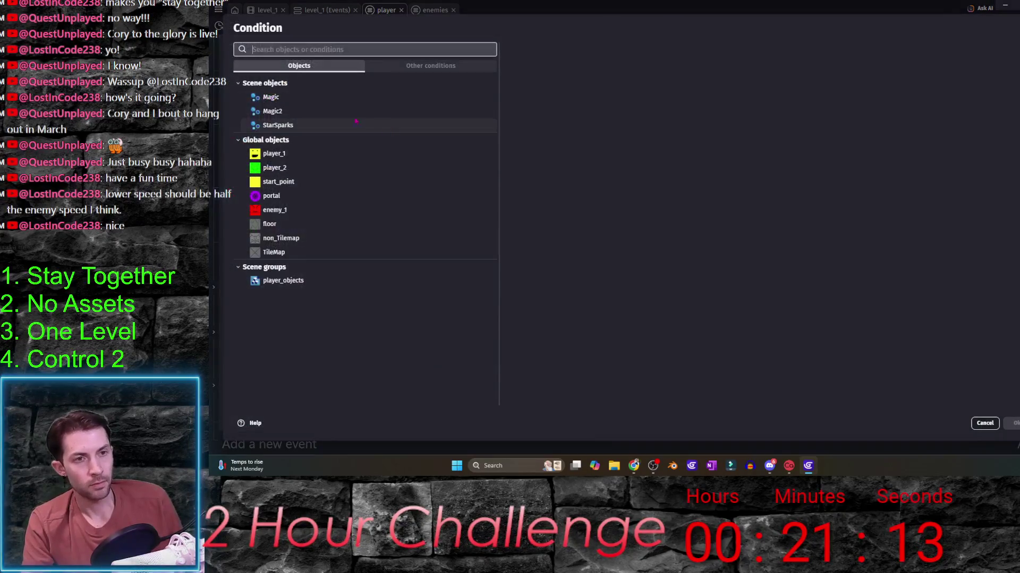
{"action": "left_click", "coordinate": [308, 154]}
{"action": "type", "text": "d"}
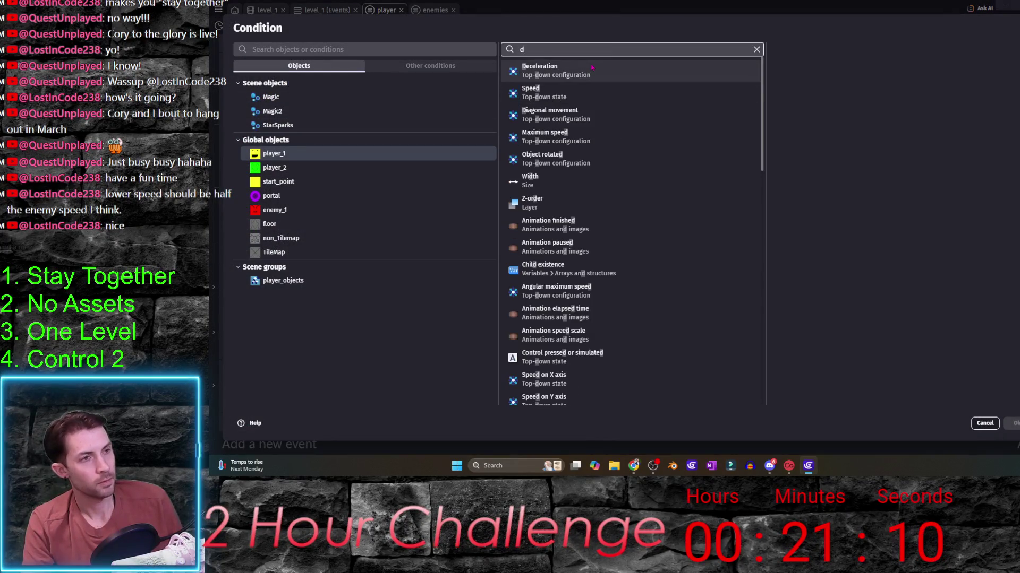
{"action": "type", "text": "ist"}
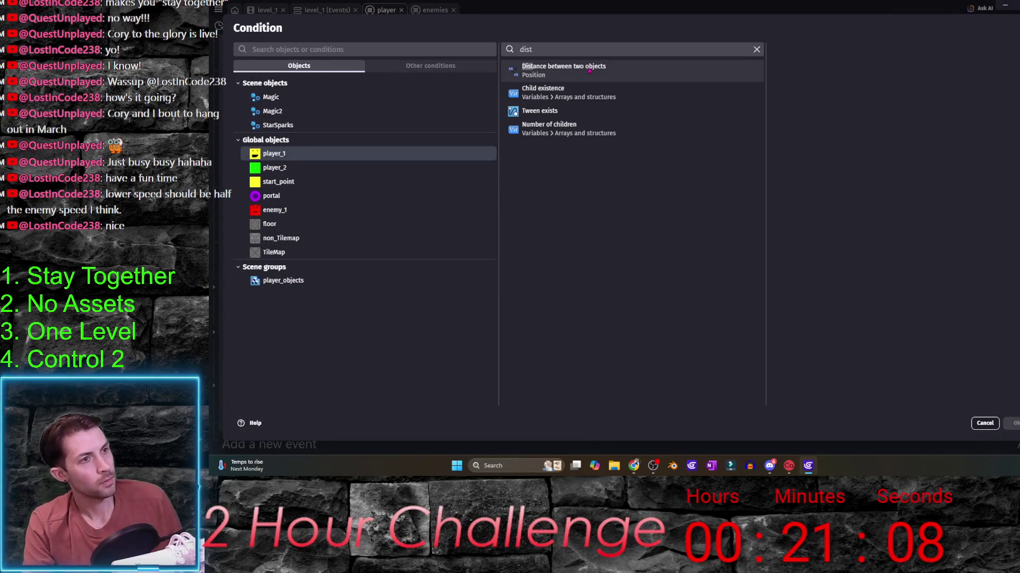
{"action": "left_click", "coordinate": [592, 71]}
{"action": "left_click", "coordinate": [805, 240]}
{"action": "left_click", "coordinate": [848, 126]}
{"action": "type", "text": "100"}
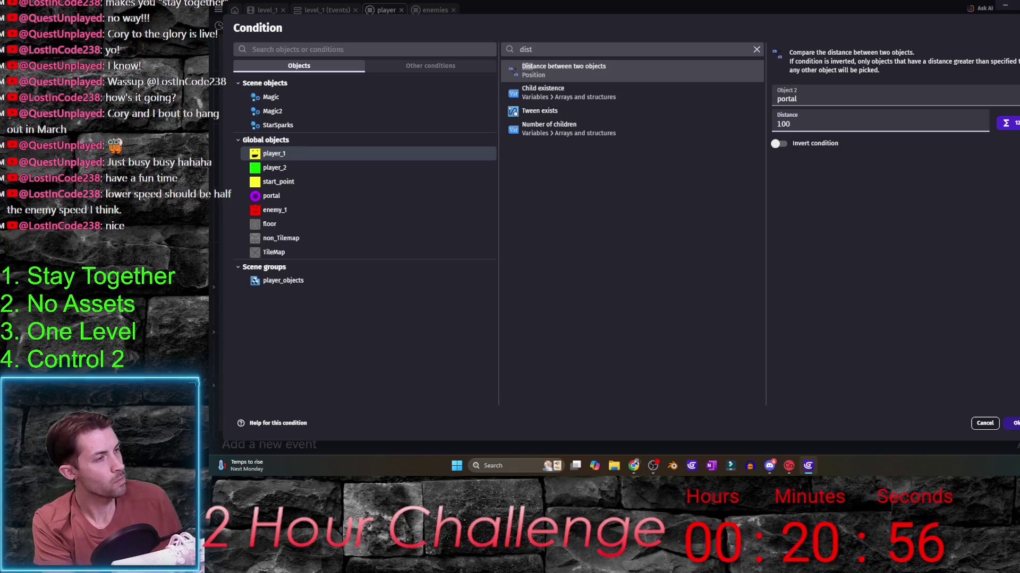
{"action": "key", "text": "Return"}
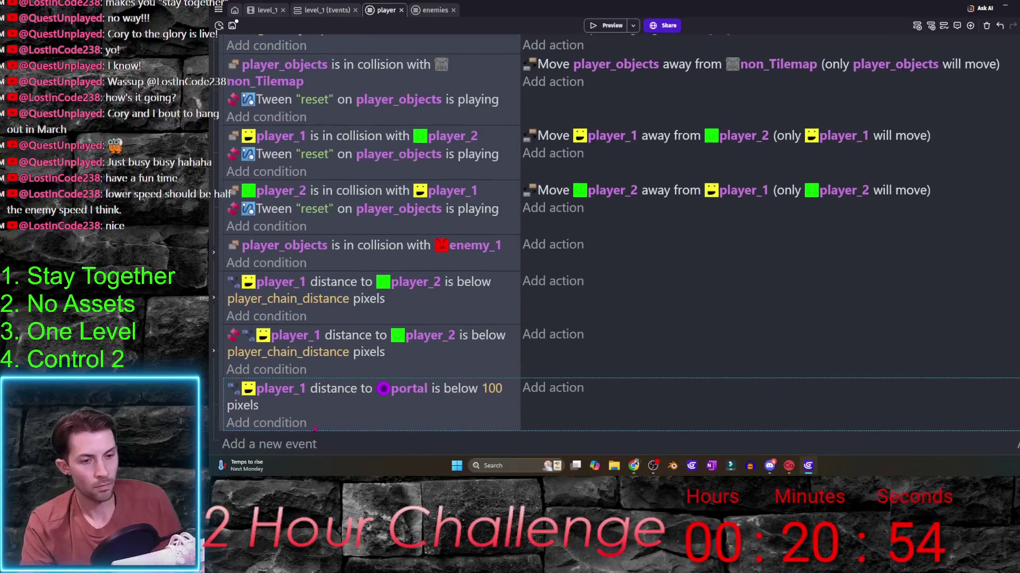
- Duplicate the portal-distance condition for player_2 and add an empty event below
{"action": "left_click", "coordinate": [315, 398]}
{"action": "key", "text": "ctrl+c"}
{"action": "key", "text": "ctrl+v"}
{"action": "left_click", "coordinate": [301, 427]}
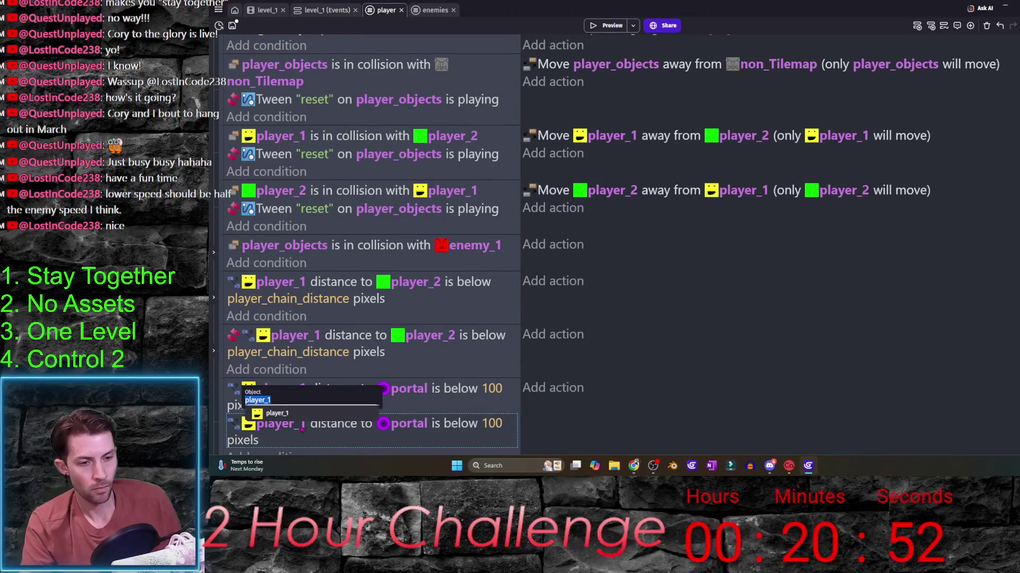
{"action": "key", "text": "BackSpace"}
{"action": "type", "text": "2"}
{"action": "key", "text": "Return"}
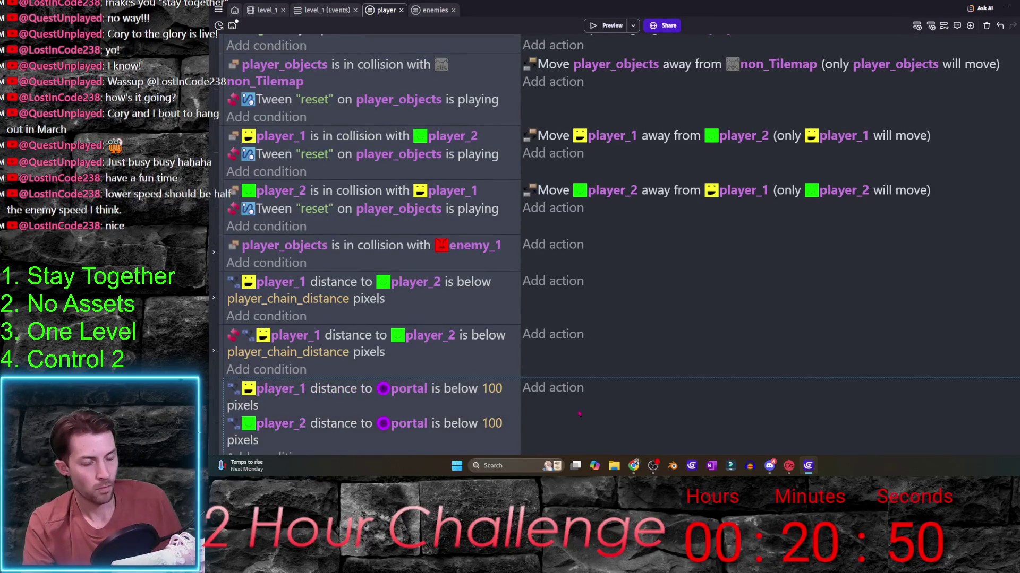
{"action": "scroll", "coordinate": [559, 390], "scroll_direction": "down", "scroll_amount": 1}
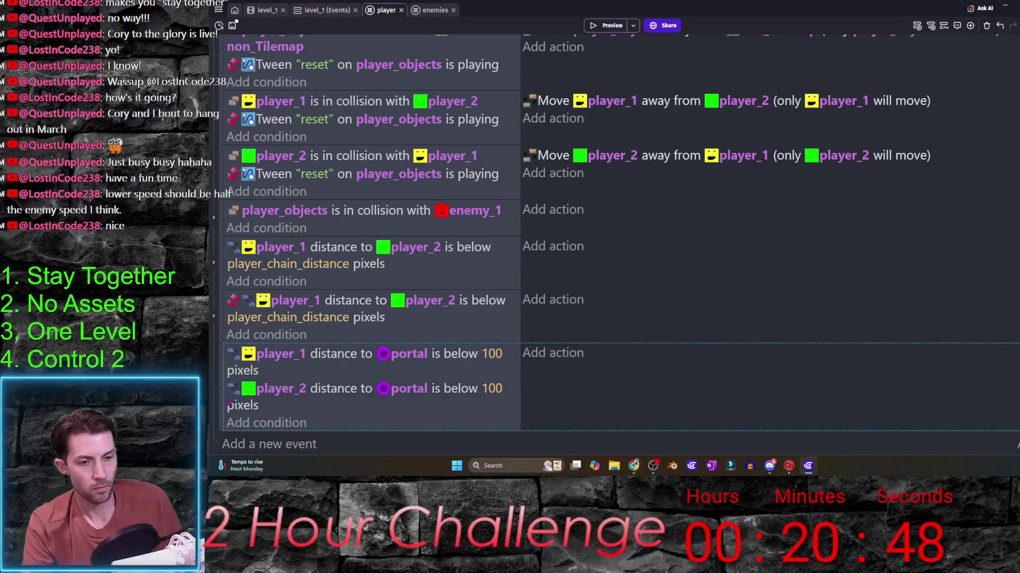
{"action": "left_click", "coordinate": [270, 444]}
- Add a Boolean scene variable win to the level_1 scene variables
{"action": "left_click", "coordinate": [218, 10]}
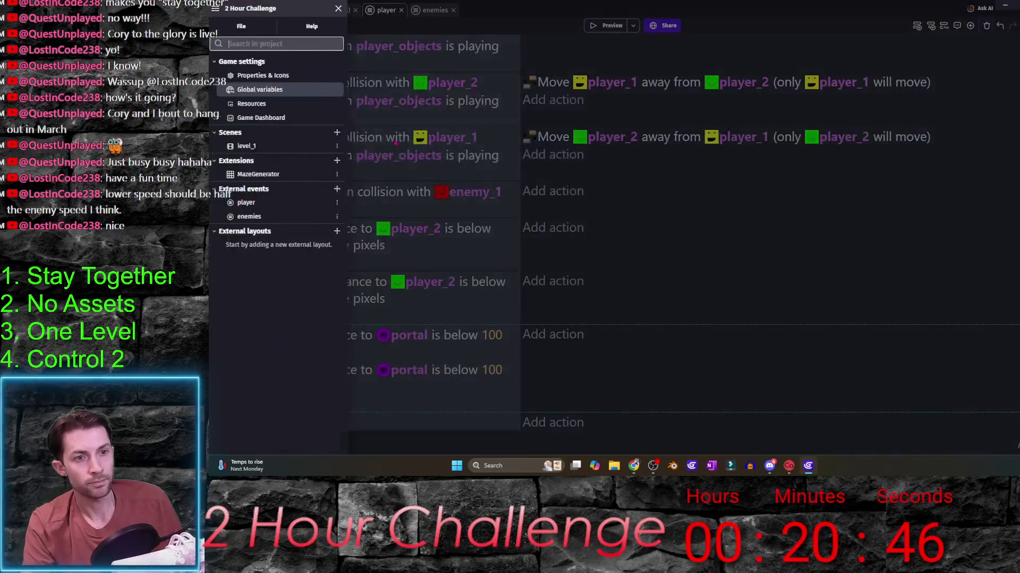
{"action": "left_click", "coordinate": [339, 146]}
{"action": "left_click", "coordinate": [374, 194]}
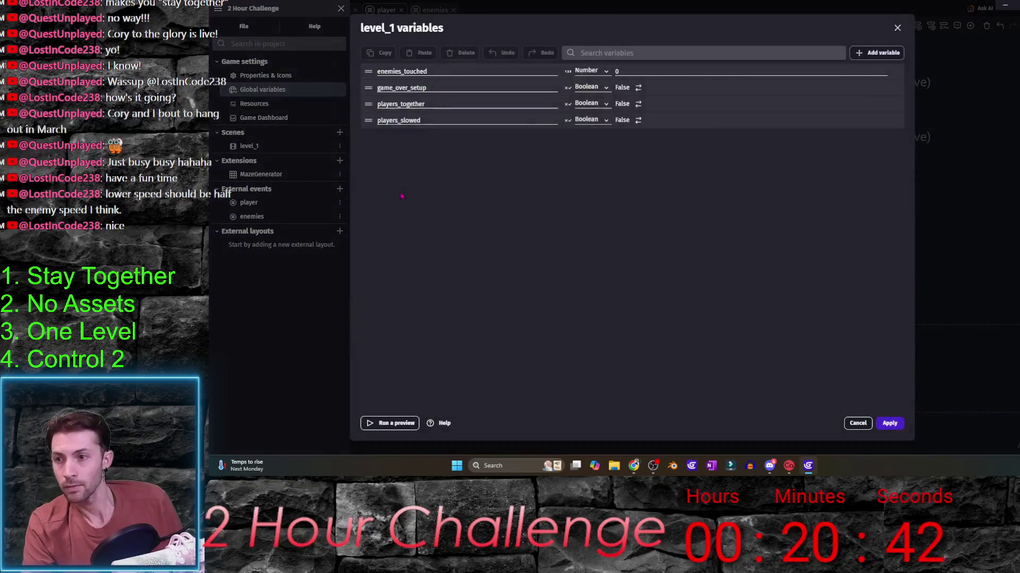
{"action": "left_click", "coordinate": [885, 53]}
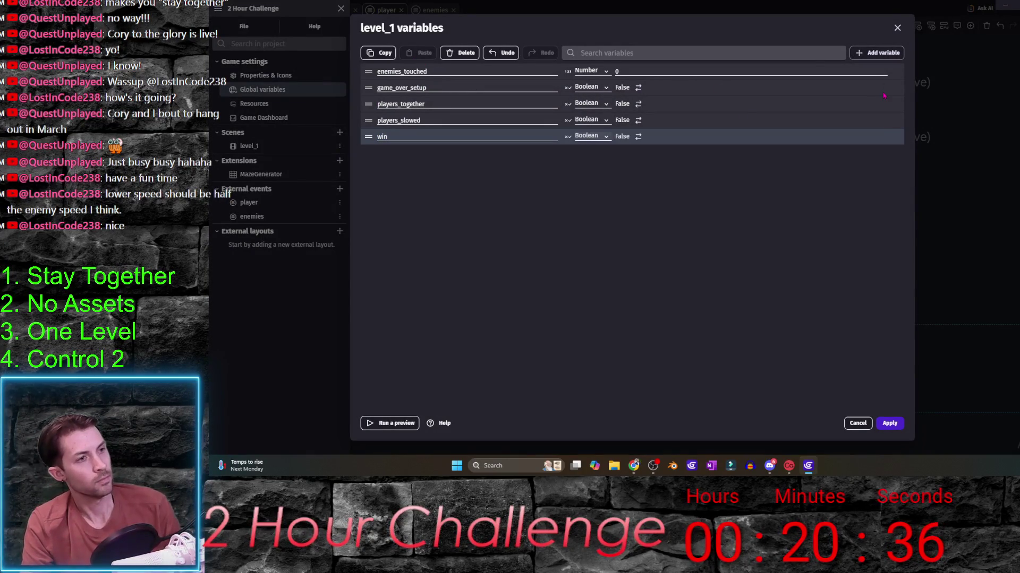
- Remove an accidental extra variable, apply the changes and start adding an action to the portal event
{"action": "left_click", "coordinate": [893, 53]}
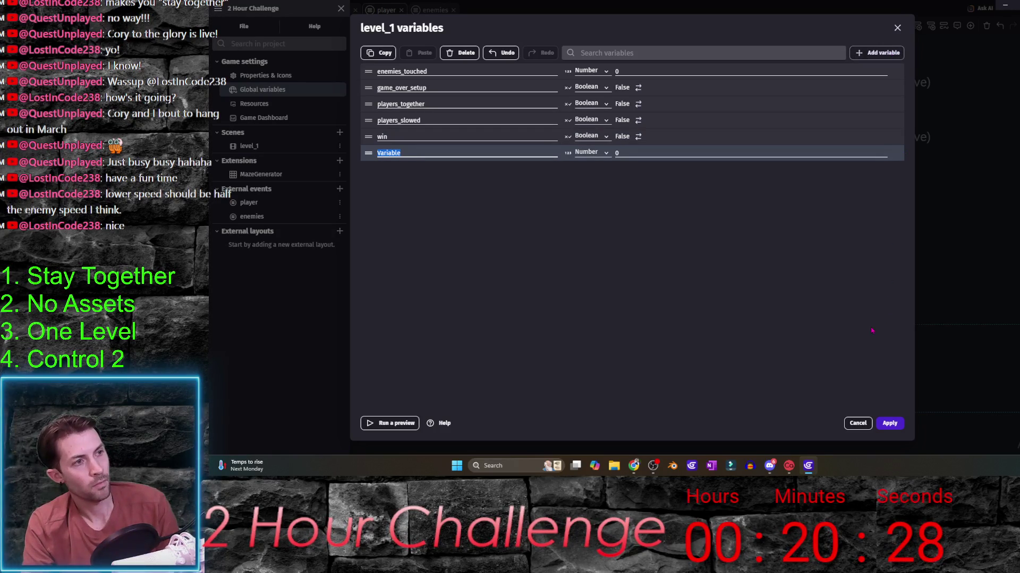
{"action": "key", "text": "BackSpace"}
{"action": "left_click", "coordinate": [466, 52]}
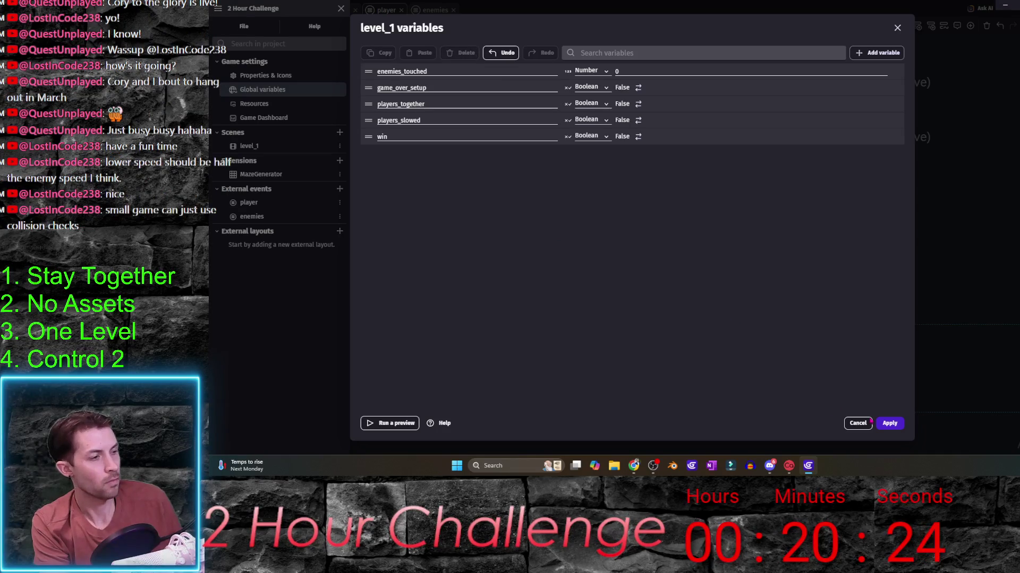
{"action": "left_click", "coordinate": [898, 426]}
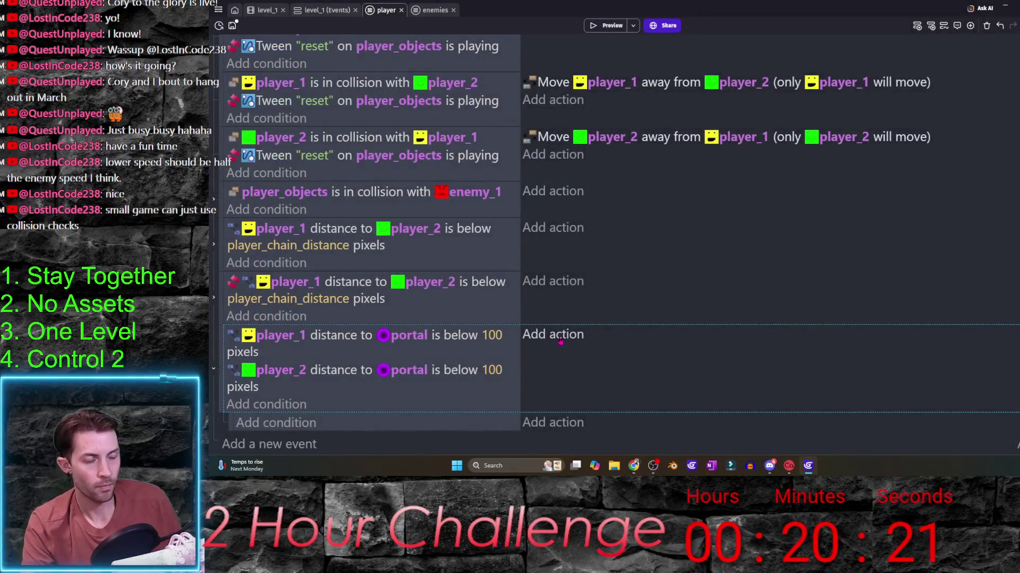
{"action": "left_click", "coordinate": [557, 337]}
{"action": "type", "text": "var"}
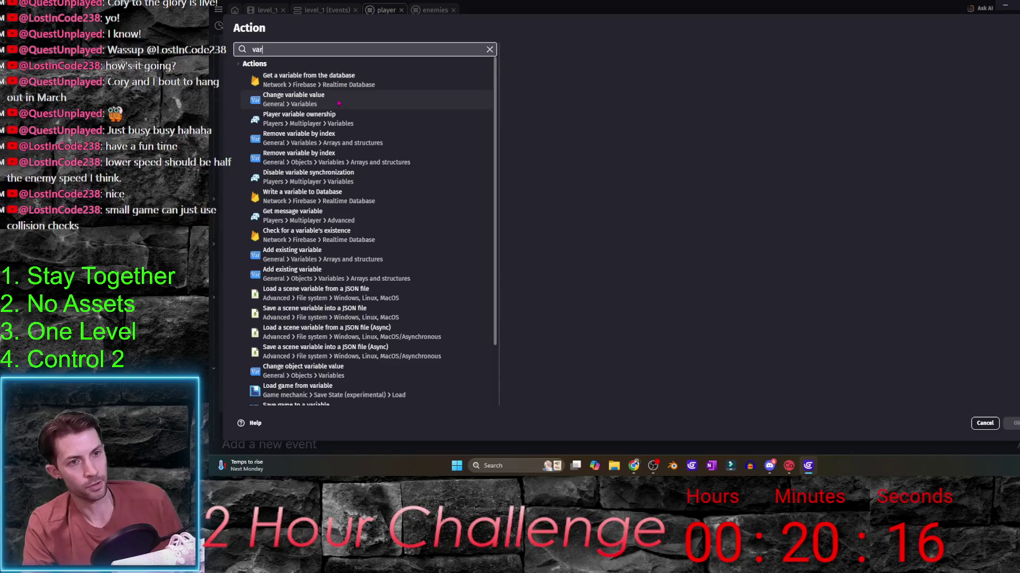
- Add a Change variable value action setting win to true
{"action": "left_click", "coordinate": [339, 101]}
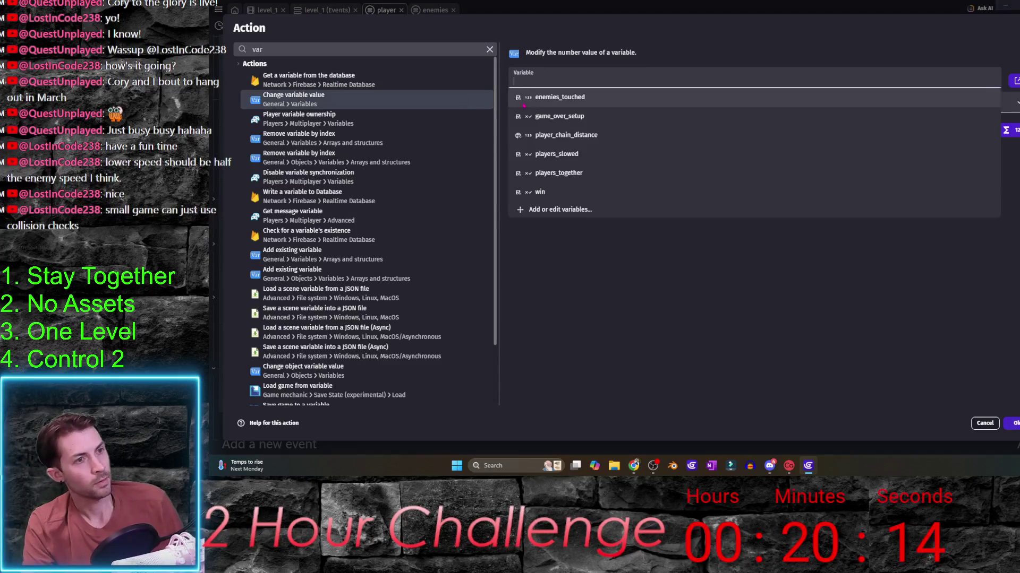
{"action": "left_click", "coordinate": [877, 191]}
{"action": "left_click", "coordinate": [892, 153]}
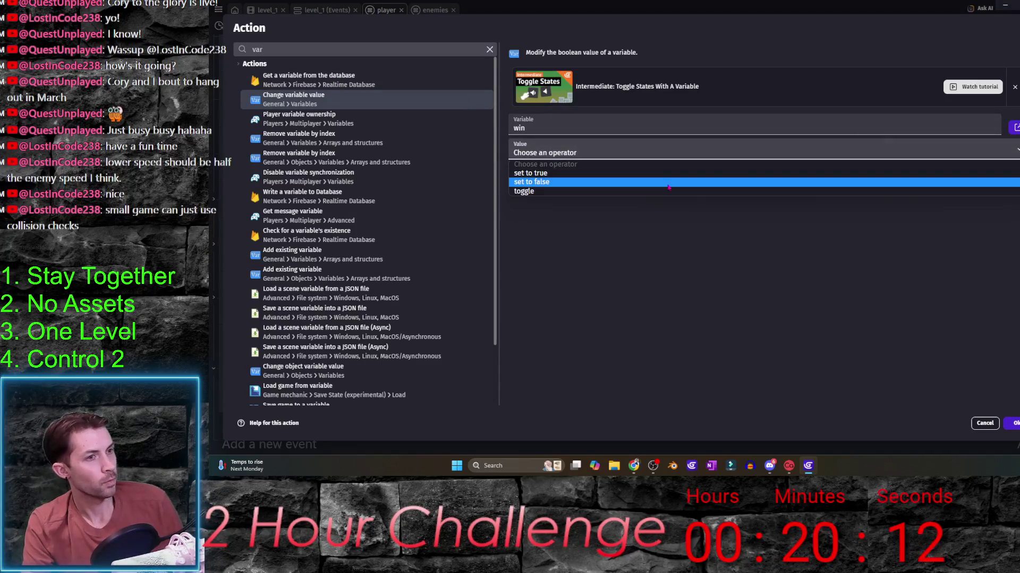
{"action": "left_click", "coordinate": [892, 171]}
{"action": "left_click", "coordinate": [1012, 424]}
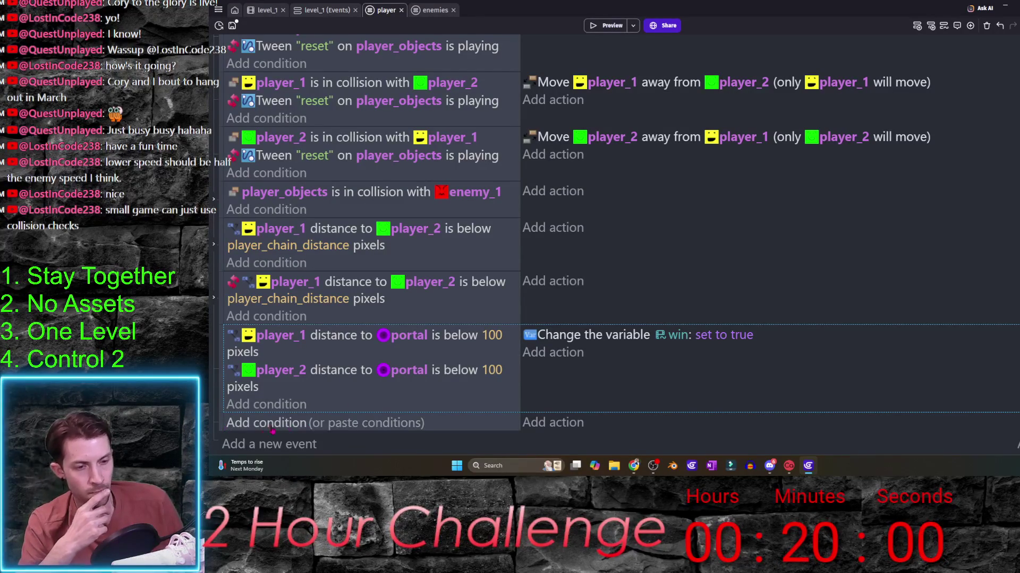
- Add conditions win is true and game_over_setup is false to the new event
{"action": "left_click", "coordinate": [247, 428]}
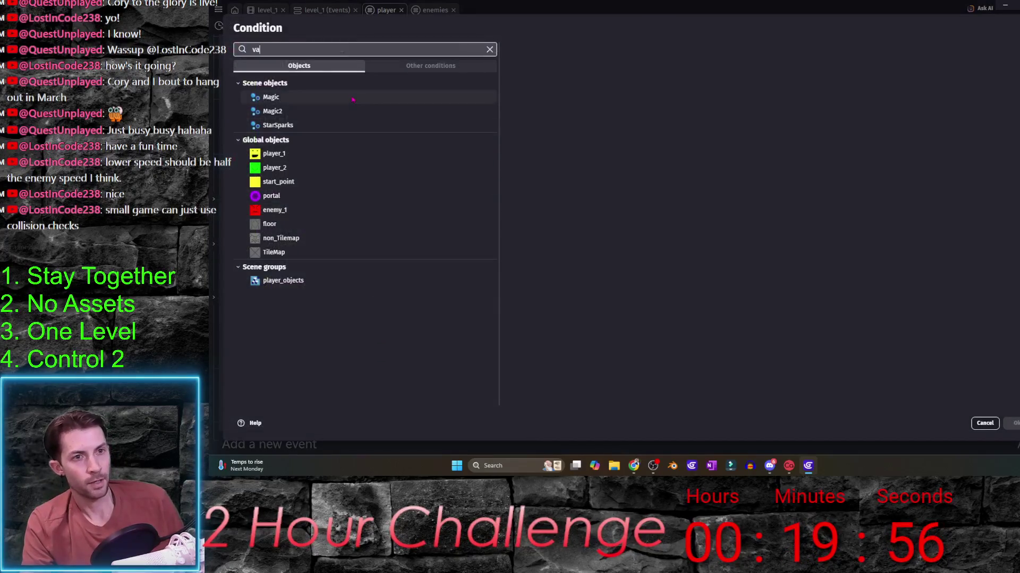
{"action": "type", "text": "var"}
{"action": "left_click", "coordinate": [323, 85]}
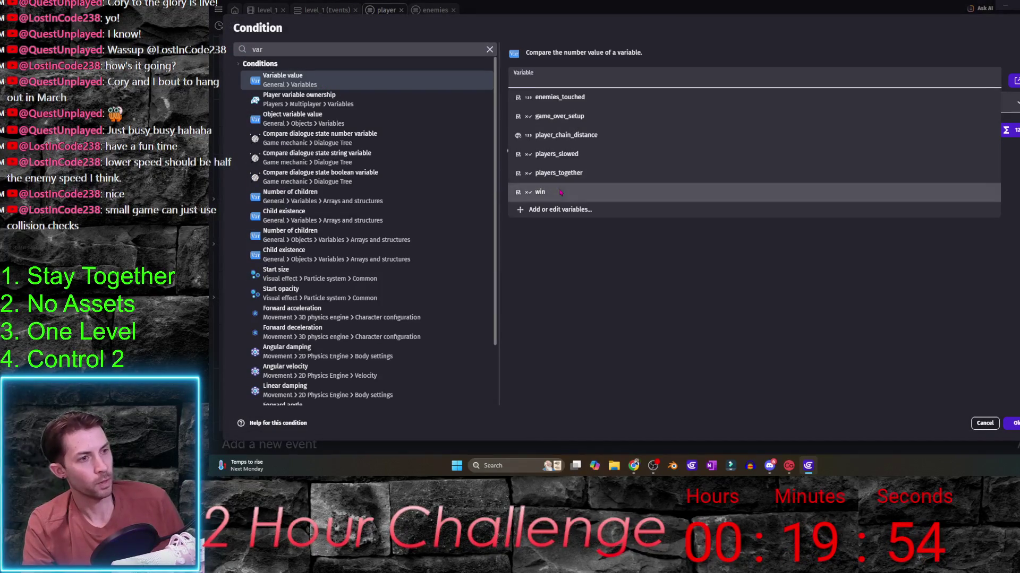
{"action": "left_click", "coordinate": [877, 190]}
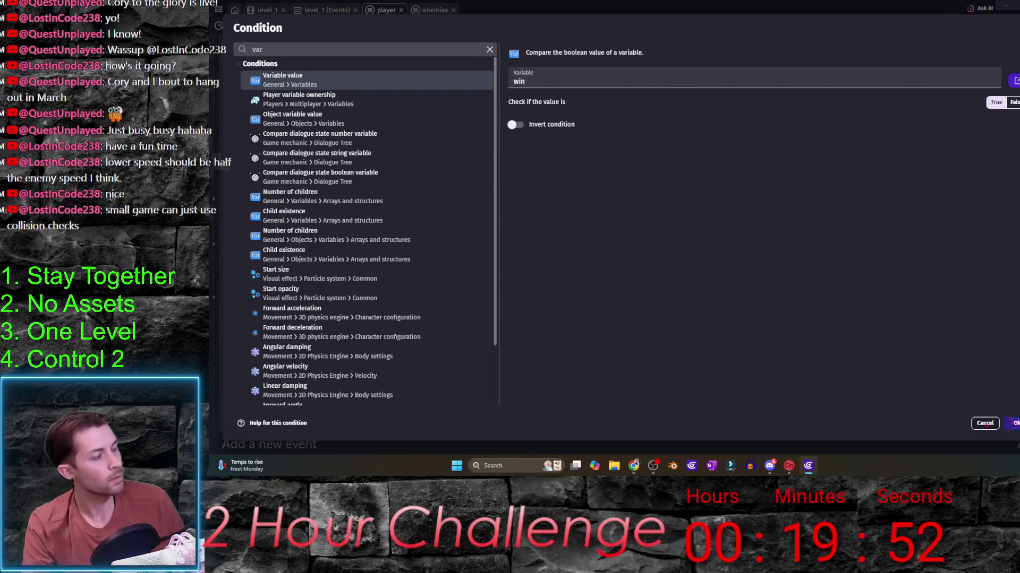
{"action": "left_click", "coordinate": [1013, 423]}
{"action": "scroll", "coordinate": [255, 399], "scroll_direction": "down", "scroll_amount": 1}
{"action": "left_click", "coordinate": [255, 421]}
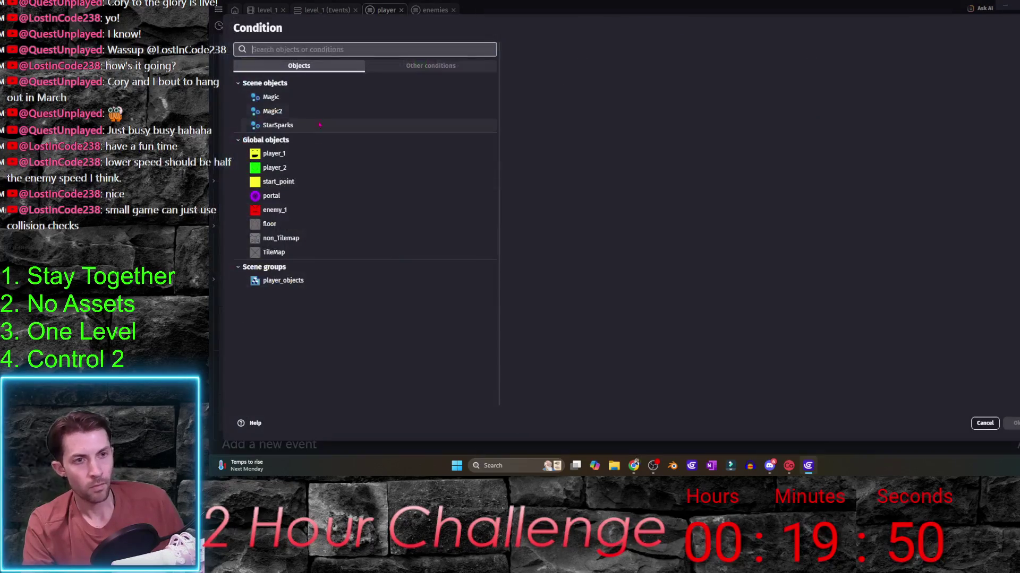
{"action": "type", "text": "var"}
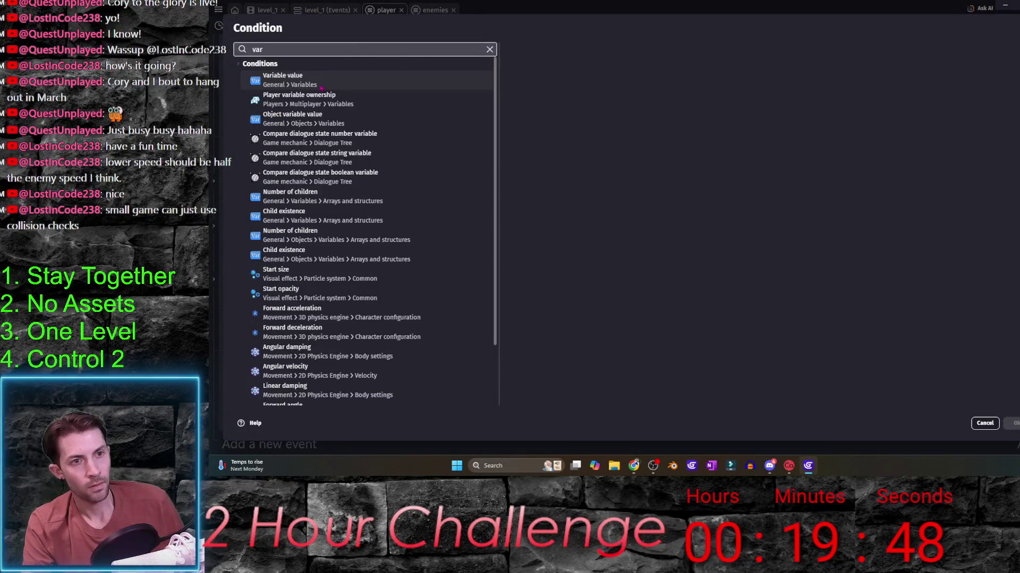
{"action": "left_click", "coordinate": [323, 84]}
{"action": "left_click", "coordinate": [597, 117]}
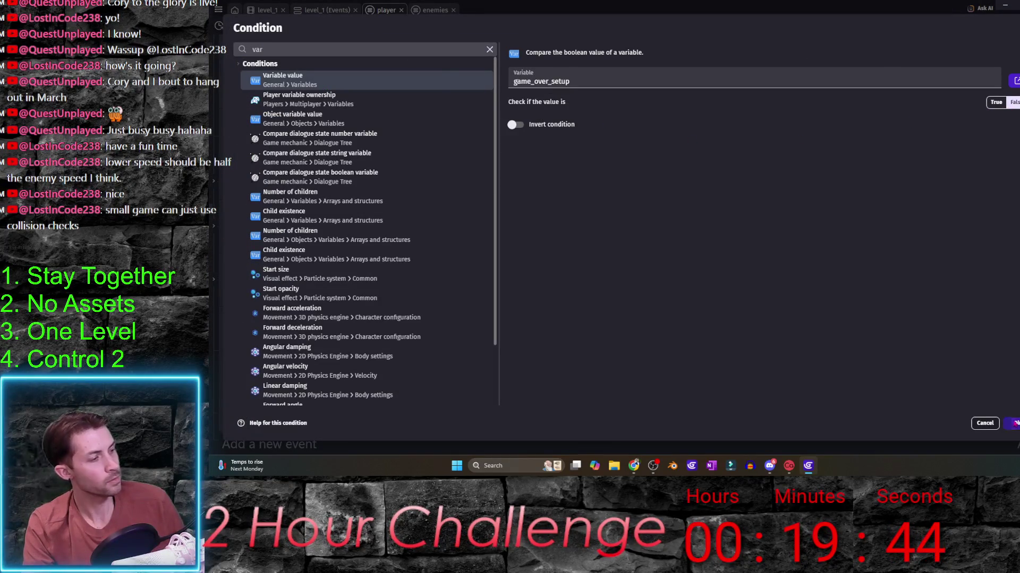
{"action": "left_click", "coordinate": [1015, 423]}
- Add an action setting game_over_setup to true and start a sub-event beneath it
{"action": "left_click", "coordinate": [547, 406]}
{"action": "type", "text": "var"}
{"action": "left_click", "coordinate": [318, 99]}
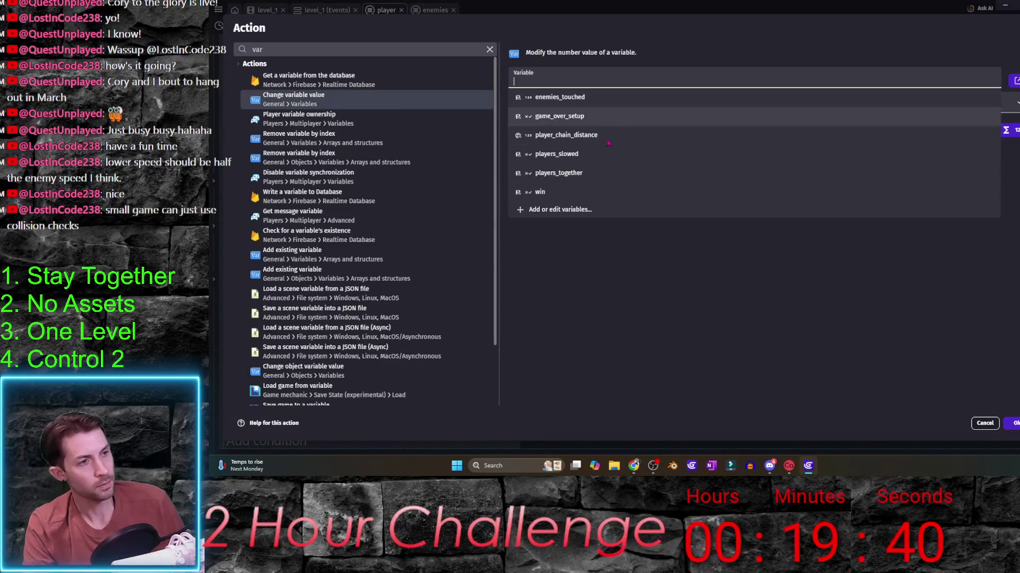
{"action": "left_click", "coordinate": [590, 118]}
{"action": "left_click", "coordinate": [558, 152]}
{"action": "left_click", "coordinate": [557, 170]}
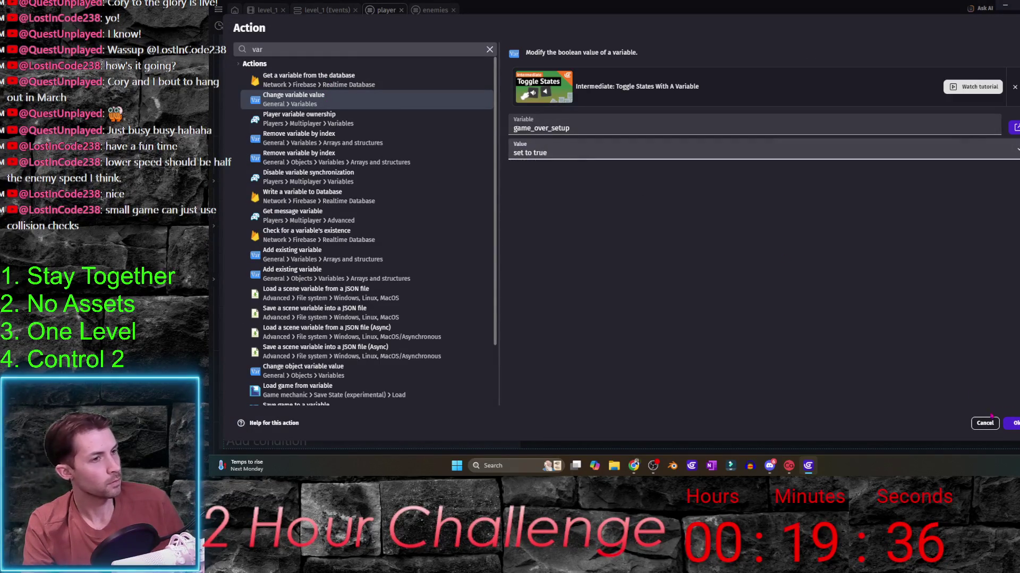
{"action": "left_click", "coordinate": [1012, 424]}
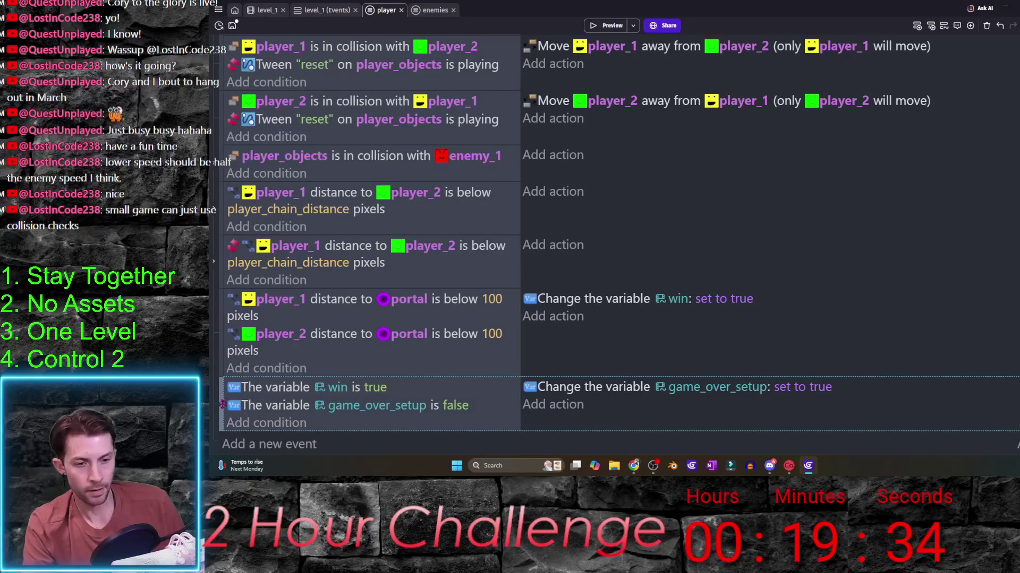
{"action": "key", "text": "shift+d"}
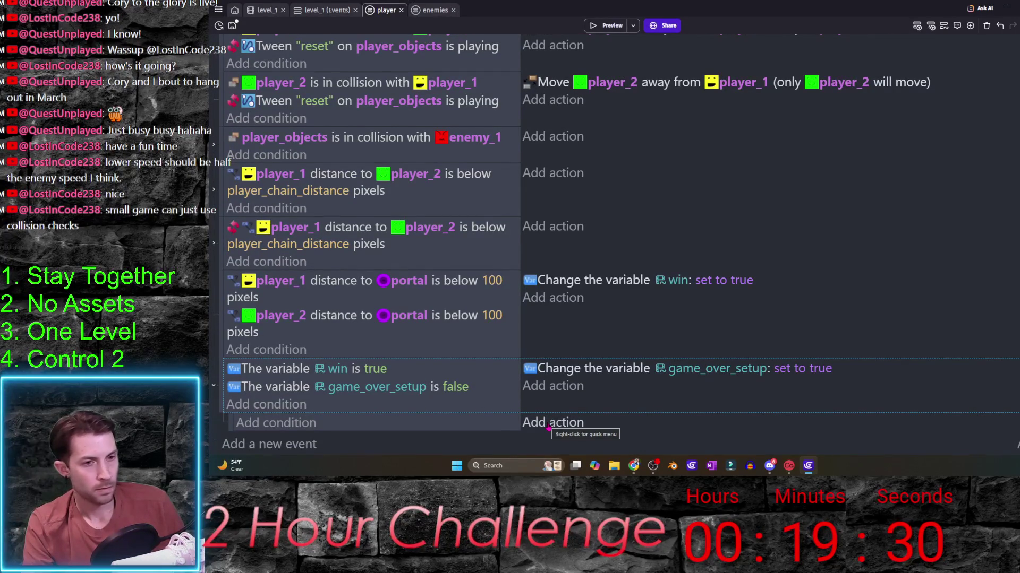
- Insert a For each object sub-event repeating over player_objects
{"action": "left_click", "coordinate": [263, 427]}
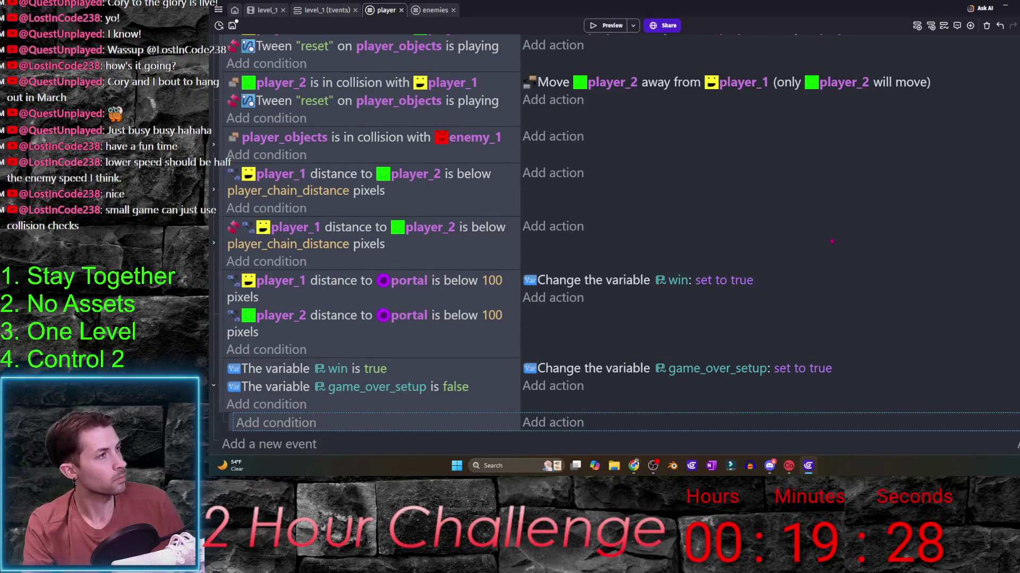
{"action": "left_click", "coordinate": [968, 29]}
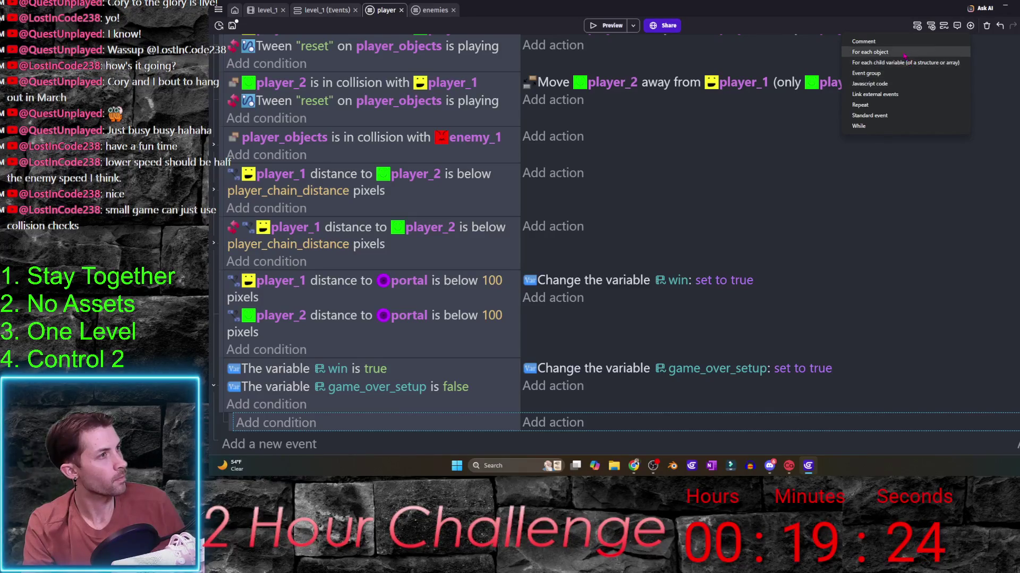
{"action": "left_click", "coordinate": [870, 51]}
{"action": "left_click", "coordinate": [446, 441]}
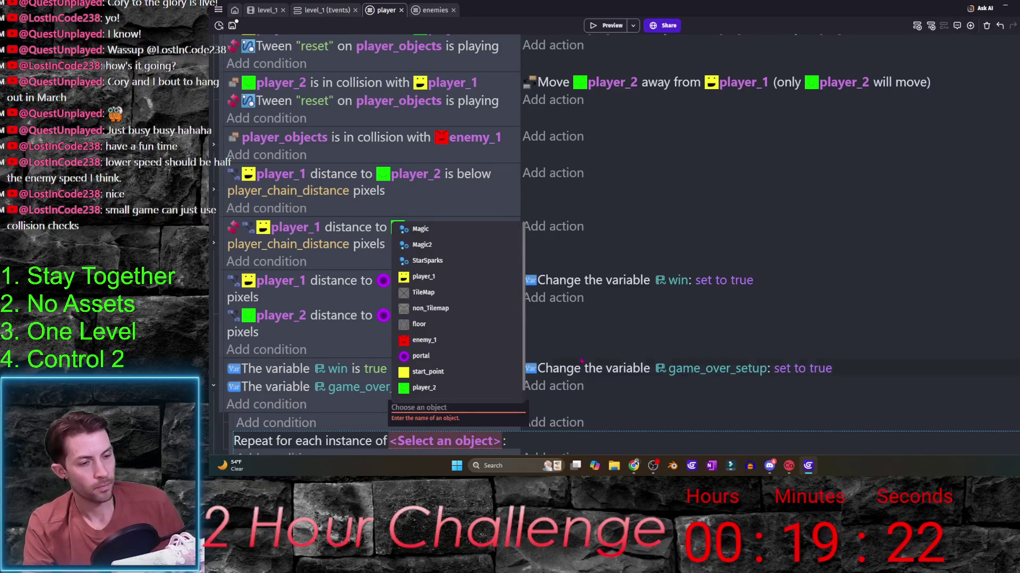
{"action": "left_click", "coordinate": [479, 398]}
{"action": "scroll", "coordinate": [518, 421], "scroll_direction": "down", "scroll_amount": 1}
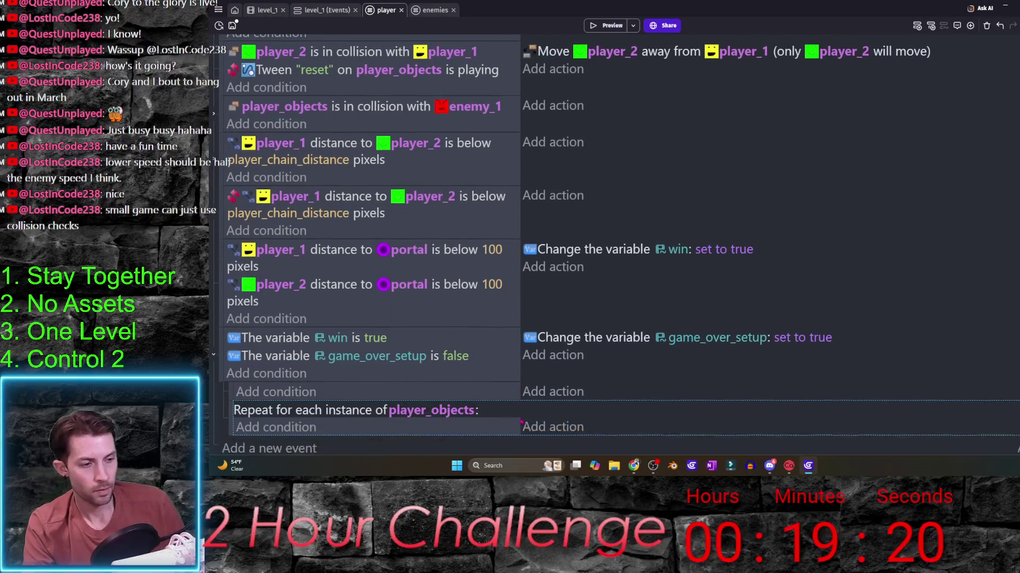
- Add a Delete the object action on player_objects and switch to the level_1 layout
{"action": "left_click", "coordinate": [547, 421]}
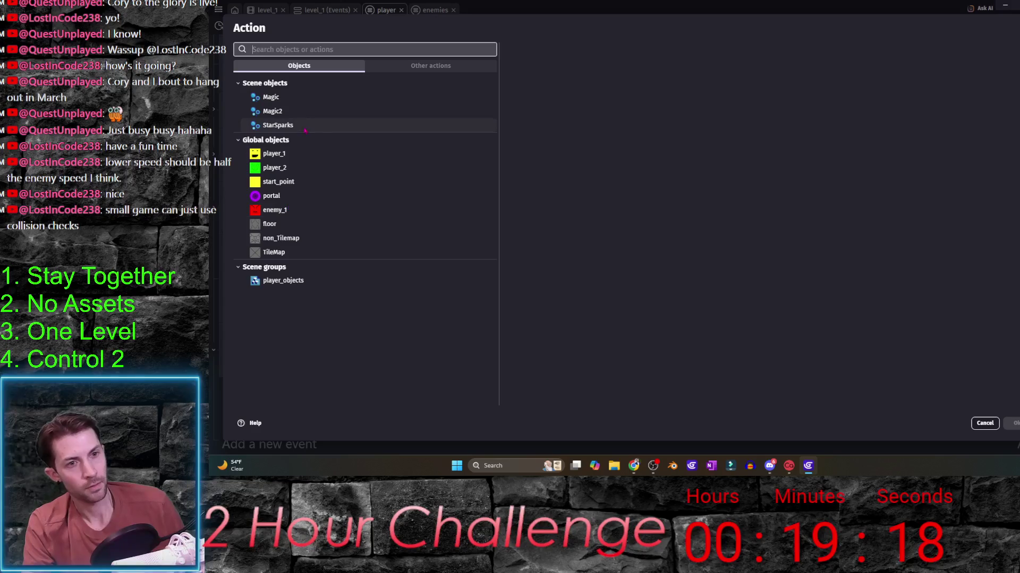
{"action": "left_click", "coordinate": [279, 280]}
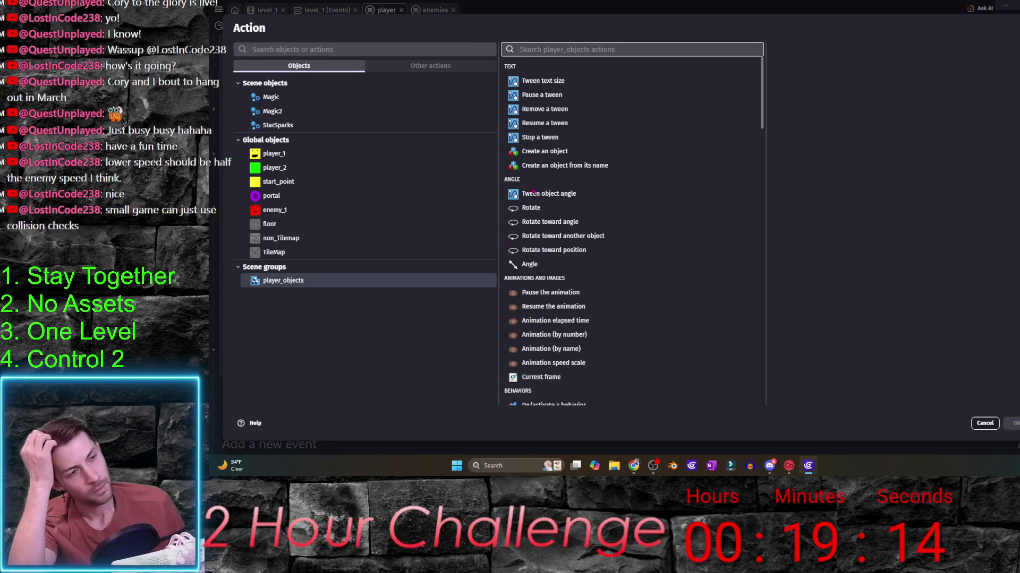
{"action": "type", "text": "de"}
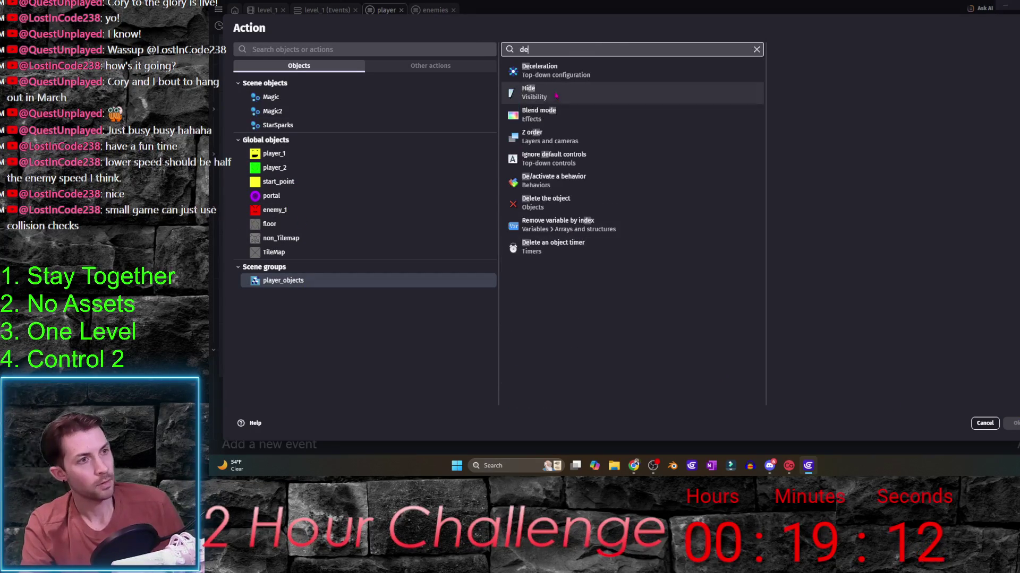
{"action": "left_click", "coordinate": [546, 202]}
{"action": "left_click", "coordinate": [1013, 423]}
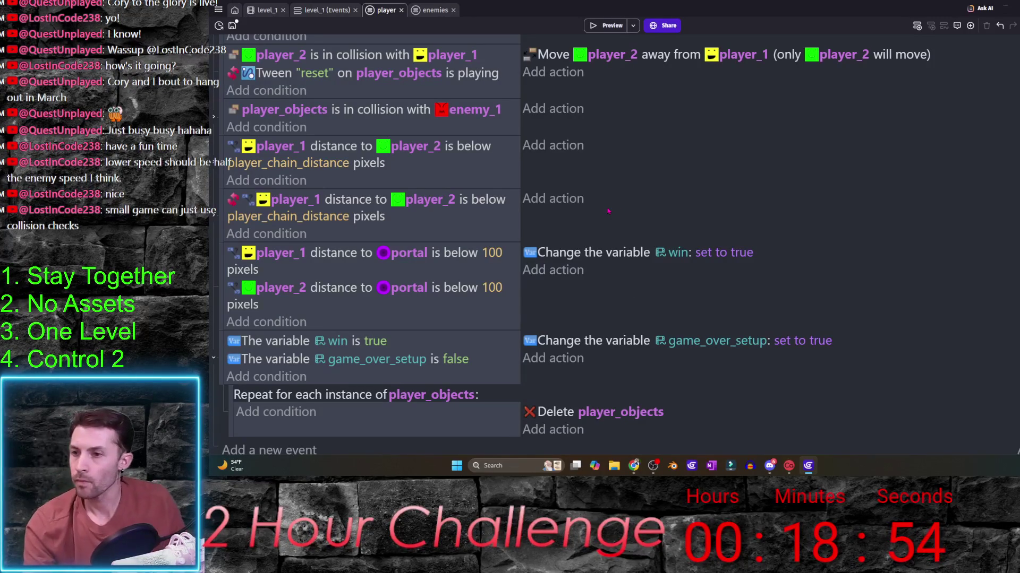
{"action": "left_click", "coordinate": [263, 10]}
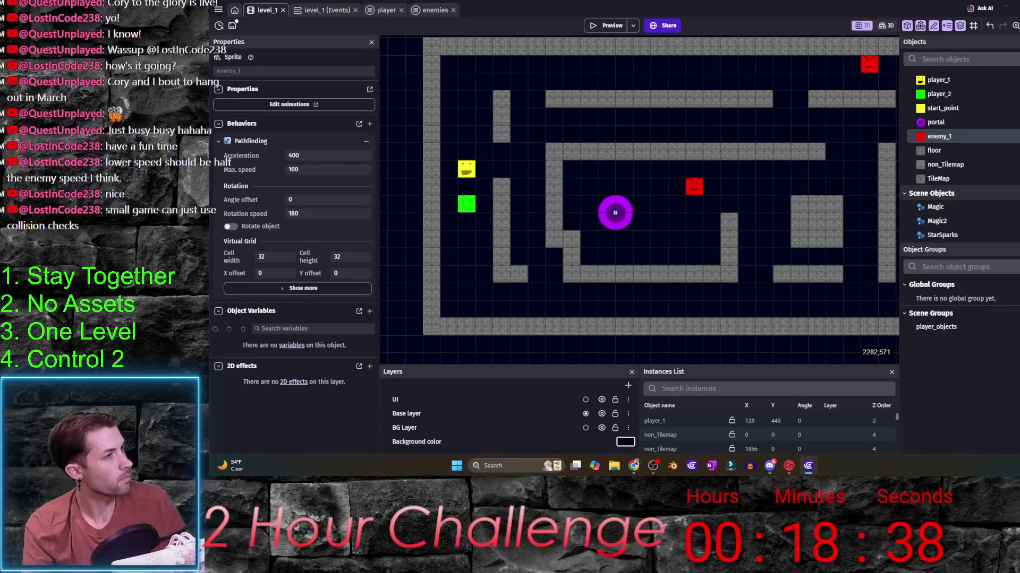
- Move Magic, Magic2 and StarSparks into the global Objects list
{"action": "left_click_drag", "start_coordinate": [953, 212], "coordinate": [950, 180]}
{"action": "key", "text": "Return"}
{"action": "left_click_drag", "start_coordinate": [950, 226], "coordinate": [948, 193]}
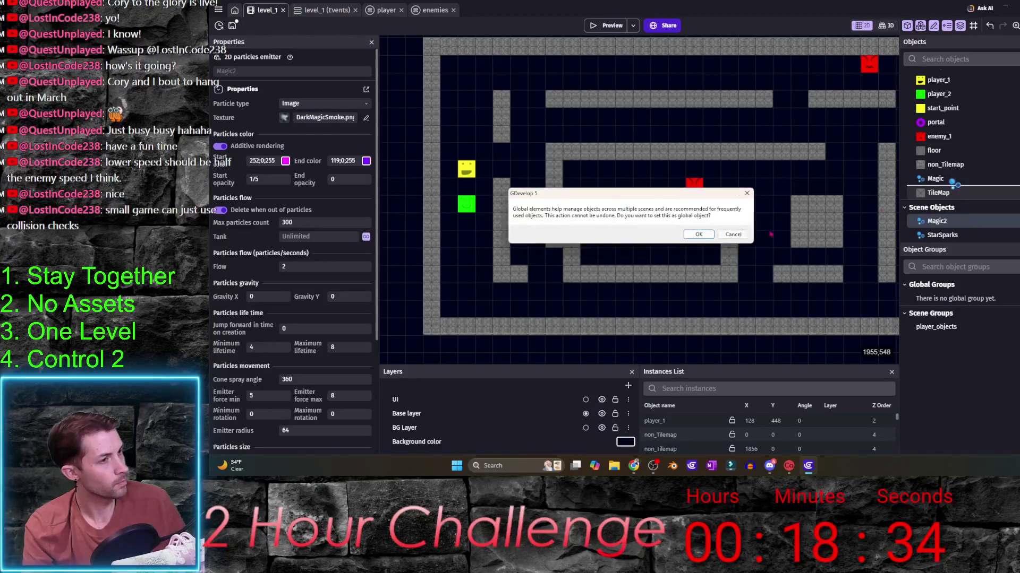
{"action": "key", "text": "Return"}
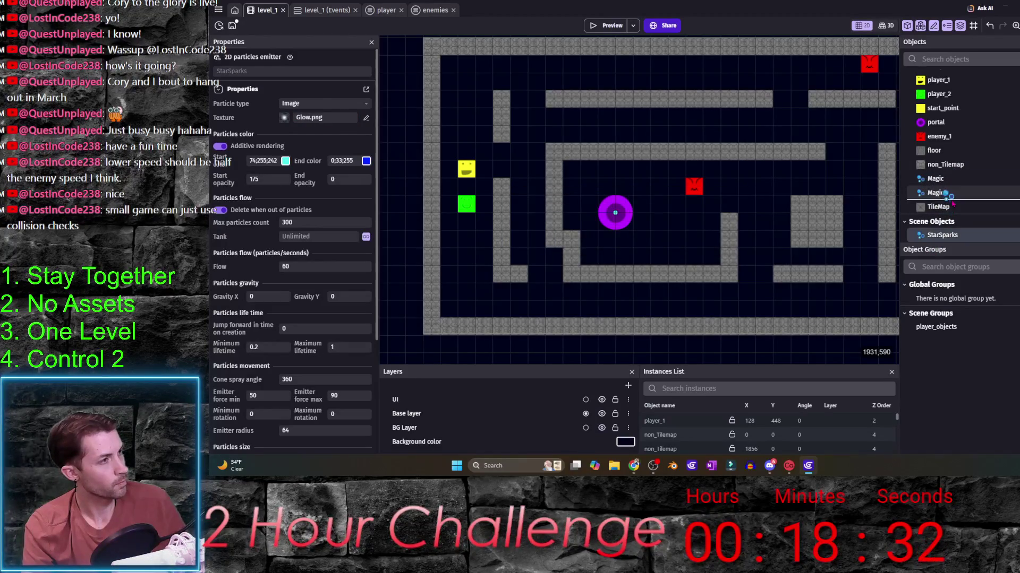
{"action": "left_click_drag", "start_coordinate": [943, 235], "coordinate": [948, 194]}
{"action": "left_click", "coordinate": [687, 237]}
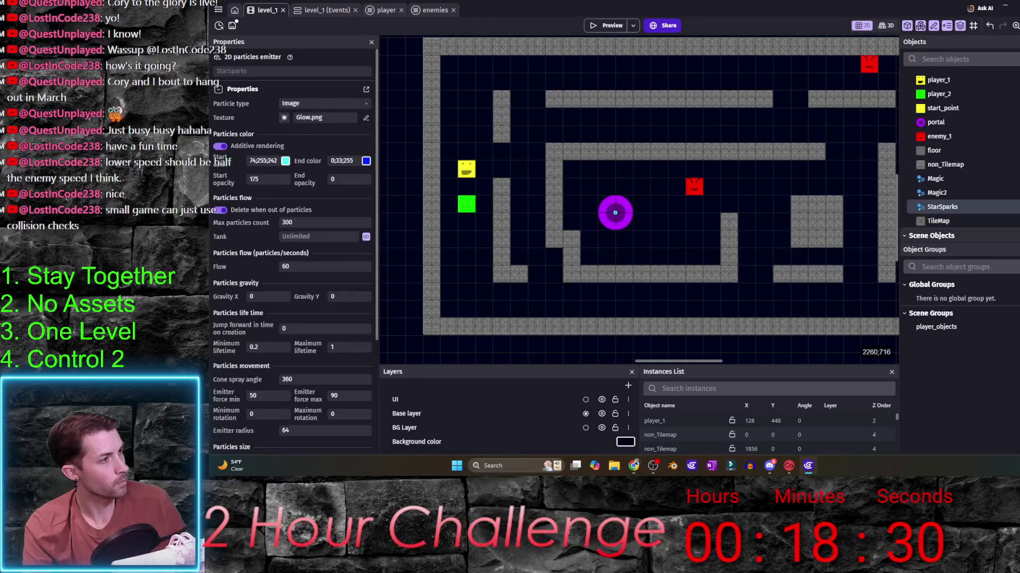
{"action": "scroll", "coordinate": [549, 293], "scroll_direction": "down", "scroll_amount": 3}
{"action": "scroll", "coordinate": [550, 292], "scroll_direction": "down", "scroll_amount": 3}
{"action": "scroll", "coordinate": [552, 290], "scroll_direction": "down", "scroll_amount": 3}
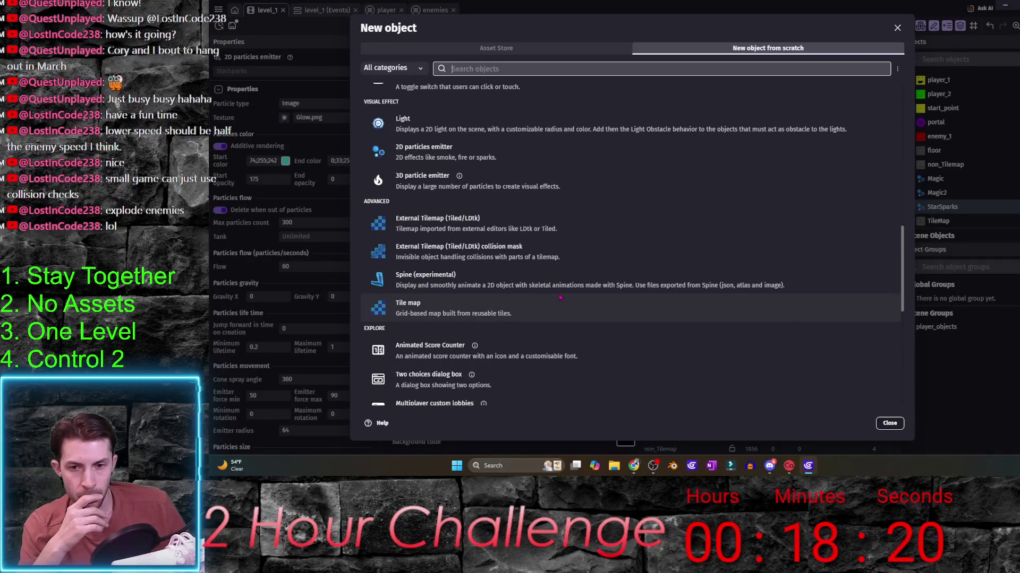
{"action": "scroll", "coordinate": [566, 296], "scroll_direction": "up", "scroll_amount": 2}
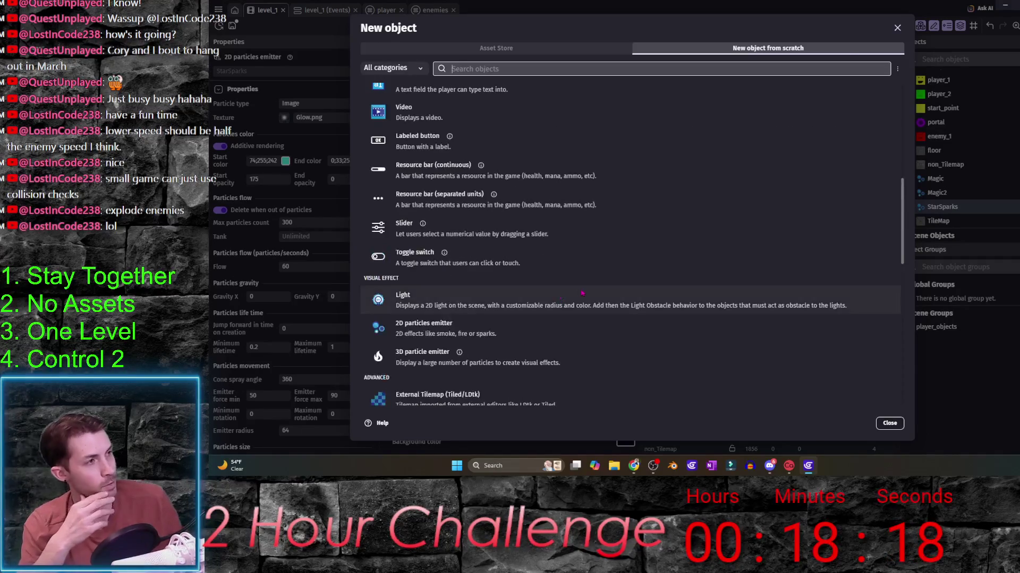
{"action": "scroll", "coordinate": [578, 294], "scroll_direction": "up", "scroll_amount": 3}
{"action": "scroll", "coordinate": [582, 293], "scroll_direction": "down", "scroll_amount": 2}
{"action": "scroll", "coordinate": [581, 293], "scroll_direction": "down", "scroll_amount": 5}
{"action": "scroll", "coordinate": [582, 293], "scroll_direction": "down", "scroll_amount": 2}
{"action": "scroll", "coordinate": [570, 292], "scroll_direction": "down", "scroll_amount": 2}
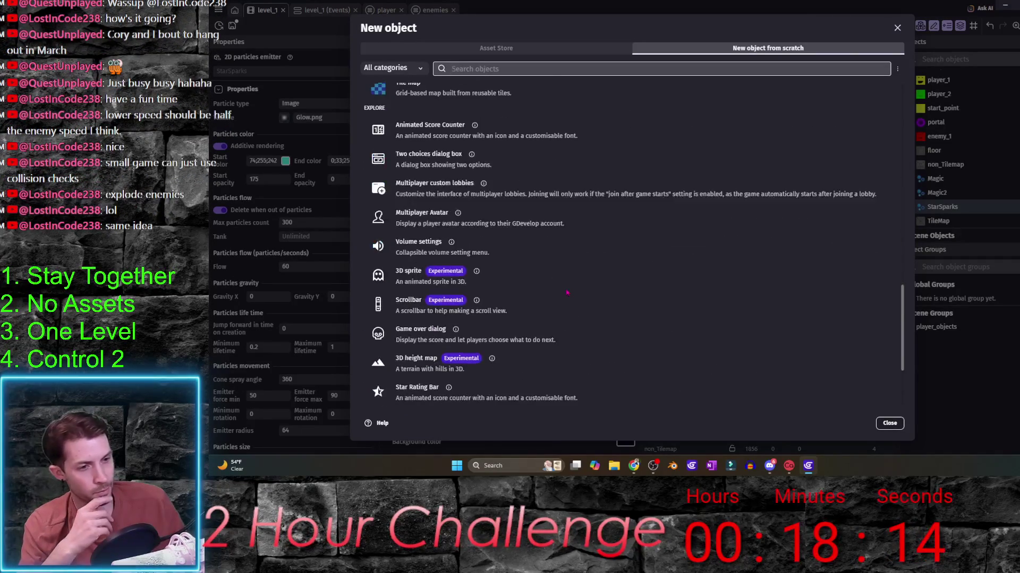
{"action": "scroll", "coordinate": [561, 303], "scroll_direction": "up", "scroll_amount": 3}
{"action": "scroll", "coordinate": [550, 314], "scroll_direction": "up", "scroll_amount": 2}
{"action": "scroll", "coordinate": [536, 330], "scroll_direction": "down", "scroll_amount": 1}
{"action": "scroll", "coordinate": [536, 333], "scroll_direction": "down", "scroll_amount": 1}
{"action": "scroll", "coordinate": [529, 333], "scroll_direction": "up", "scroll_amount": 1}
{"action": "scroll", "coordinate": [524, 335], "scroll_direction": "up", "scroll_amount": 3}
{"action": "scroll", "coordinate": [519, 339], "scroll_direction": "up", "scroll_amount": 3}
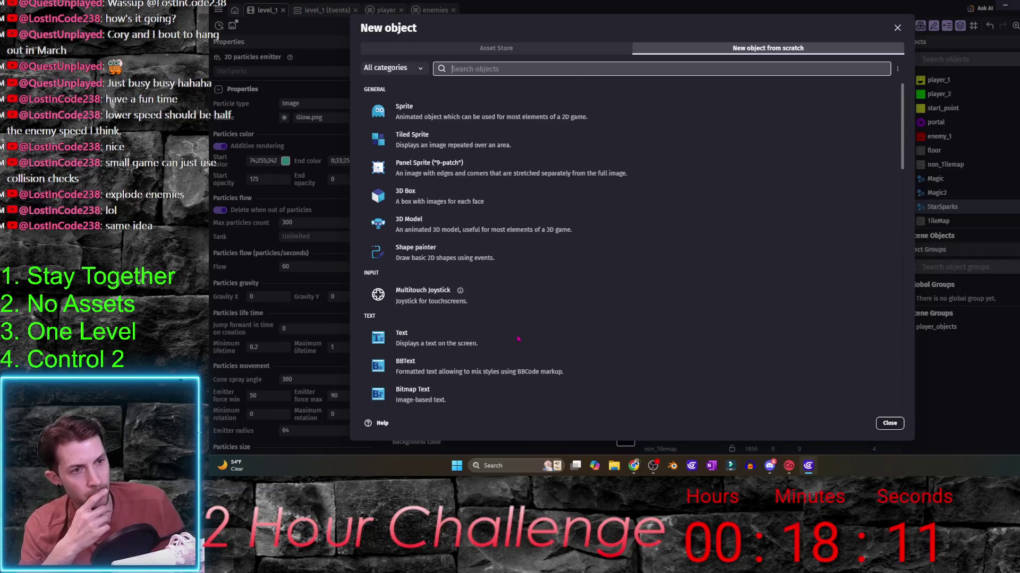
- Create a test NewSprite, delete it again and reopen the new-object picker
{"action": "left_click", "coordinate": [414, 112]}
{"action": "left_click", "coordinate": [861, 423]}
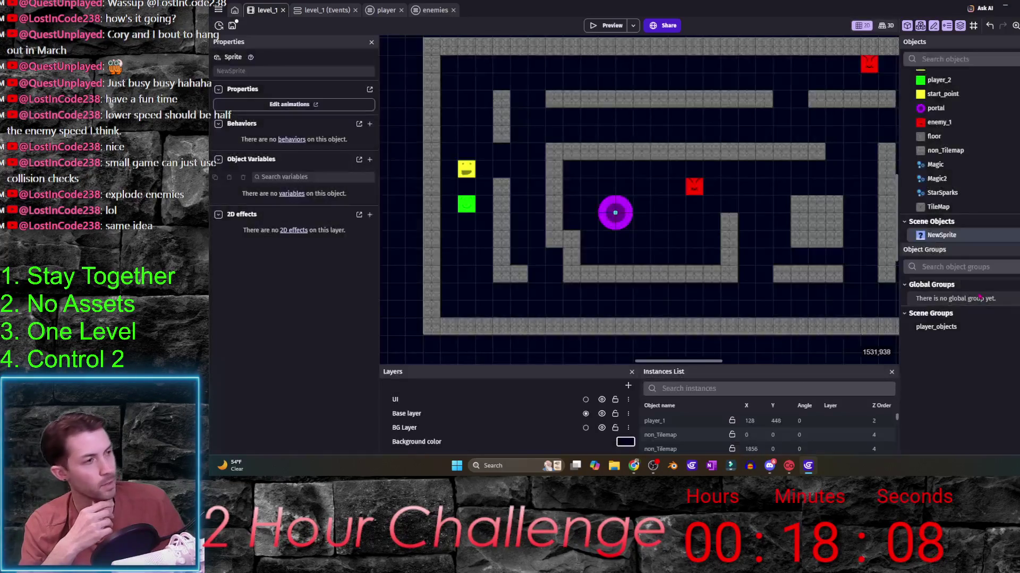
{"action": "right_click", "coordinate": [954, 235]}
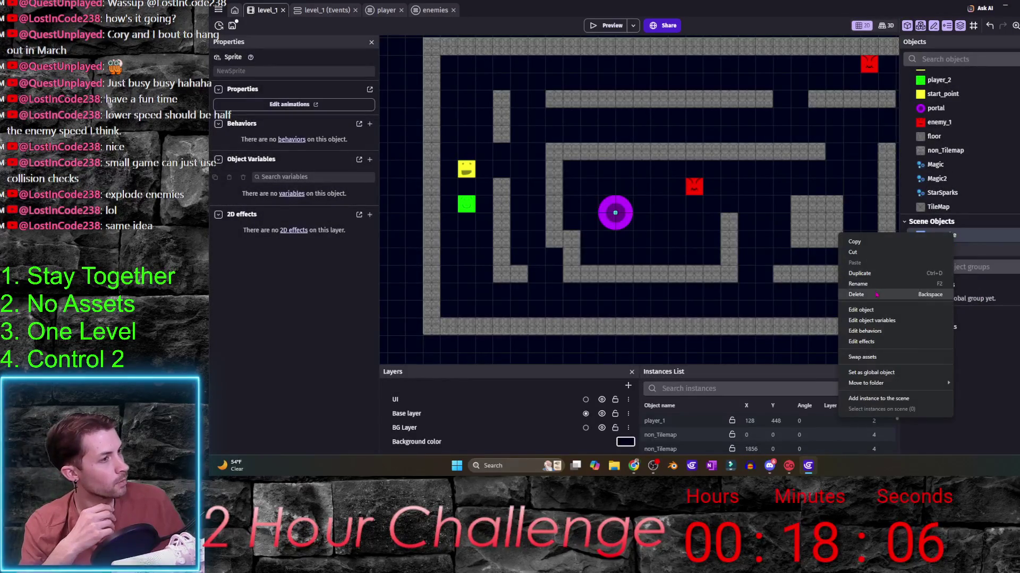
{"action": "left_click", "coordinate": [908, 294]}
{"action": "left_click", "coordinate": [739, 267]}
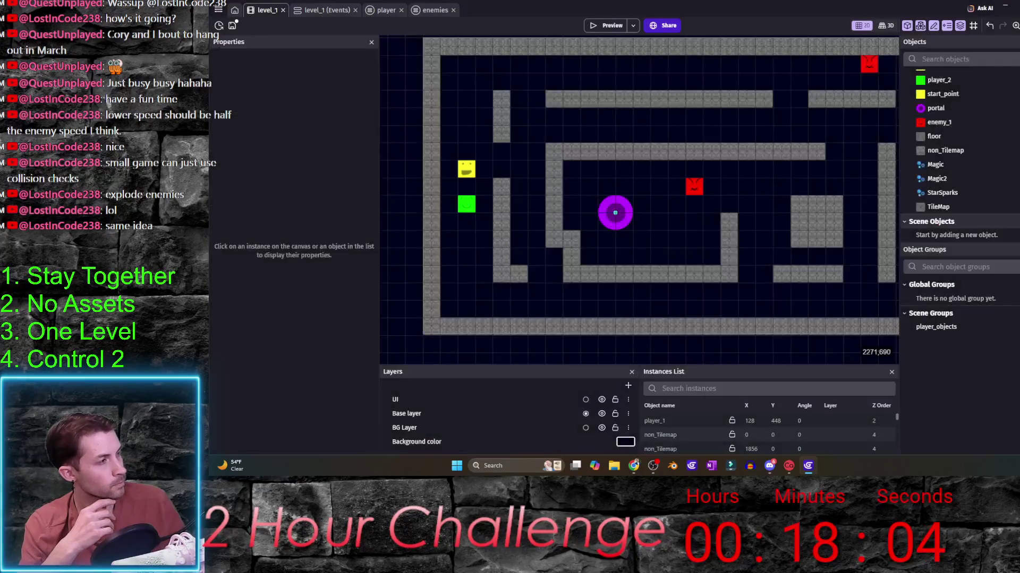
{"action": "left_click", "coordinate": [967, 235]}
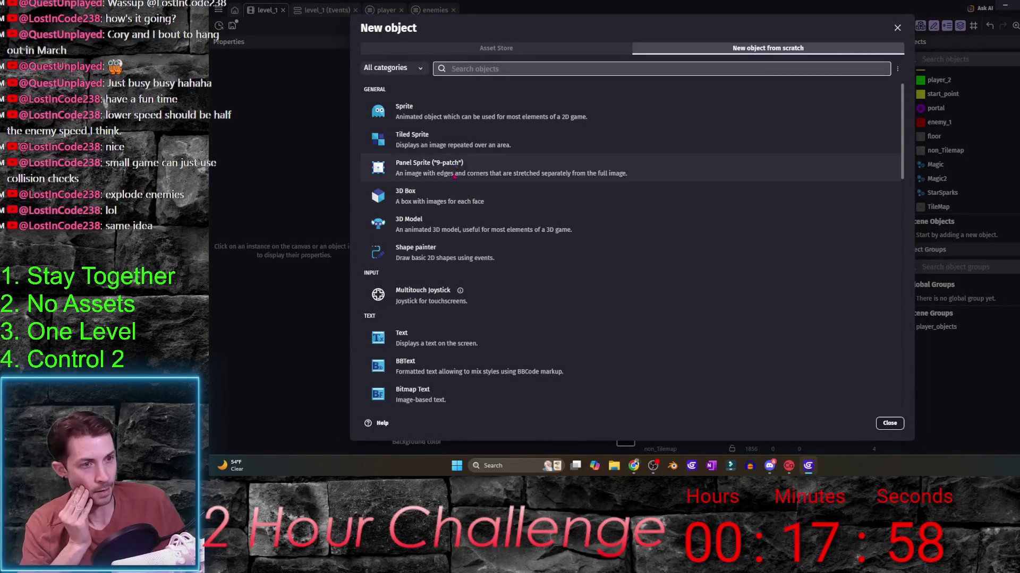
{"action": "scroll", "coordinate": [458, 183], "scroll_direction": "down", "scroll_amount": 5}
{"action": "scroll", "coordinate": [477, 218], "scroll_direction": "down", "scroll_amount": 5}
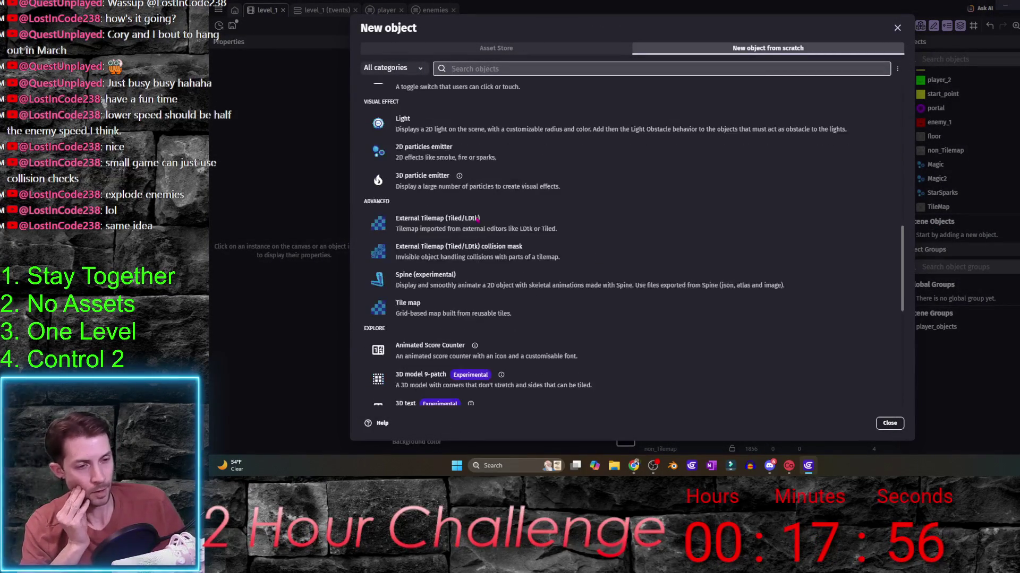
{"action": "scroll", "coordinate": [477, 218], "scroll_direction": "down", "scroll_amount": 1}
{"action": "scroll", "coordinate": [476, 217], "scroll_direction": "down", "scroll_amount": 4}
{"action": "scroll", "coordinate": [469, 155], "scroll_direction": "up", "scroll_amount": 3}
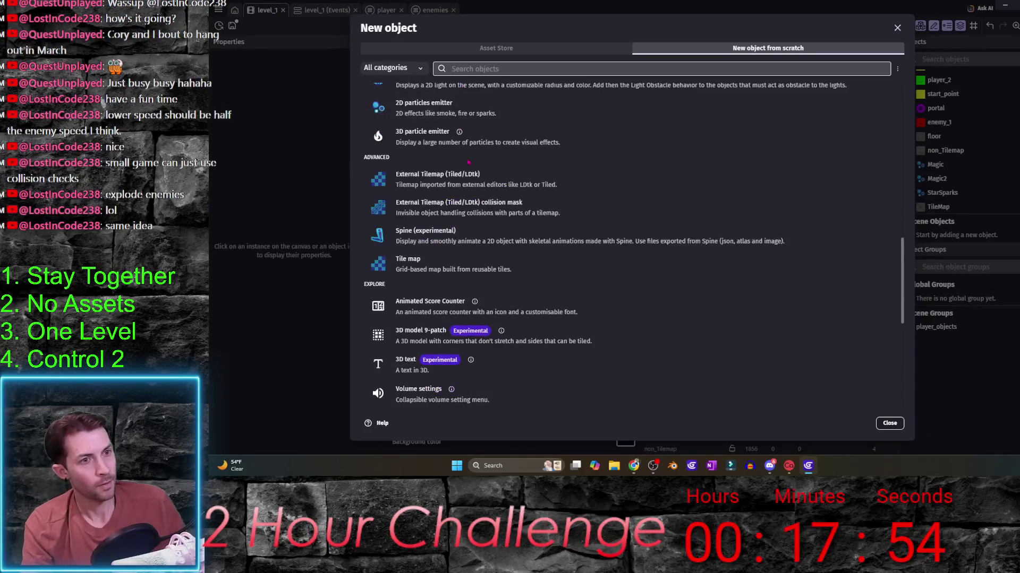
{"action": "scroll", "coordinate": [468, 156], "scroll_direction": "up", "scroll_amount": 3}
- Create an Explosion1 particle emitter, place an instance beside the portal and open its settings
{"action": "left_click", "coordinate": [469, 323]}
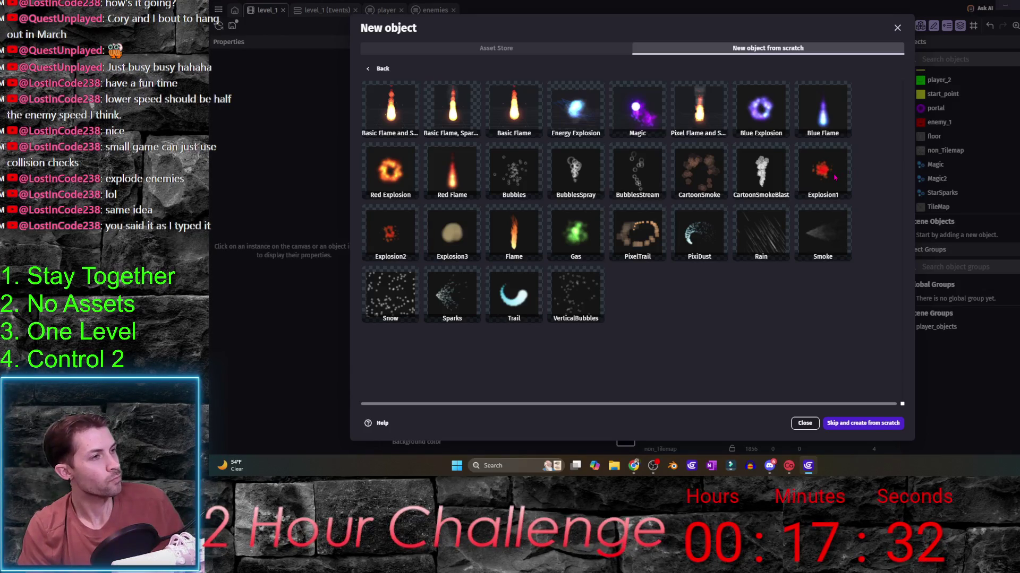
{"action": "left_click", "coordinate": [835, 179]}
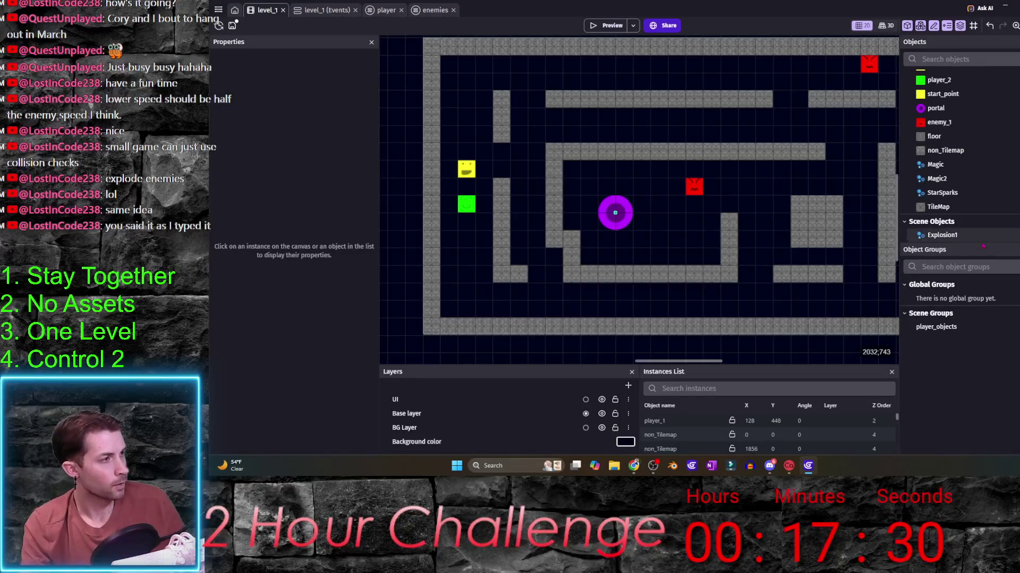
{"action": "left_click", "coordinate": [942, 235]}
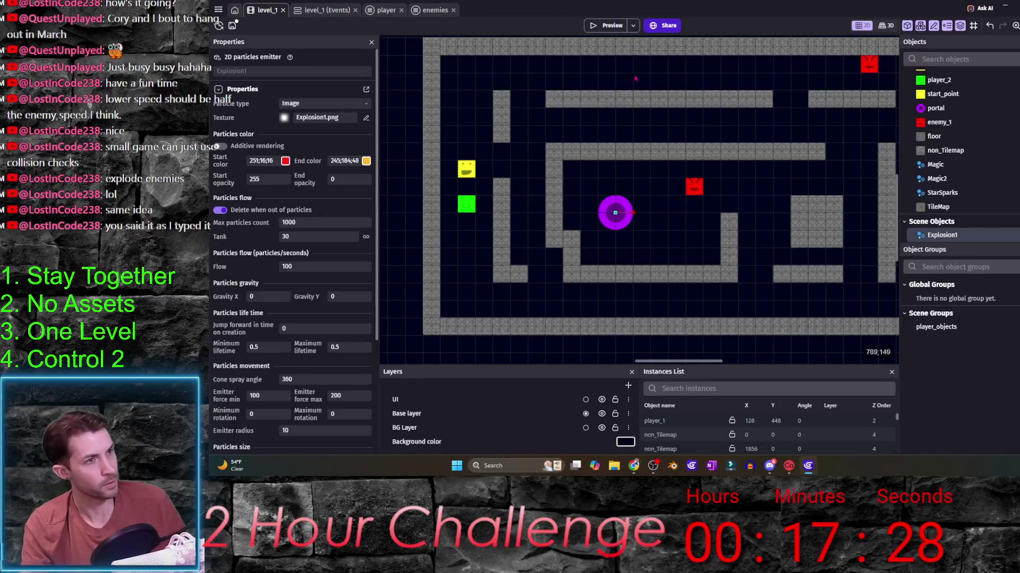
{"action": "left_click", "coordinate": [668, 213]}
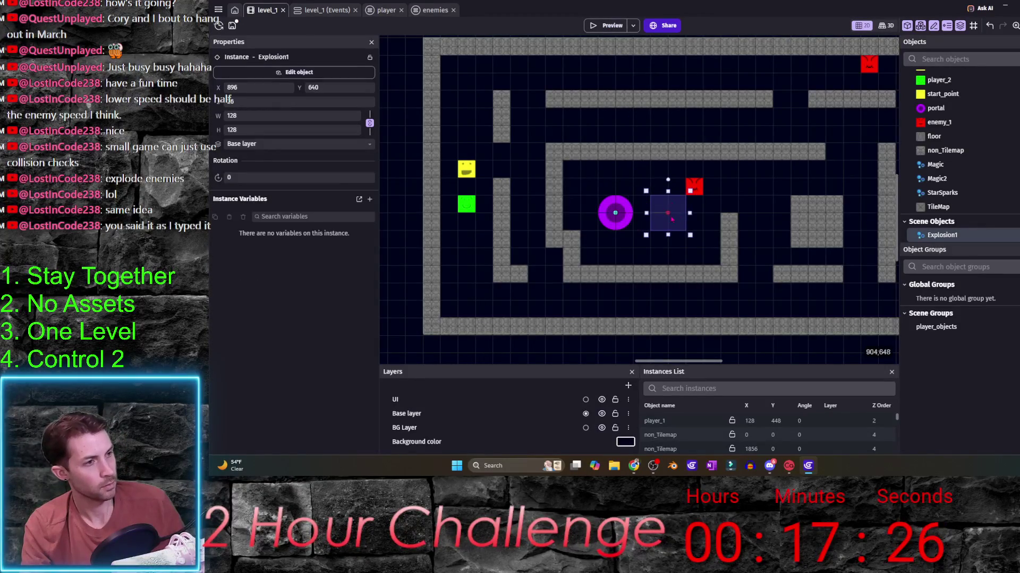
{"action": "left_click", "coordinate": [607, 25]}
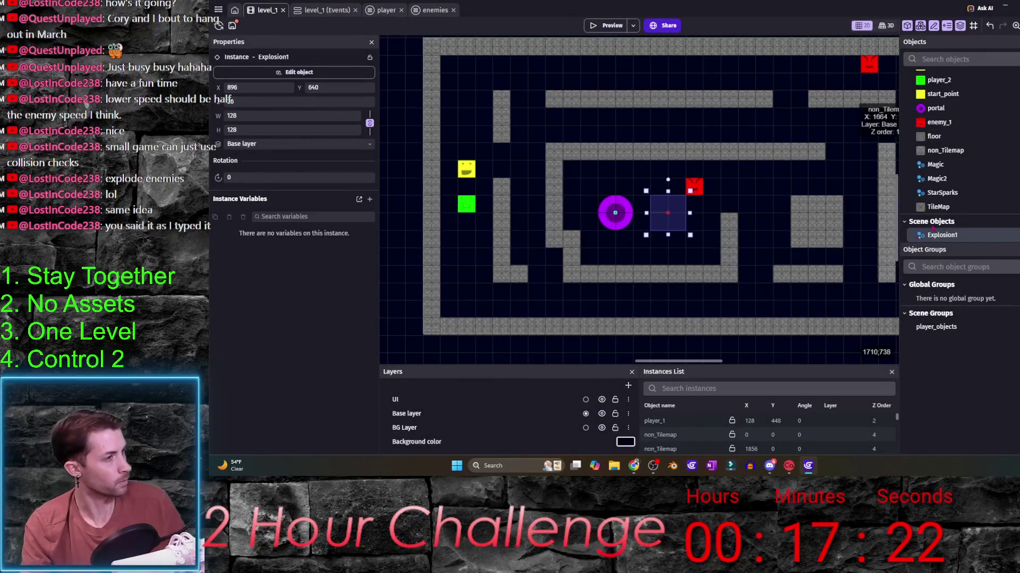
{"action": "left_click", "coordinate": [298, 73]}
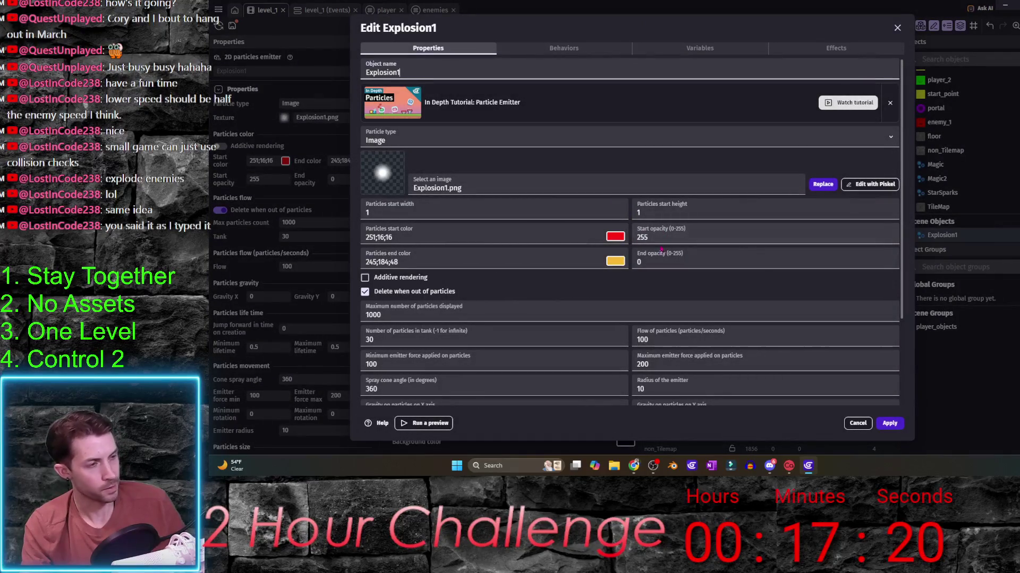
- Set the particle end colour to deep red, then adjust it to orange-red
{"action": "left_click", "coordinate": [615, 261]}
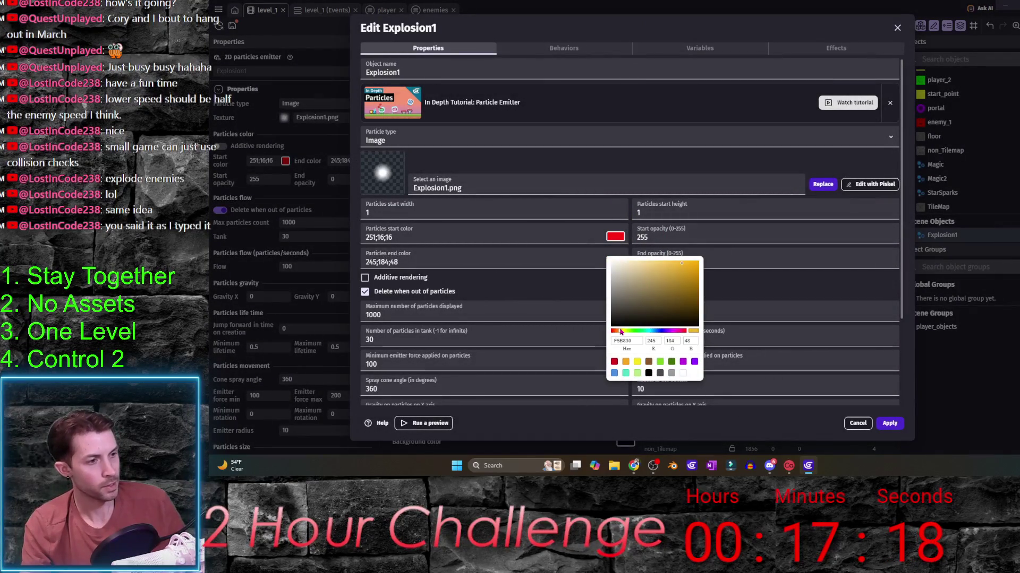
{"action": "left_click", "coordinate": [619, 331]}
{"action": "left_click", "coordinate": [695, 286]}
{"action": "left_click_drag", "start_coordinate": [697, 293], "coordinate": [700, 301]}
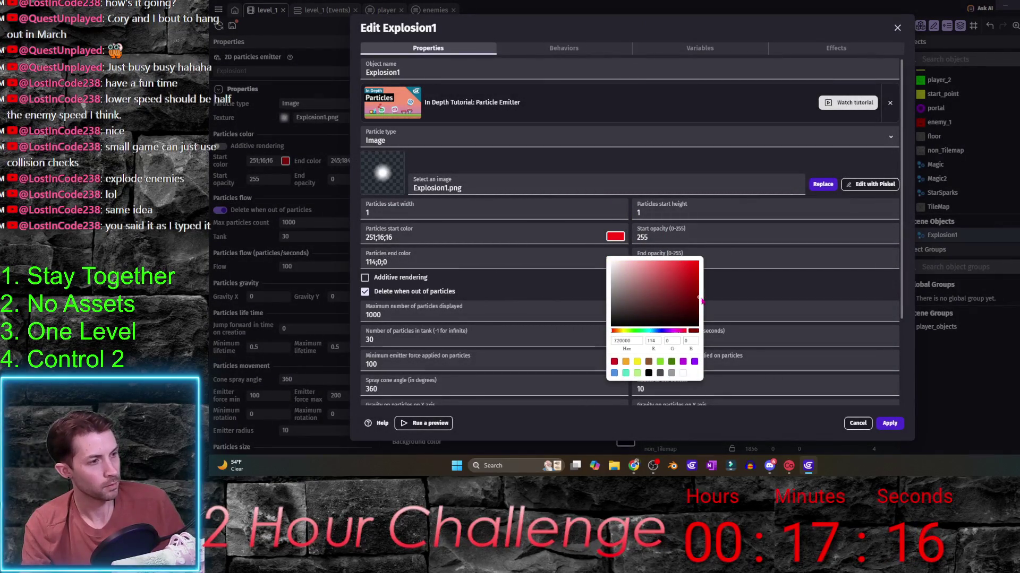
{"action": "left_click", "coordinate": [559, 332]}
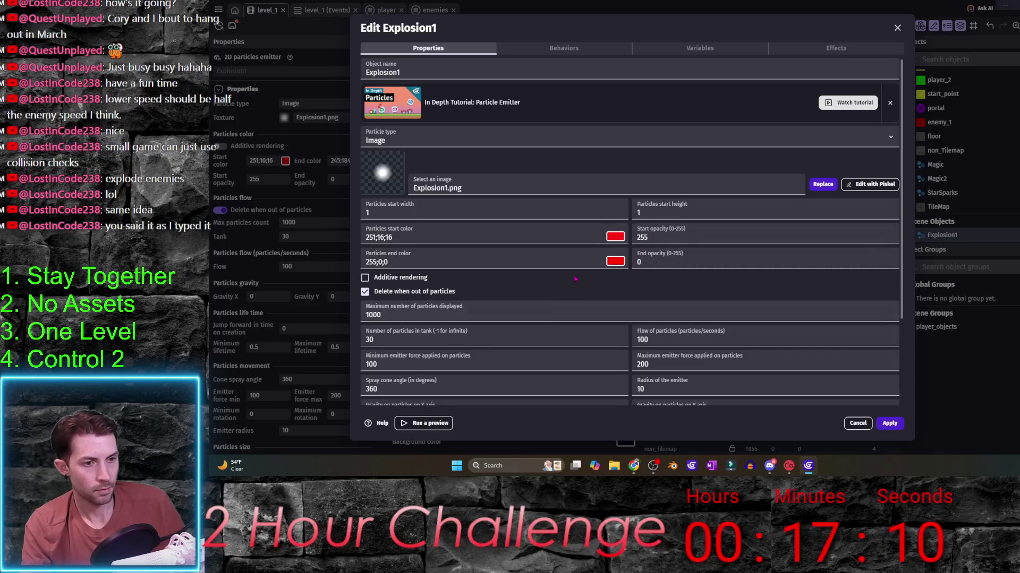
{"action": "scroll", "coordinate": [574, 279], "scroll_direction": "down", "scroll_amount": 3}
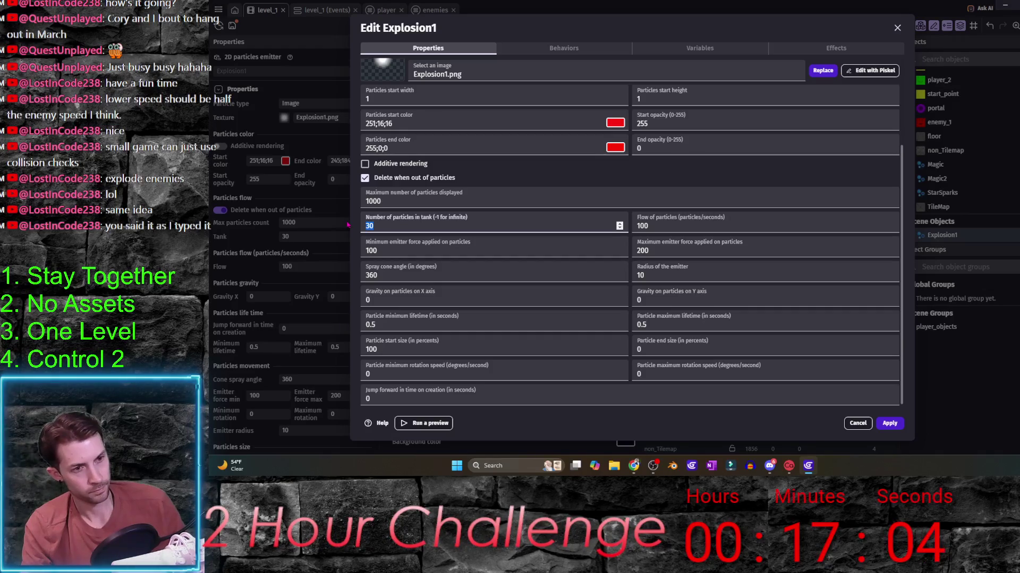
{"action": "type", "text": "100"}
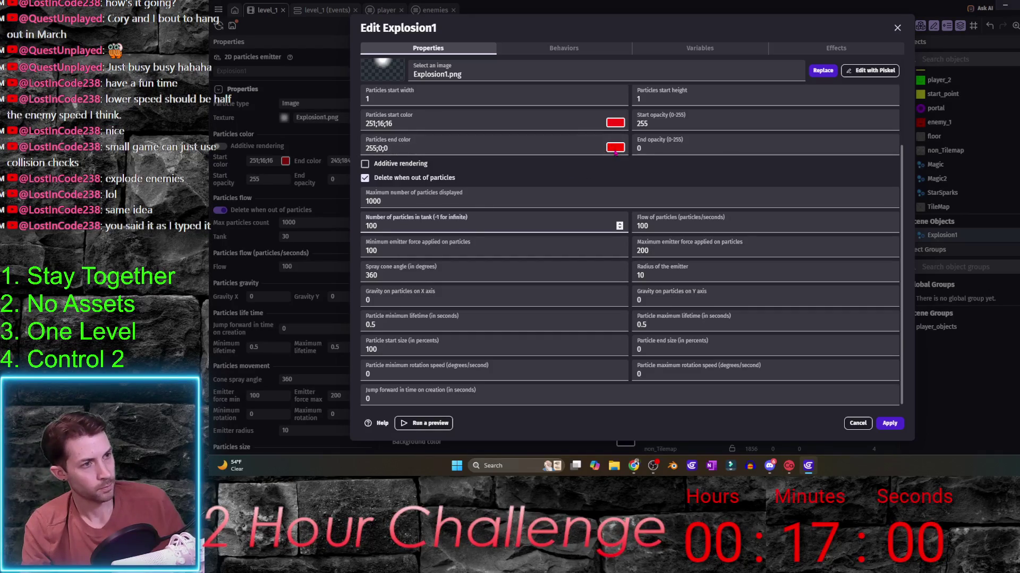
{"action": "left_click", "coordinate": [615, 147]}
{"action": "left_click_drag", "start_coordinate": [619, 218], "coordinate": [615, 221]}
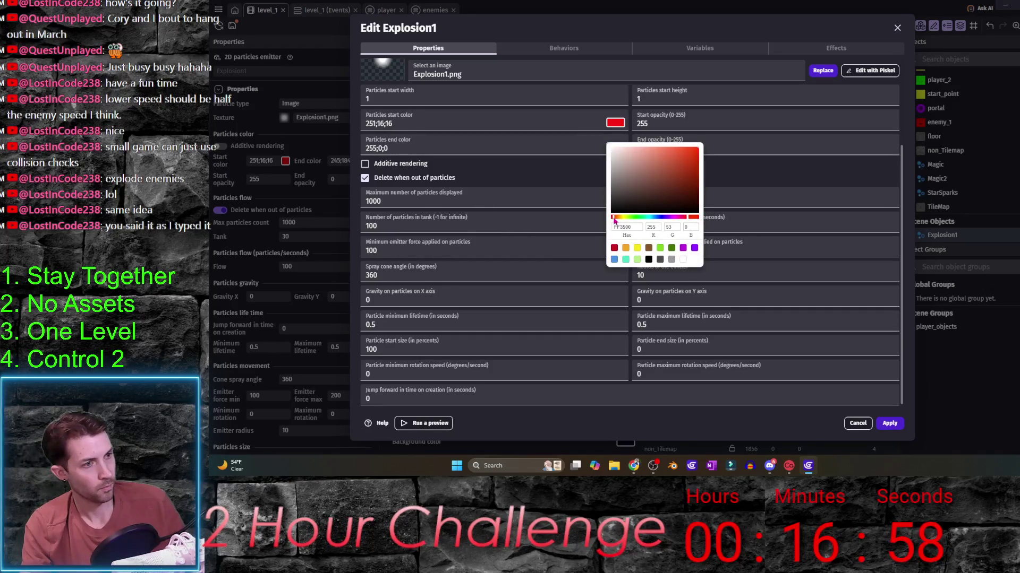
{"action": "left_click", "coordinate": [728, 177]}
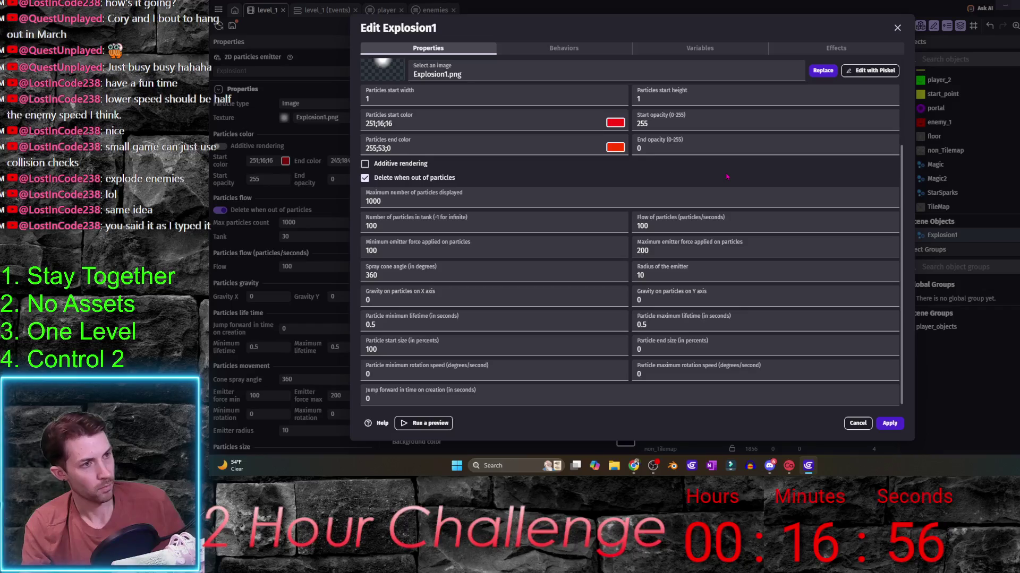
{"action": "key", "text": "Tab"}
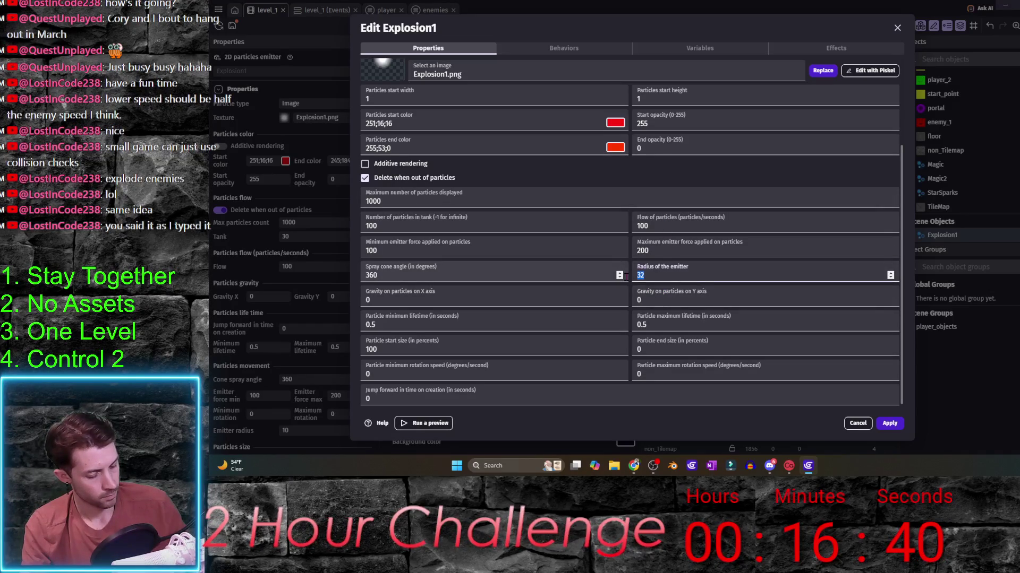
{"action": "type", "text": "8"}
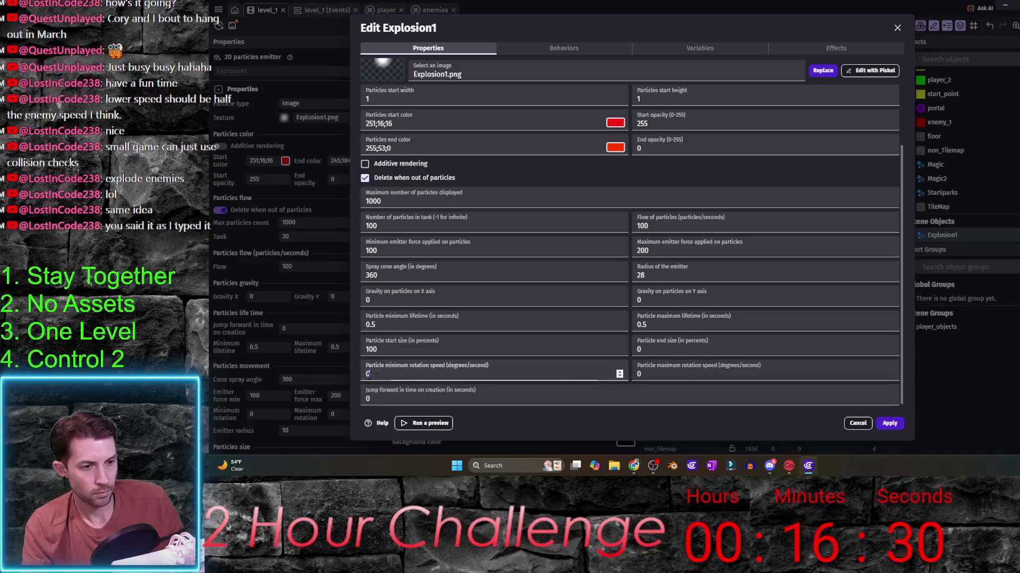
{"action": "type", "text": "-"}
{"action": "mouse_move", "coordinate": [494, 320]}
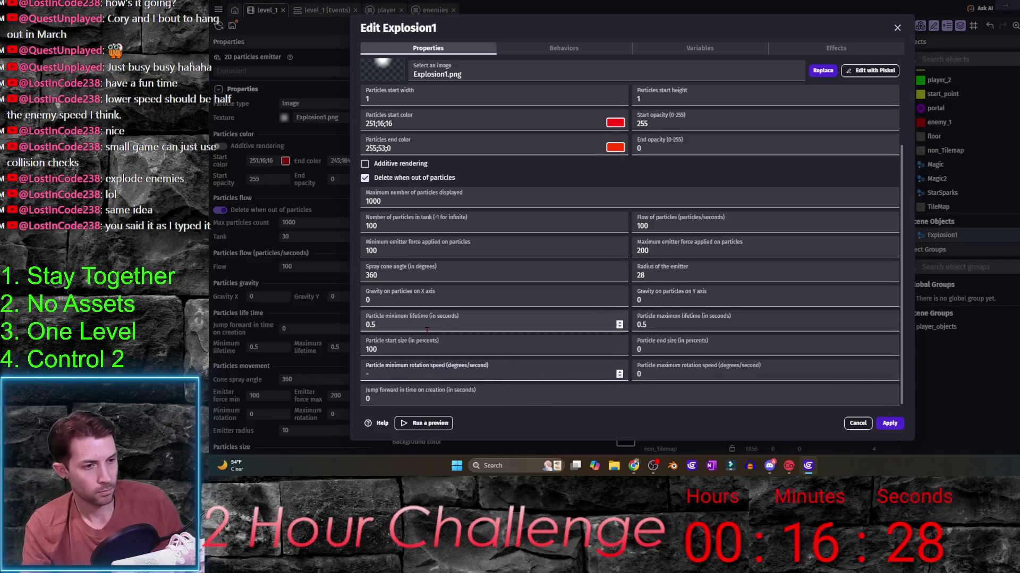
{"action": "type", "text": "100"}
- Raise Explosion1's particle flow to 200 per second and apply the emitter settings
{"action": "key", "text": "Tab"}
{"action": "type", "text": "100"}
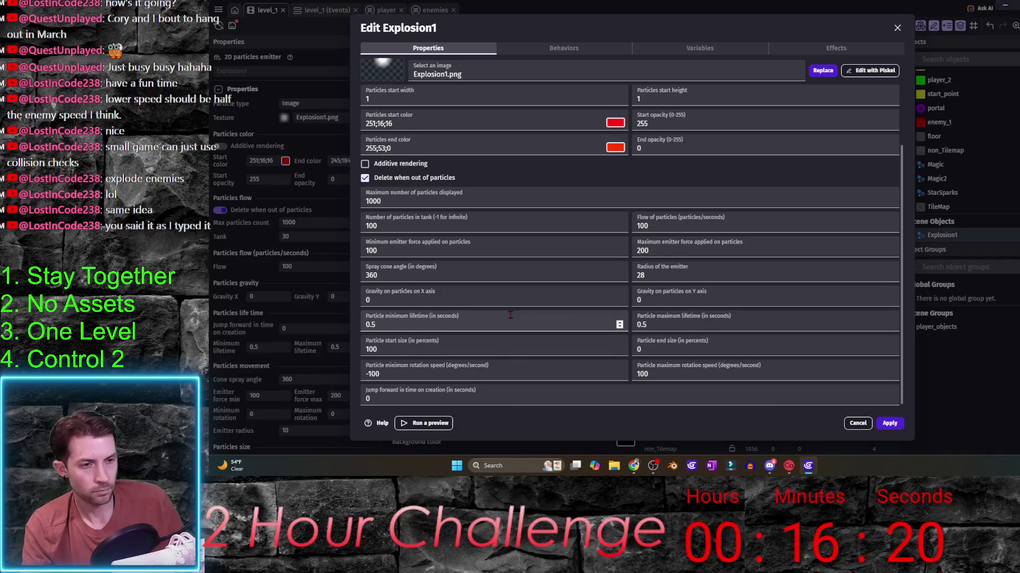
{"action": "scroll", "coordinate": [692, 160], "scroll_direction": "up", "scroll_amount": 3}
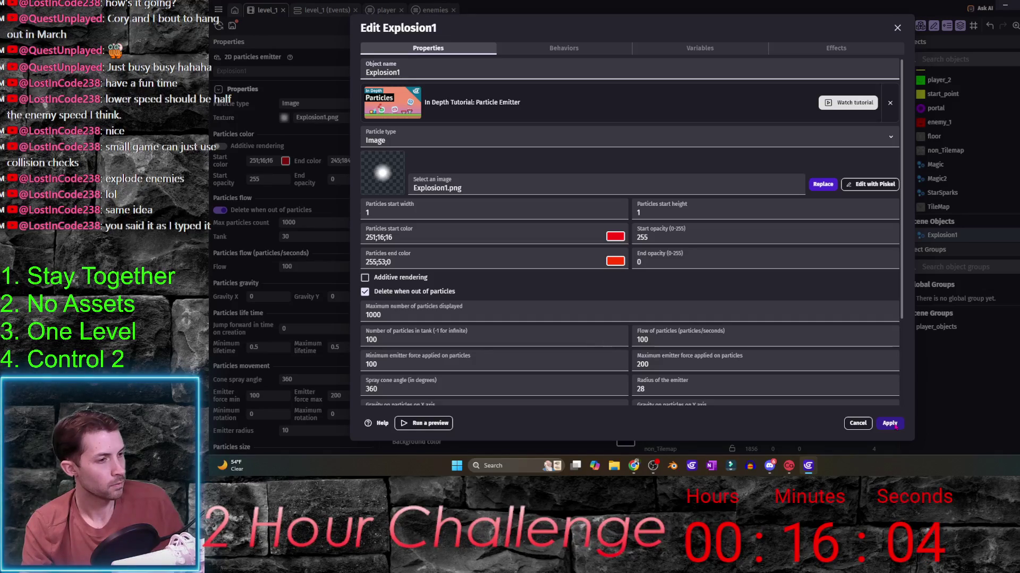
{"action": "double_click", "coordinate": [642, 339]}
{"action": "type", "text": "200"}
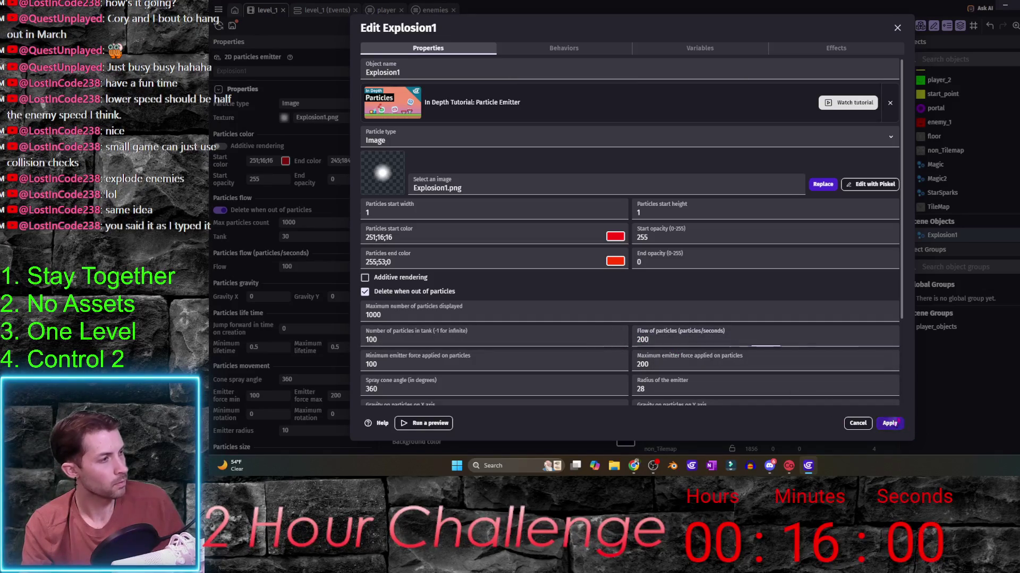
{"action": "left_click", "coordinate": [889, 423]}
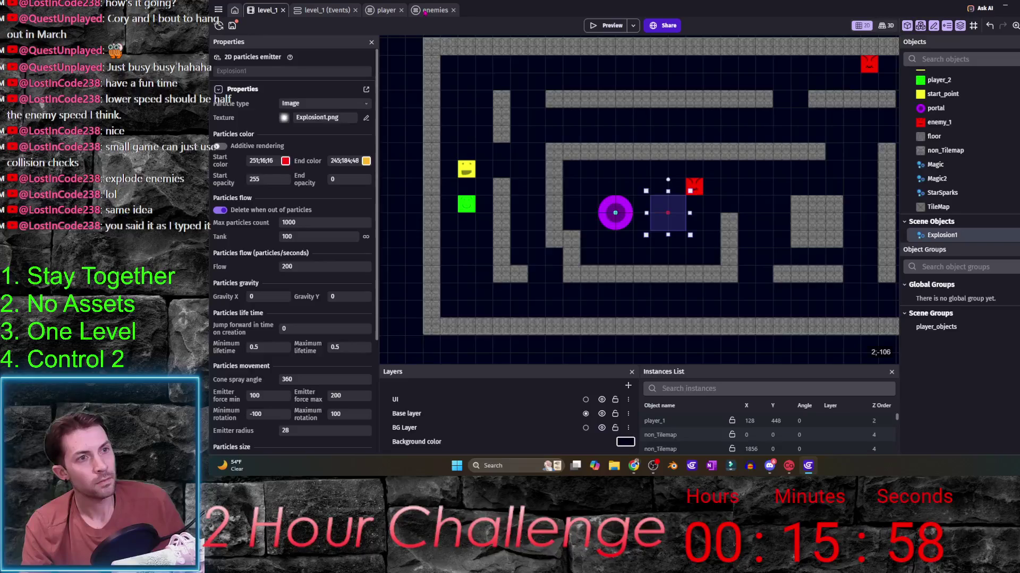
- In the player event sheet, add an empty sub-event under the player_objects loop
{"action": "left_click", "coordinate": [330, 12]}
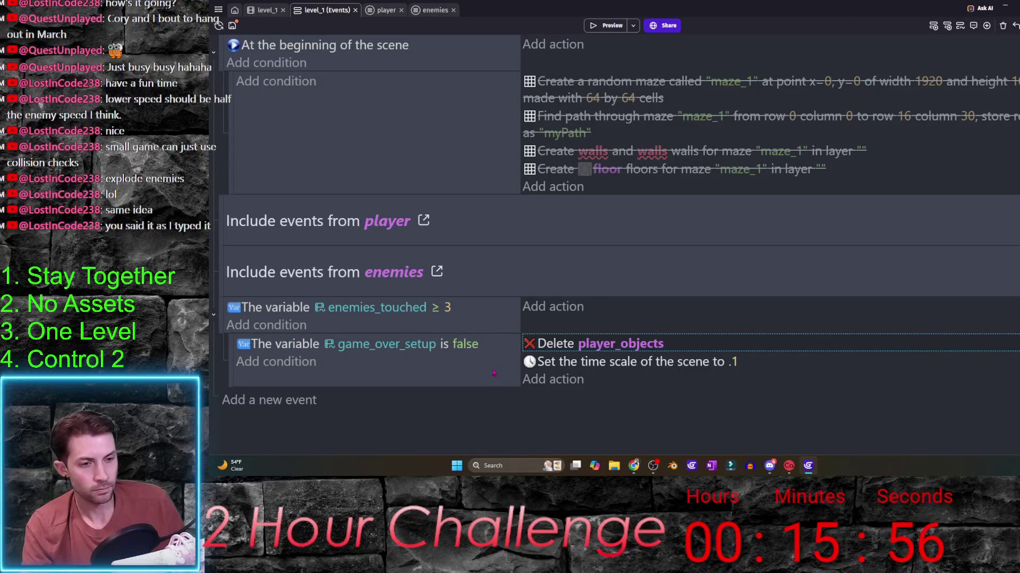
{"action": "left_click", "coordinate": [386, 11]}
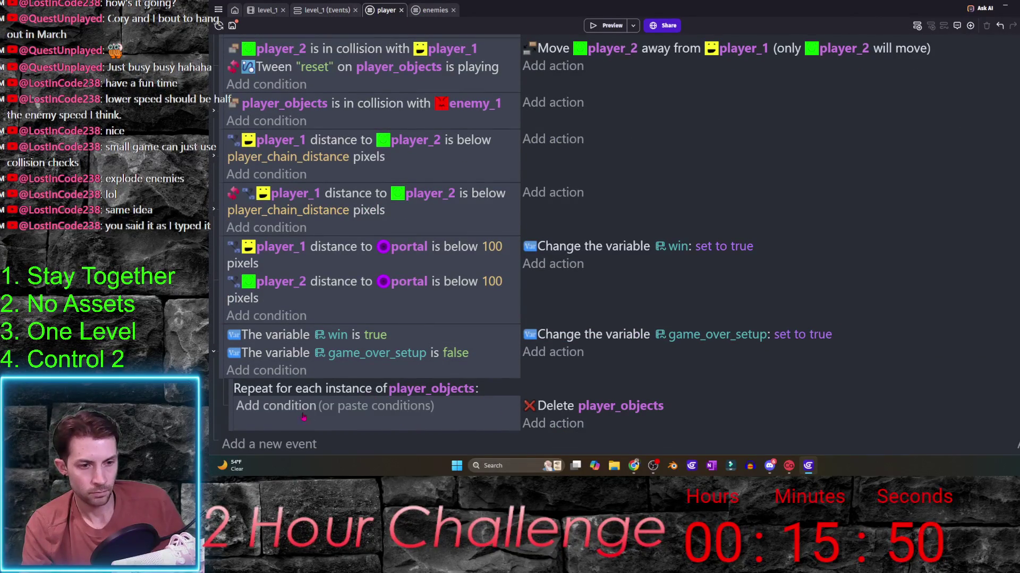
{"action": "left_click", "coordinate": [319, 419]}
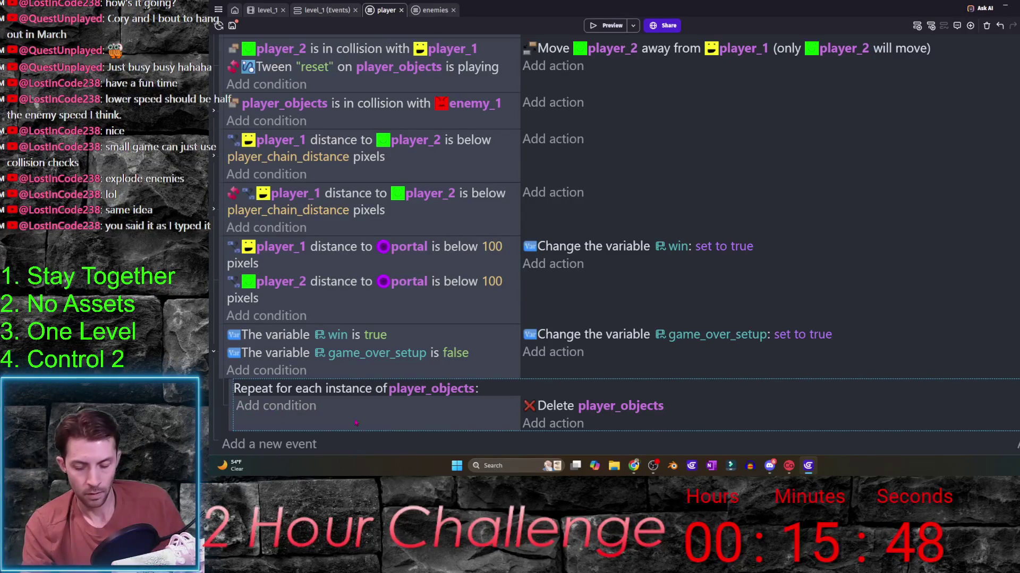
{"action": "key", "text": "shift+d"}
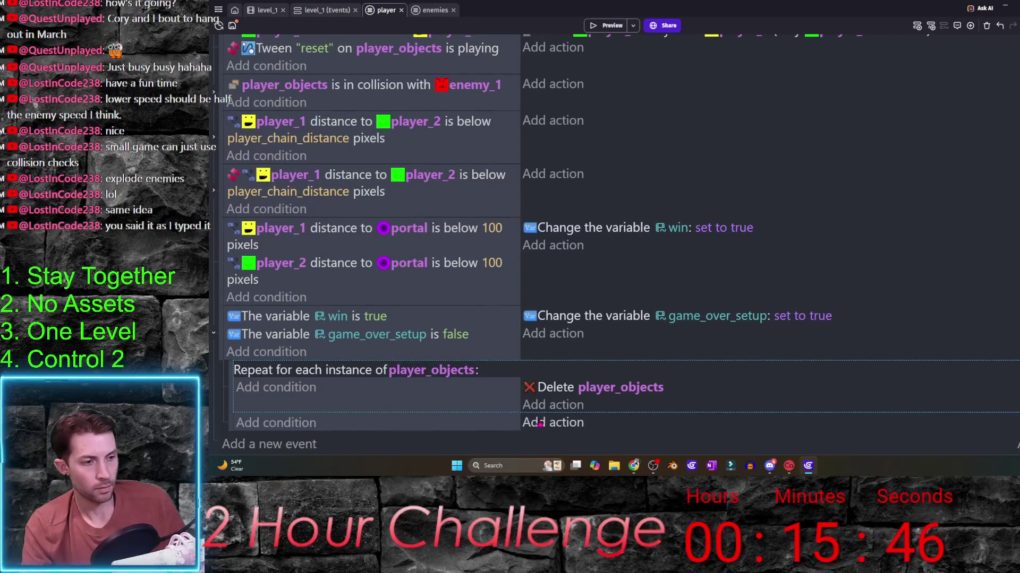
{"action": "left_click", "coordinate": [540, 426]}
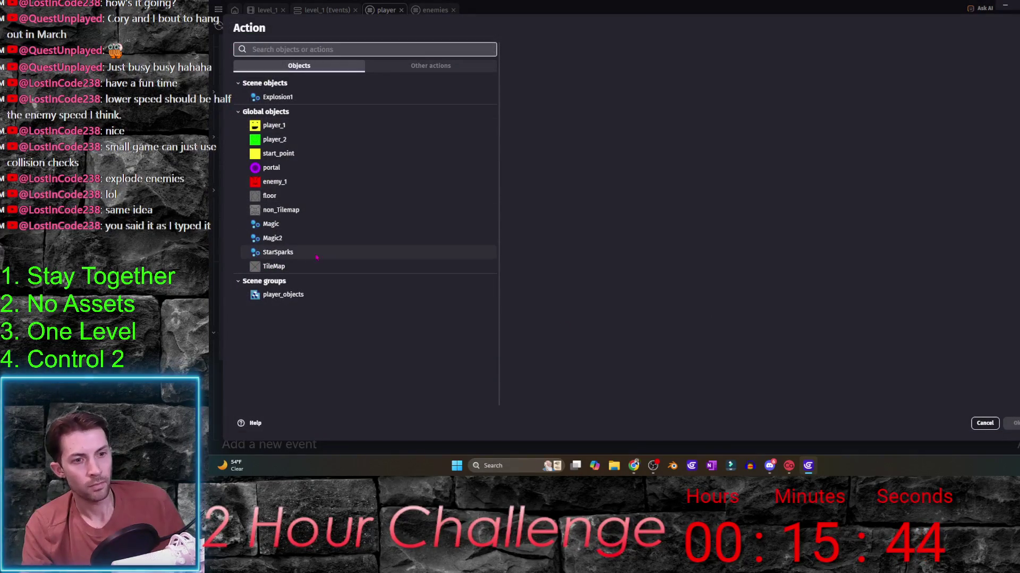
{"action": "left_click", "coordinate": [984, 422]}
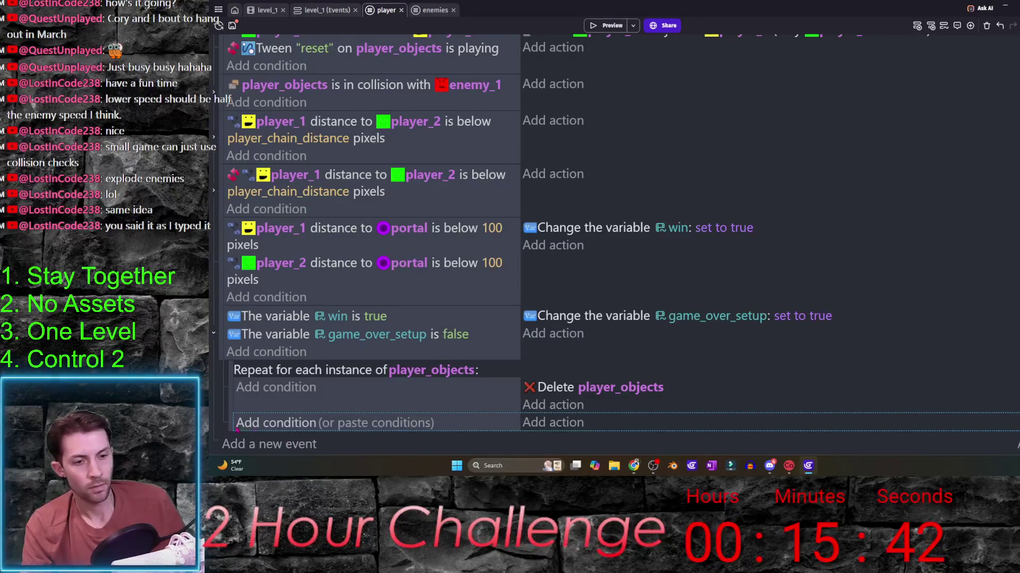
- Add a 'For each object' event looping over every enemy_1 instance
{"action": "left_click", "coordinate": [971, 25]}
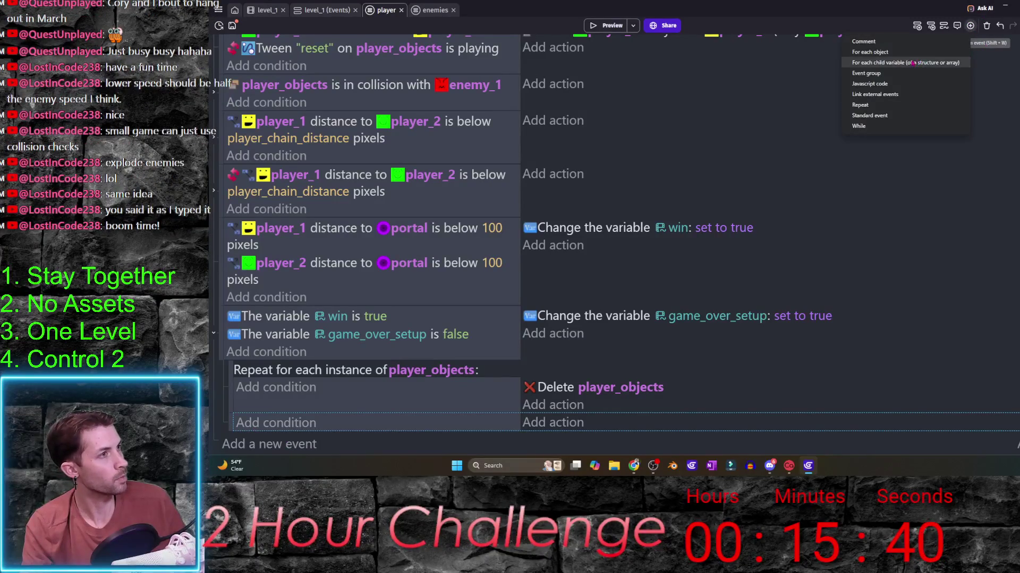
{"action": "left_click", "coordinate": [892, 61]}
{"action": "key", "text": "Down"}
{"action": "key", "text": "Down"}
{"action": "key", "text": "Return"}
{"action": "scroll", "coordinate": [482, 430], "scroll_direction": "down", "scroll_amount": 2}
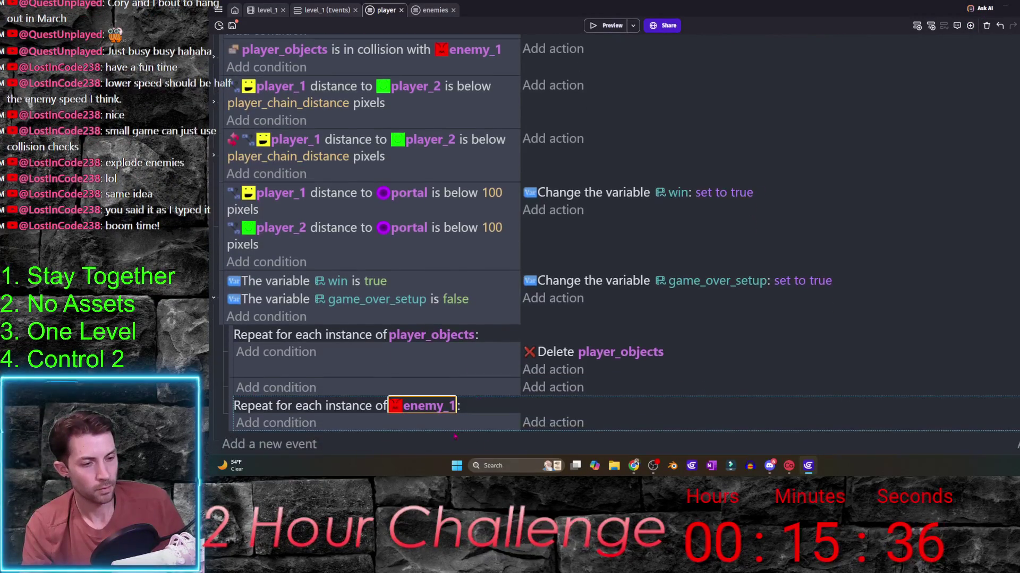
- In the enemy_1 loop, create an Explosion1 at enemy_1.X();enemy_1.Y() on the Base layer
{"action": "left_click", "coordinate": [546, 423]}
{"action": "type", "text": "create"}
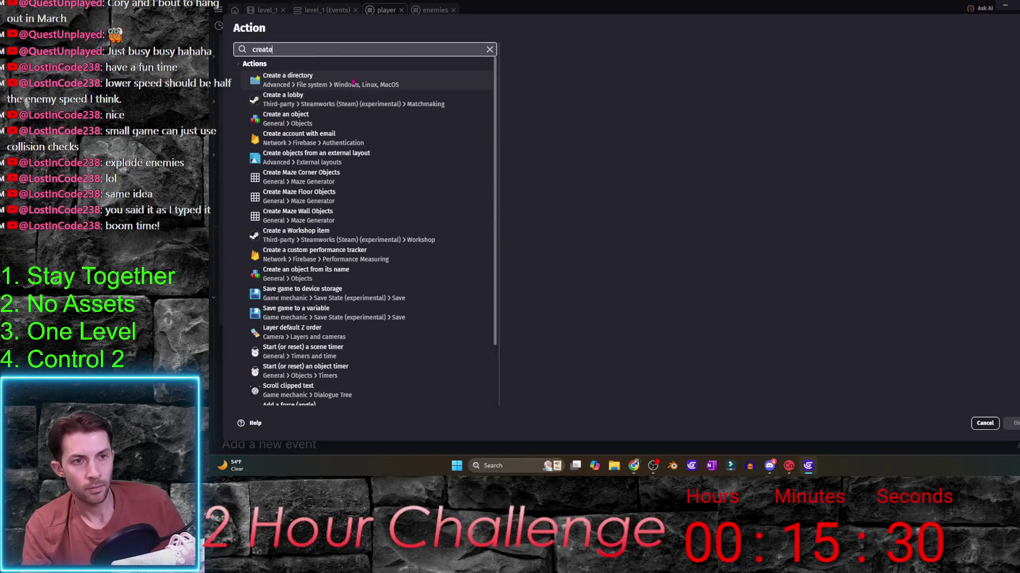
{"action": "key", "text": "BackSpace"}
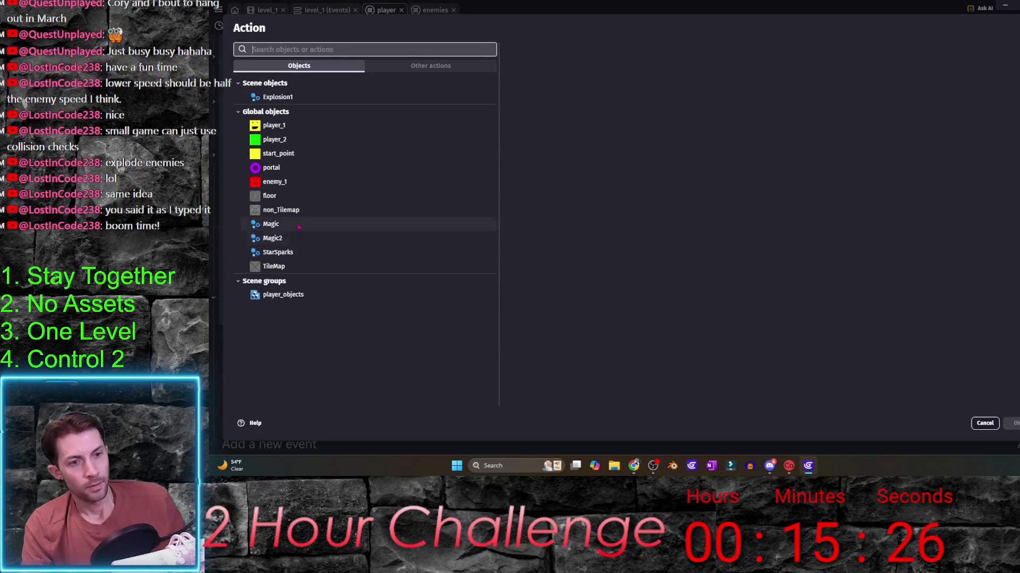
{"action": "left_click", "coordinate": [278, 96]}
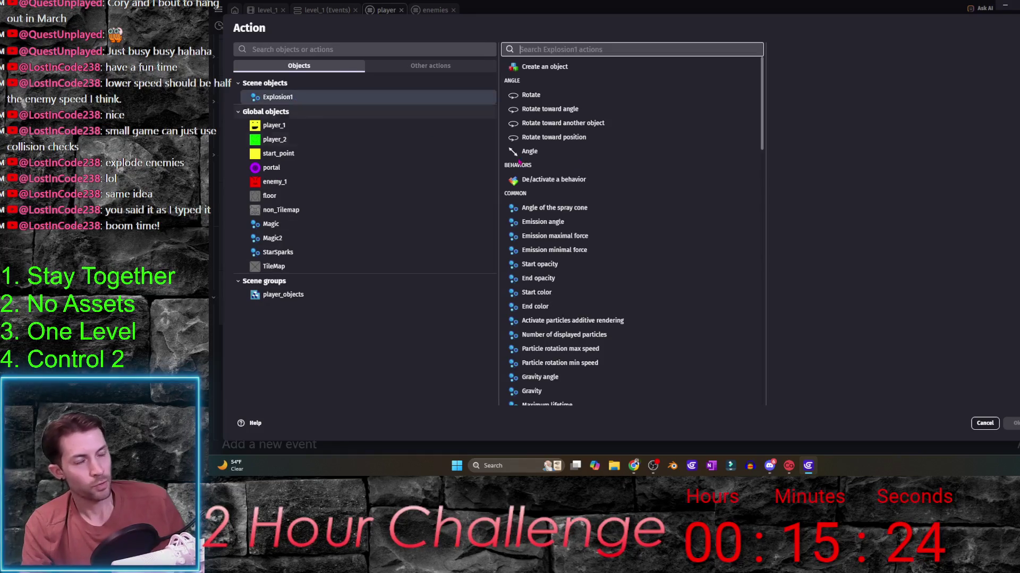
{"action": "left_click", "coordinate": [544, 67]}
{"action": "type", "text": "enemy_1"}
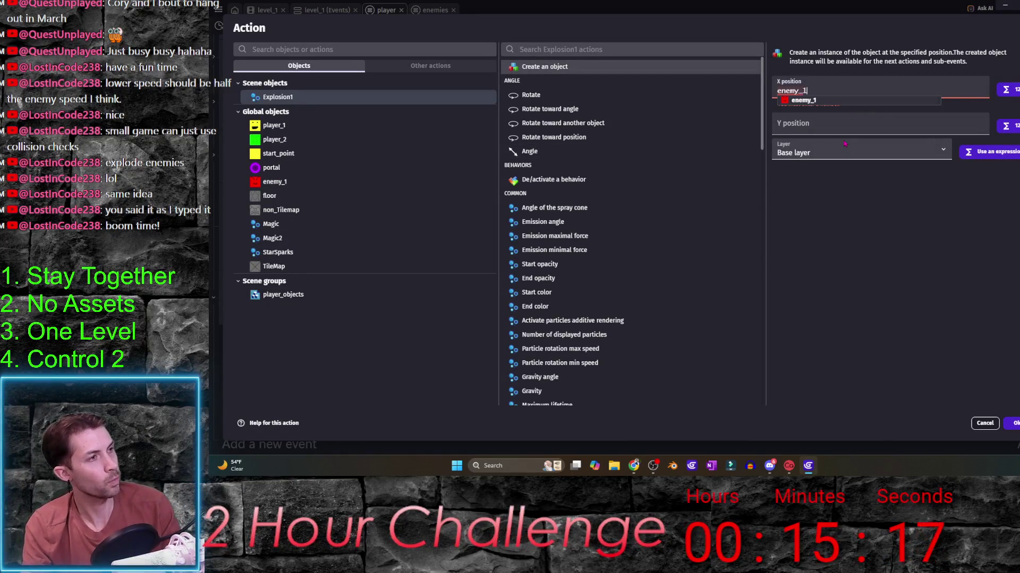
{"action": "type", "text": ".x("}
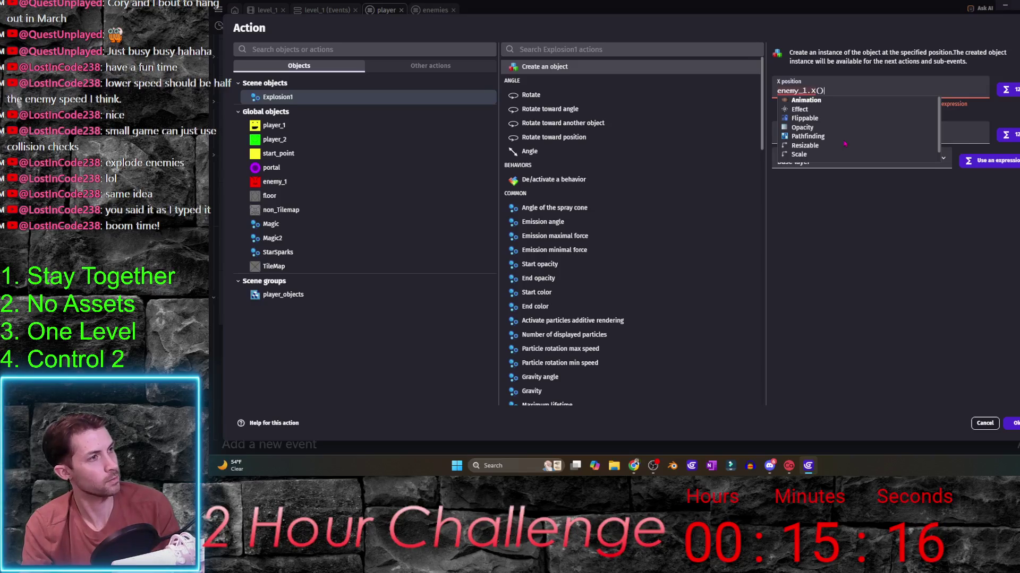
{"action": "key", "text": "Tab"}
{"action": "type", "text": "ene"}
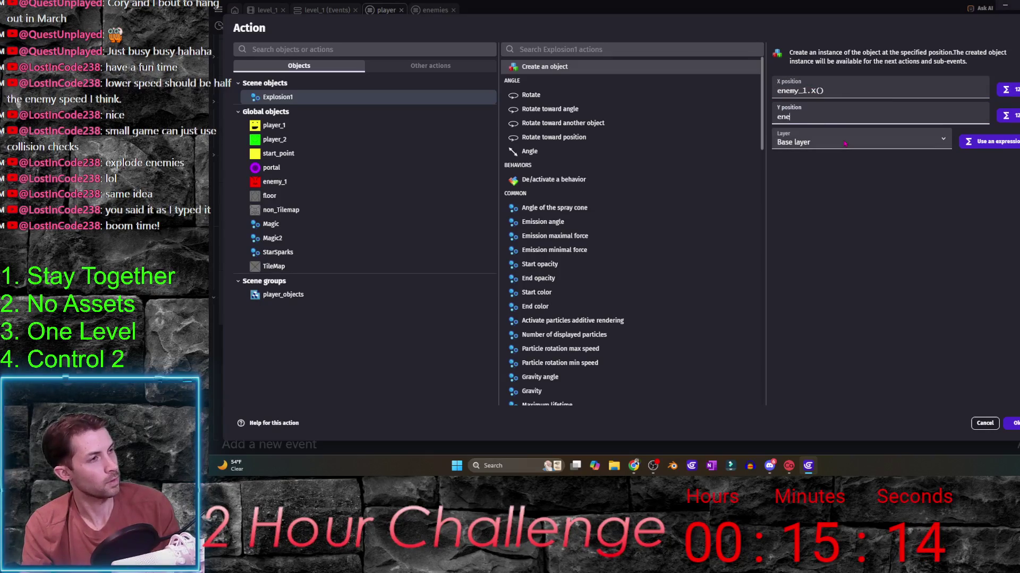
{"action": "type", "text": "my_1.Y("}
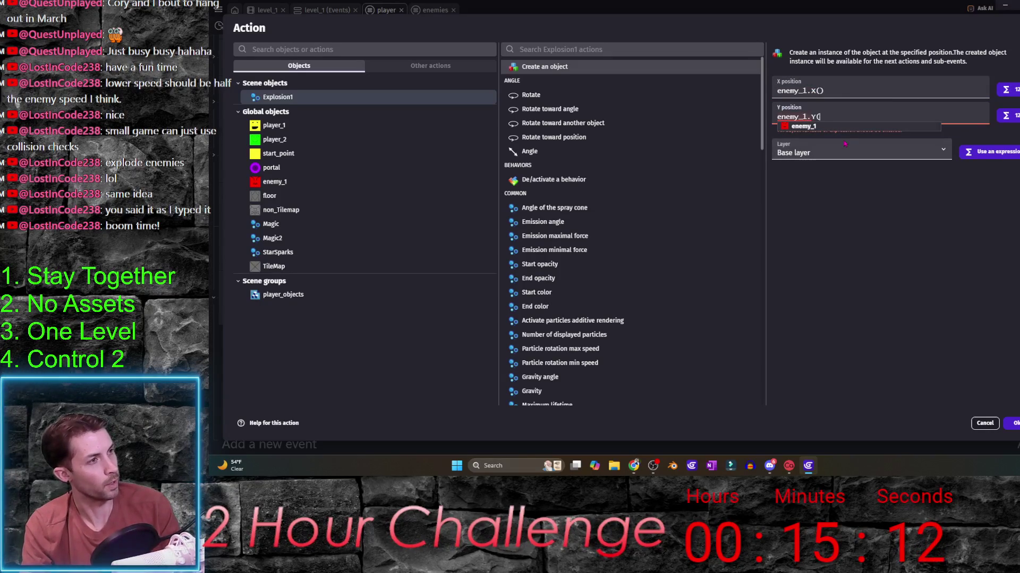
{"action": "type", "text": ")"}
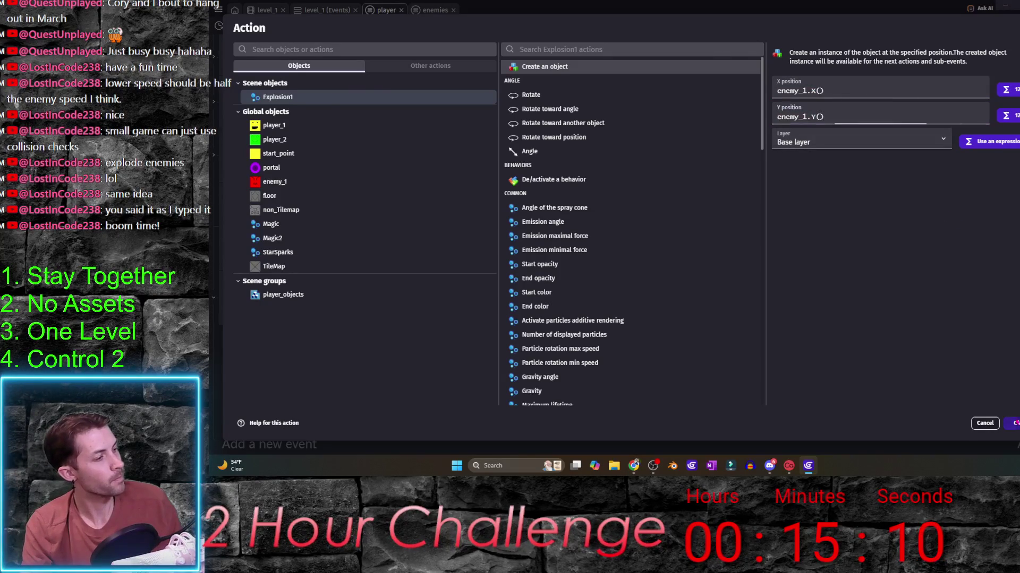
{"action": "key", "text": "Return"}
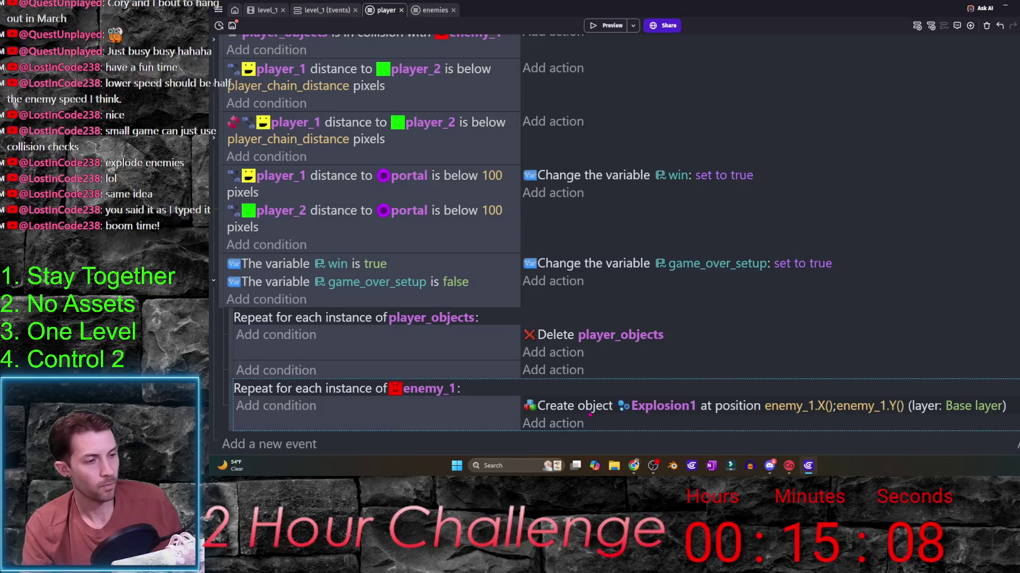
- Add a second action deleting the enemy_1 object
{"action": "left_click", "coordinate": [553, 425]}
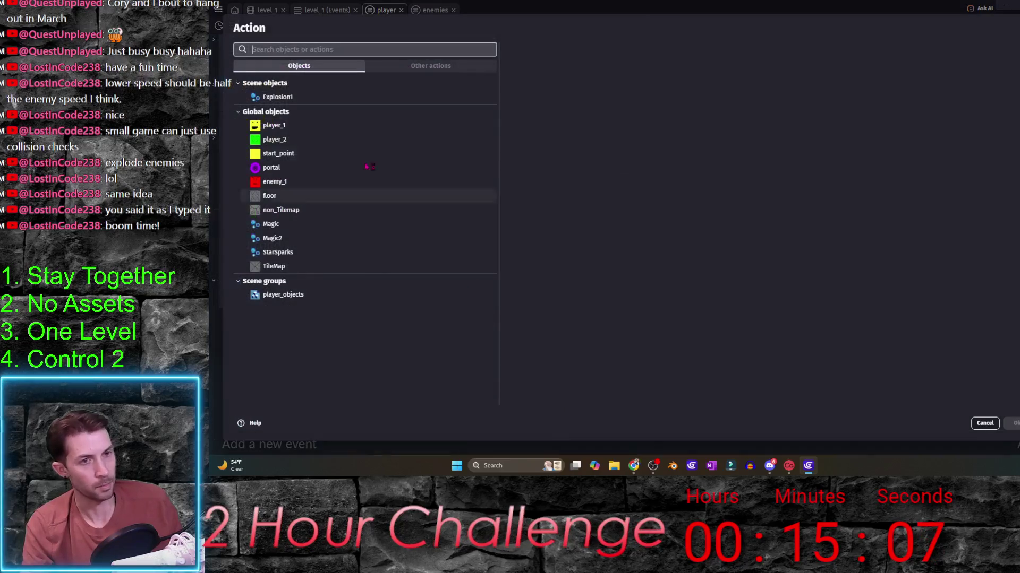
{"action": "left_click", "coordinate": [296, 180]}
{"action": "type", "text": "de"}
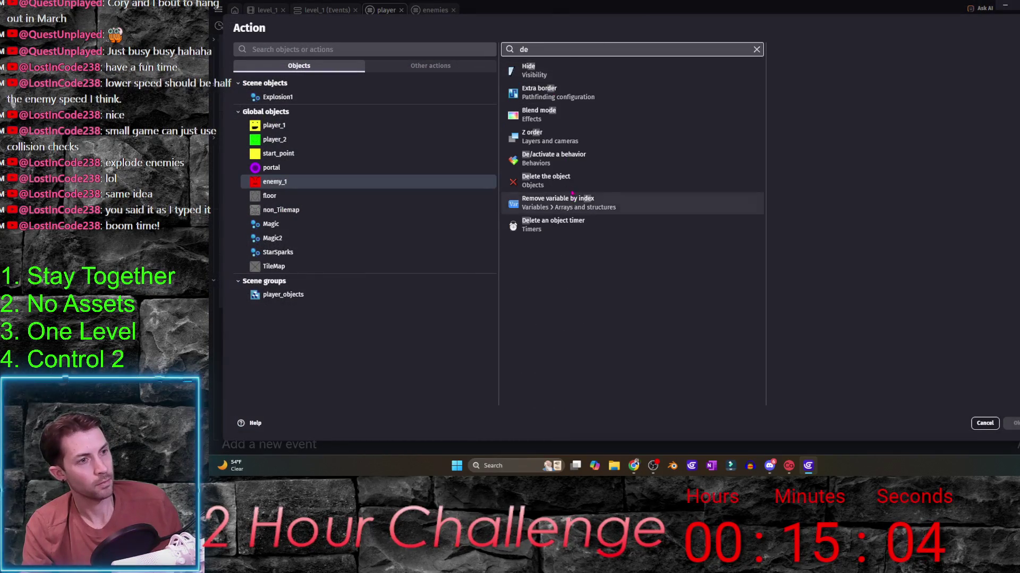
{"action": "left_click", "coordinate": [549, 180]}
{"action": "key", "text": "Return"}
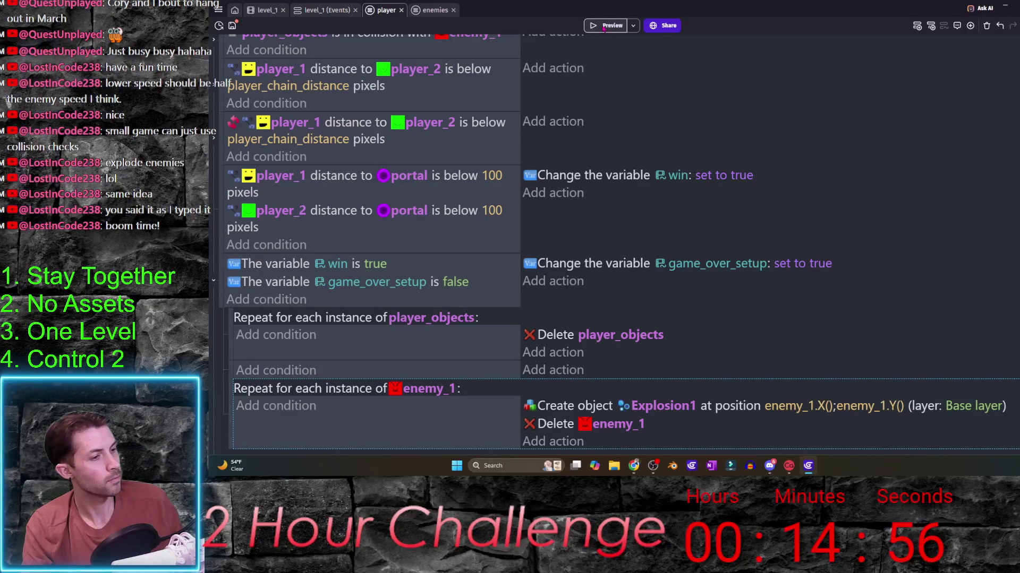
- Preview the game, steer both players around the maze corridors, then close the preview
{"action": "left_click", "coordinate": [604, 26]}
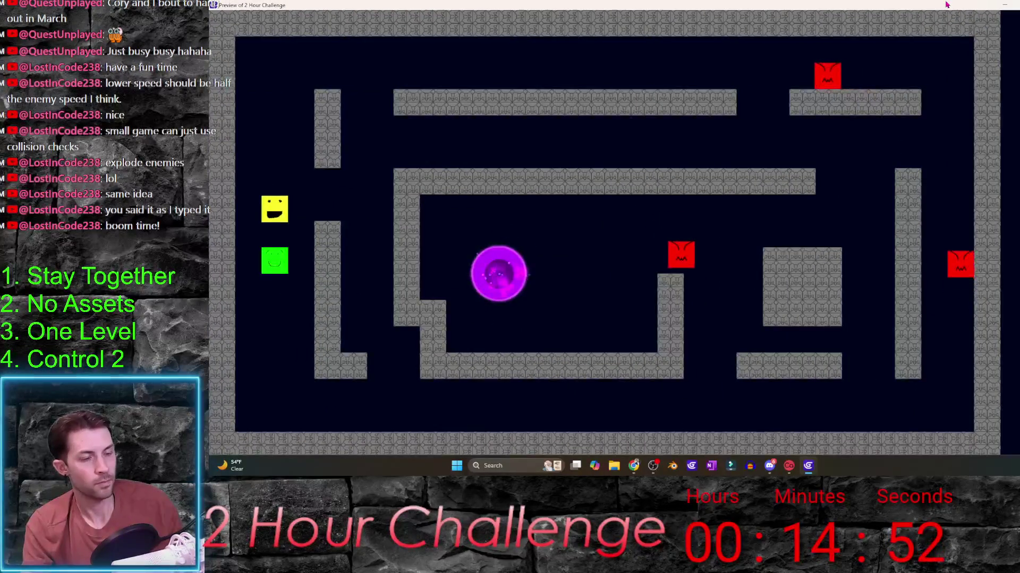
{"action": "key", "text": "Up"}
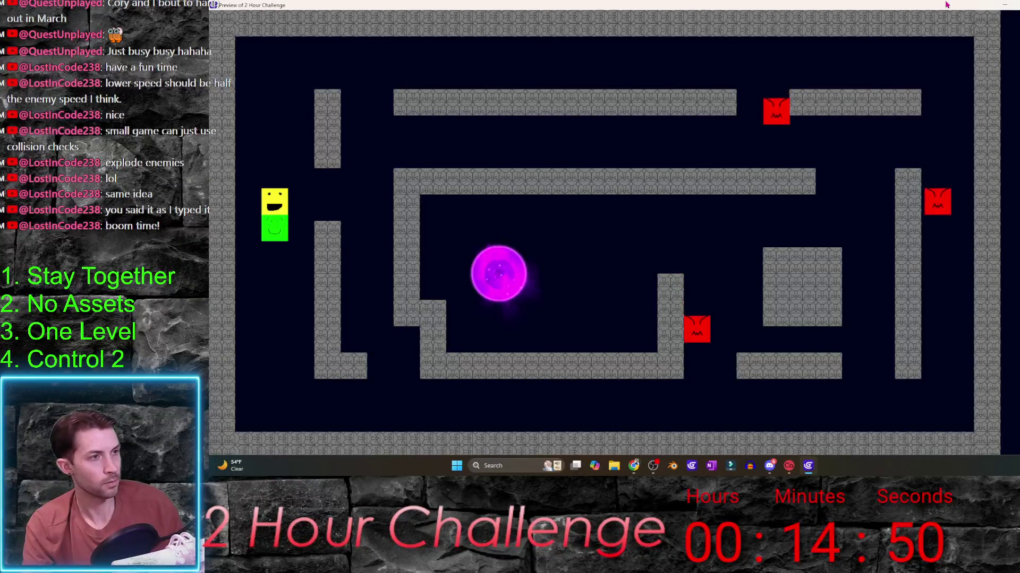
{"action": "key", "text": "Up"}
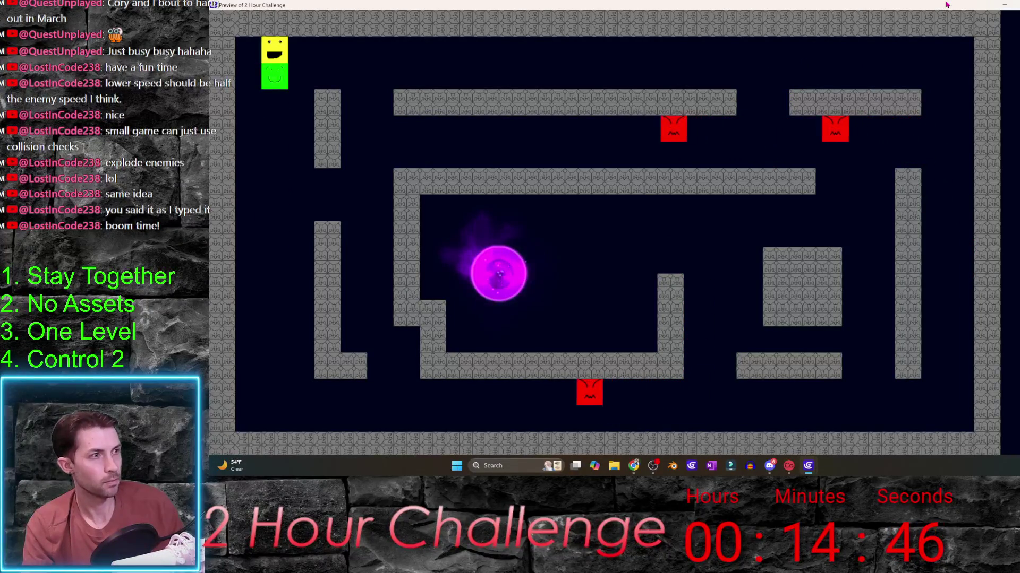
{"action": "key", "text": "Right"}
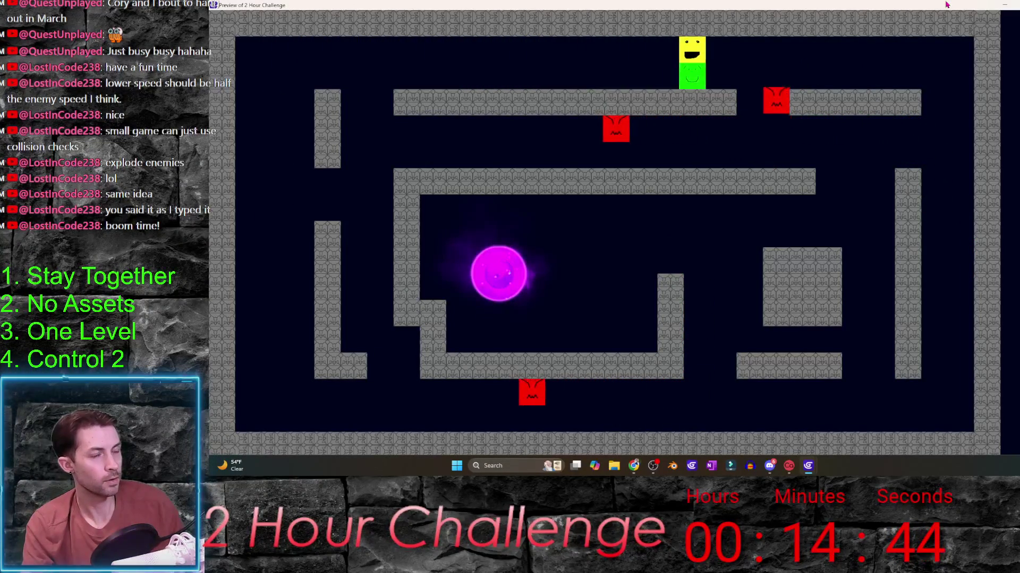
{"action": "key", "text": "Left"}
{"action": "key", "text": "Left"}
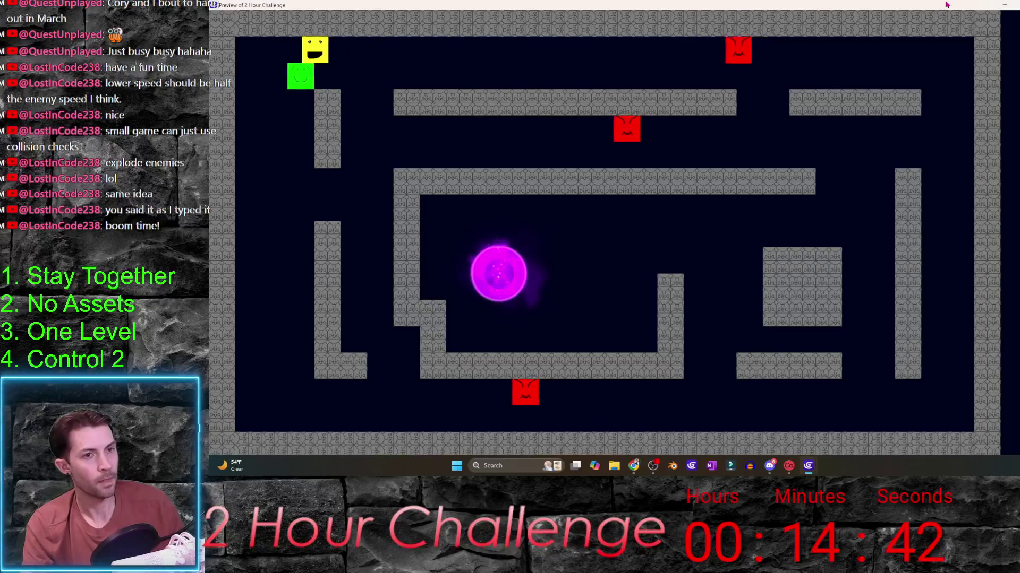
{"action": "key", "text": "Down"}
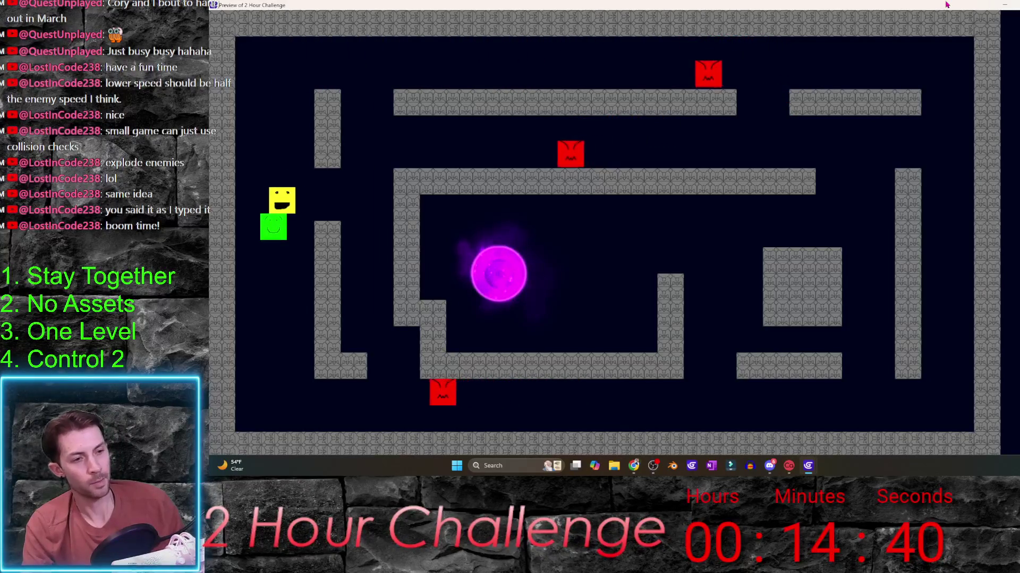
{"action": "key", "text": "Up"}
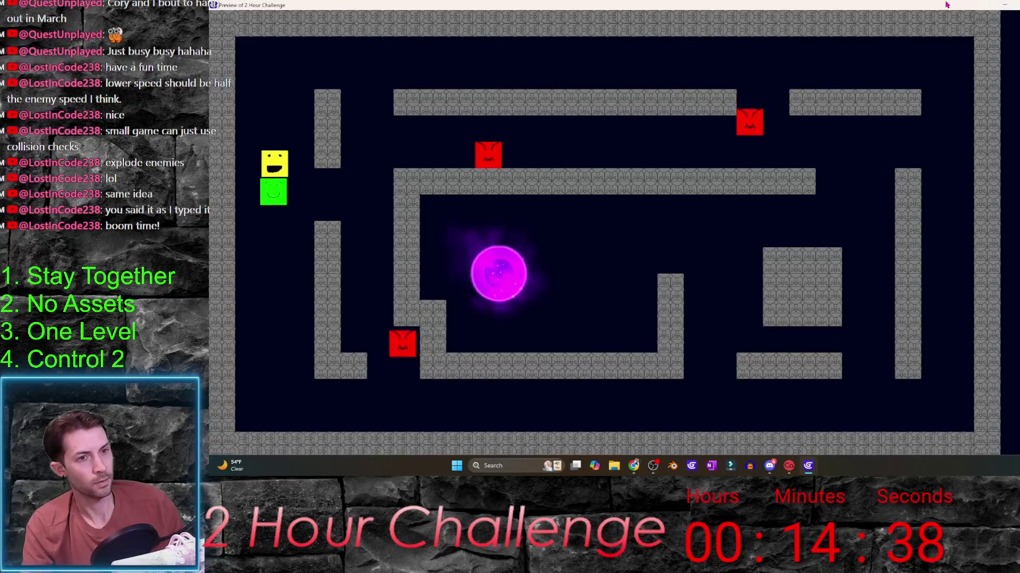
{"action": "key", "text": "Up"}
{"action": "key", "text": "Right"}
{"action": "key", "text": "Down"}
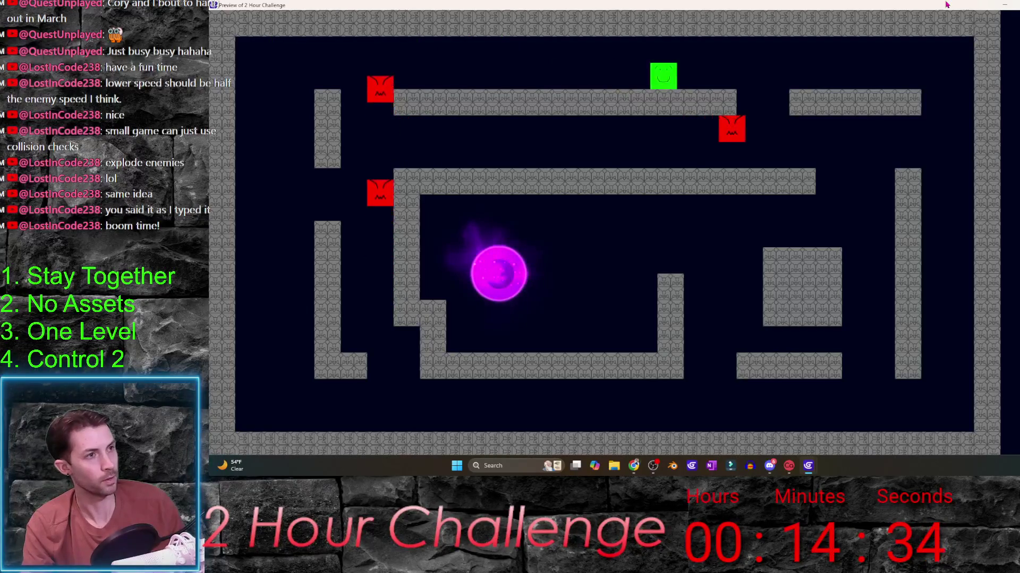
{"action": "key", "text": "Left"}
{"action": "key", "text": "Right"}
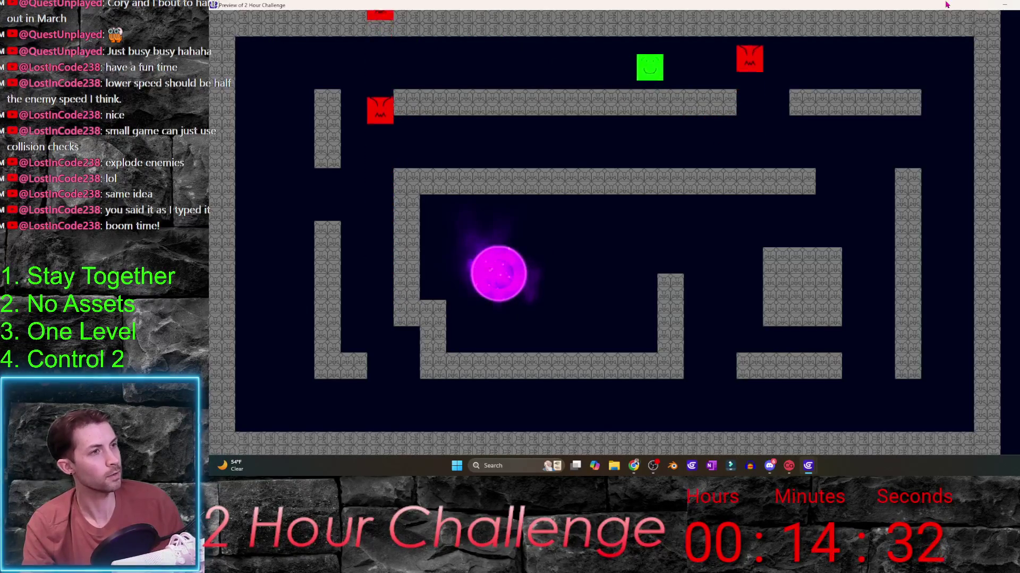
{"action": "left_click", "coordinate": [946, 5]}
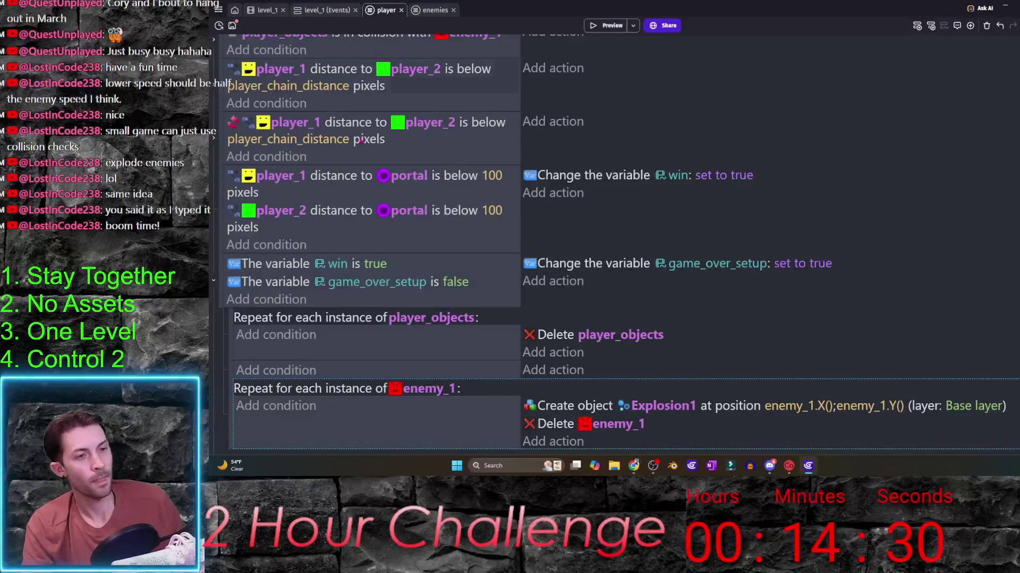
{"action": "scroll", "coordinate": [413, 287], "scroll_direction": "up", "scroll_amount": 3}
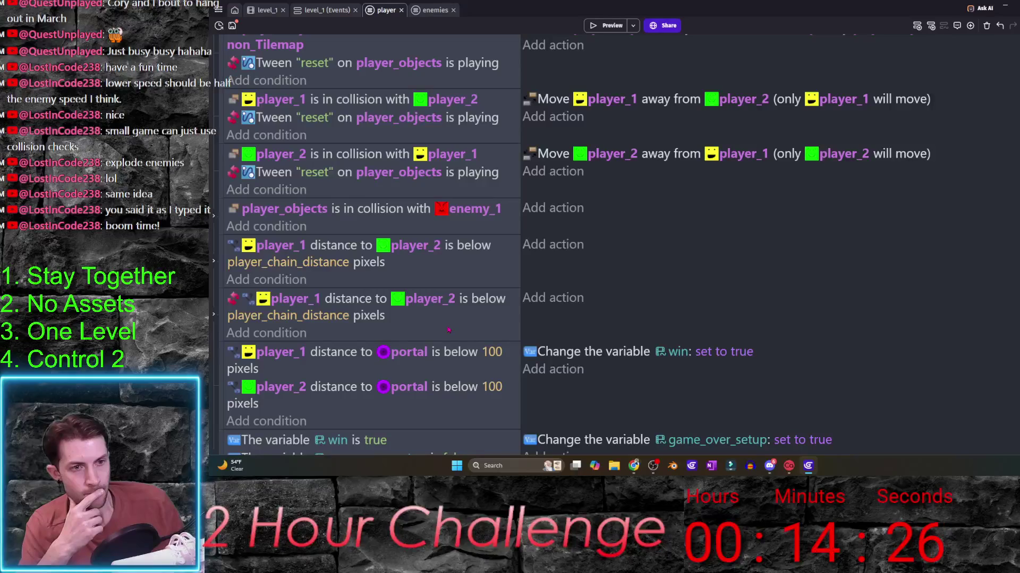
{"action": "scroll", "coordinate": [449, 328], "scroll_direction": "up", "scroll_amount": 2}
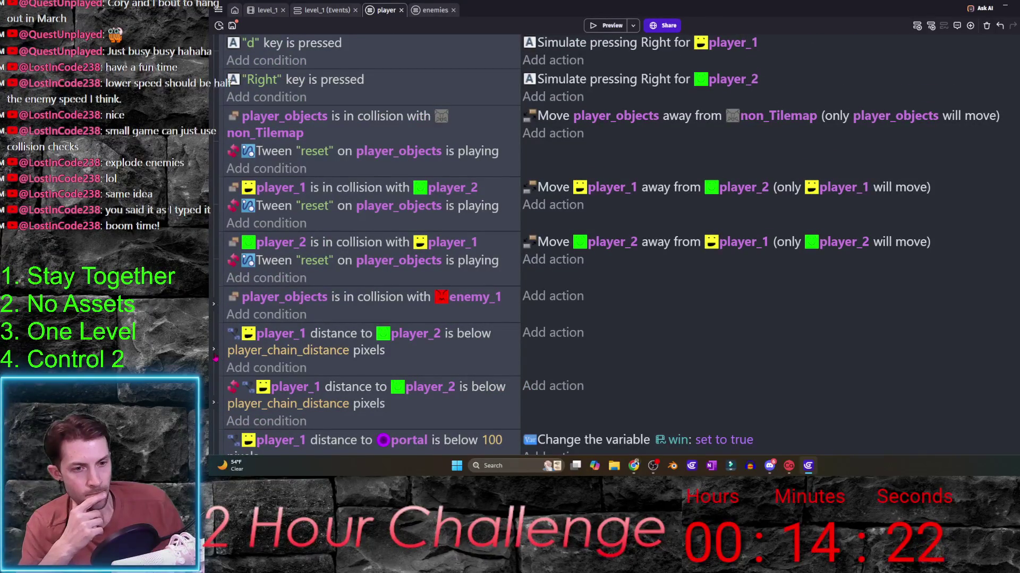
{"action": "scroll", "coordinate": [215, 357], "scroll_direction": "down", "scroll_amount": 2}
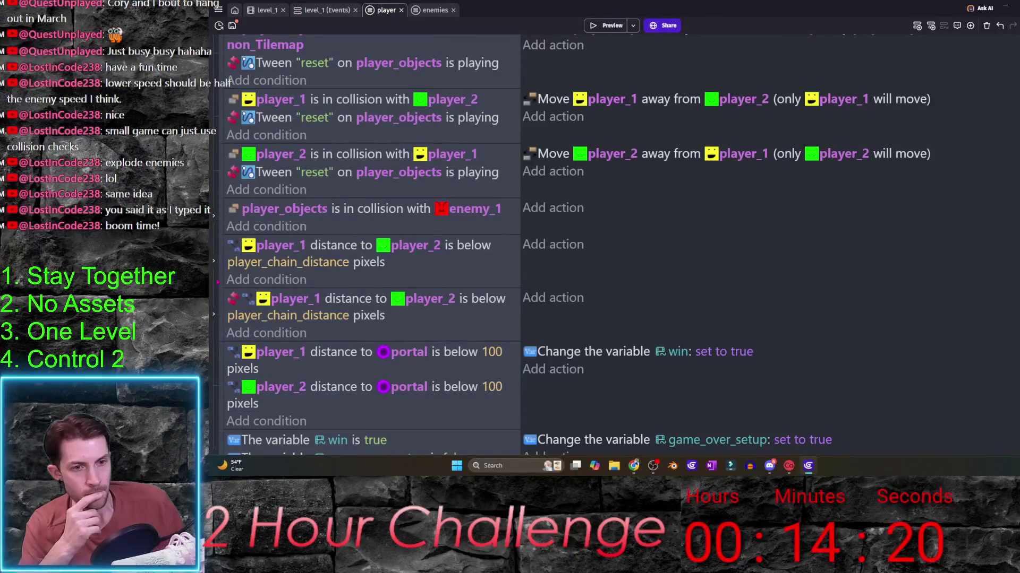
{"action": "scroll", "coordinate": [214, 262], "scroll_direction": "down", "scroll_amount": 4}
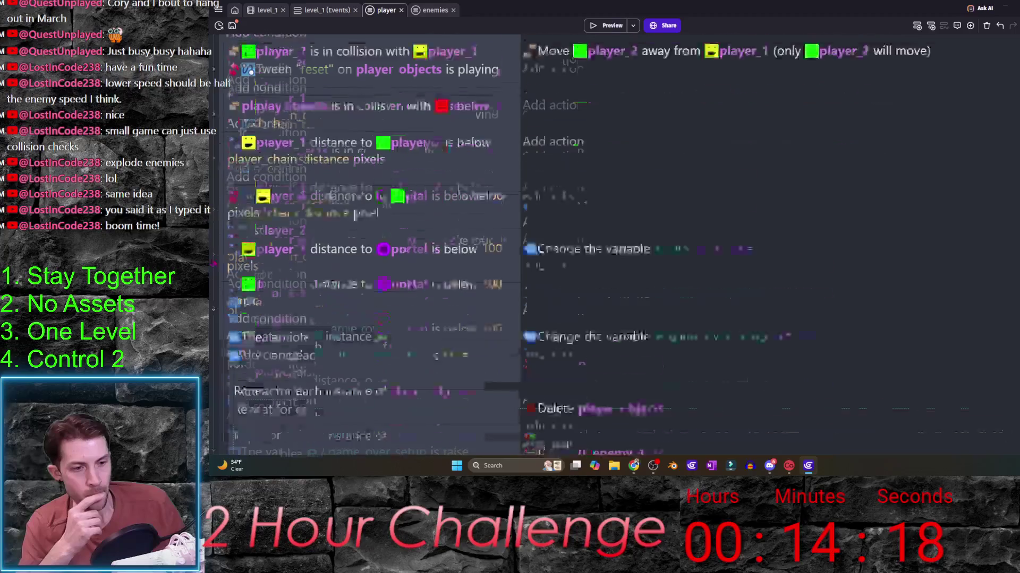
{"action": "scroll", "coordinate": [268, 326], "scroll_direction": "up", "scroll_amount": 3}
{"action": "scroll", "coordinate": [269, 326], "scroll_direction": "up", "scroll_amount": 3}
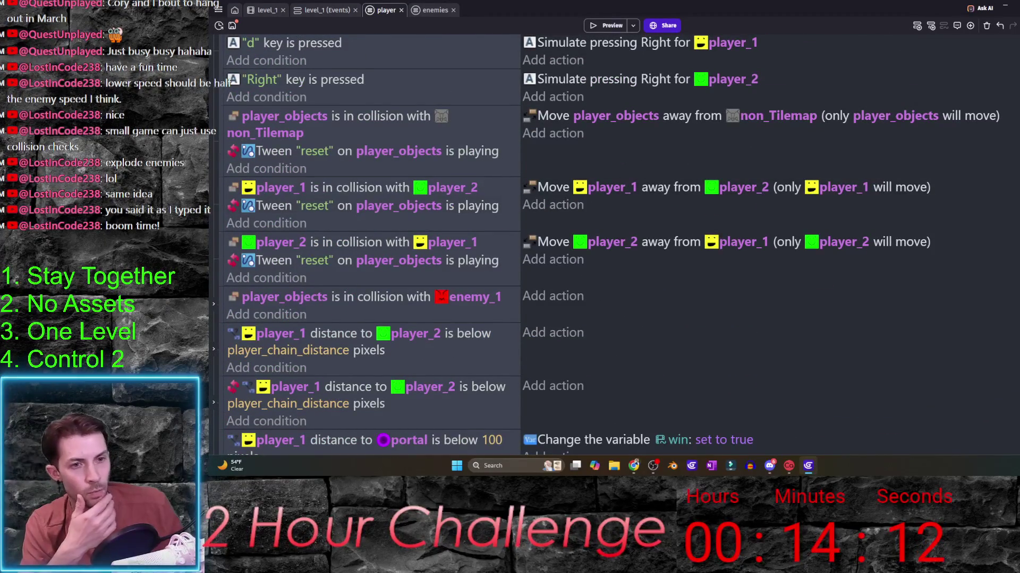
- Disable both player_1/player_2 collision events and launch a new preview
{"action": "left_click", "coordinate": [222, 224]}
{"action": "key", "text": "d"}
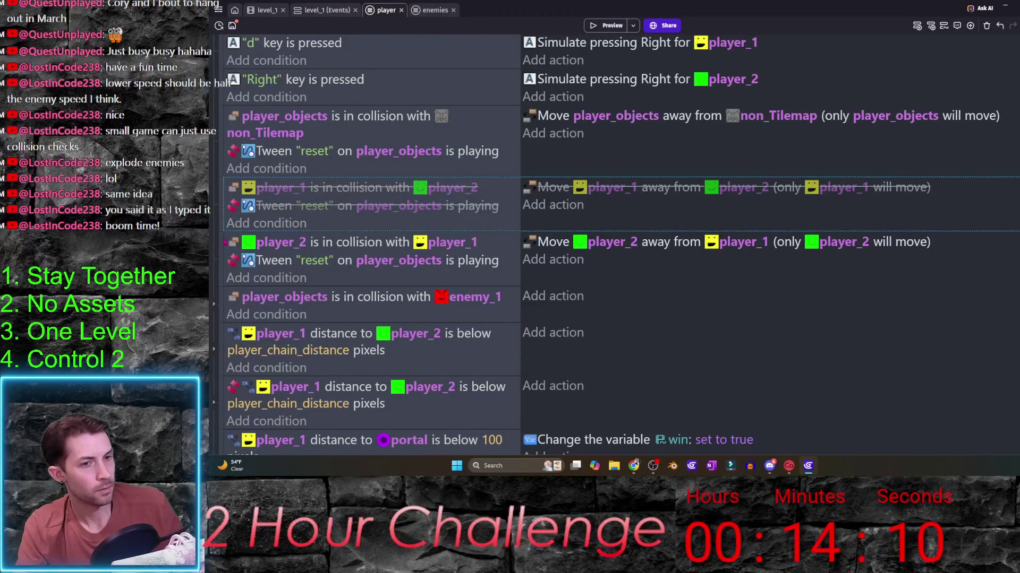
{"action": "left_click", "coordinate": [222, 238]}
{"action": "key", "text": "d"}
{"action": "left_click", "coordinate": [609, 25]}
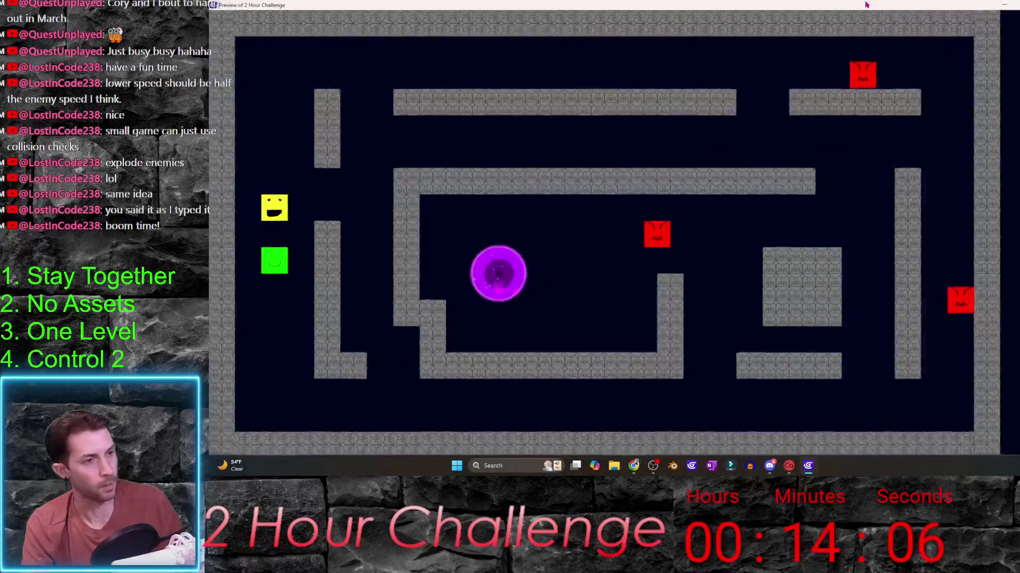
{"action": "key", "text": "Up"}
{"action": "key", "text": "w"}
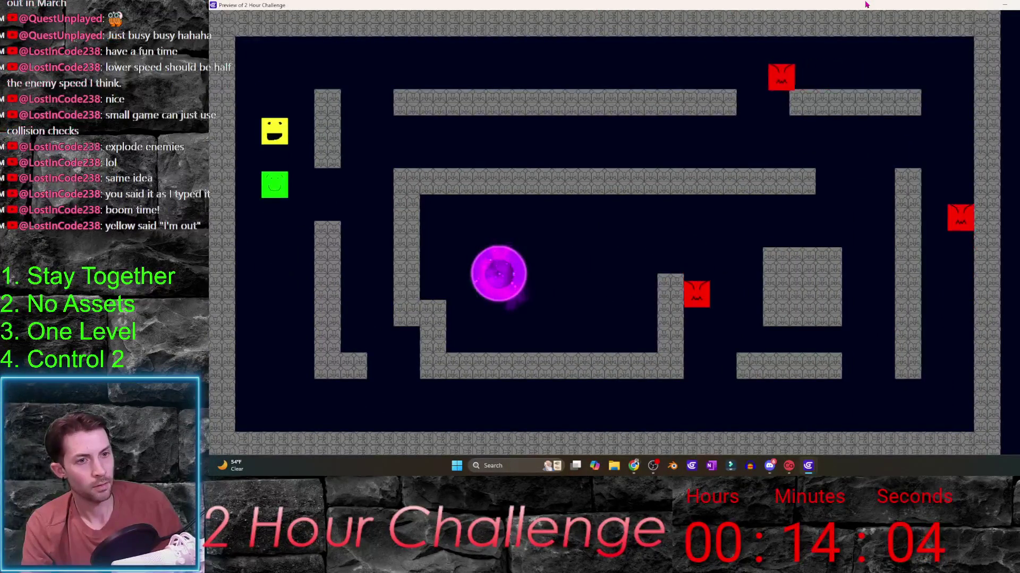
{"action": "key", "text": "Down"}
{"action": "key", "text": "s"}
{"action": "key", "text": "s"}
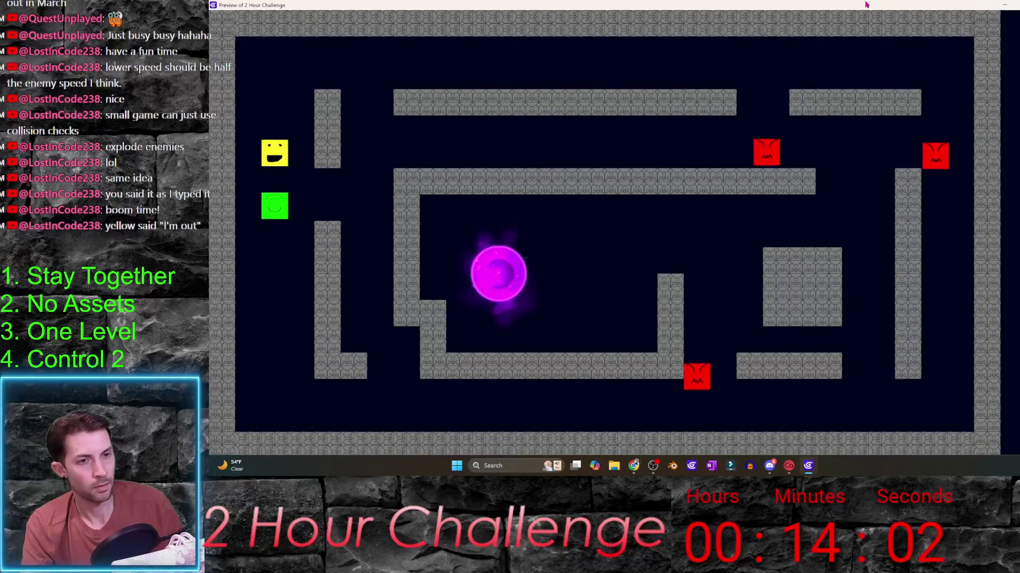
{"action": "key", "text": "w"}
{"action": "key", "text": "Down"}
{"action": "key", "text": "Up"}
{"action": "key", "text": "Up"}
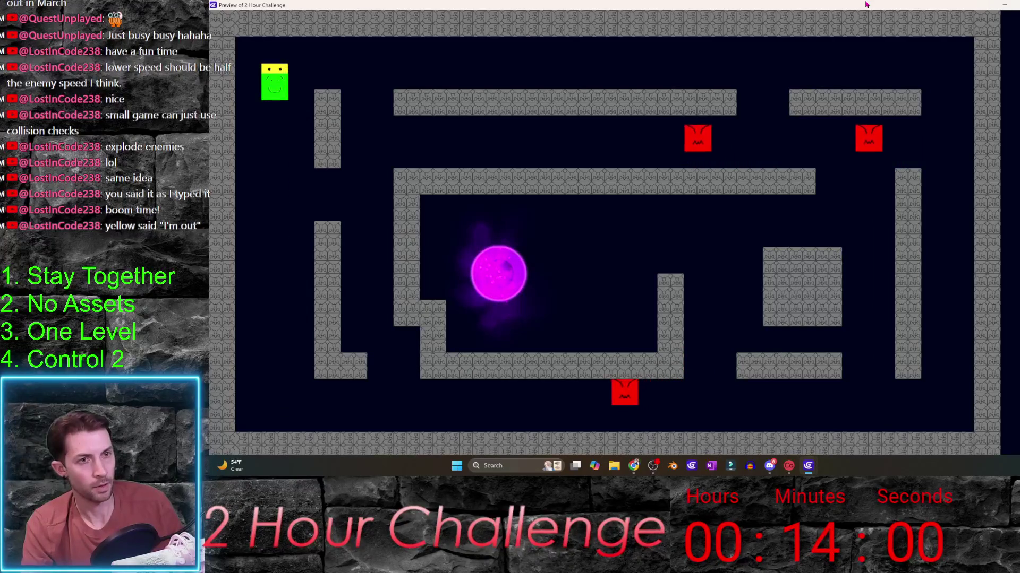
{"action": "key", "text": "w"}
{"action": "key", "text": "Right"}
{"action": "key", "text": "Up"}
{"action": "key", "text": "Right"}
{"action": "key", "text": "d"}
{"action": "key", "text": "d"}
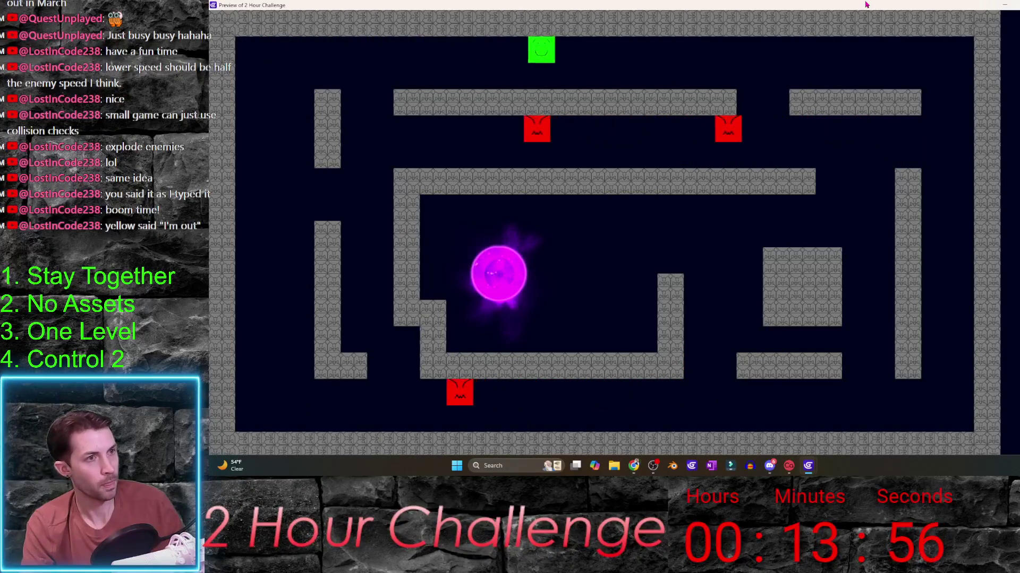
{"action": "key", "text": "s"}
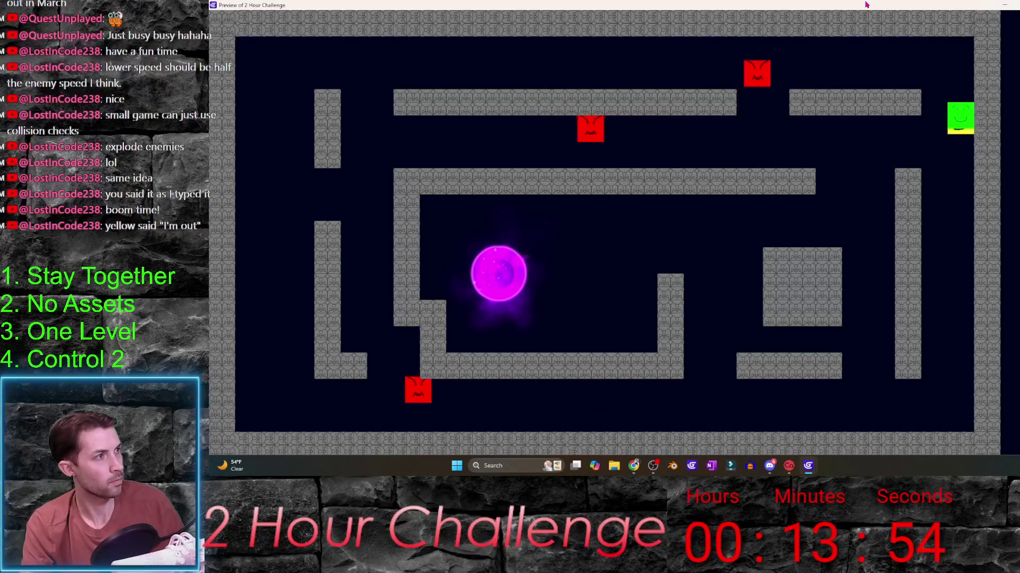
{"action": "key", "text": "a"}
{"action": "key", "text": "a"}
{"action": "key", "text": "Left"}
{"action": "key", "text": "w"}
{"action": "key", "text": "Up"}
{"action": "key", "text": "a"}
{"action": "key", "text": "Left"}
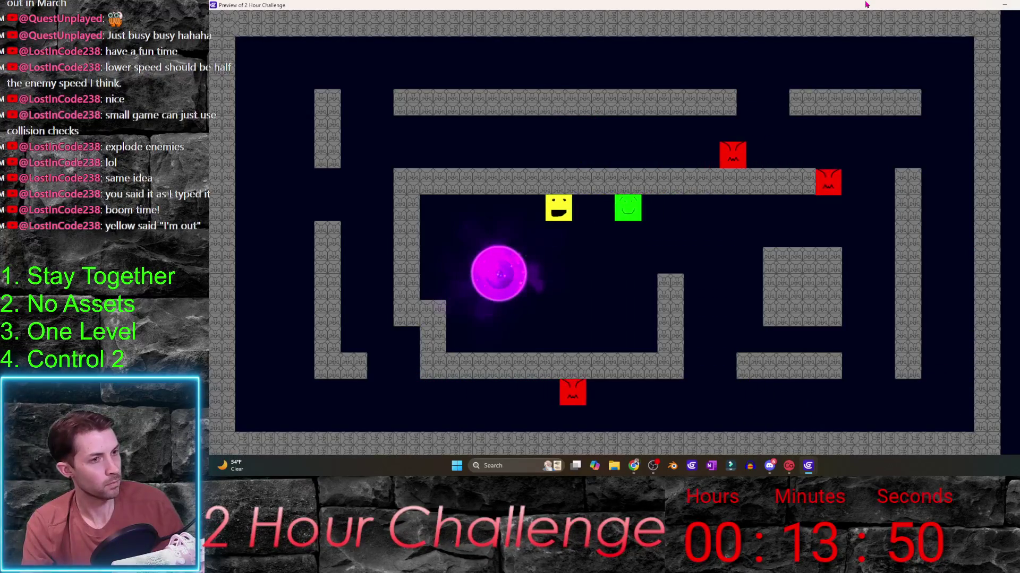
{"action": "key", "text": "Down"}
{"action": "key", "text": "s"}
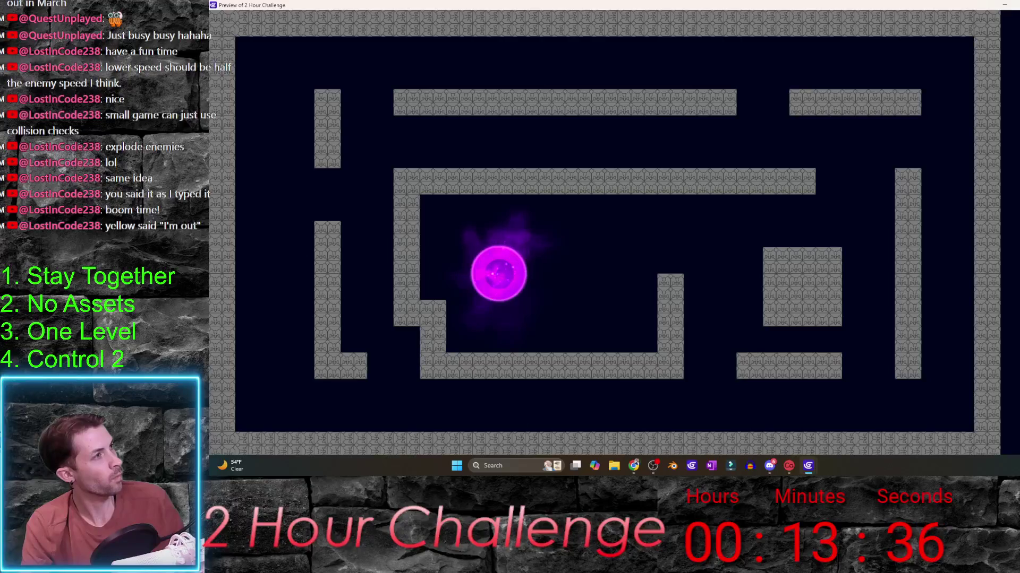
{"action": "key", "text": "alt+F4"}
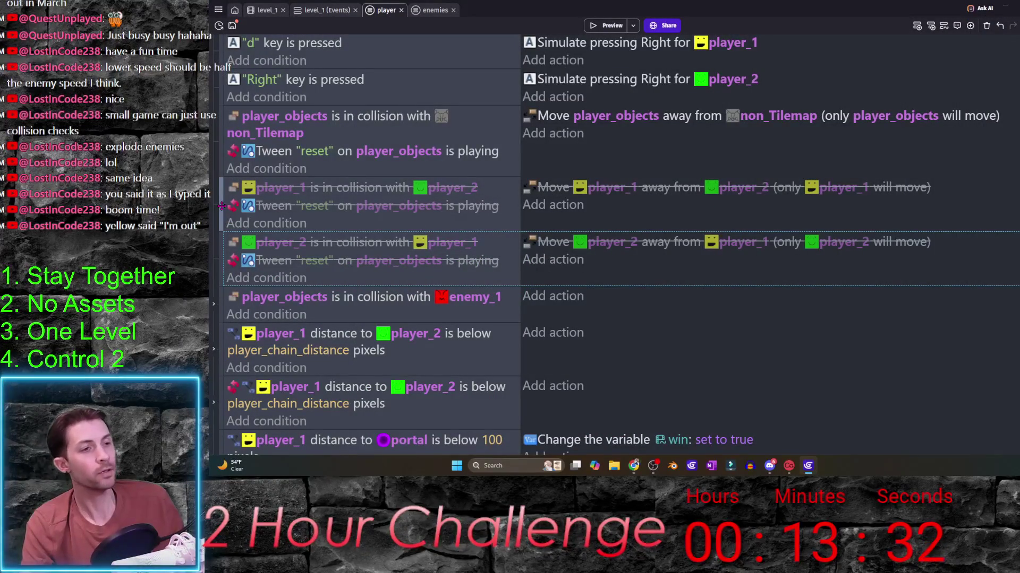
- Re-enable the player_1–player_2 collision event and delete its Tween reset condition
{"action": "left_click", "coordinate": [390, 209]}
{"action": "key", "text": "d"}
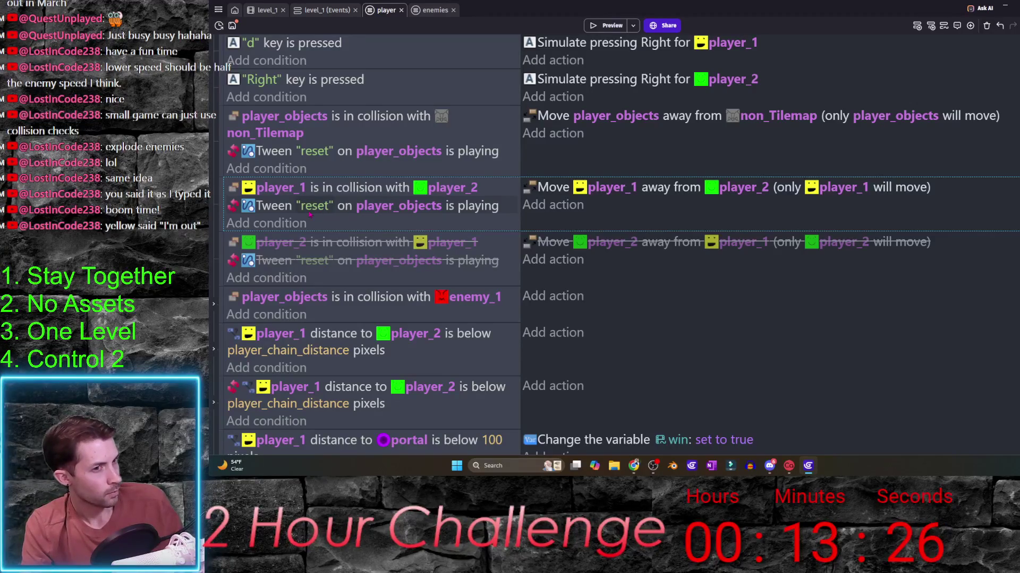
{"action": "left_click", "coordinate": [479, 205]}
{"action": "key", "text": "Delete"}
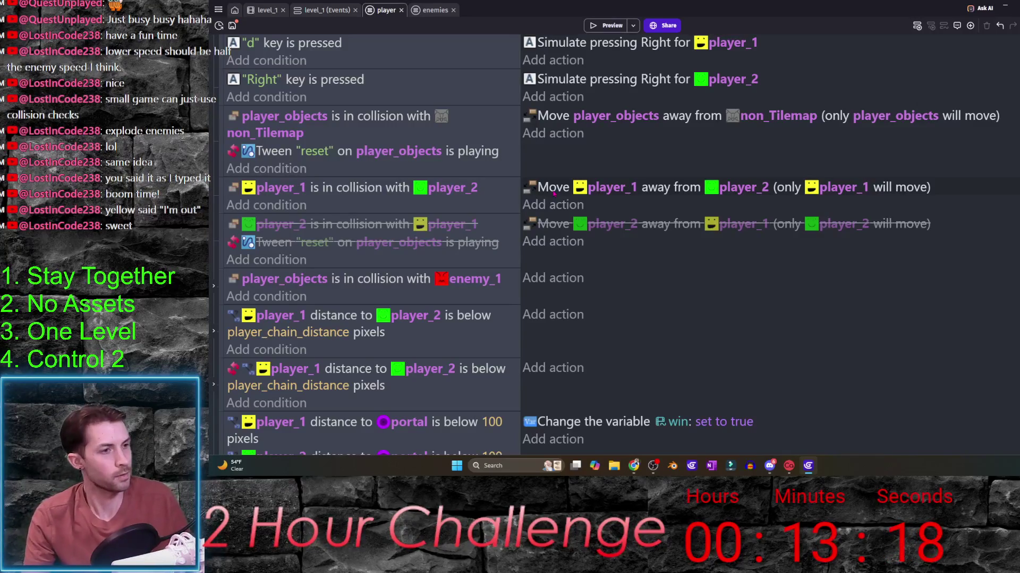
- Delete the move-player_1-away action and begin adding a replacement action
{"action": "left_click", "coordinate": [552, 190]}
{"action": "key", "text": "Delete"}
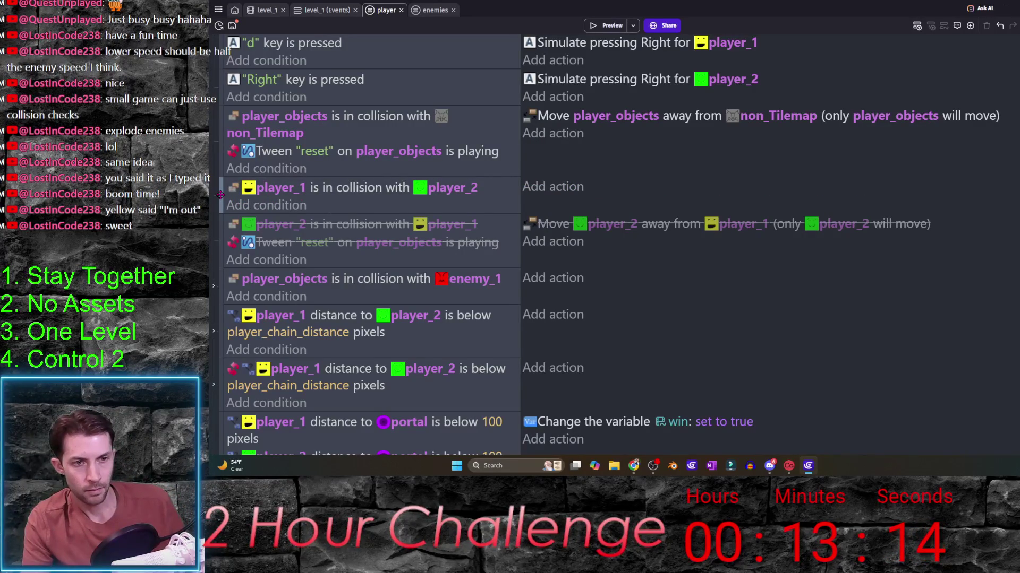
{"action": "left_click", "coordinate": [551, 189]}
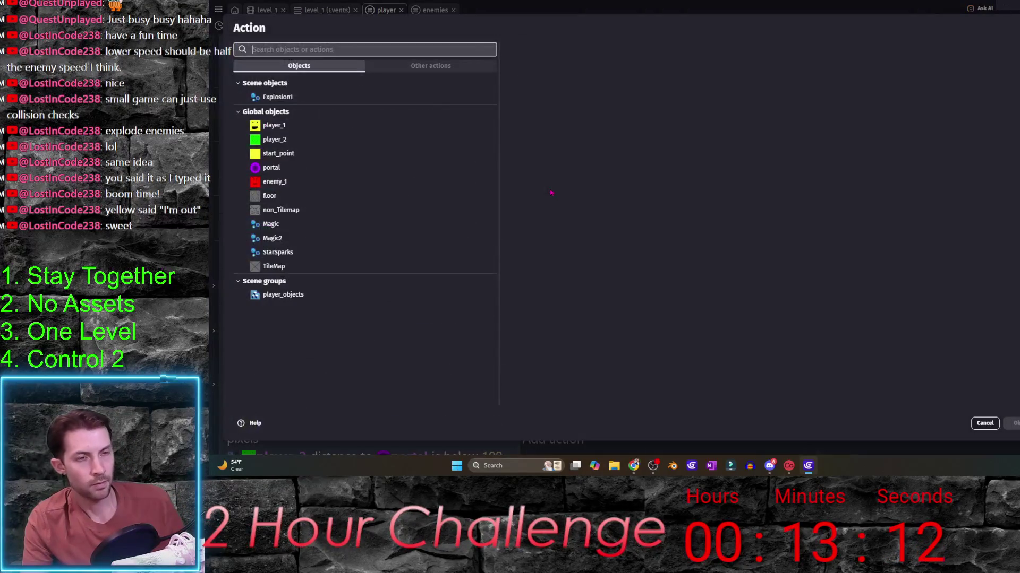
- Add an action setting player_objects' opacity to 185 on collision
{"action": "left_click", "coordinate": [352, 296]}
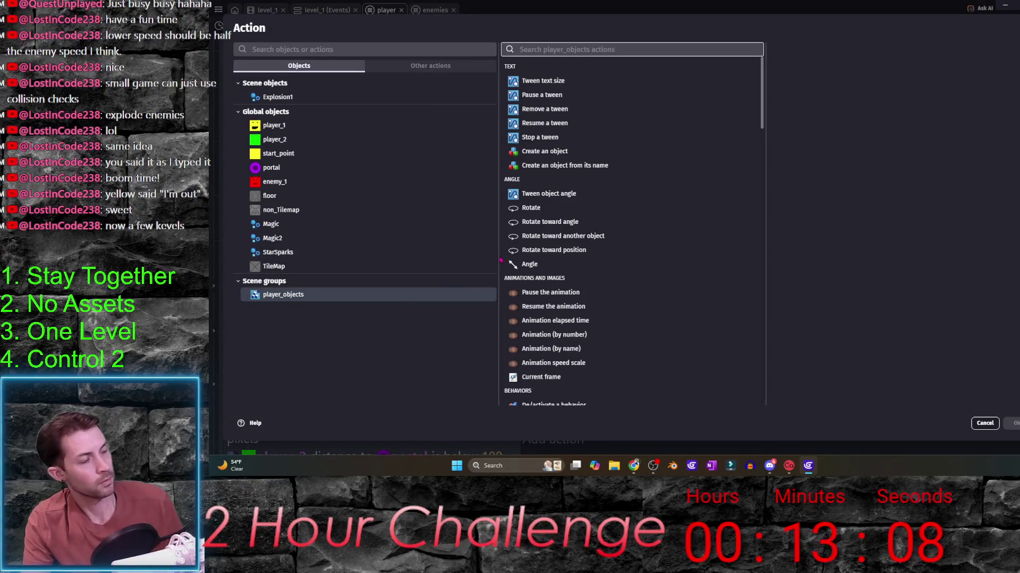
{"action": "type", "text": "opaci"}
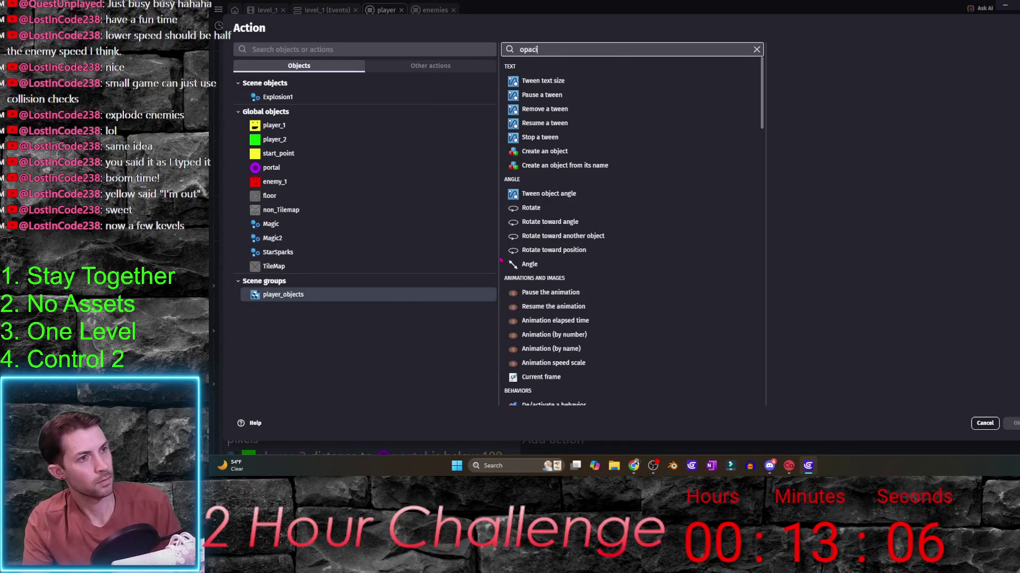
{"action": "key", "text": "Return"}
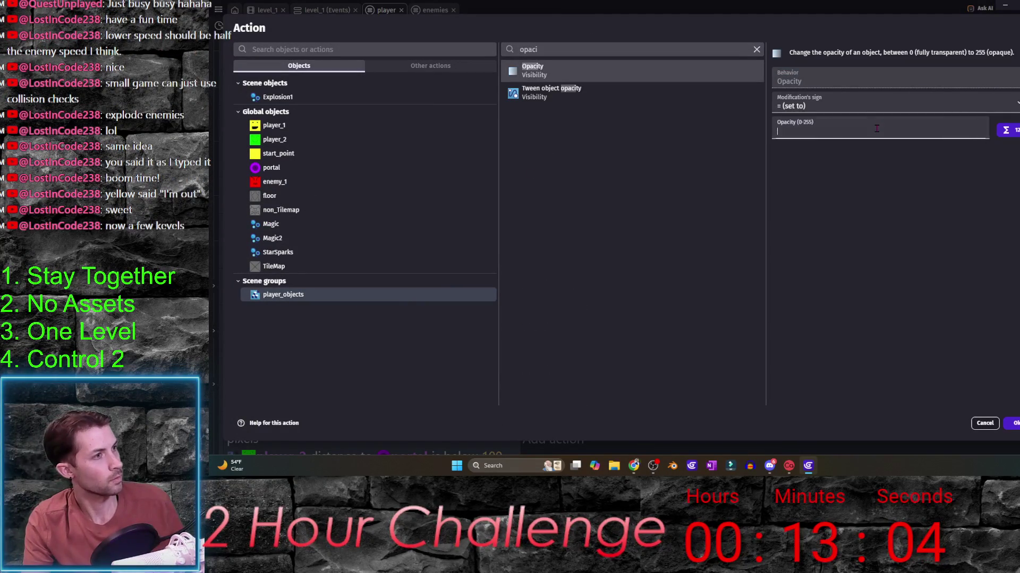
{"action": "type", "text": "185"}
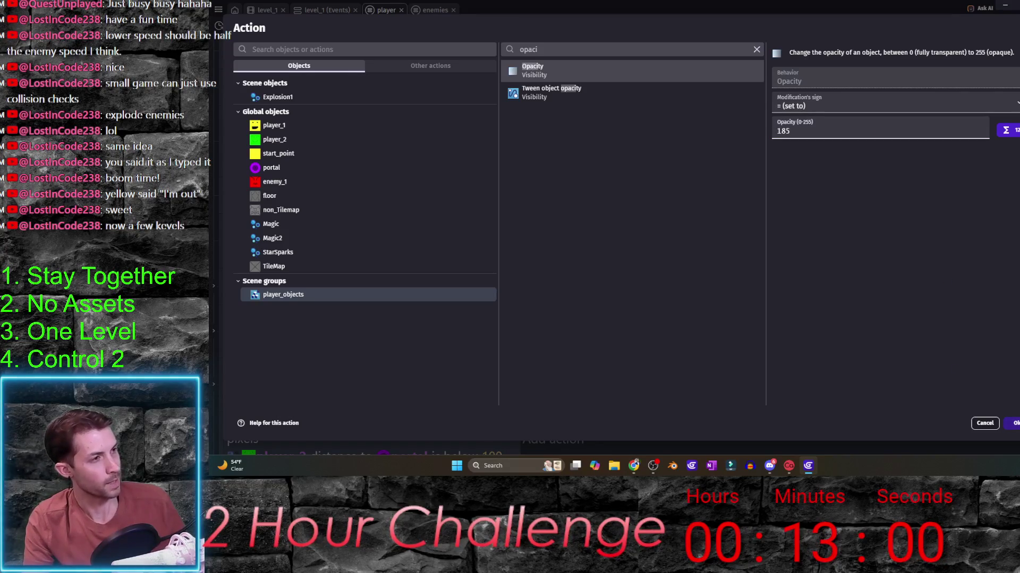
{"action": "key", "text": "Return"}
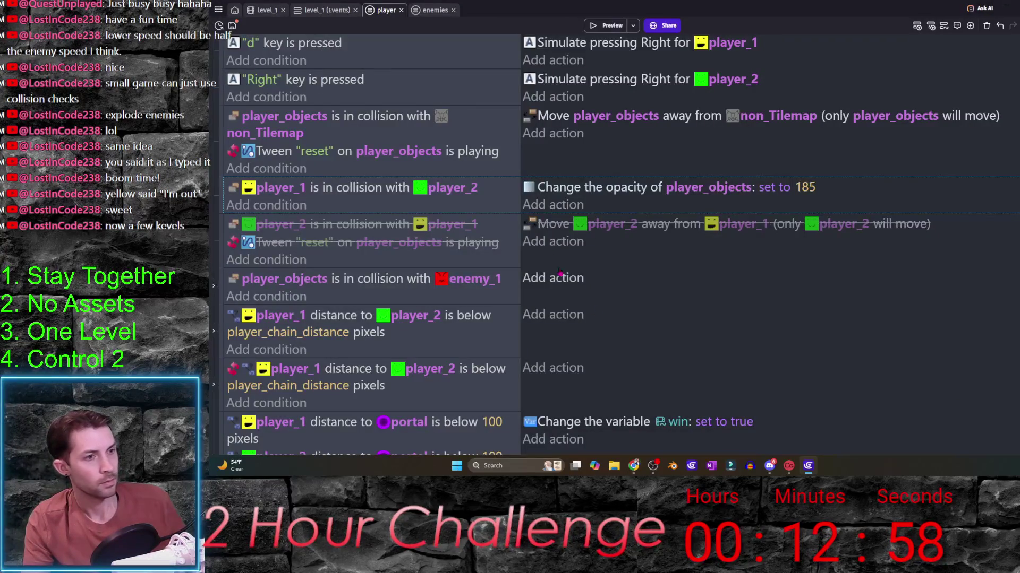
- Duplicate the collision event, invert its condition and set its opacity value to 255
{"action": "key", "text": "ctrl+c"}
{"action": "key", "text": "ctrl+v"}
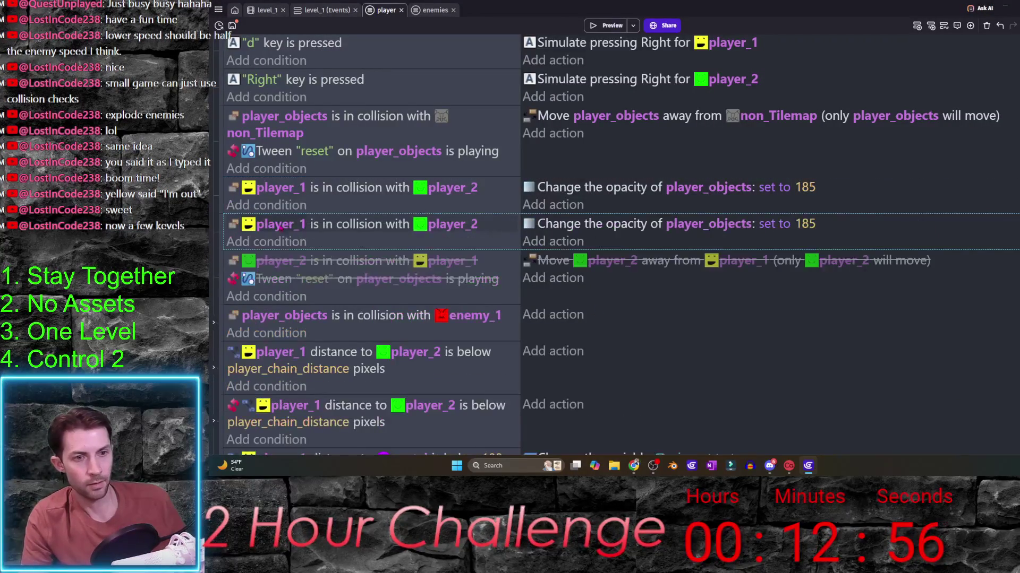
{"action": "left_click", "coordinate": [369, 229]}
{"action": "right_click", "coordinate": [369, 228]}
{"action": "left_click", "coordinate": [415, 276]}
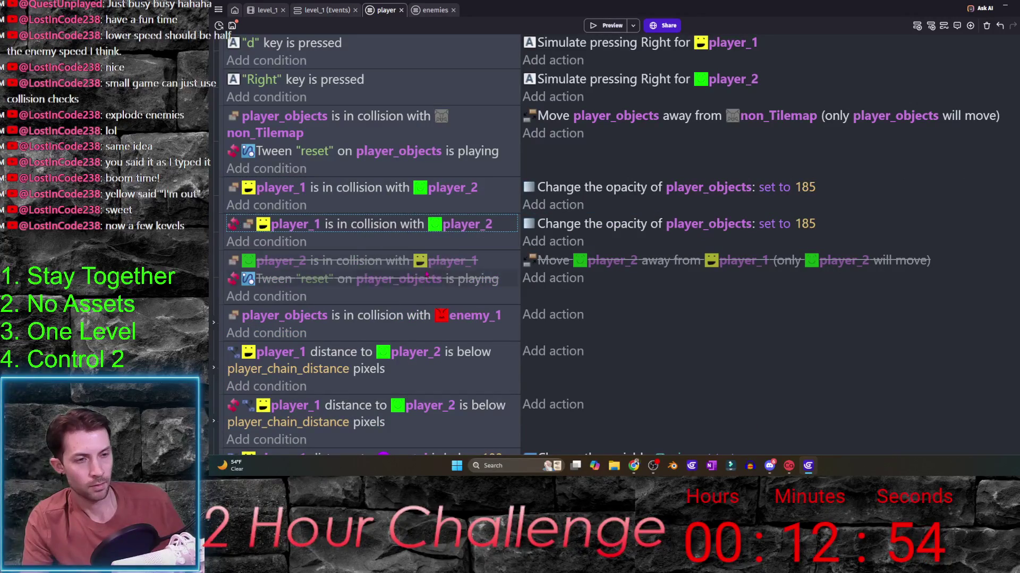
{"action": "left_click", "coordinate": [810, 228]}
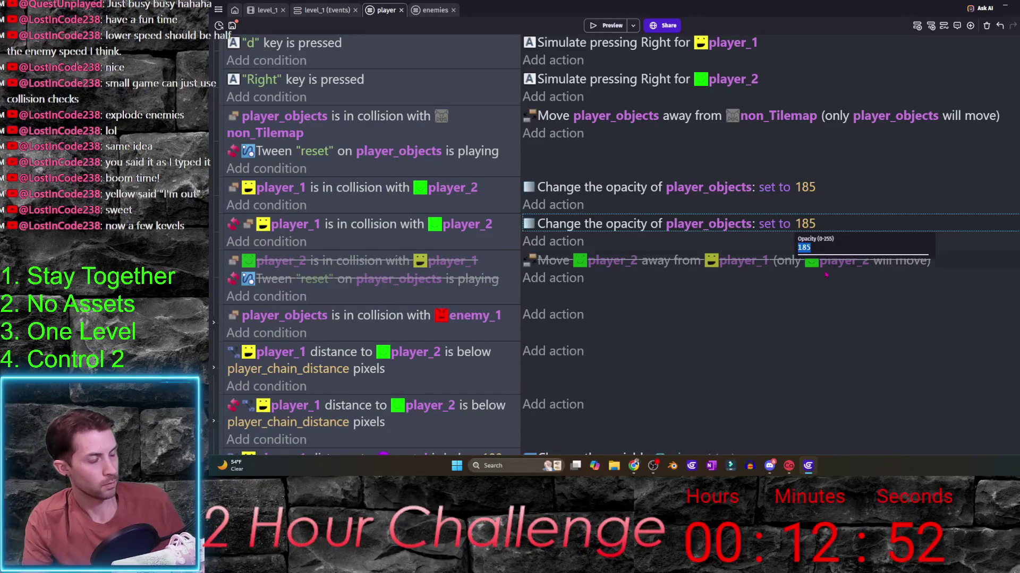
{"action": "key", "text": "Return"}
- Launch a game preview and enlarge its window to fill the screen
{"action": "left_click", "coordinate": [612, 24]}
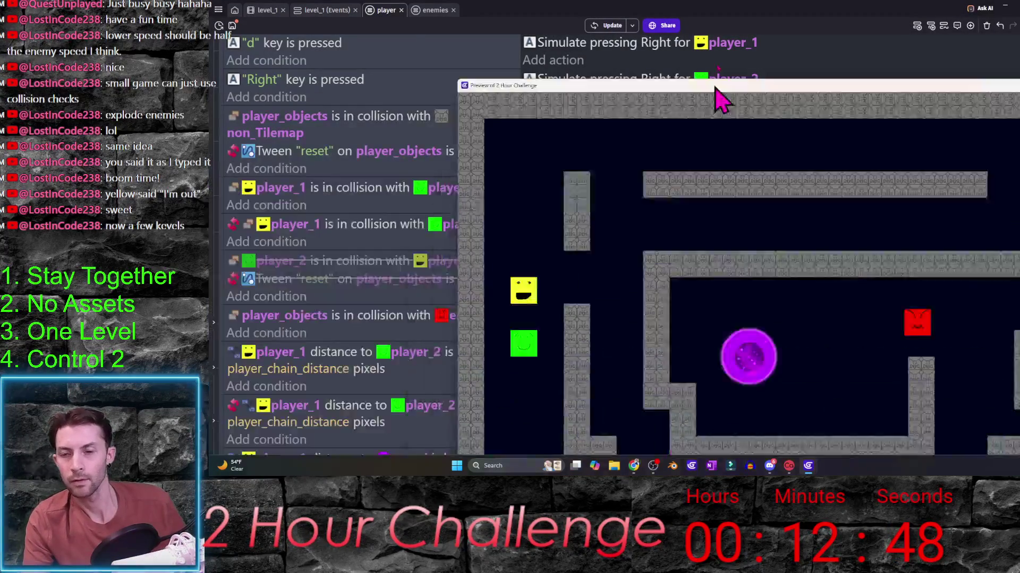
{"action": "left_click_drag", "start_coordinate": [717, 95], "coordinate": [726, 4]}
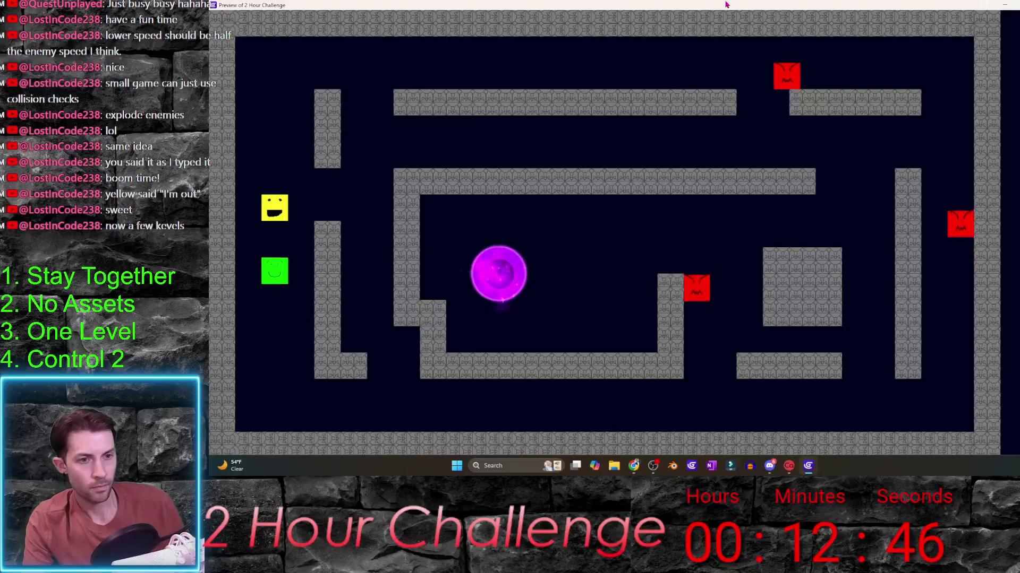
- Move the green and yellow players around the maze until caught by enemies, then close the preview
{"action": "key", "text": "Up"}
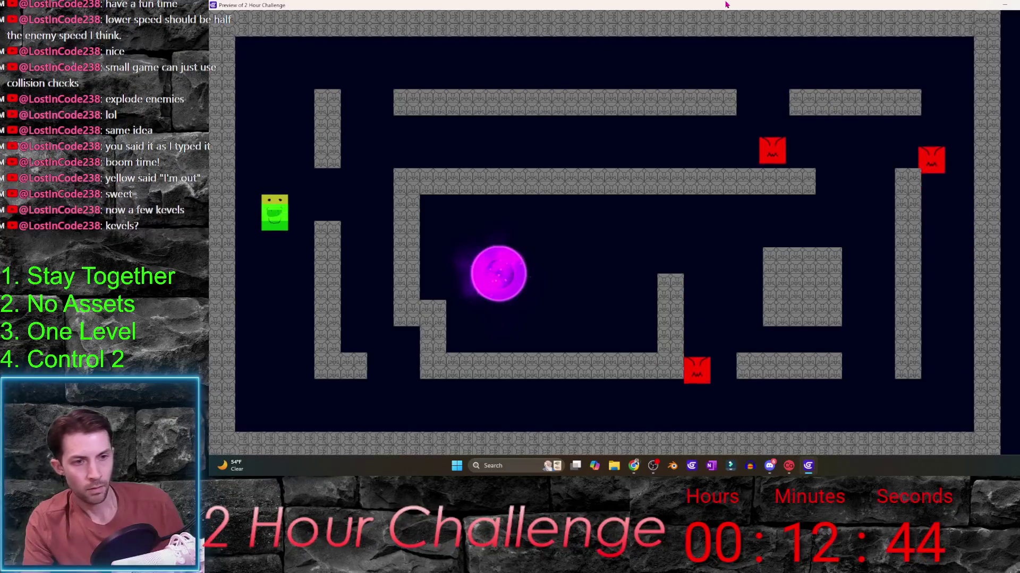
{"action": "key", "text": "Down"}
{"action": "key", "text": "Right"}
{"action": "key", "text": "Left"}
{"action": "key", "text": "Up"}
{"action": "key", "text": "Down"}
{"action": "key", "text": "Up"}
{"action": "key", "text": "Right"}
{"action": "key", "text": "Right"}
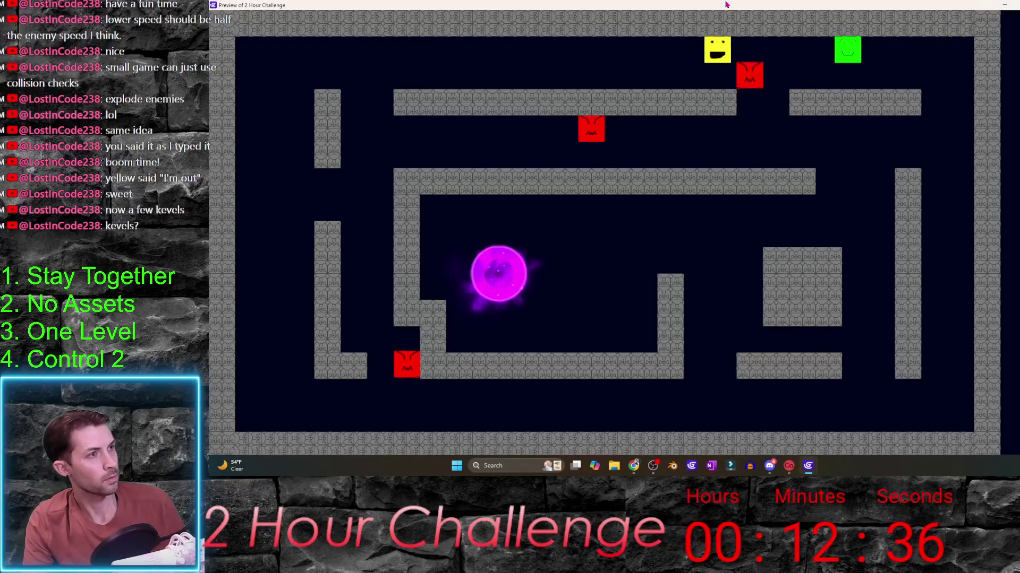
{"action": "key", "text": "Down"}
{"action": "key", "text": "Left"}
{"action": "key", "text": "Down"}
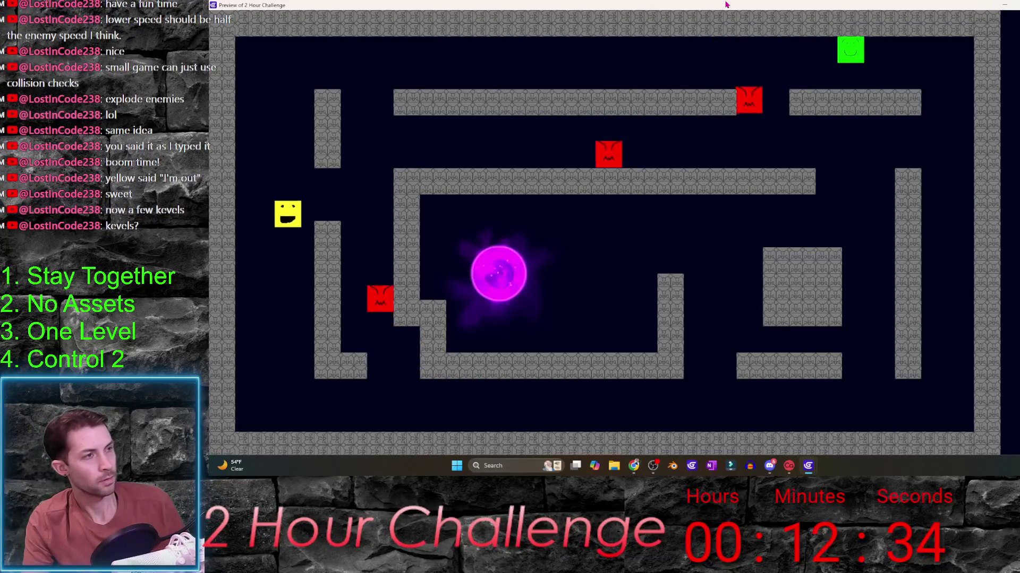
{"action": "key", "text": "Up"}
{"action": "key", "text": "Left"}
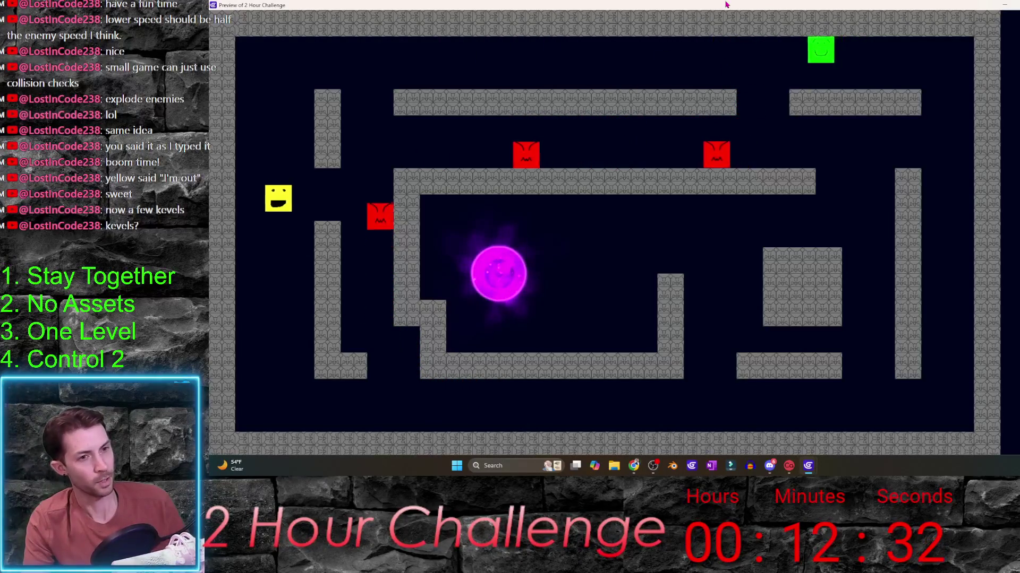
{"action": "key", "text": "Down"}
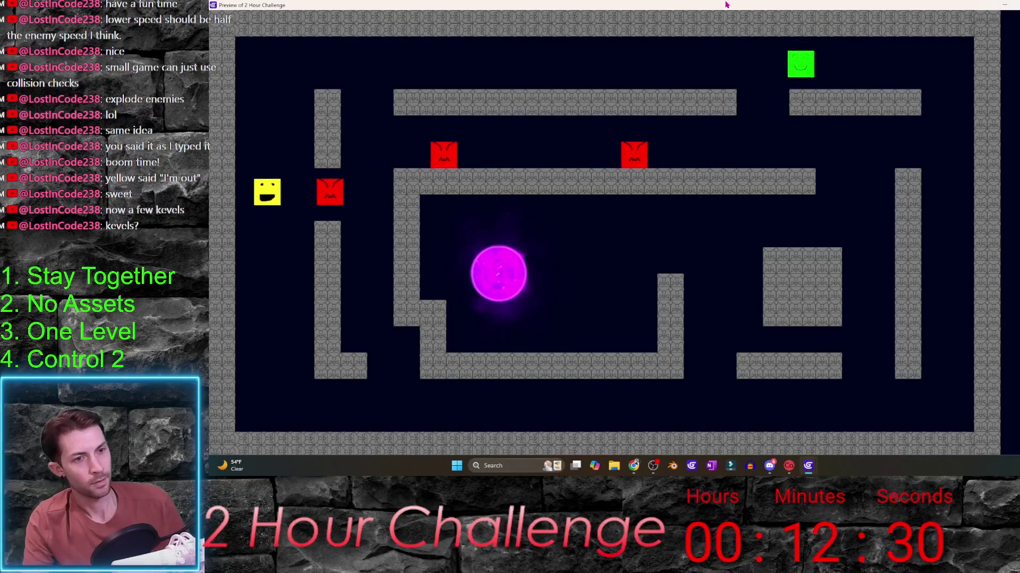
{"action": "key", "text": "Down"}
{"action": "key", "text": "Left"}
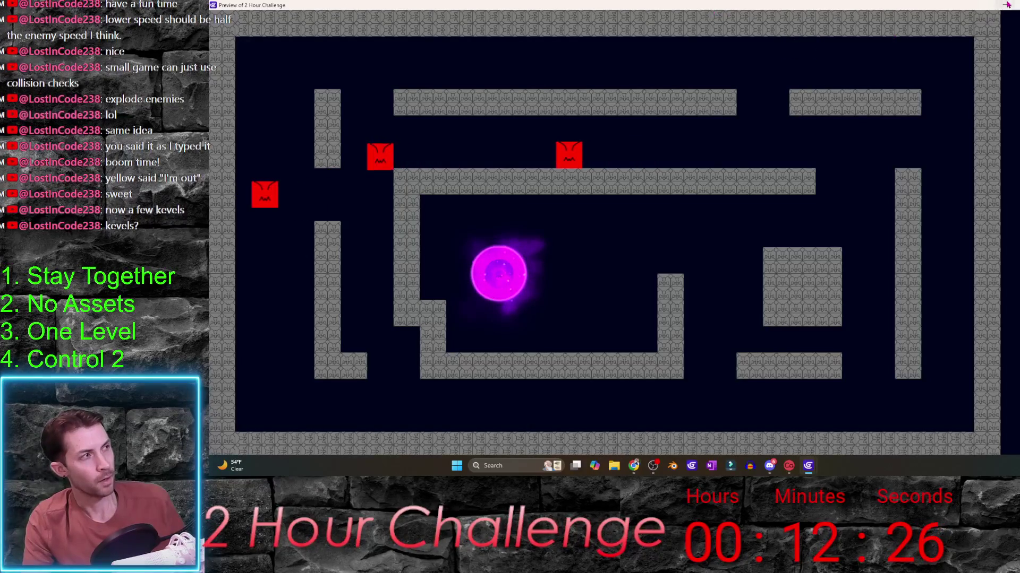
{"action": "key", "text": "Escape"}
{"action": "scroll", "coordinate": [510, 334], "scroll_direction": "down", "scroll_amount": 3}
{"action": "scroll", "coordinate": [518, 334], "scroll_direction": "down", "scroll_amount": 1}
{"action": "scroll", "coordinate": [529, 334], "scroll_direction": "down", "scroll_amount": 1}
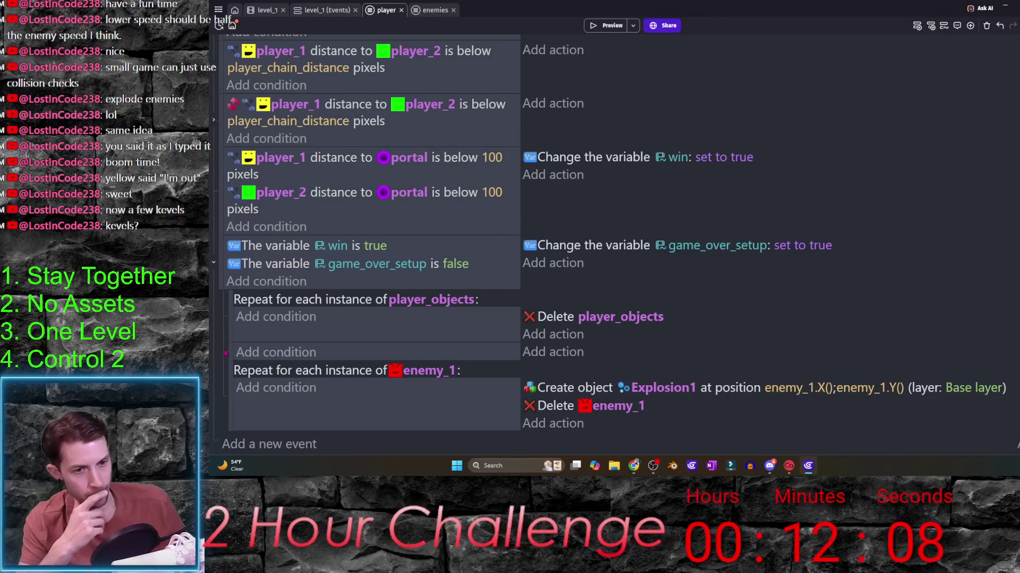
- Delete the empty event at the sheet's end and save the project
{"action": "left_click", "coordinate": [227, 352]}
{"action": "key", "text": "Delete"}
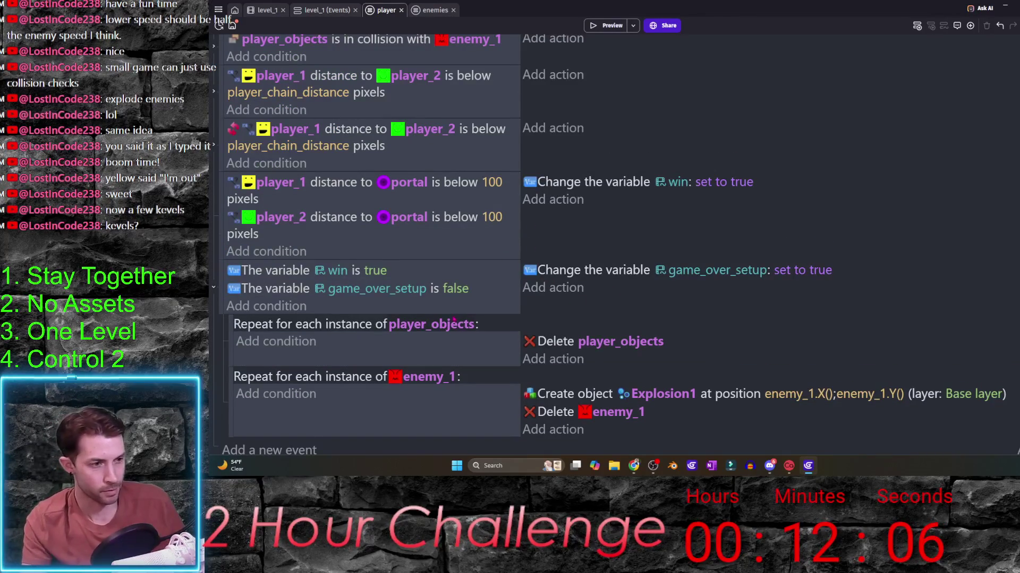
{"action": "key", "text": "ctrl+s"}
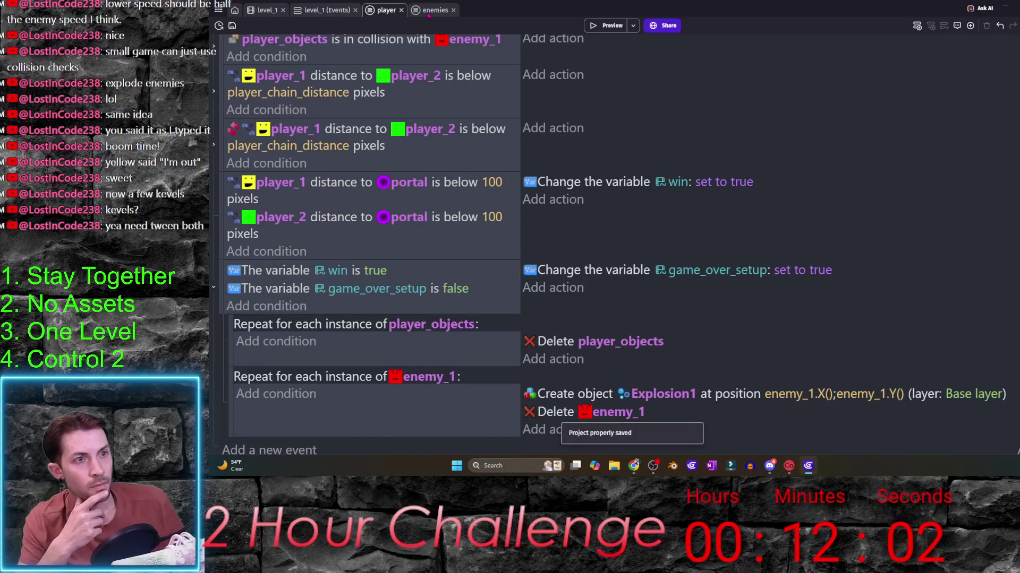
{"action": "scroll", "coordinate": [496, 274], "scroll_direction": "up", "scroll_amount": 2}
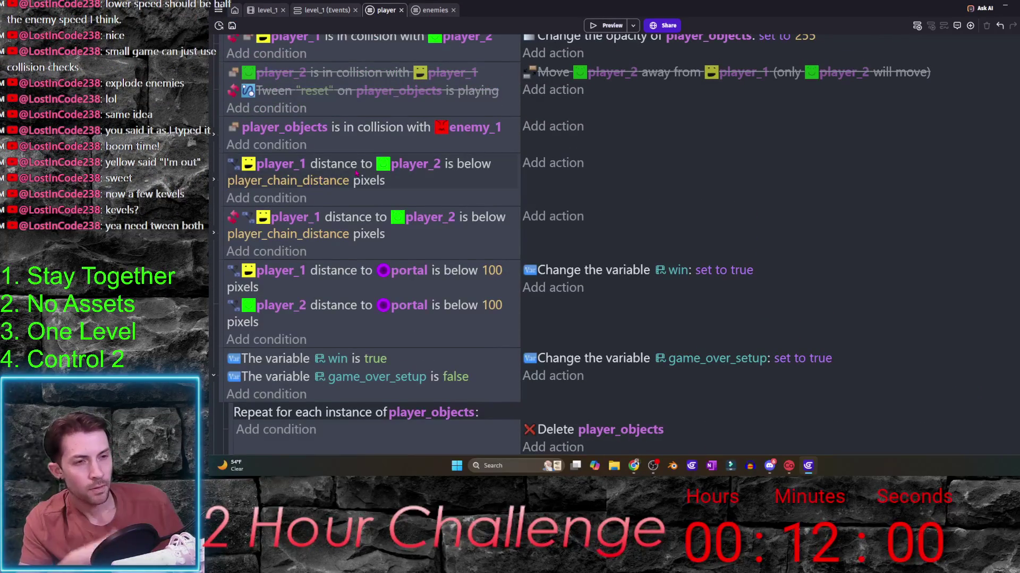
- Peek at the player distance event, collapse it, and expand the enemy_1 collision event
{"action": "left_click", "coordinate": [214, 182]}
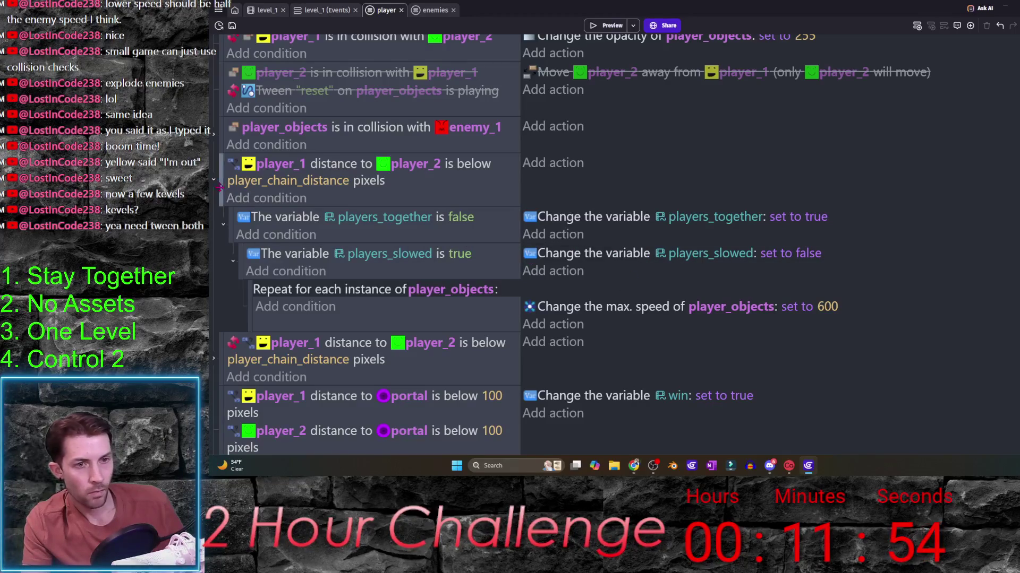
{"action": "left_click", "coordinate": [214, 183]}
{"action": "scroll", "coordinate": [214, 203], "scroll_direction": "up", "scroll_amount": 3}
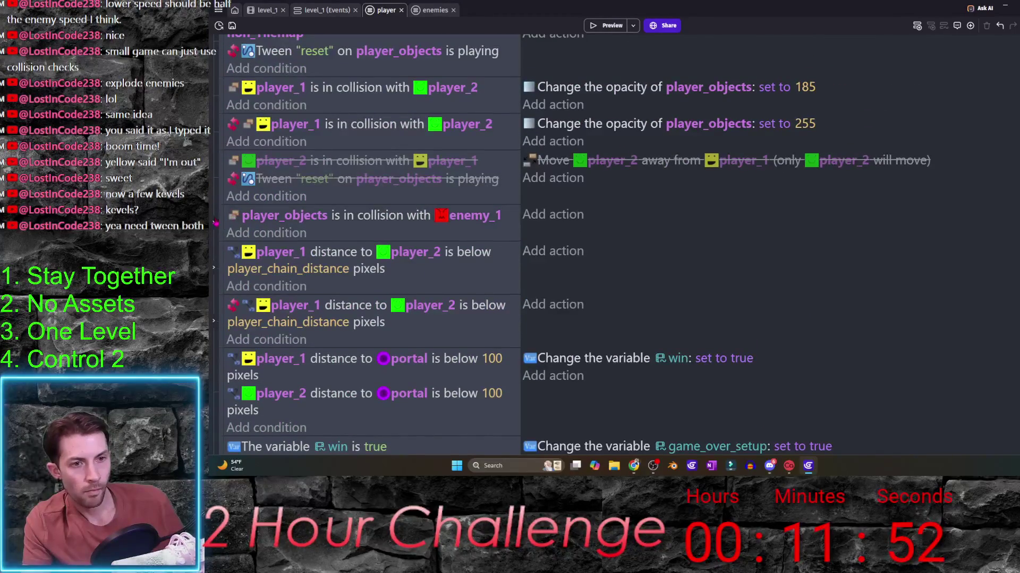
{"action": "left_click", "coordinate": [215, 226]}
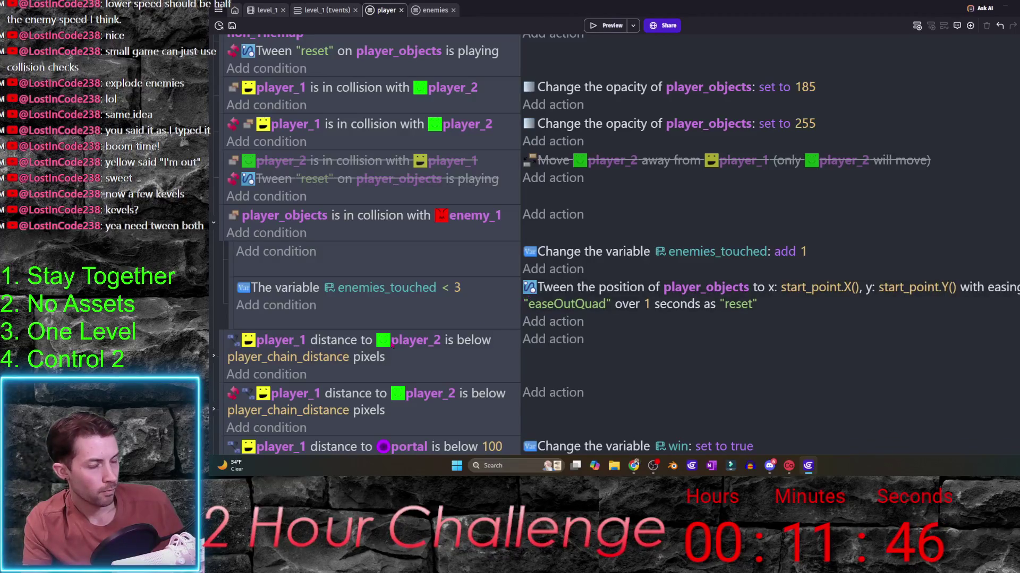
- Add a 'For each object' event looping over player_objects below the enemies_touched < 3 check
{"action": "left_click", "coordinate": [247, 321]}
{"action": "left_click", "coordinate": [240, 338]}
{"action": "left_click", "coordinate": [944, 24]}
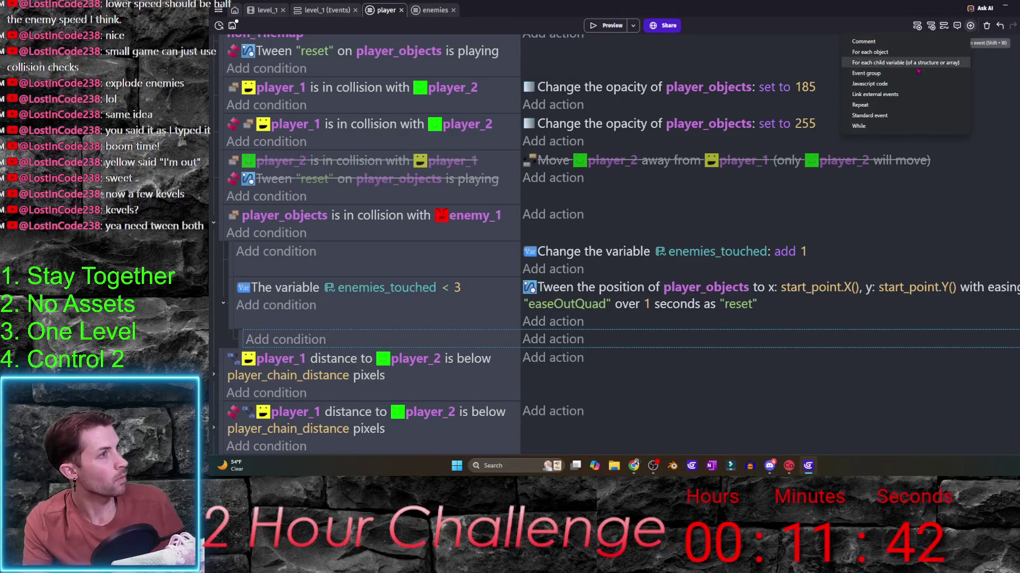
{"action": "left_click", "coordinate": [876, 61]}
{"action": "left_click", "coordinate": [475, 353]}
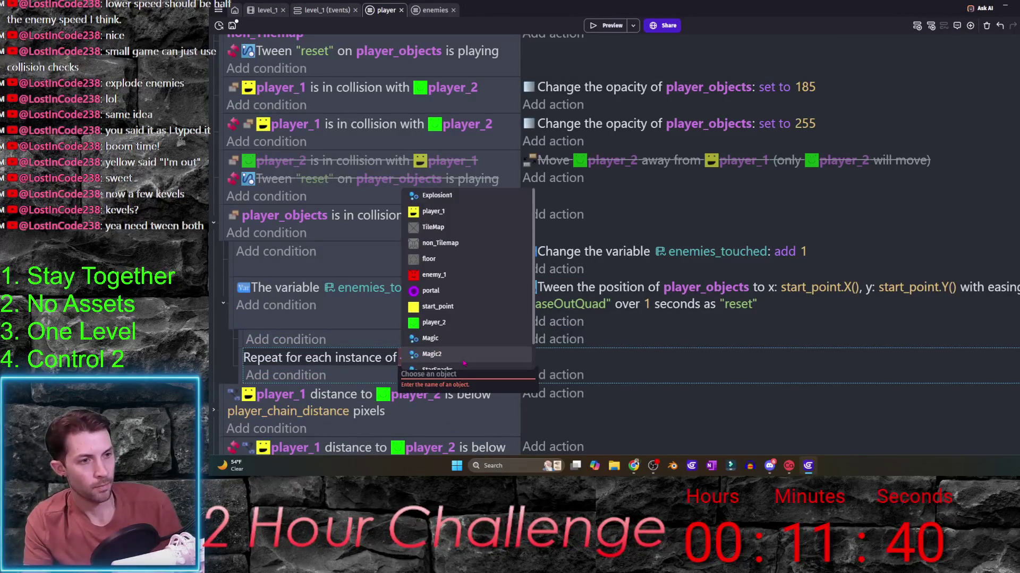
{"action": "type", "text": "pl"}
{"action": "key", "text": "Down"}
{"action": "key", "text": "Down"}
{"action": "key", "text": "Down"}
{"action": "key", "text": "Return"}
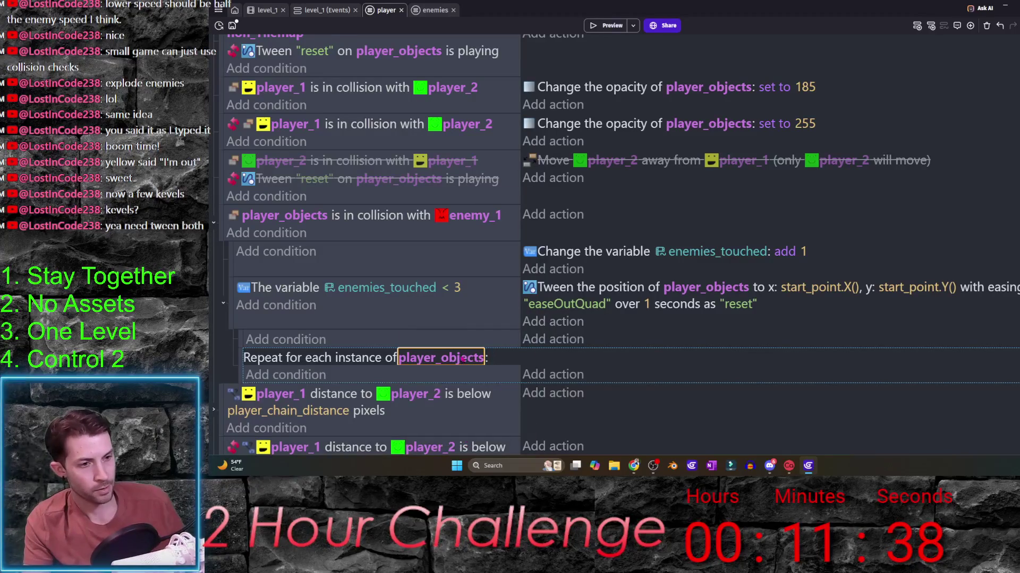
- Nest the loop under that check, move the reset tween into it, delete the empty event and preview
{"action": "left_click_drag", "start_coordinate": [244, 340], "coordinate": [246, 339]}
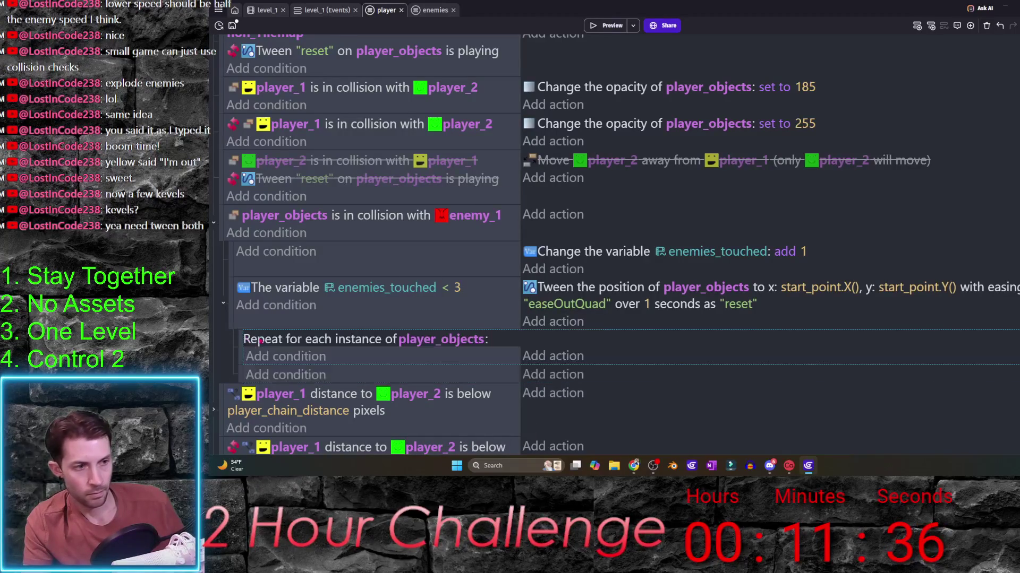
{"action": "left_click_drag", "start_coordinate": [561, 288], "coordinate": [566, 359]}
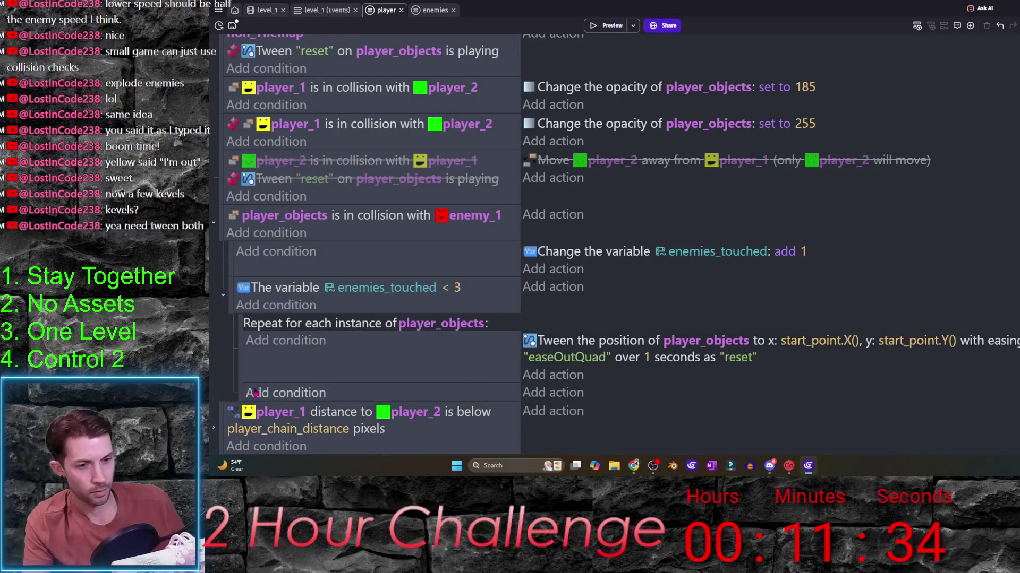
{"action": "key", "text": "Delete"}
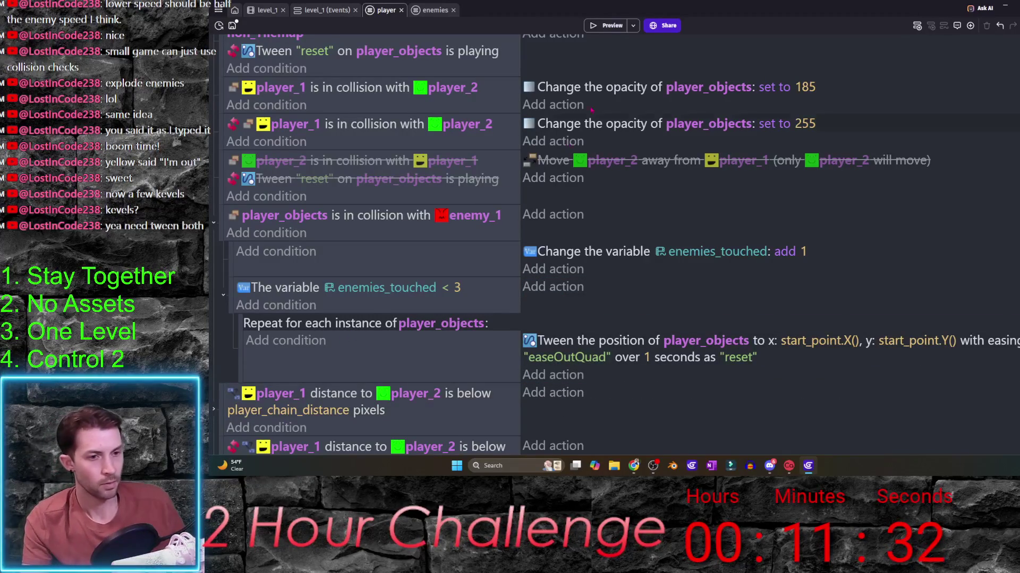
{"action": "left_click", "coordinate": [611, 28]}
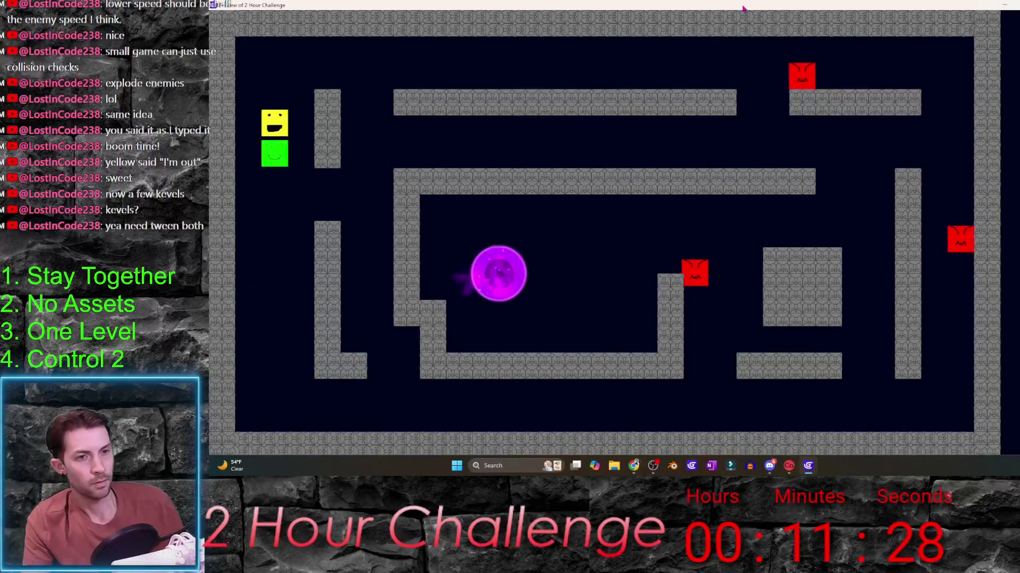
- Playtest the maze, steering the green player into an enemy, then close the preview
{"action": "key", "text": "Right"}
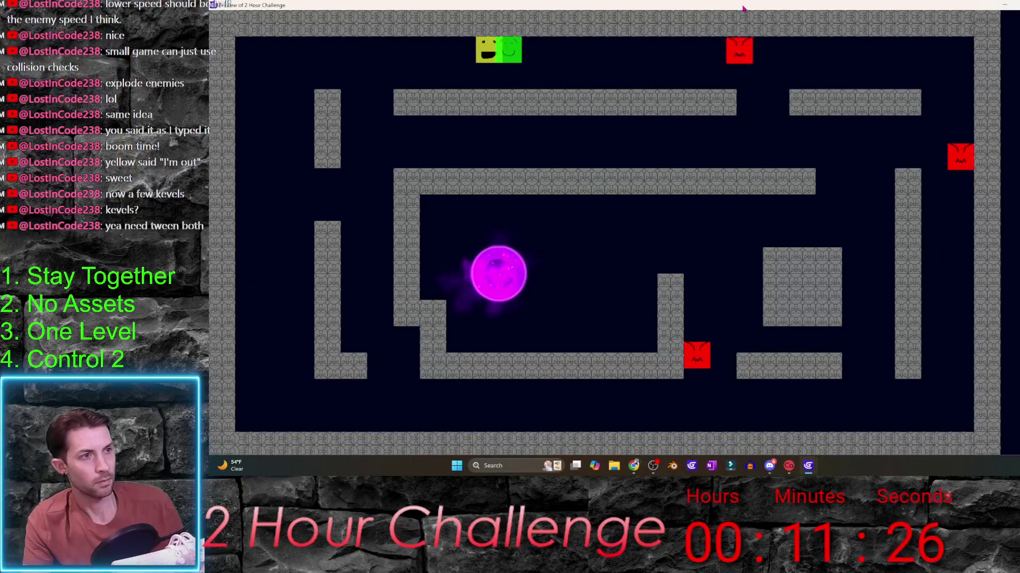
{"action": "key", "text": "Left"}
{"action": "key", "text": "Down"}
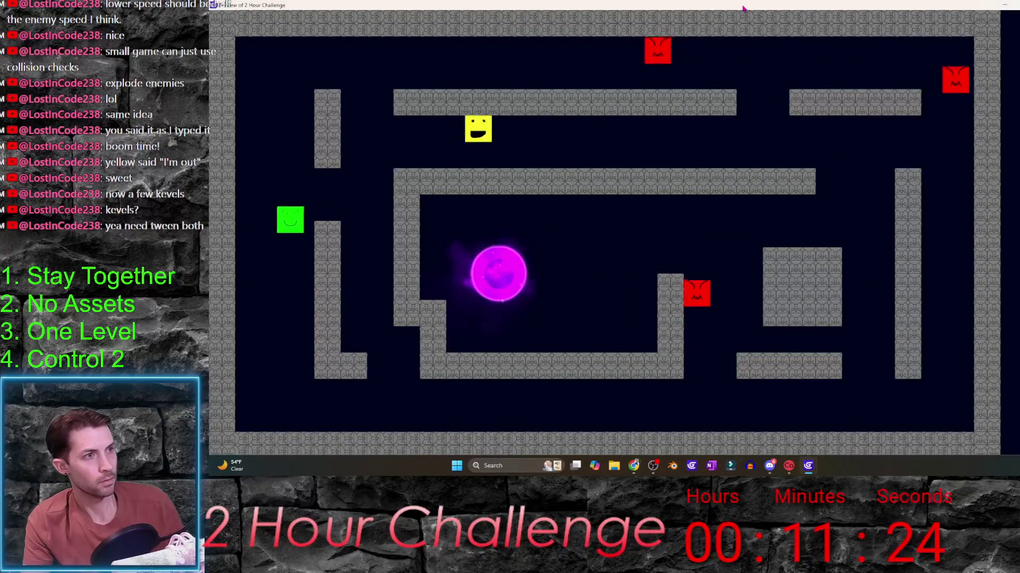
{"action": "key", "text": "Left"}
{"action": "key", "text": "Up"}
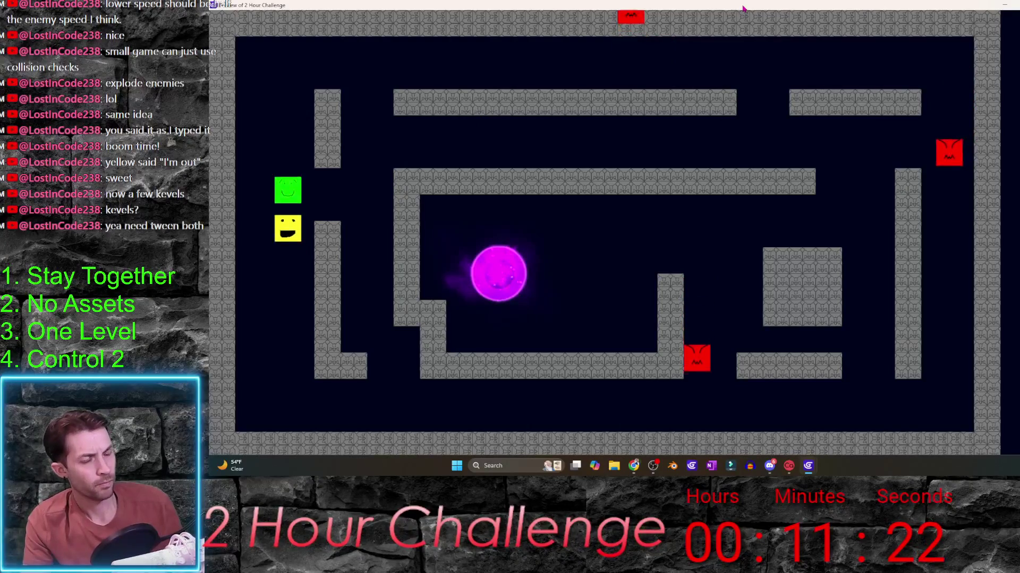
{"action": "key", "text": "Up"}
{"action": "key", "text": "Down"}
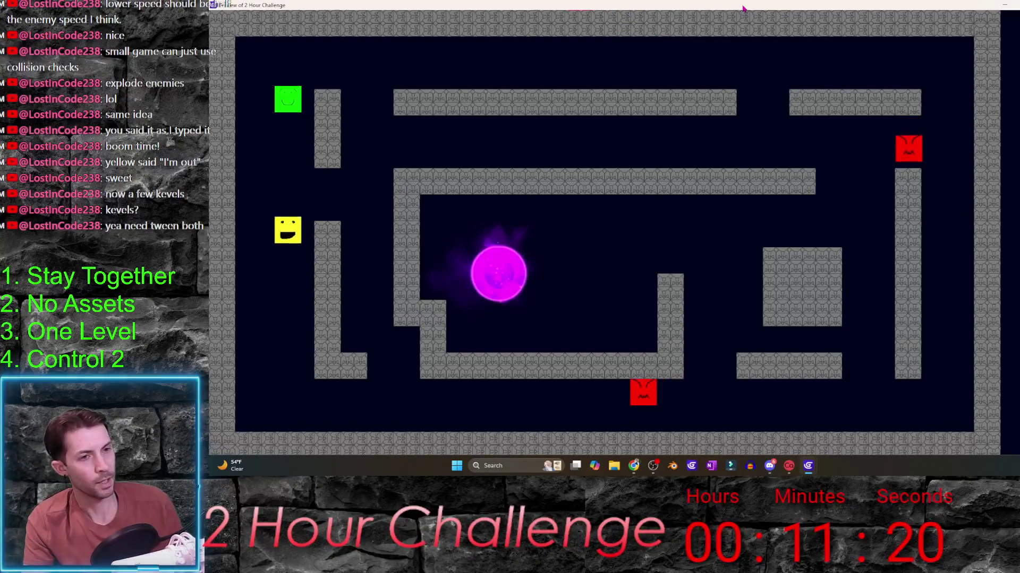
{"action": "key", "text": "Up"}
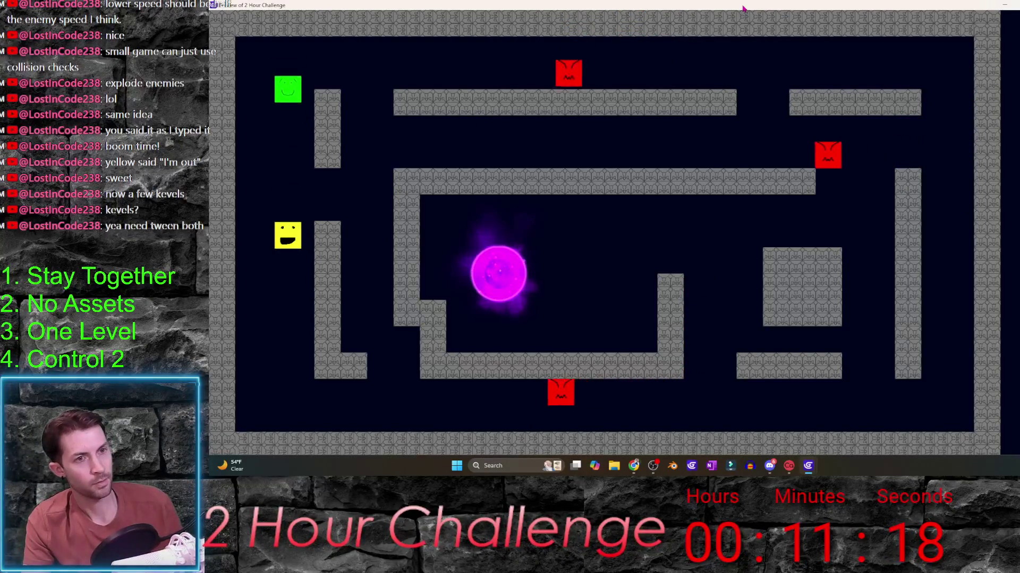
{"action": "key", "text": "d"}
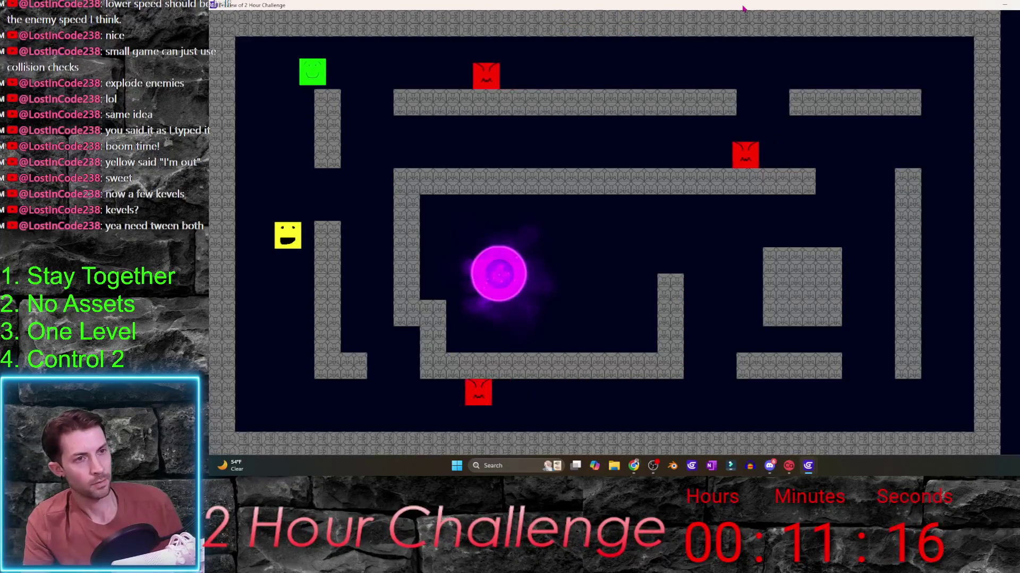
{"action": "key", "text": "Up"}
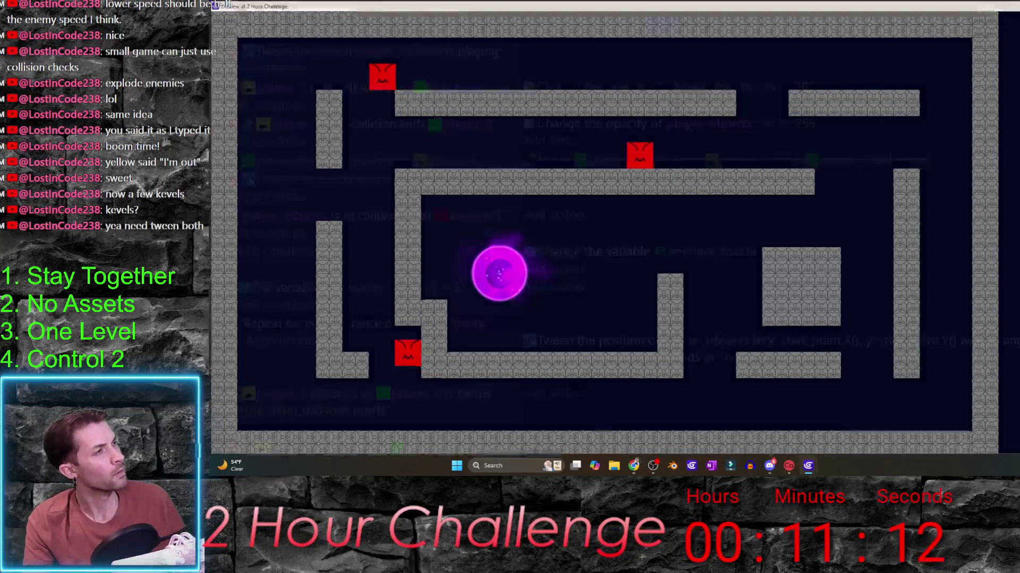
{"action": "key", "text": "alt+F4"}
- Relaunch the preview, move both players around the upper-left maze, then close it
{"action": "left_click", "coordinate": [597, 25]}
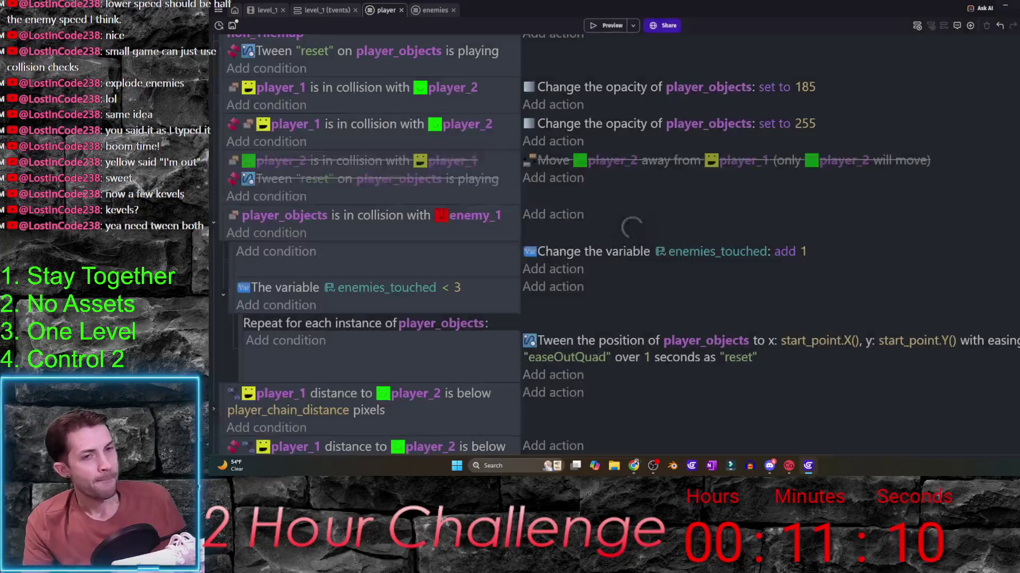
{"action": "key", "text": "Up"}
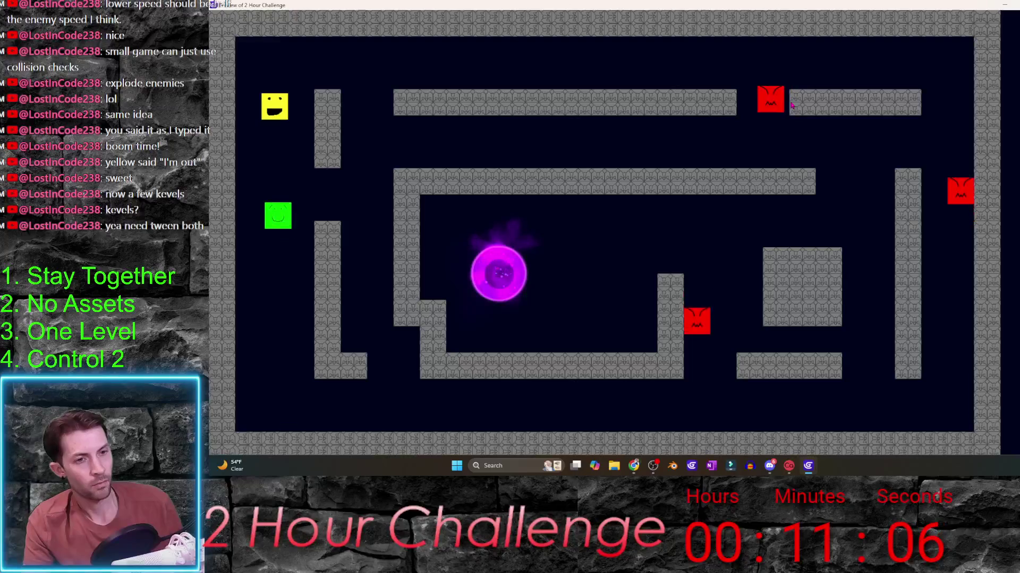
{"action": "key", "text": "Right"}
{"action": "key", "text": "Down"}
{"action": "key", "text": "Right"}
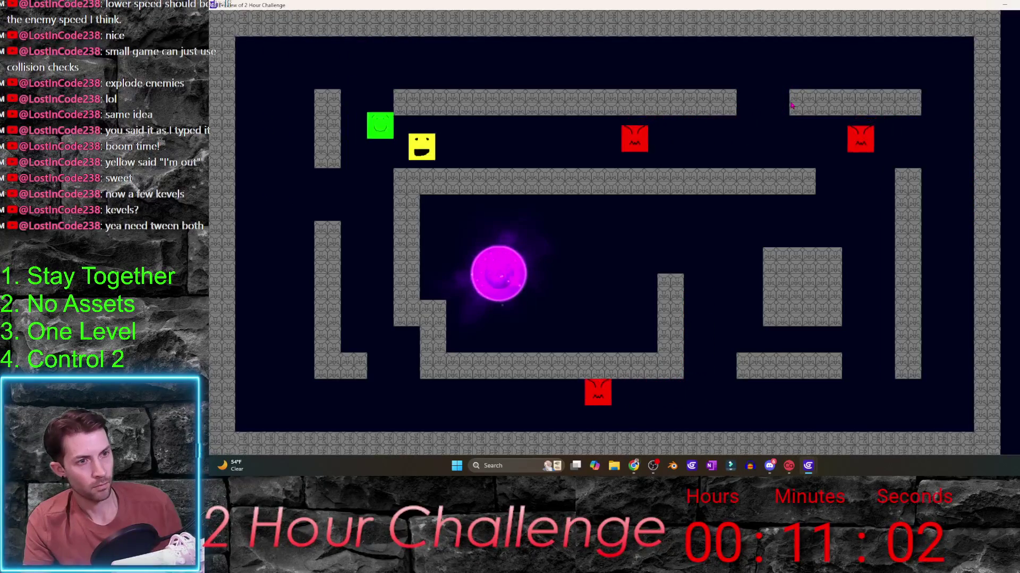
{"action": "key", "text": "Left"}
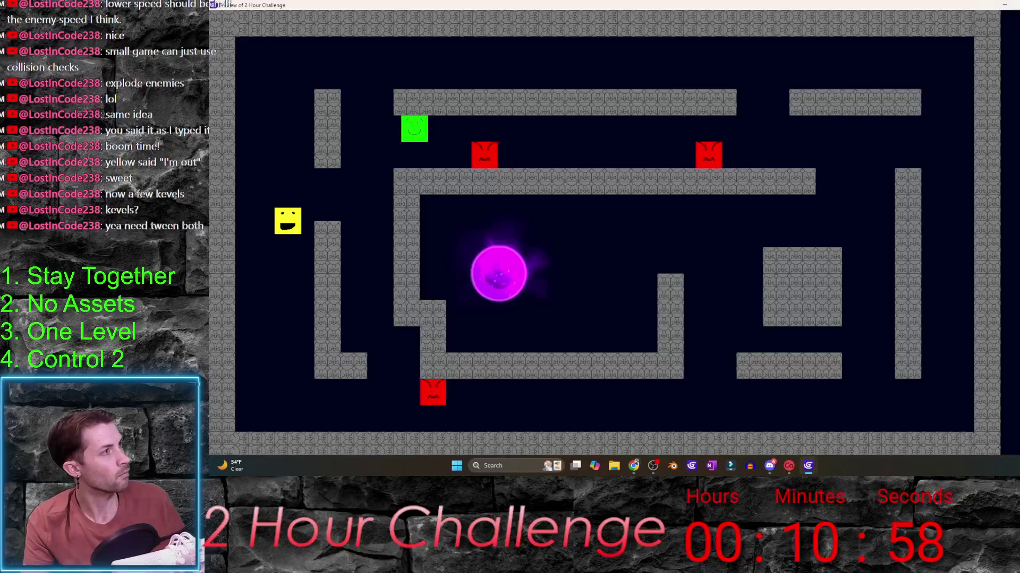
{"action": "left_click", "coordinate": [941, 4]}
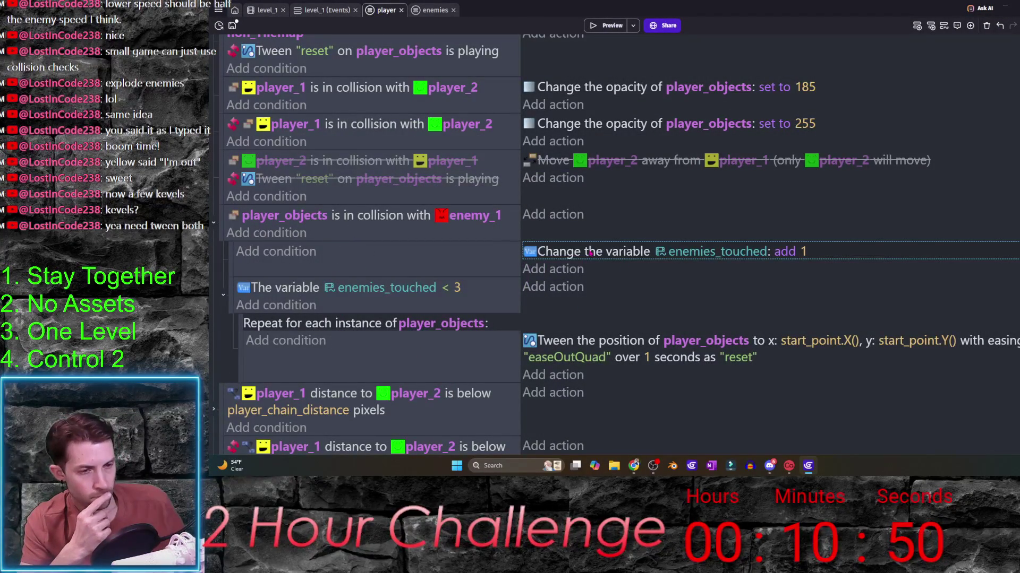
- In level_1's scene variables, add a Boolean variable players_resetting and apply
{"action": "left_click", "coordinate": [219, 10]}
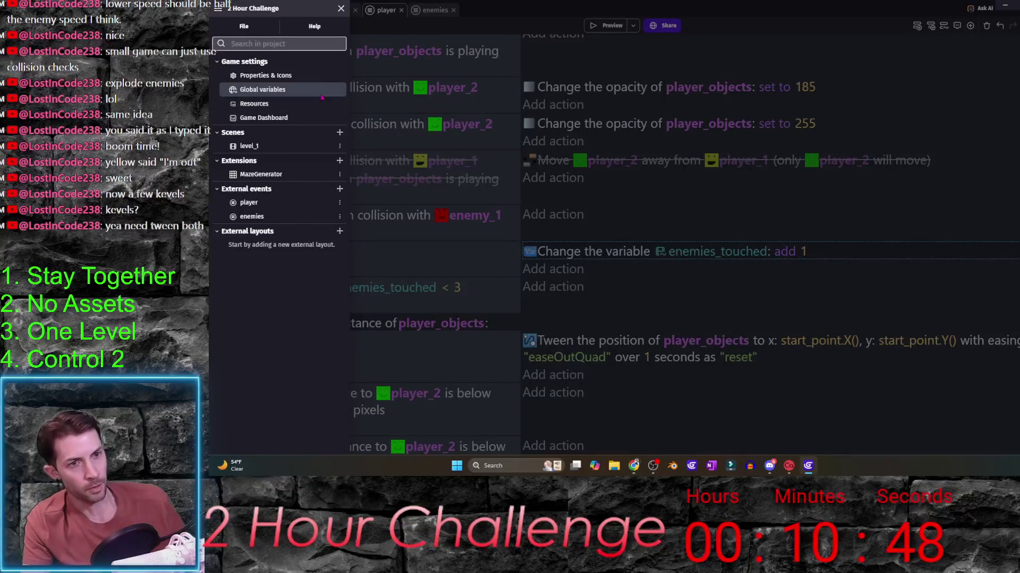
{"action": "left_click", "coordinate": [340, 147]}
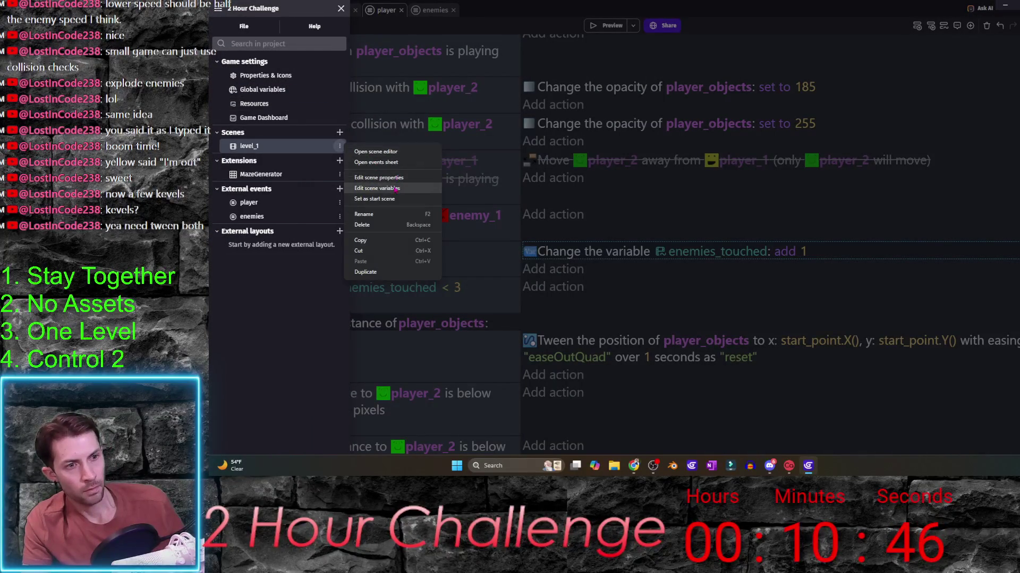
{"action": "left_click", "coordinate": [378, 179]}
{"action": "left_click", "coordinate": [894, 53]}
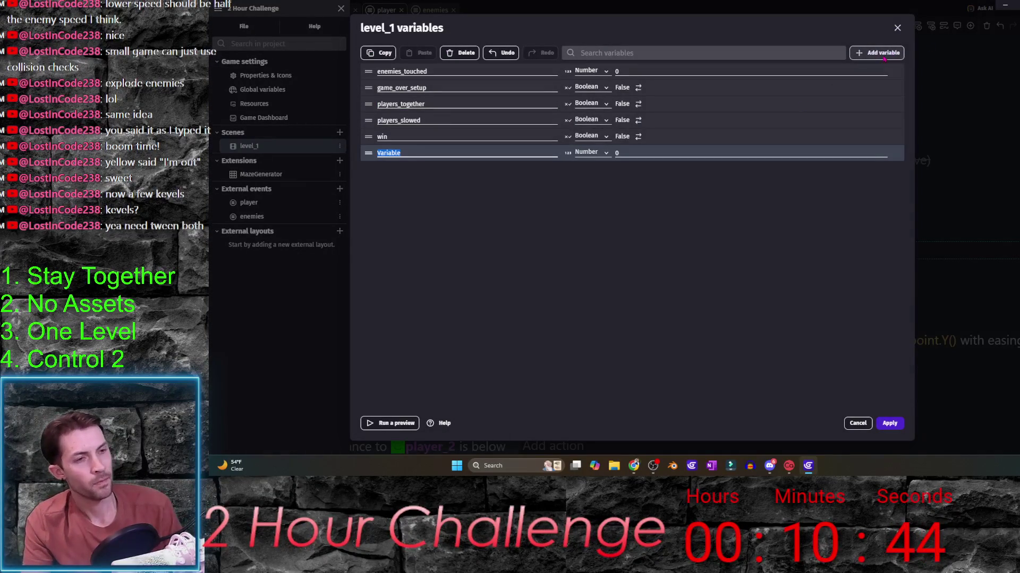
{"action": "type", "text": "play"}
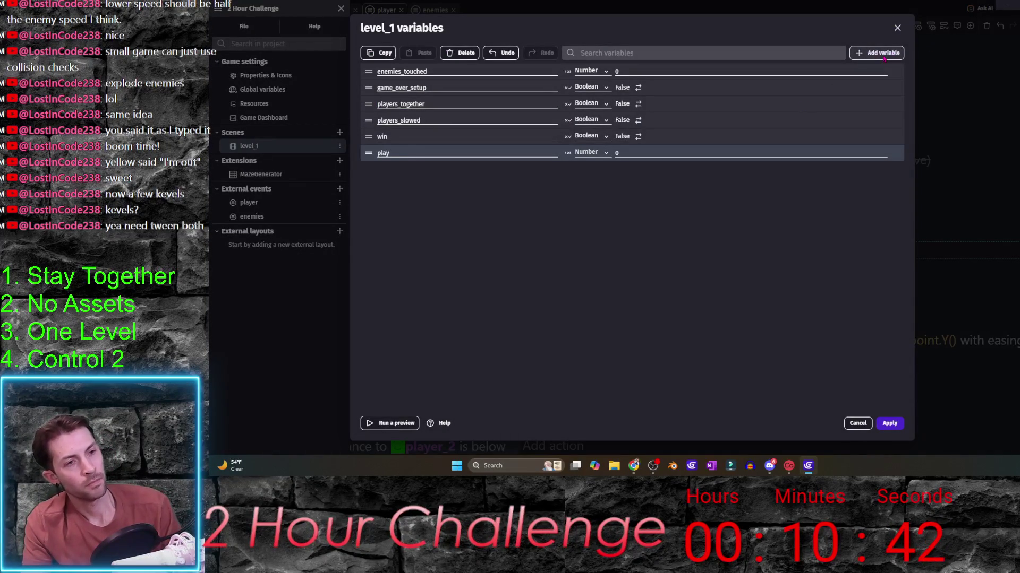
{"action": "type", "text": "ers_n"}
{"action": "key", "text": "BackSpace"}
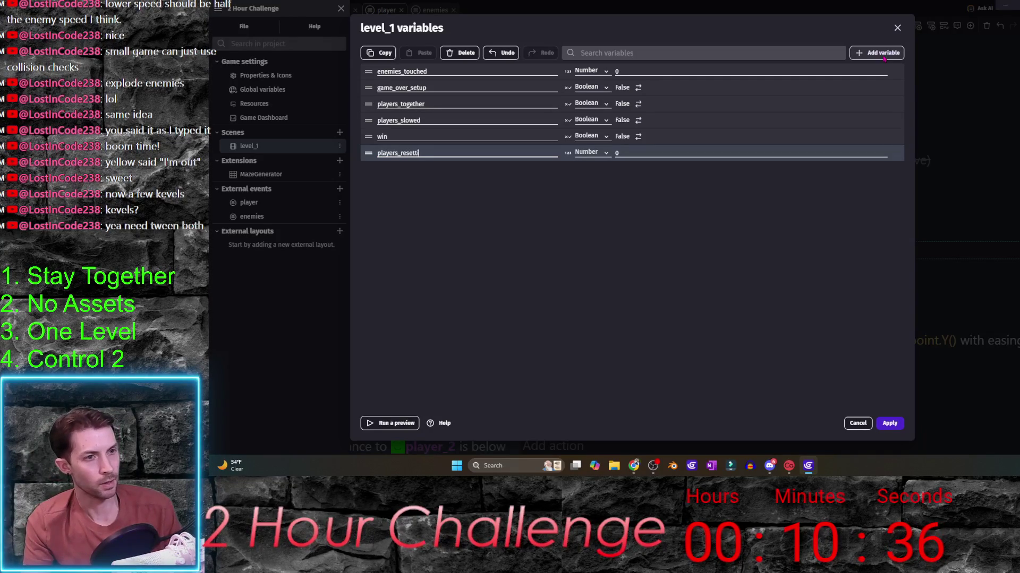
{"action": "key", "text": "Tab"}
{"action": "key", "text": "b"}
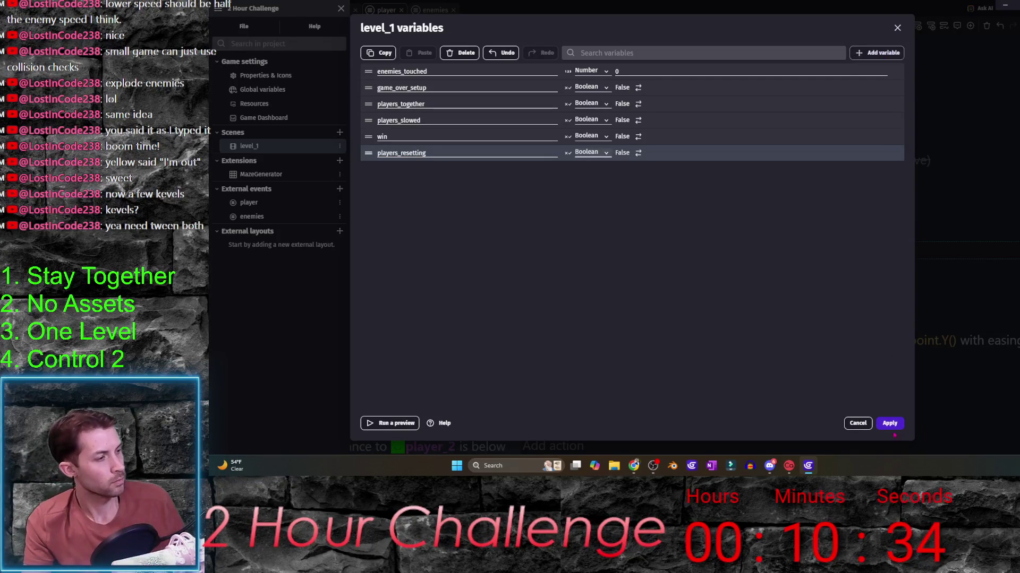
{"action": "left_click", "coordinate": [890, 422]}
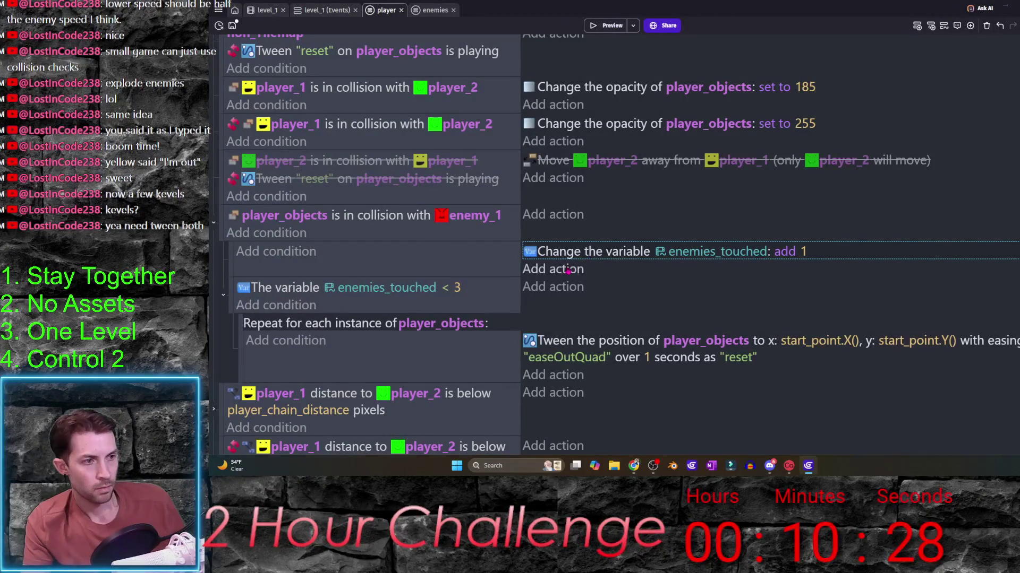
- Paste a copy of the increment action and change it to set players_resetting to true
{"action": "key", "text": "ctrl+v"}
{"action": "left_click", "coordinate": [667, 271]}
{"action": "type", "text": "pla"}
{"action": "key", "text": "Up"}
{"action": "key", "text": "Up"}
{"action": "key", "text": "Up"}
{"action": "key", "text": "Return"}
{"action": "left_click", "coordinate": [811, 294]}
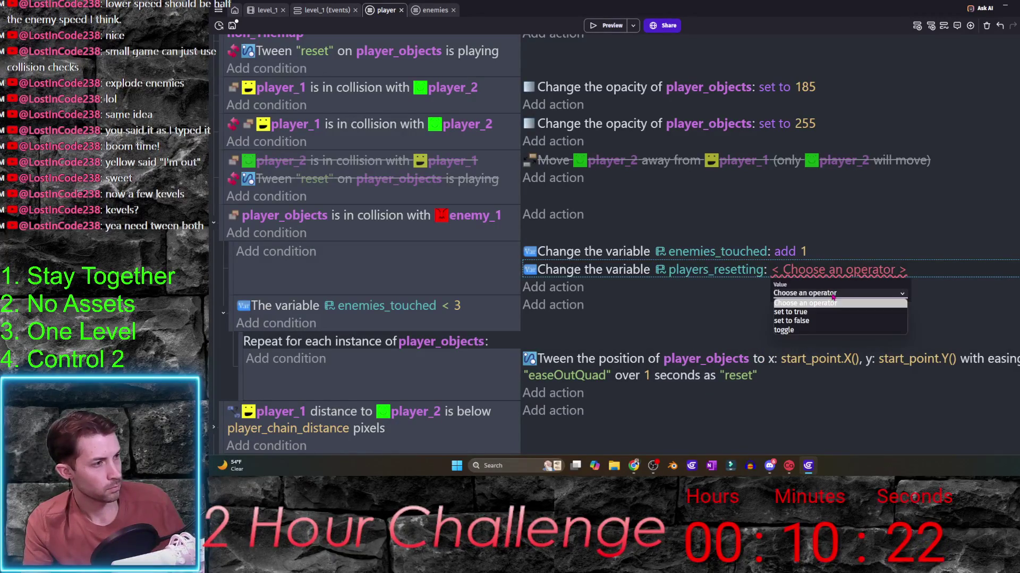
{"action": "left_click", "coordinate": [814, 313]}
{"action": "left_click", "coordinate": [414, 278]}
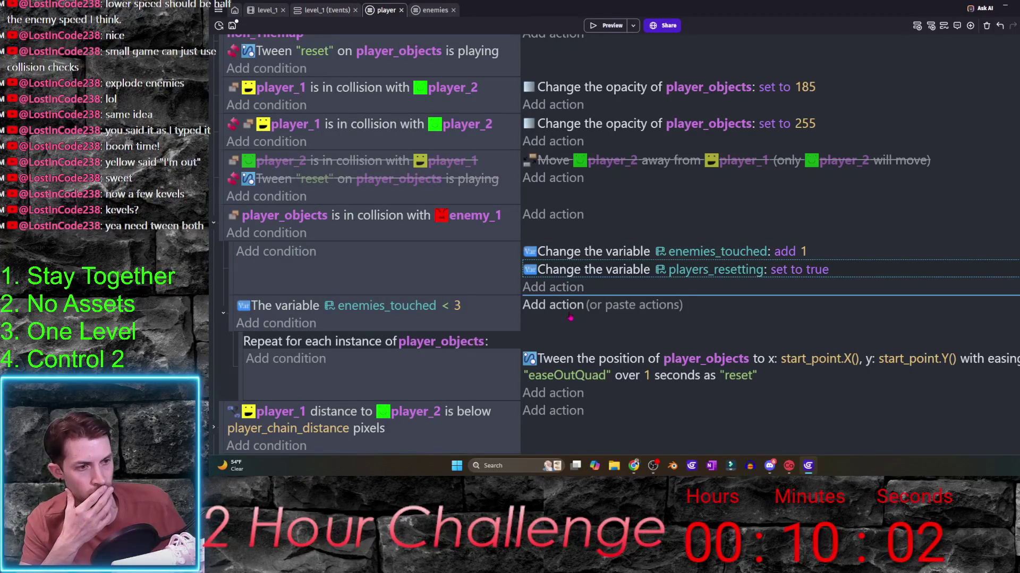
- Move the players_resetting action into the enemies_touched < 3 sub-event, un-indent Repeat, and add an empty event below it
{"action": "left_click_drag", "start_coordinate": [570, 319], "coordinate": [570, 319]}
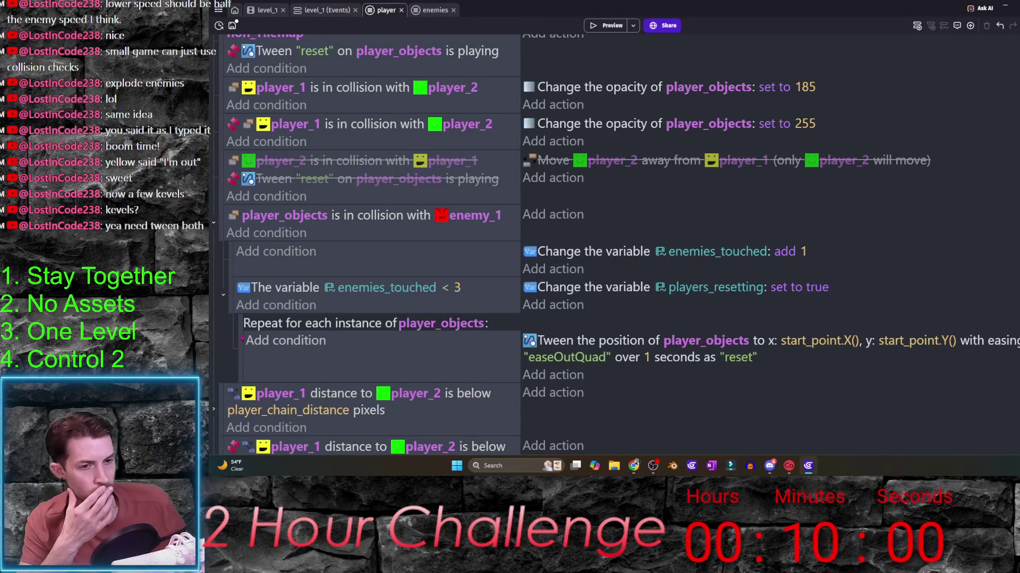
{"action": "left_click_drag", "start_coordinate": [246, 340], "coordinate": [232, 338]}
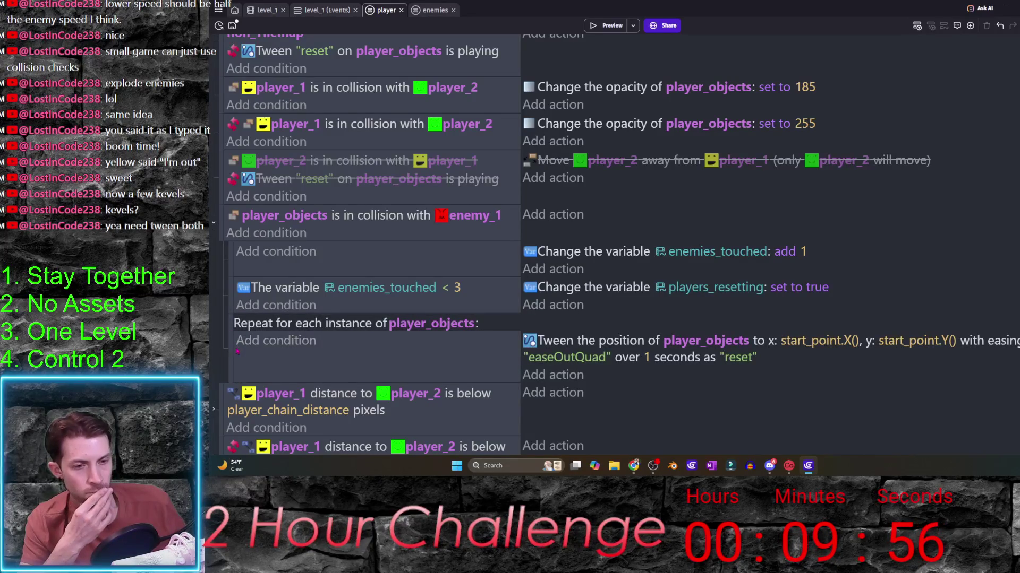
{"action": "left_click_drag", "start_coordinate": [237, 351], "coordinate": [231, 342]}
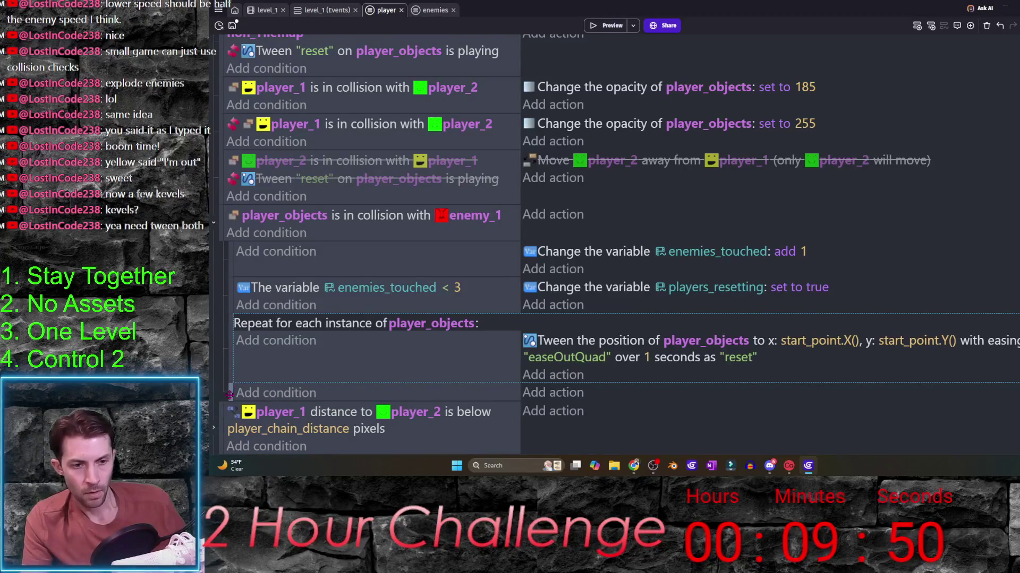
{"action": "left_click", "coordinate": [236, 324]}
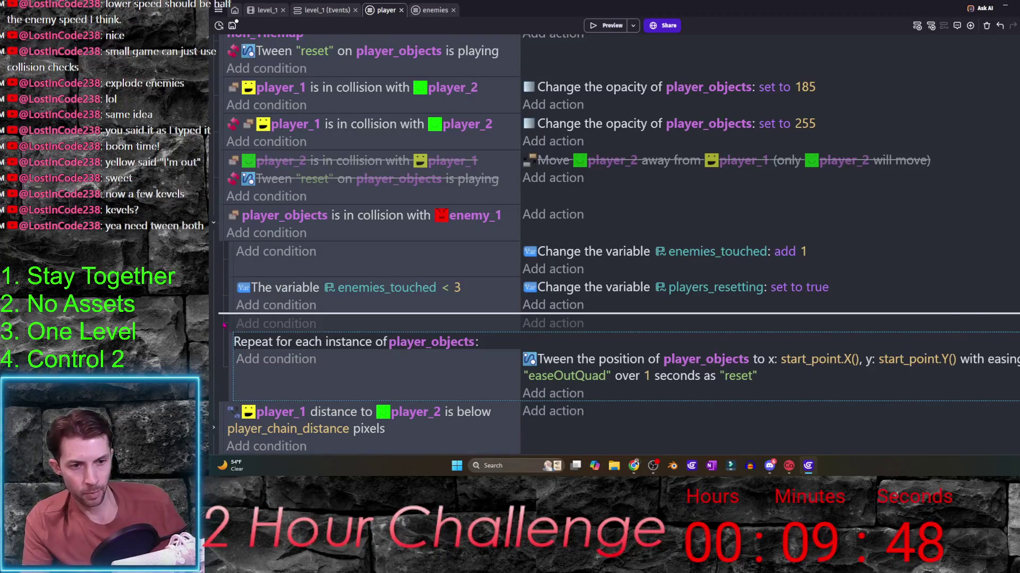
{"action": "left_click_drag", "start_coordinate": [231, 324], "coordinate": [230, 383]}
- Give the new event a players_resetting is true condition and nest the Repeat event under it
{"action": "left_click", "coordinate": [240, 393]}
{"action": "type", "text": "var"}
{"action": "left_click", "coordinate": [335, 84]}
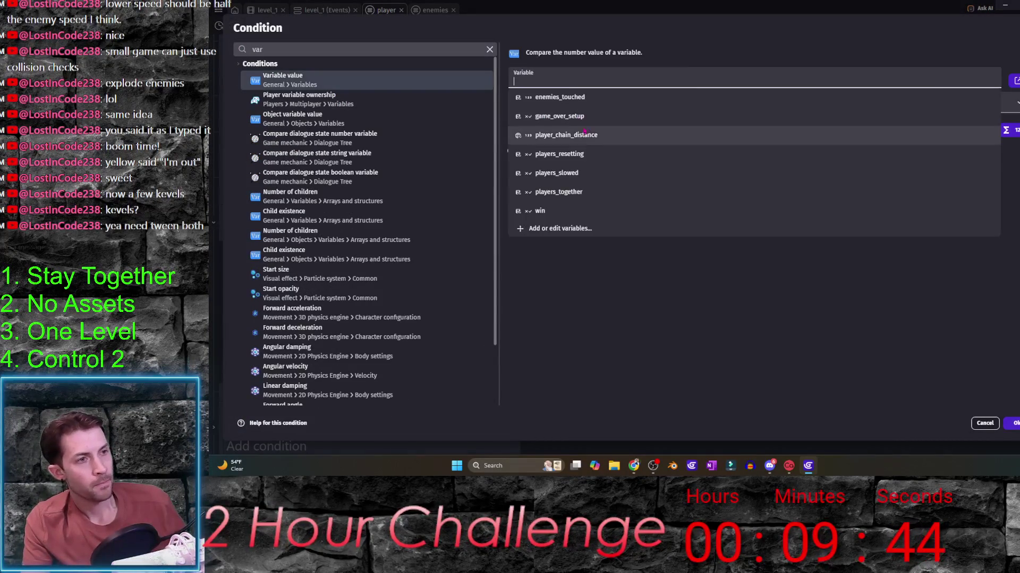
{"action": "left_click", "coordinate": [600, 158]}
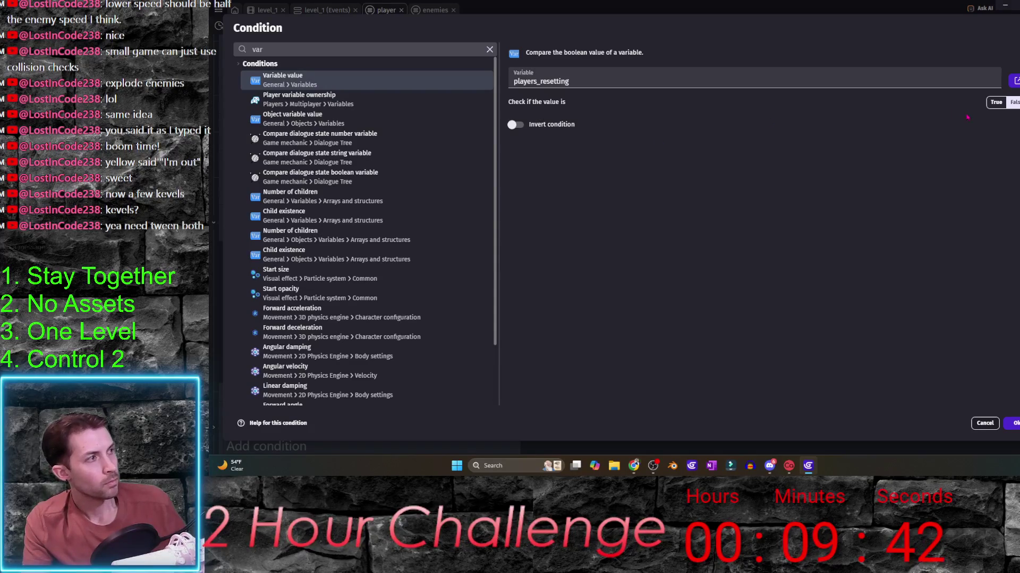
{"action": "key", "text": "Return"}
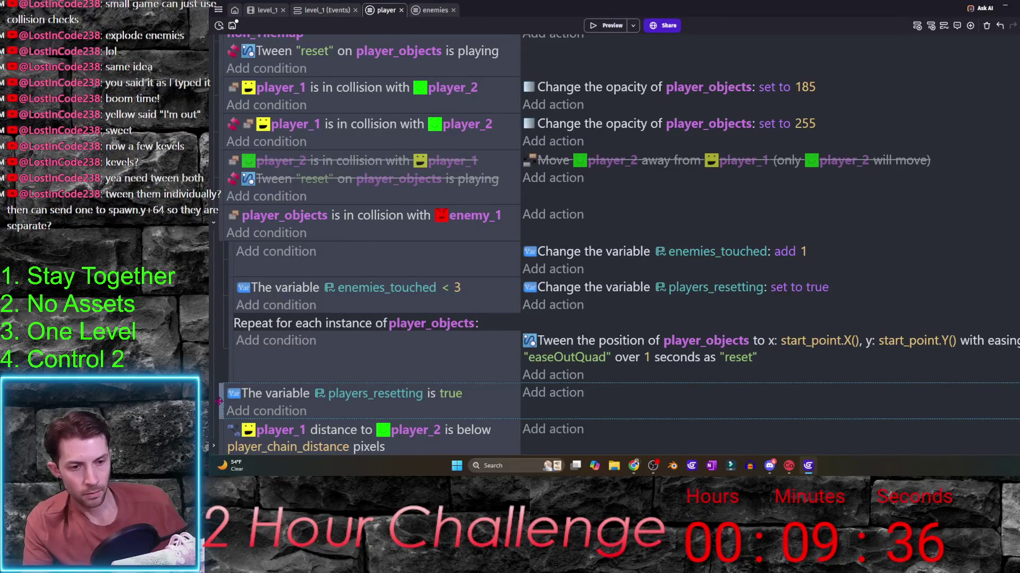
{"action": "left_click_drag", "start_coordinate": [231, 356], "coordinate": [258, 404]}
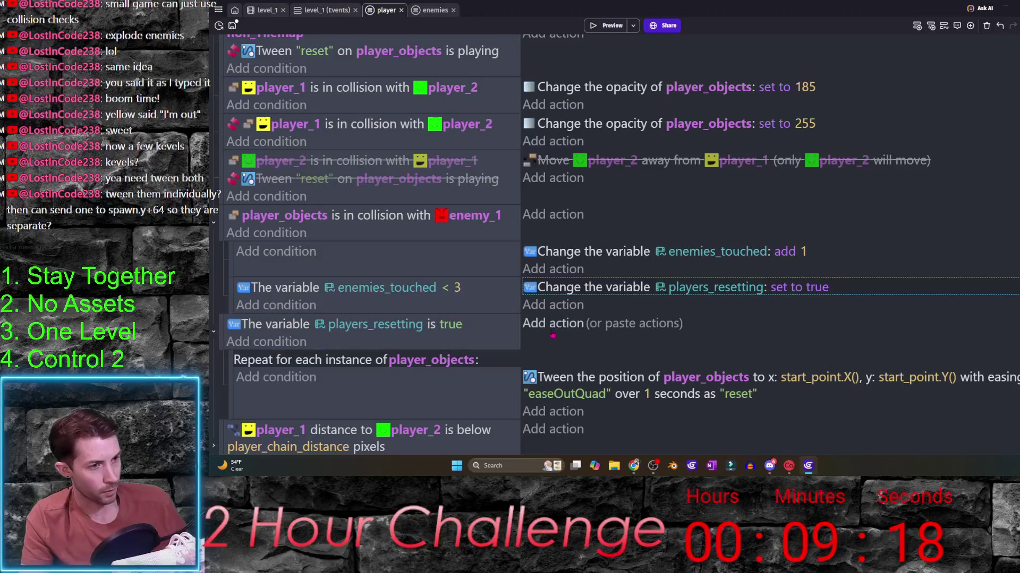
- Paste the players_resetting action into the new event and change it to set false
{"action": "left_click", "coordinate": [627, 328]}
{"action": "left_click", "coordinate": [793, 324]}
{"action": "left_click", "coordinate": [836, 348]}
{"action": "left_click", "coordinate": [809, 363]}
{"action": "left_click", "coordinate": [779, 219]}
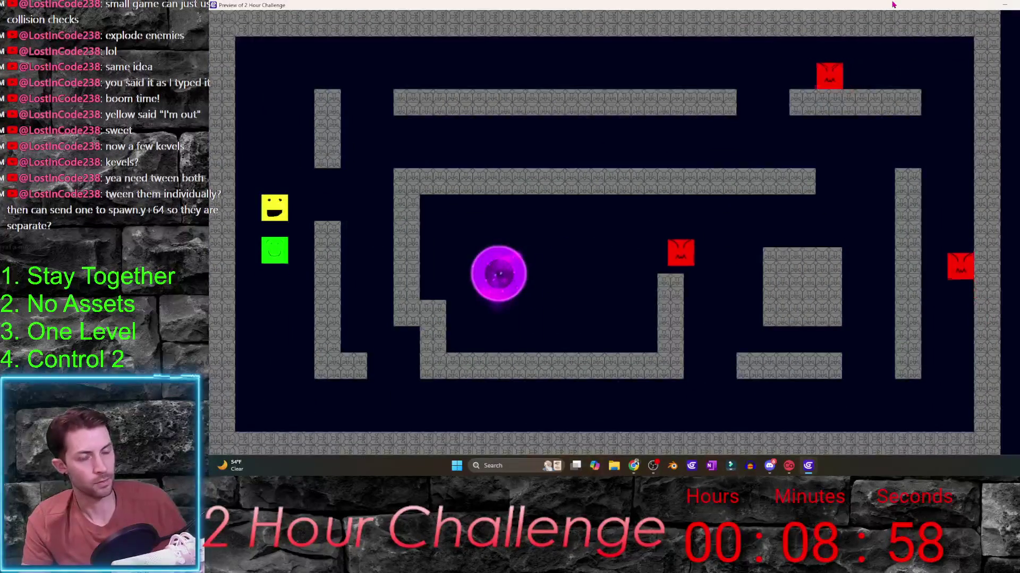
- Playtest the maze with both players until an enemy hit, then close the preview
{"action": "key", "text": "Right"}
{"action": "key", "text": "Right"}
{"action": "key", "text": "Right"}
{"action": "key", "text": "Up"}
{"action": "key", "text": "Up"}
{"action": "key", "text": "Up"}
{"action": "key", "text": "Right"}
{"action": "key", "text": "Right"}
{"action": "key", "text": "Right"}
{"action": "key", "text": "Right"}
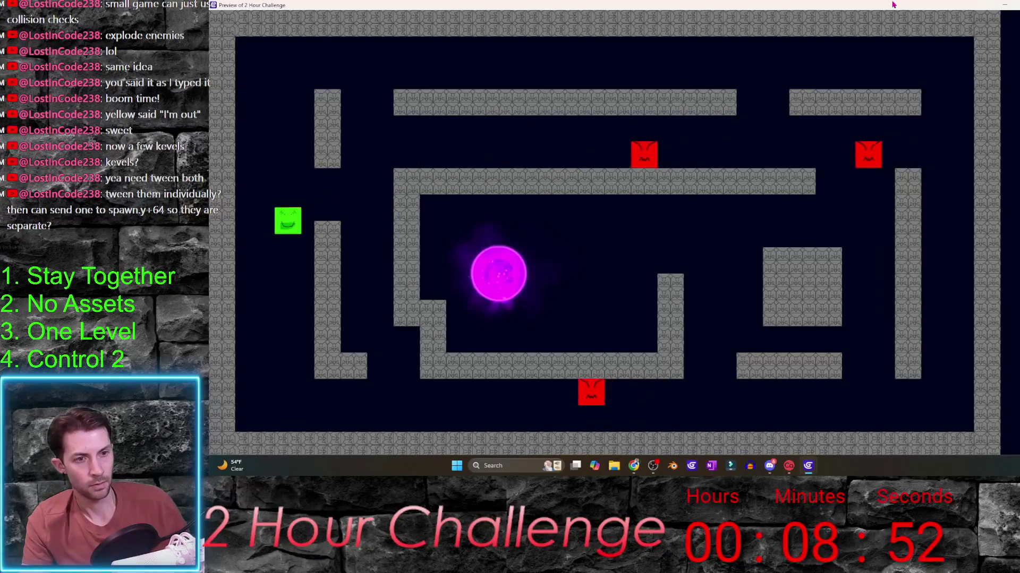
{"action": "key", "text": "Right"}
{"action": "key", "text": "Up"}
{"action": "key", "text": "Right"}
{"action": "key", "text": "Up"}
{"action": "key", "text": "Right"}
{"action": "key", "text": "Left"}
{"action": "key", "text": "Down"}
{"action": "key", "text": "Left"}
{"action": "key", "text": "Down"}
{"action": "key", "text": "Right"}
{"action": "key", "text": "Up"}
{"action": "key", "text": "Right"}
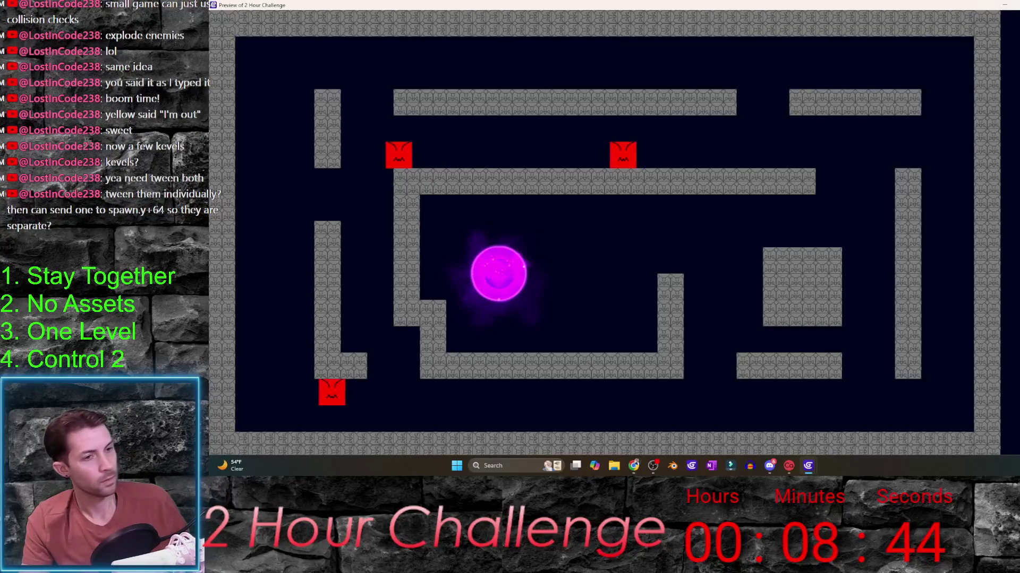
{"action": "key", "text": "alt+F4"}
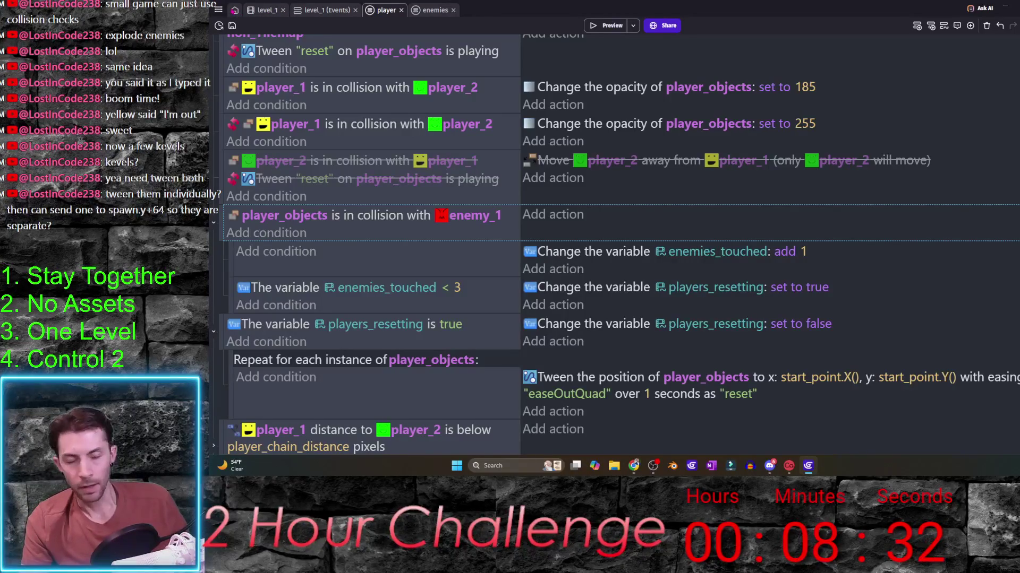
- Glance at the project manager, then switch to the level_1 scene editor
{"action": "left_click", "coordinate": [218, 10]}
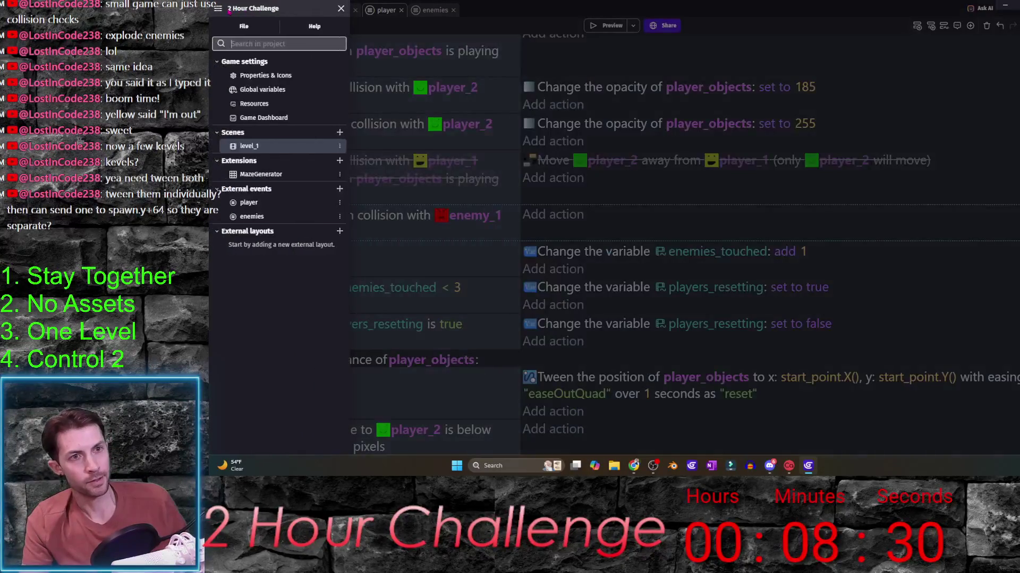
{"action": "left_click", "coordinate": [437, 40]}
{"action": "left_click", "coordinate": [264, 10]}
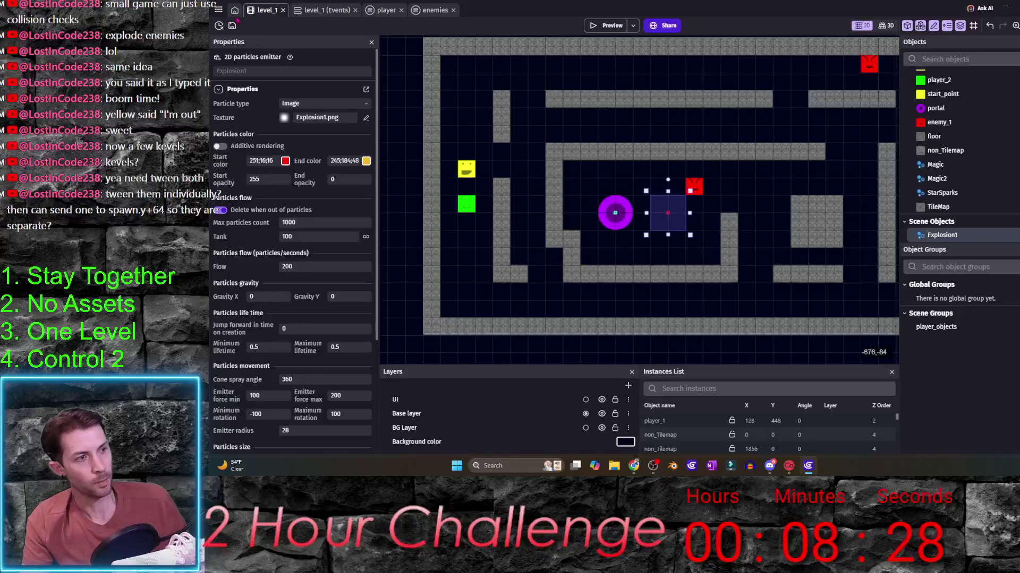
{"action": "scroll", "coordinate": [605, 239], "scroll_direction": "down", "scroll_amount": 3}
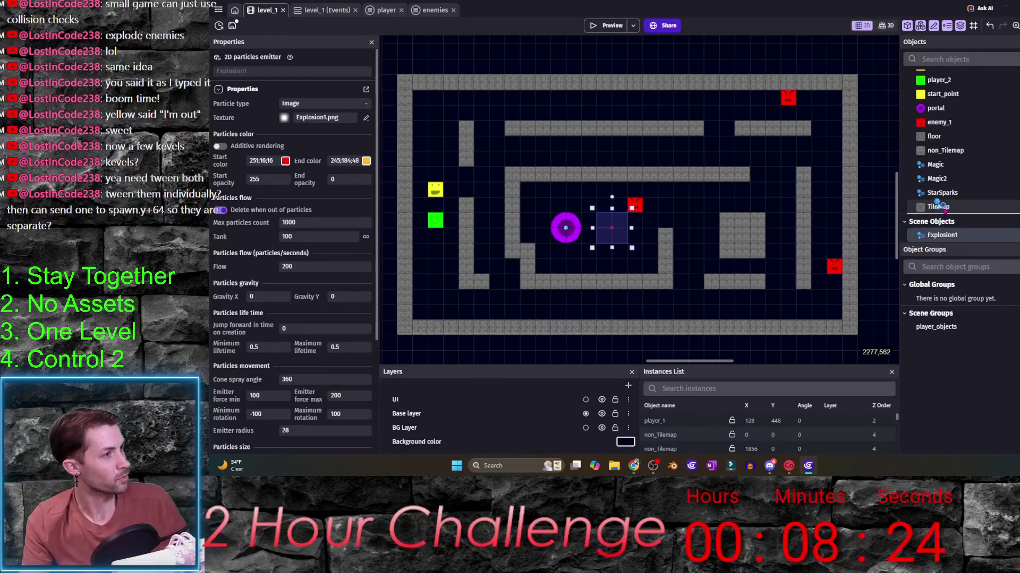
- Make Explosion1 a global object, then bring up the project manager
{"action": "left_click_drag", "start_coordinate": [943, 234], "coordinate": [932, 194]}
{"action": "key", "text": "Return"}
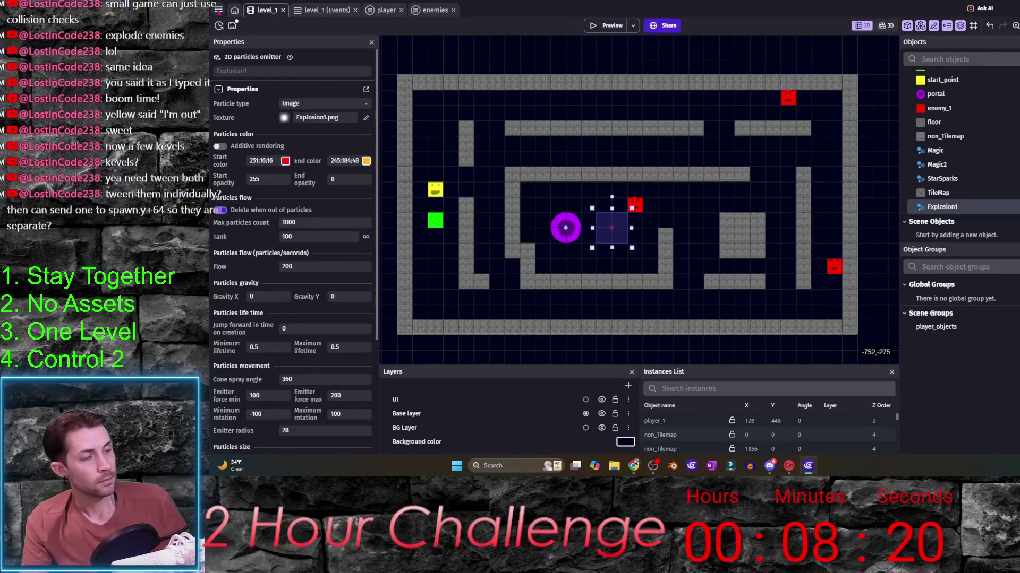
{"action": "left_click", "coordinate": [217, 10]}
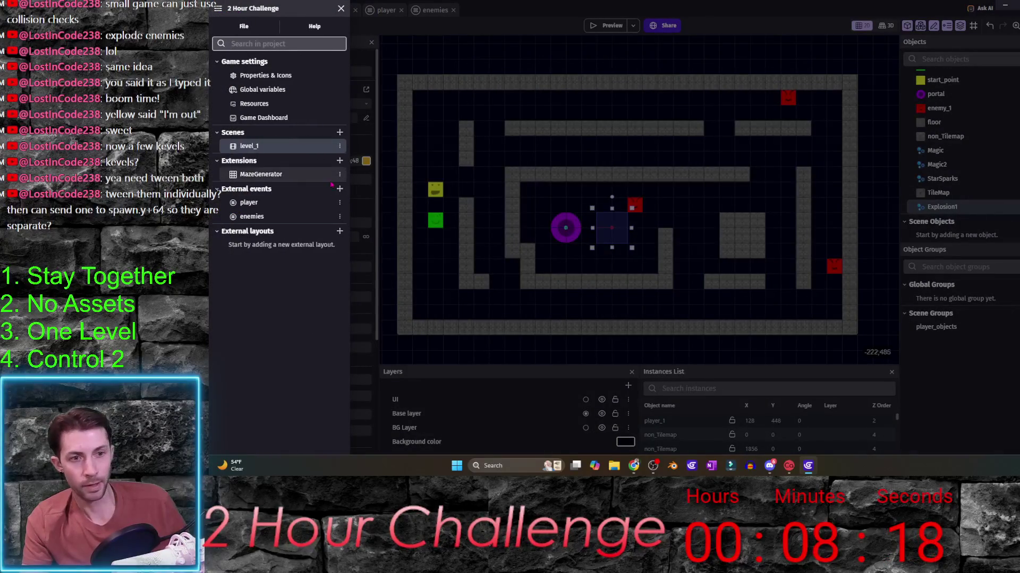
- Duplicate level_1 into a new scene level_2 and open it
{"action": "right_click", "coordinate": [321, 149]}
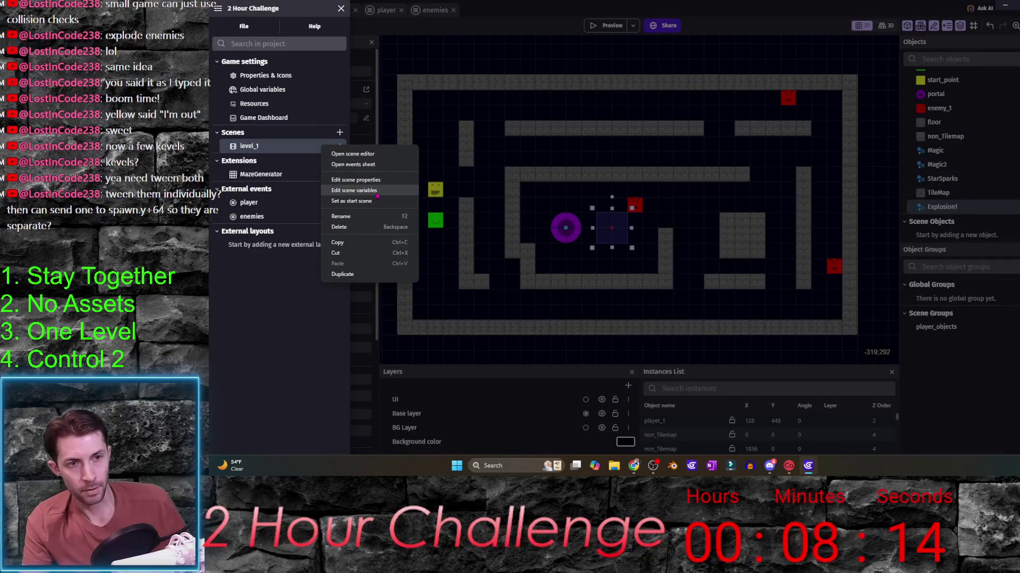
{"action": "left_click", "coordinate": [359, 275]}
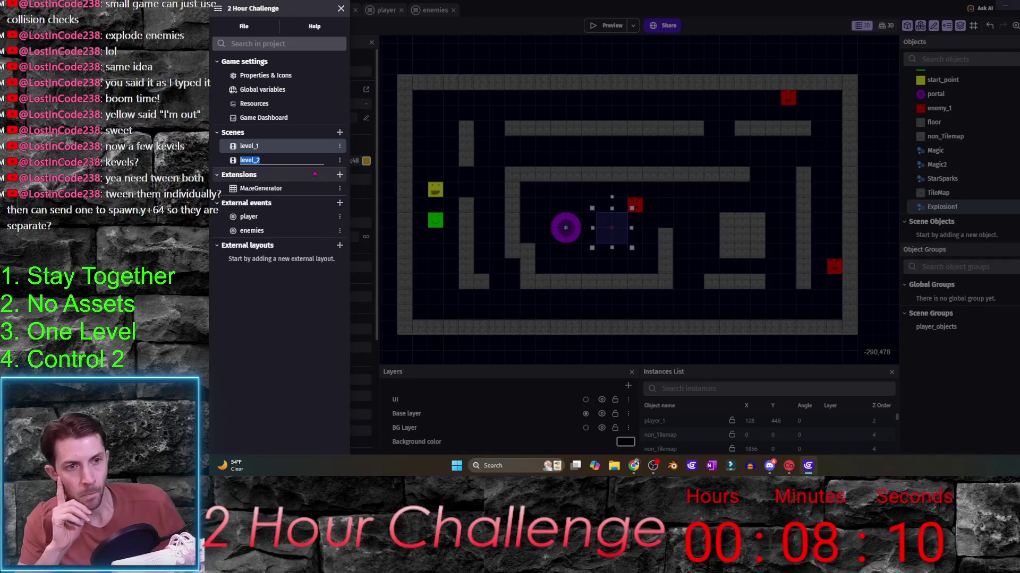
{"action": "left_click", "coordinate": [276, 161]}
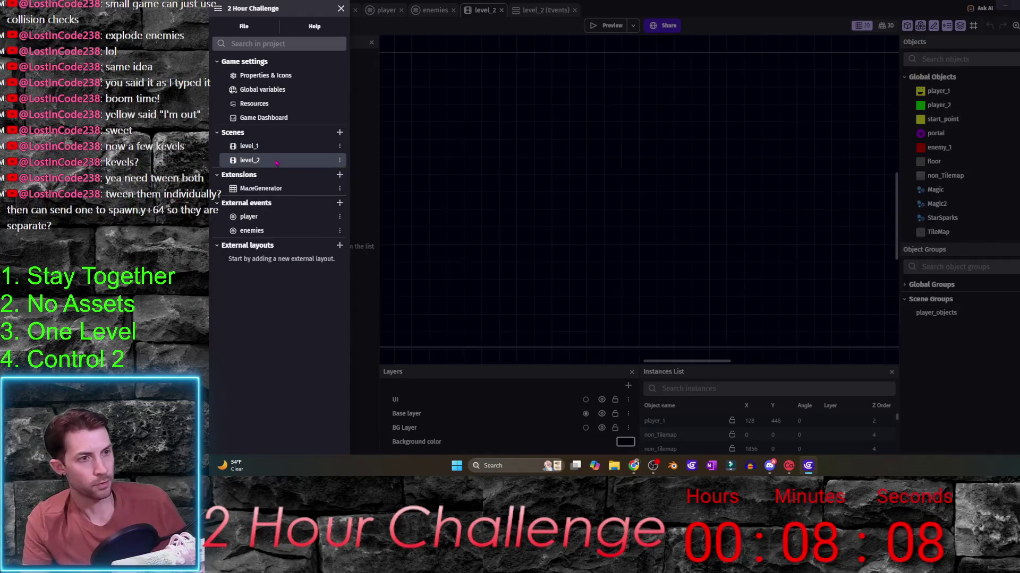
{"action": "scroll", "coordinate": [441, 256], "scroll_direction": "down", "scroll_amount": 2}
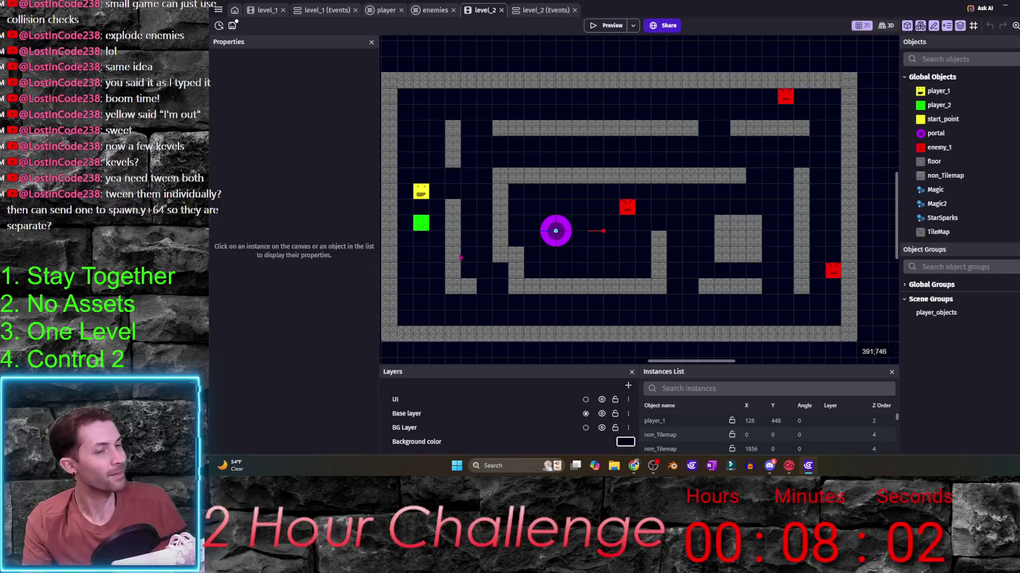
- Move start_point, player_2 and player_1 to level_2's top-right corner
{"action": "left_click_drag", "start_coordinate": [426, 195], "coordinate": [423, 135]}
{"action": "left_click_drag", "start_coordinate": [530, 127], "coordinate": [824, 117]}
{"action": "mouse_move", "coordinate": [421, 223]}
{"action": "left_mouse_down"}
{"action": "mouse_move", "coordinate": [881, 107]}
{"action": "mouse_move", "coordinate": [831, 112]}
{"action": "left_mouse_up"}
{"action": "left_click_drag", "start_coordinate": [421, 194], "coordinate": [452, 191]}
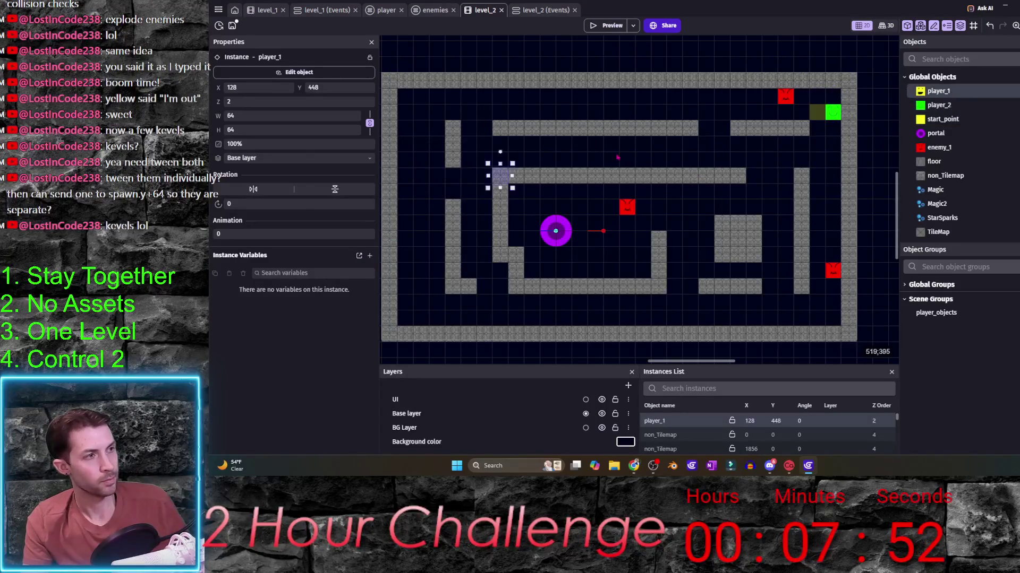
- Delete every enemy_1 instance from the level_2 maze
{"action": "left_click_drag", "start_coordinate": [787, 101], "coordinate": [432, 98]}
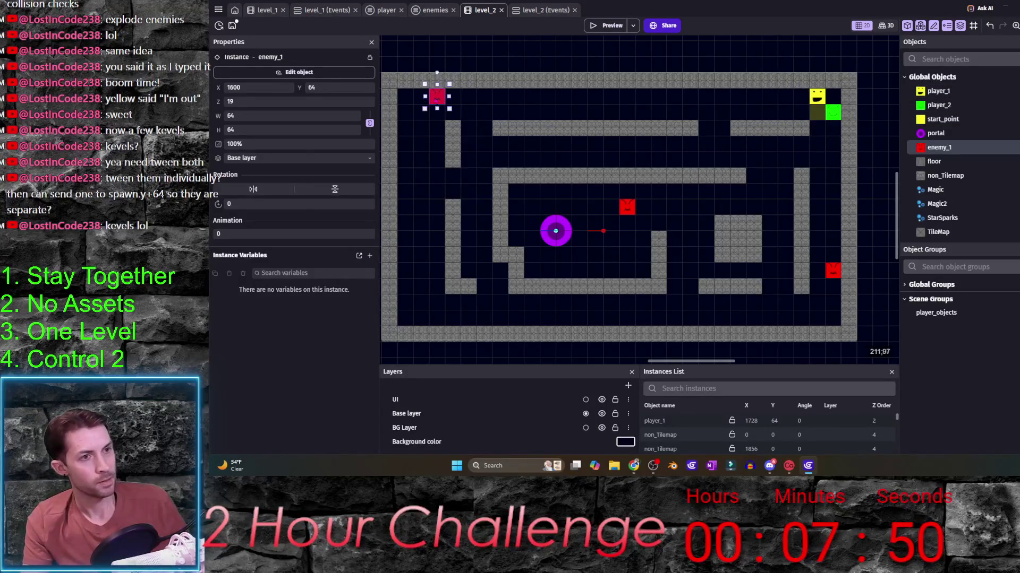
{"action": "left_click_drag", "start_coordinate": [624, 209], "coordinate": [599, 219]}
{"action": "left_click_drag", "start_coordinate": [833, 271], "coordinate": [705, 317]}
{"action": "key", "text": "Delete"}
{"action": "left_click", "coordinate": [484, 238]}
{"action": "key", "text": "Delete"}
{"action": "left_click", "coordinate": [436, 95]}
{"action": "key", "text": "Delete"}
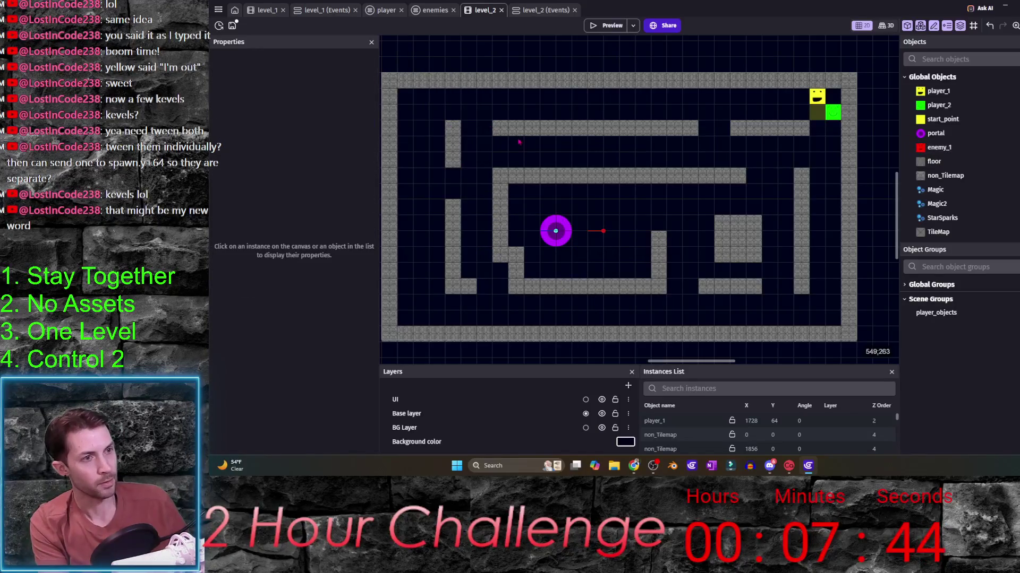
- Shift the upper and right-side wall pieces leftward into new positions
{"action": "left_click_drag", "start_coordinate": [452, 136], "coordinate": [504, 273]}
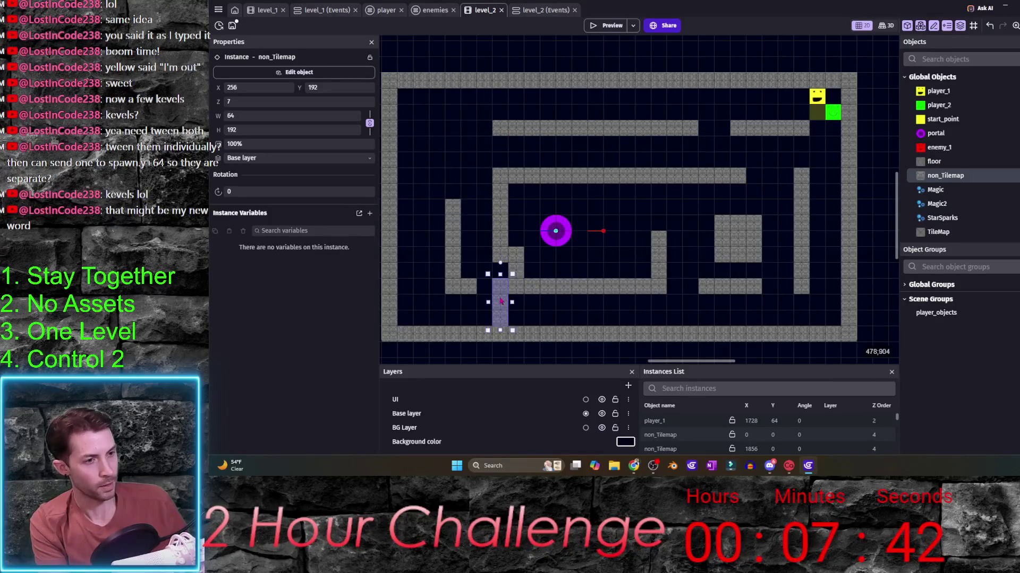
{"action": "mouse_move", "coordinate": [782, 129]}
{"action": "left_mouse_down"}
{"action": "mouse_move", "coordinate": [767, 118]}
{"action": "mouse_move", "coordinate": [757, 129]}
{"action": "left_mouse_up"}
{"action": "left_click_drag", "start_coordinate": [621, 128], "coordinate": [558, 128]}
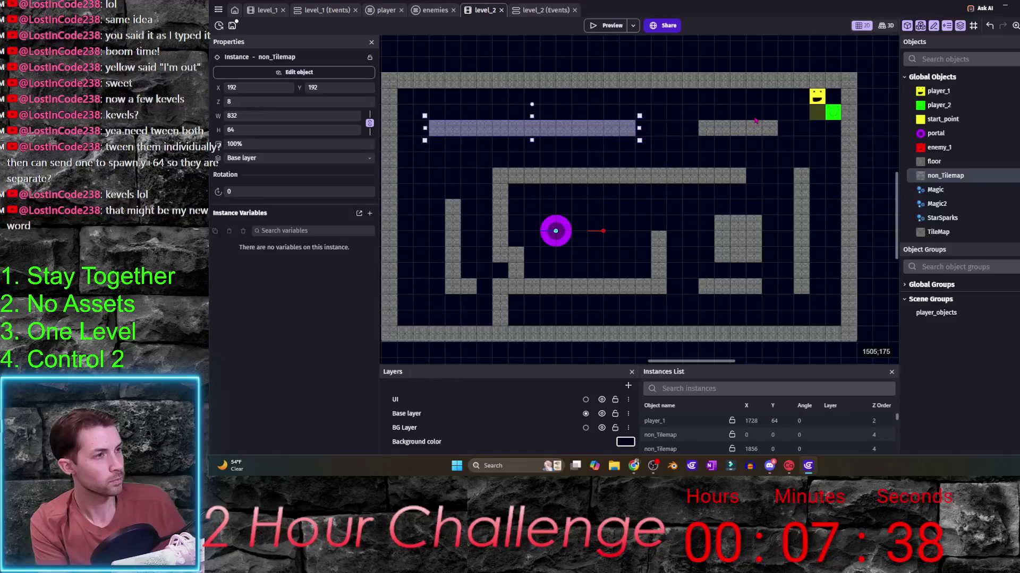
{"action": "left_click_drag", "start_coordinate": [755, 122], "coordinate": [702, 128]}
{"action": "left_click_drag", "start_coordinate": [817, 216], "coordinate": [808, 242]}
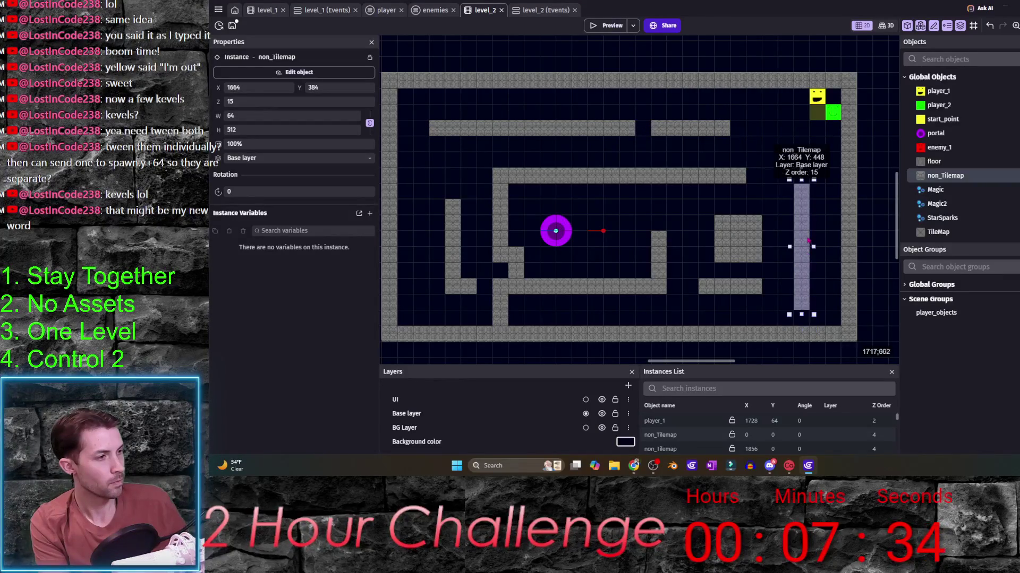
{"action": "left_click_drag", "start_coordinate": [808, 242], "coordinate": [727, 236]}
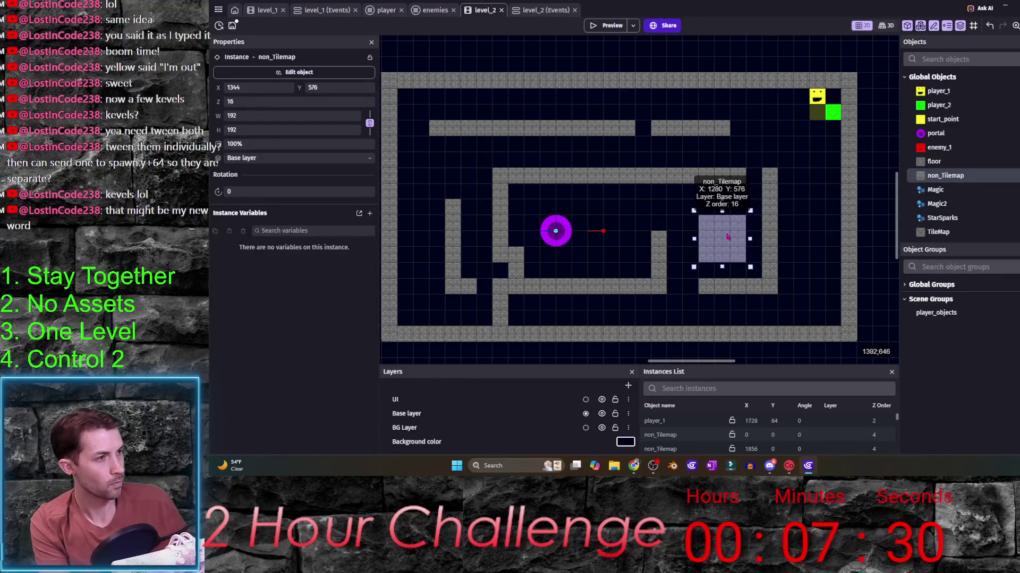
- Move the portal into the top-left corner and reposition the walls around it
{"action": "mouse_move", "coordinate": [555, 231]}
{"action": "left_mouse_down"}
{"action": "mouse_move", "coordinate": [429, 119]}
{"action": "mouse_move", "coordinate": [458, 160]}
{"action": "mouse_move", "coordinate": [423, 114]}
{"action": "left_mouse_up"}
{"action": "left_click_drag", "start_coordinate": [532, 160], "coordinate": [531, 127]}
{"action": "left_click_drag", "start_coordinate": [459, 221], "coordinate": [443, 150]}
{"action": "left_click", "coordinate": [705, 132]}
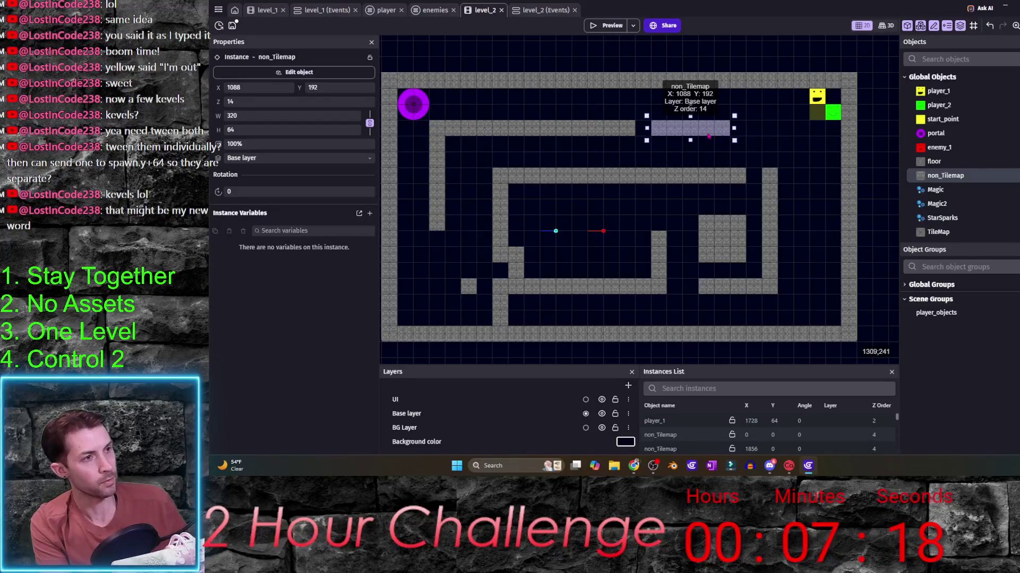
{"action": "left_click_drag", "start_coordinate": [706, 138], "coordinate": [721, 137]}
{"action": "left_click_drag", "start_coordinate": [468, 286], "coordinate": [443, 272]}
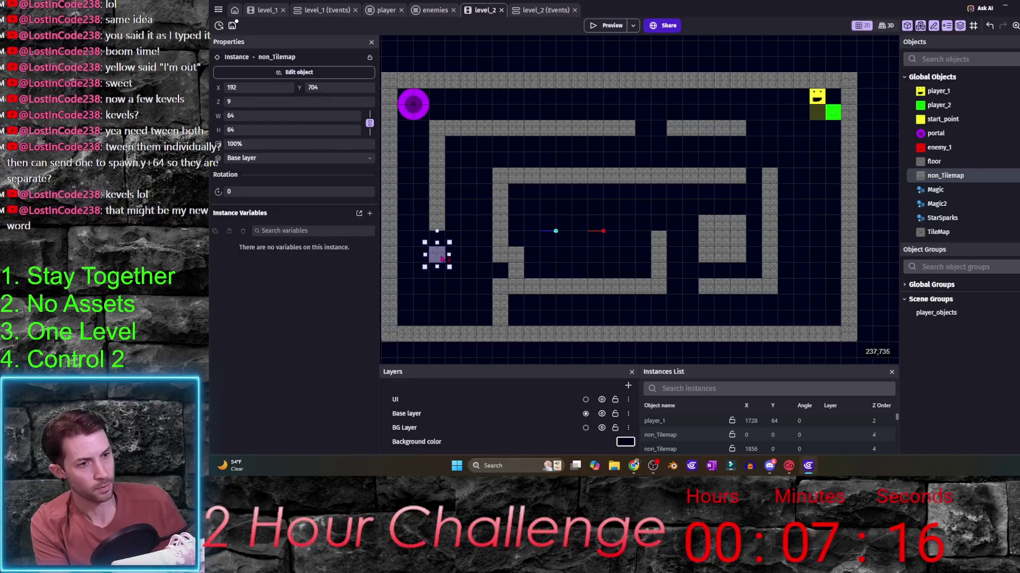
- Delete three short wall pieces and thicken the long middle wall downward
{"action": "left_click", "coordinate": [442, 306]}
{"action": "left_click", "coordinate": [525, 269]}
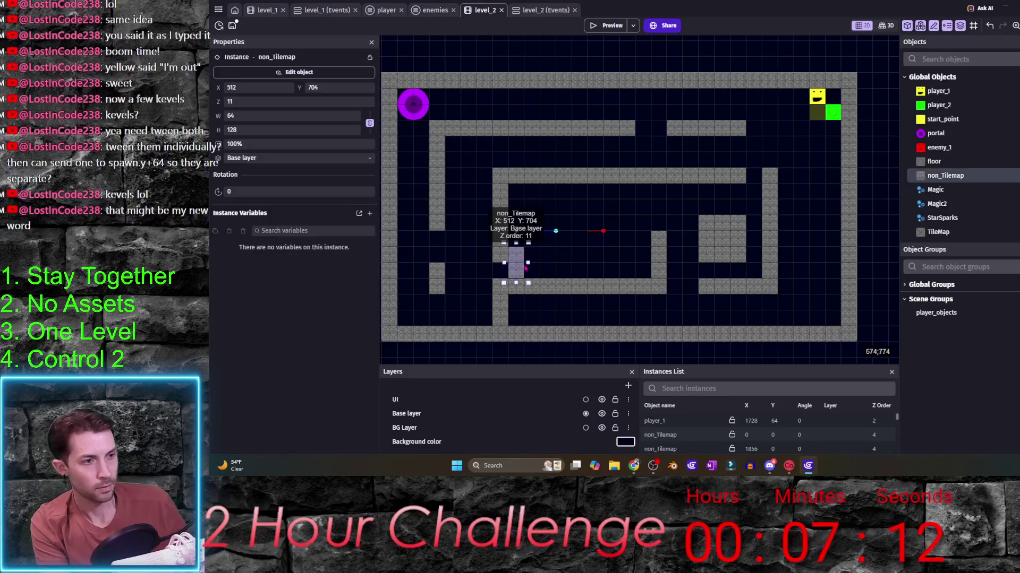
{"action": "key", "text": "Delete"}
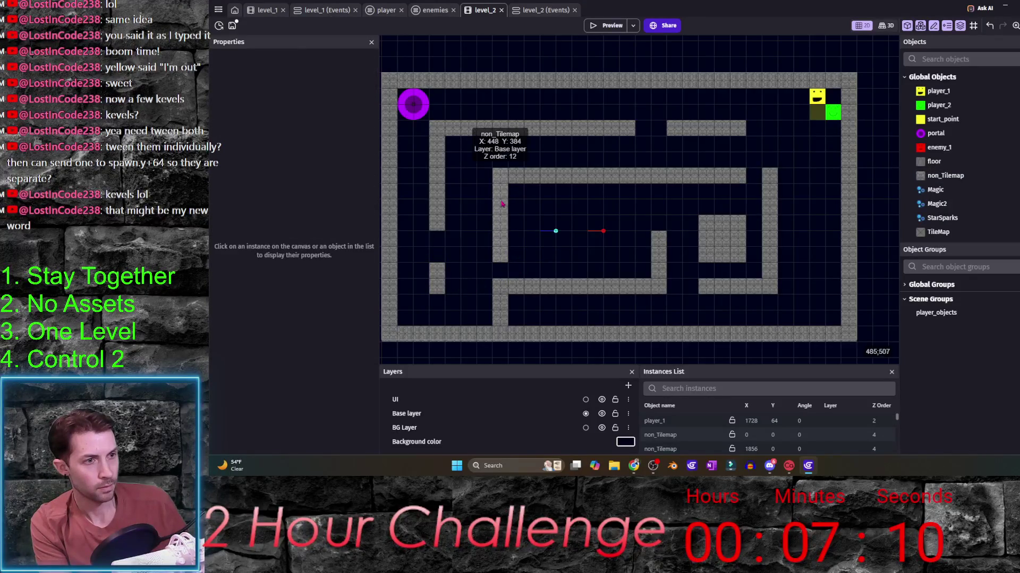
{"action": "left_click", "coordinate": [500, 183]}
{"action": "key", "text": "Delete"}
{"action": "left_click_drag", "start_coordinate": [564, 184], "coordinate": [550, 203]}
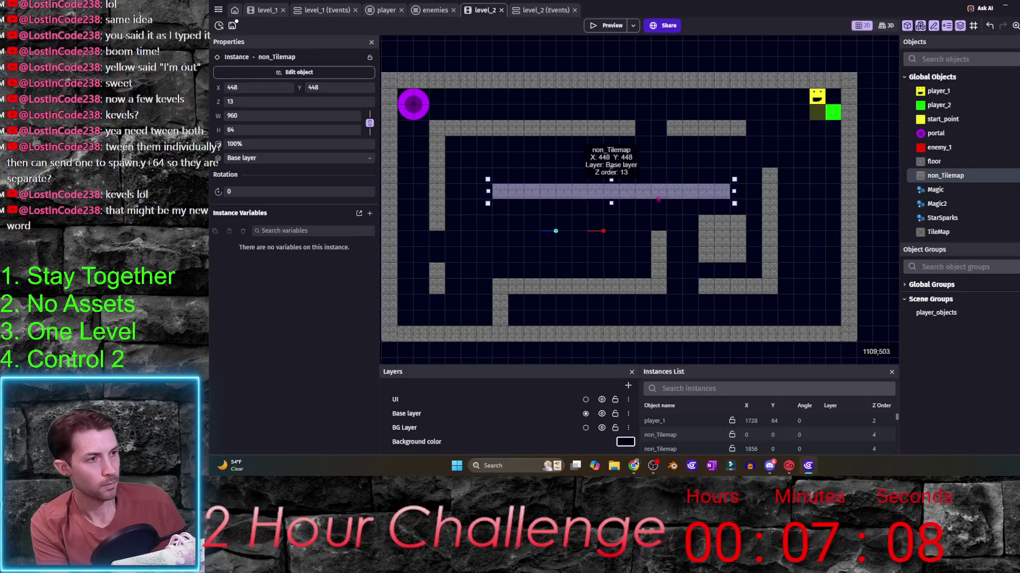
{"action": "left_click_drag", "start_coordinate": [611, 204], "coordinate": [611, 217]}
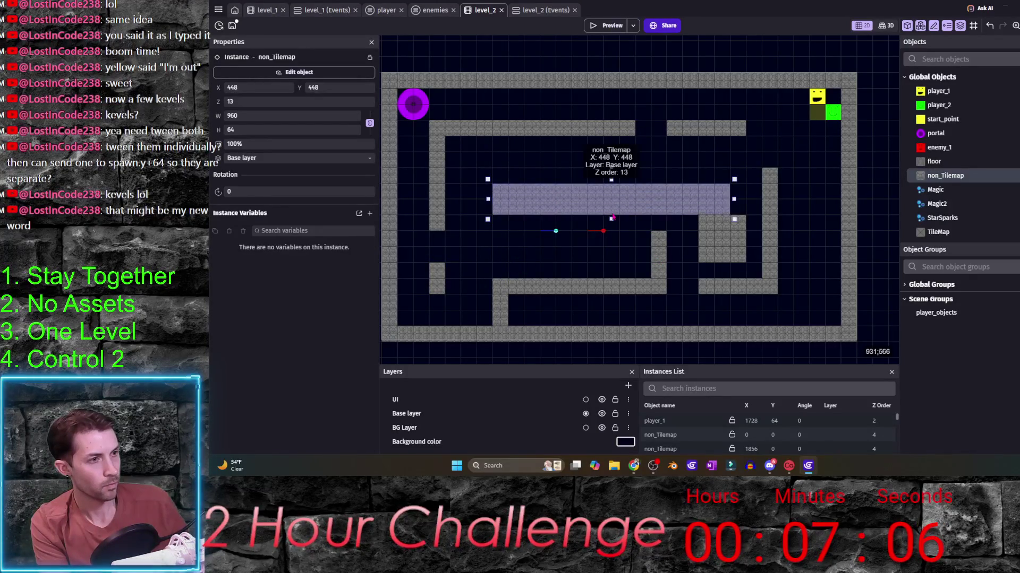
{"action": "left_click", "coordinate": [658, 249]}
{"action": "key", "text": "Delete"}
- Rearrange the lower walls and move the StarSparks effect onto the portal
{"action": "left_click_drag", "start_coordinate": [645, 284], "coordinate": [649, 308]}
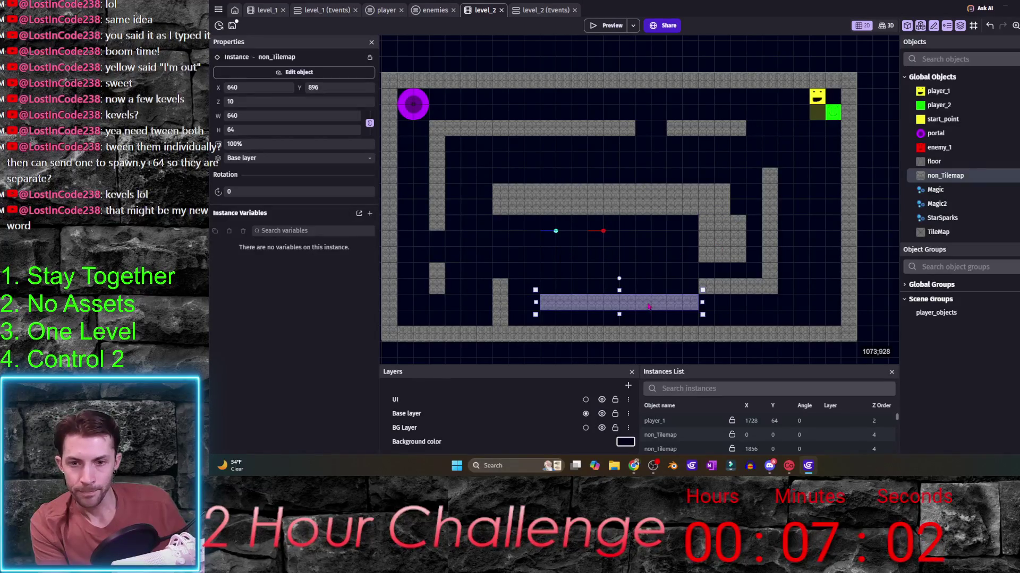
{"action": "left_click", "coordinate": [501, 301]}
{"action": "mouse_move", "coordinate": [495, 302]}
{"action": "left_mouse_down"}
{"action": "mouse_move", "coordinate": [464, 270]}
{"action": "mouse_move", "coordinate": [479, 278]}
{"action": "mouse_move", "coordinate": [460, 284]}
{"action": "mouse_move", "coordinate": [491, 279]}
{"action": "left_mouse_up"}
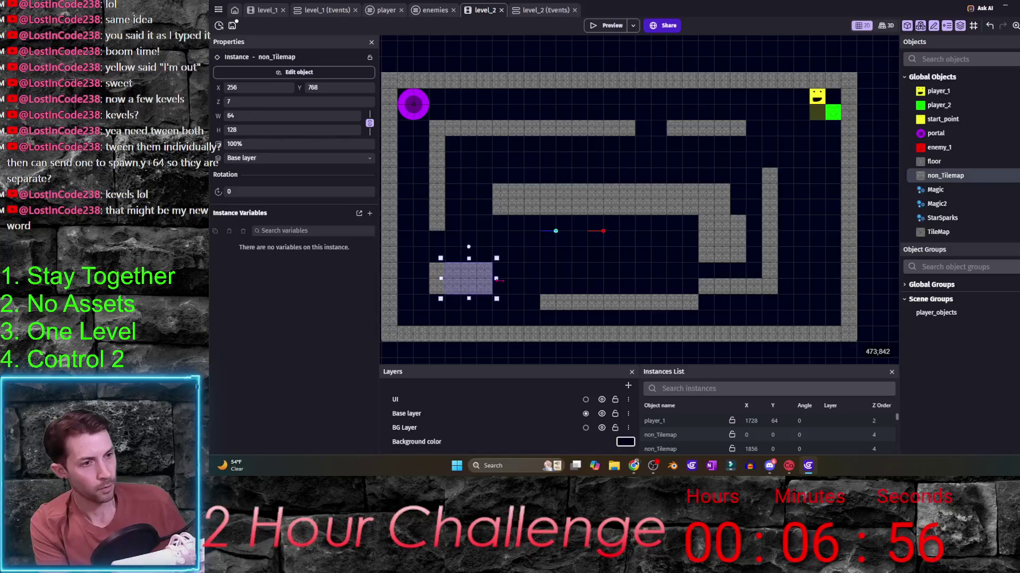
{"action": "left_click", "coordinate": [564, 233]}
{"action": "left_click_drag", "start_coordinate": [555, 231], "coordinate": [428, 104]}
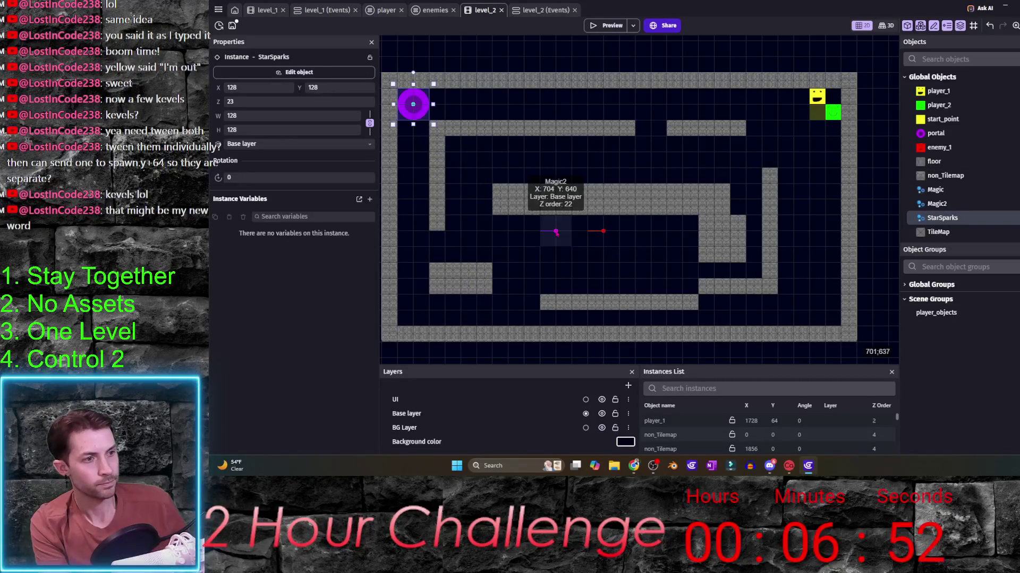
- Move the Magic2 and Magic effects from the centre onto the top-left portal
{"action": "left_click_drag", "start_coordinate": [555, 231], "coordinate": [413, 103]}
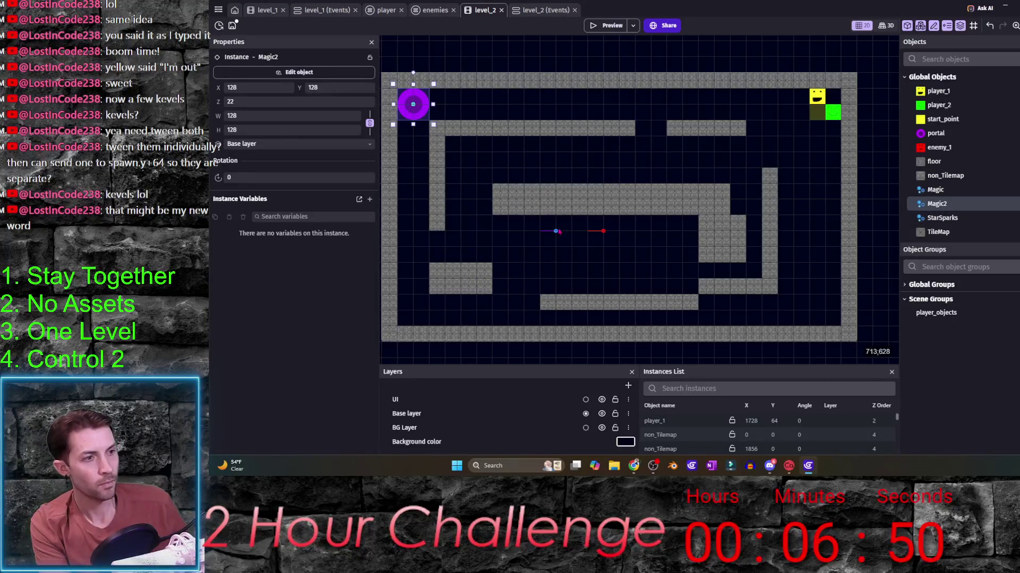
{"action": "left_click", "coordinate": [564, 232]}
{"action": "left_click_drag", "start_coordinate": [555, 232], "coordinate": [427, 119]}
{"action": "left_click", "coordinate": [603, 231]}
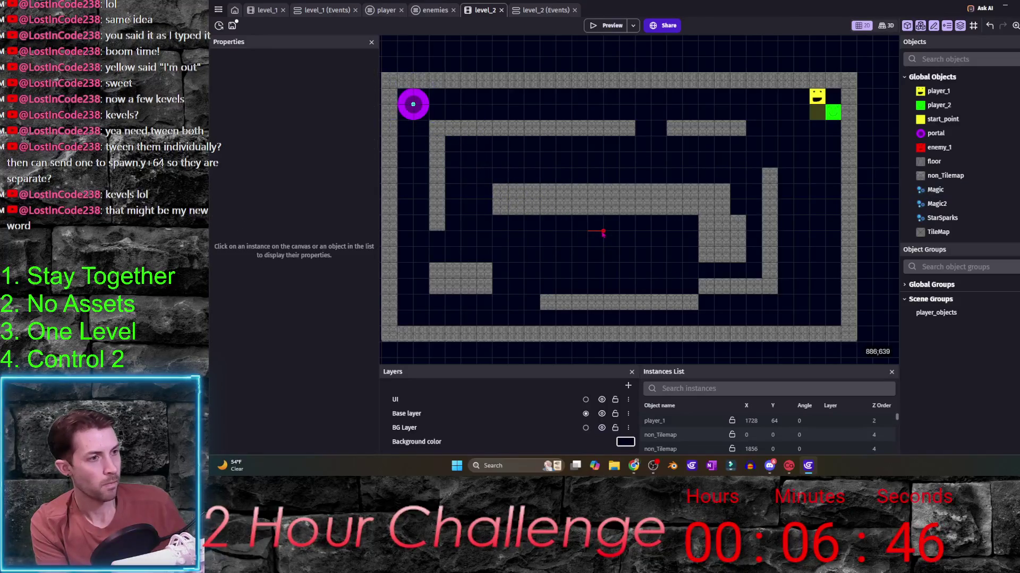
- Move a right-side wall block to the maze centre and delete the bottom platform
{"action": "left_click", "coordinate": [639, 258]}
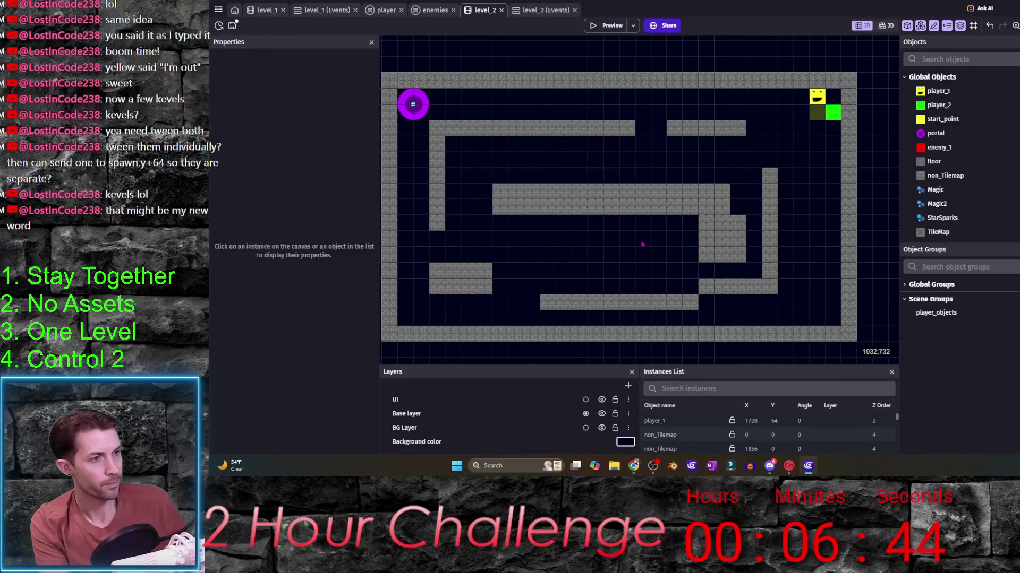
{"action": "left_click_drag", "start_coordinate": [722, 239], "coordinate": [579, 255]}
{"action": "left_click", "coordinate": [615, 304]}
{"action": "key", "text": "Delete"}
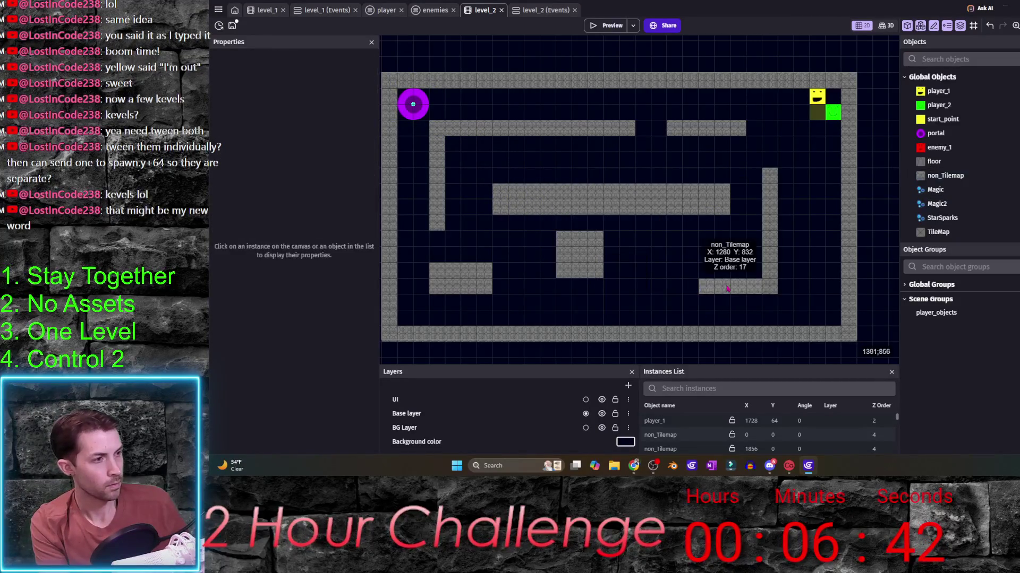
- Delete the lower-right ledge and shift the centre block left and down
{"action": "left_click", "coordinate": [729, 285]}
{"action": "key", "text": "Delete"}
{"action": "left_click", "coordinate": [769, 223]}
{"action": "mouse_move", "coordinate": [588, 267]}
{"action": "left_mouse_down"}
{"action": "mouse_move", "coordinate": [537, 275]}
{"action": "mouse_move", "coordinate": [752, 280]}
{"action": "left_mouse_up"}
{"action": "left_click", "coordinate": [804, 216]}
- Widen the left vertical wall and enlarge the upper-right platform
{"action": "left_click", "coordinate": [531, 130]}
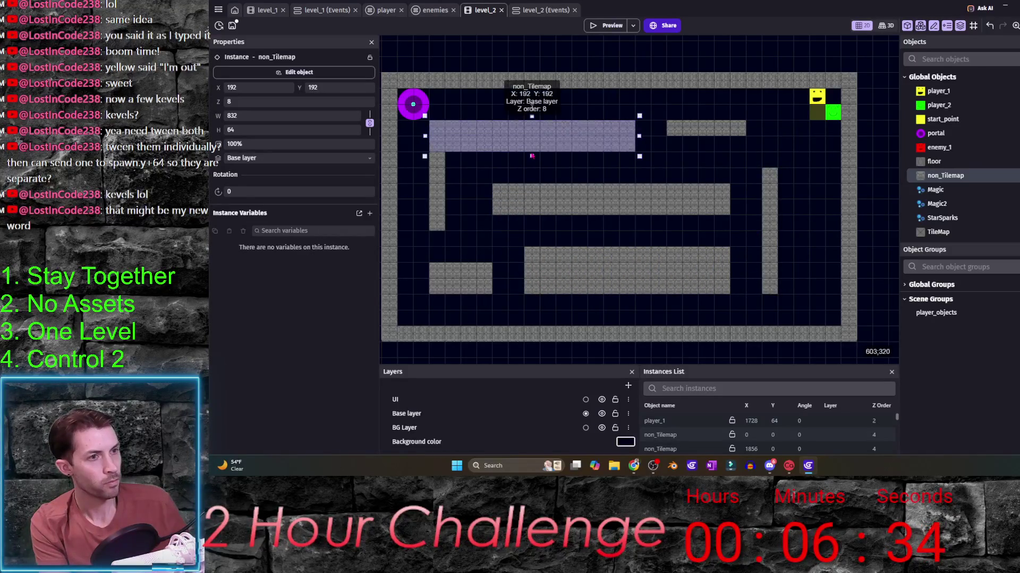
{"action": "left_click", "coordinate": [440, 183]}
{"action": "left_click_drag", "start_coordinate": [448, 184], "coordinate": [466, 188]}
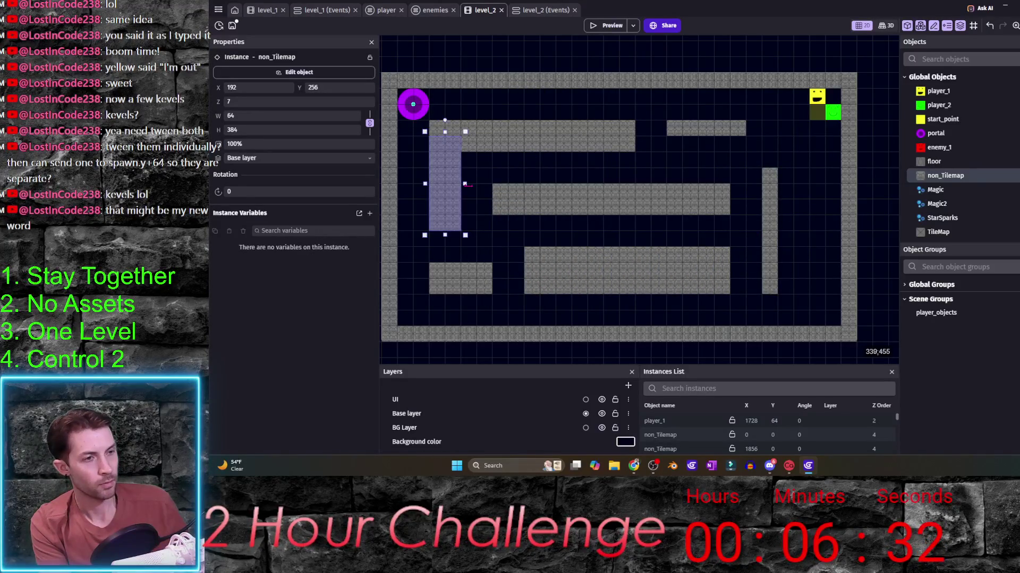
{"action": "left_click", "coordinate": [706, 129]}
{"action": "left_click_drag", "start_coordinate": [749, 140], "coordinate": [793, 146]}
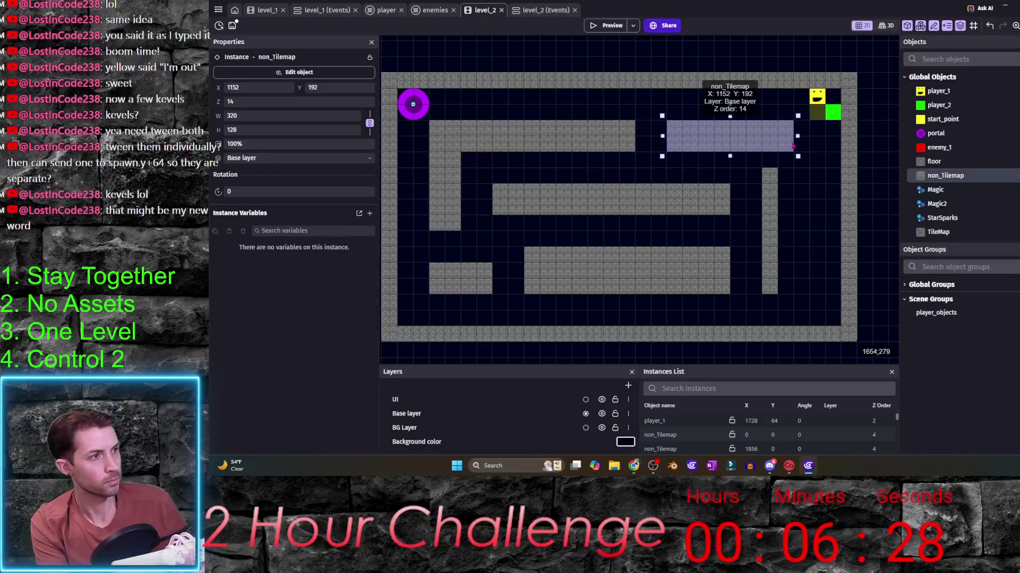
- Delete the right vertical wall and move the small wall block down beside the upper-right platform
{"action": "left_click", "coordinate": [770, 231]}
{"action": "mouse_move", "coordinate": [778, 231]}
{"action": "left_mouse_down"}
{"action": "mouse_move", "coordinate": [817, 239]}
{"action": "mouse_move", "coordinate": [797, 239]}
{"action": "left_mouse_up"}
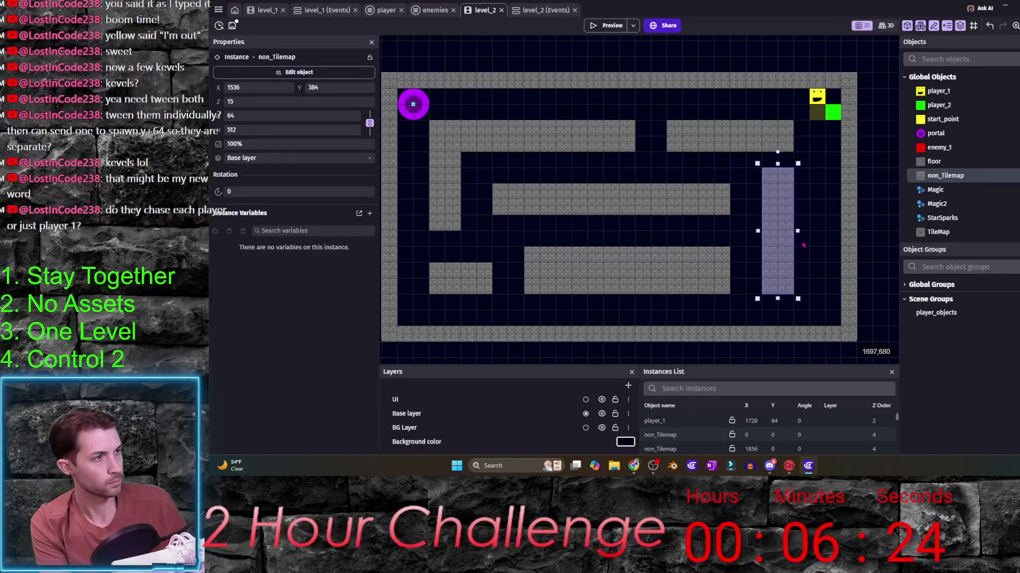
{"action": "key", "text": "Delete"}
{"action": "left_click", "coordinate": [729, 138]}
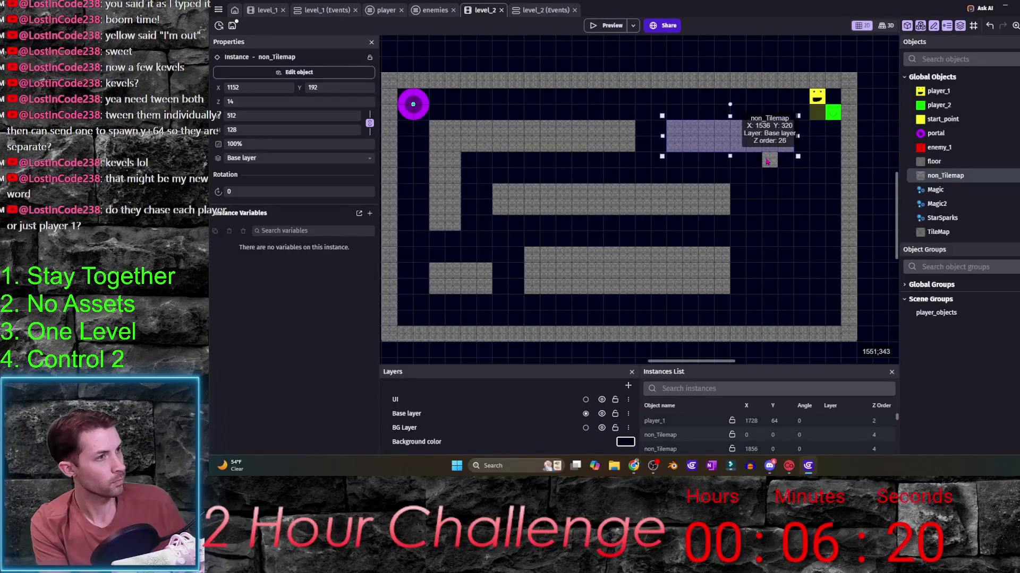
{"action": "left_click_drag", "start_coordinate": [769, 162], "coordinate": [769, 194]}
{"action": "double_click", "coordinate": [770, 193]}
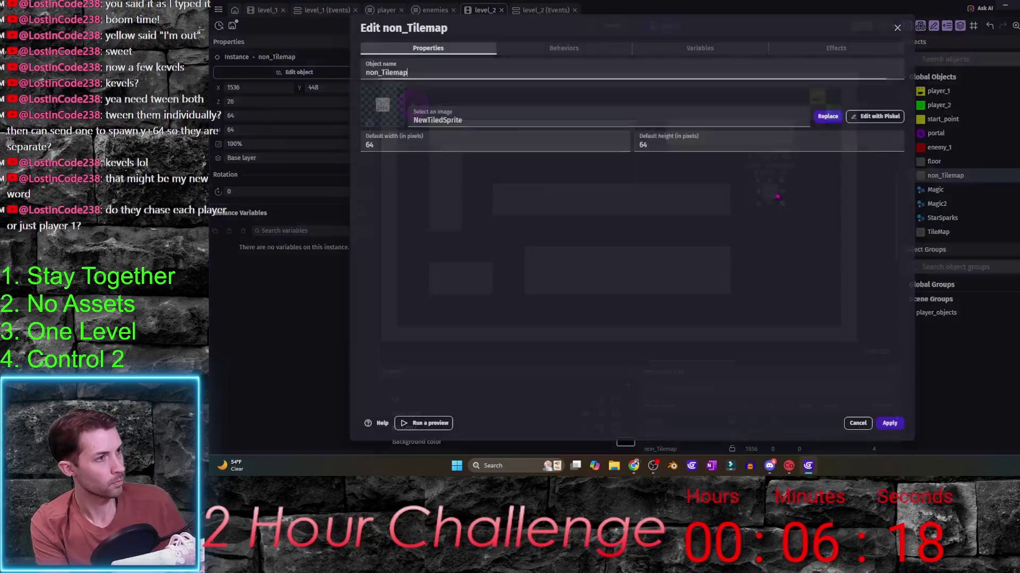
- Cancel the non_Tilemap settings, enlarge the small block to 128×128, and switch to the enemies event sheet
{"action": "left_click", "coordinate": [853, 423]}
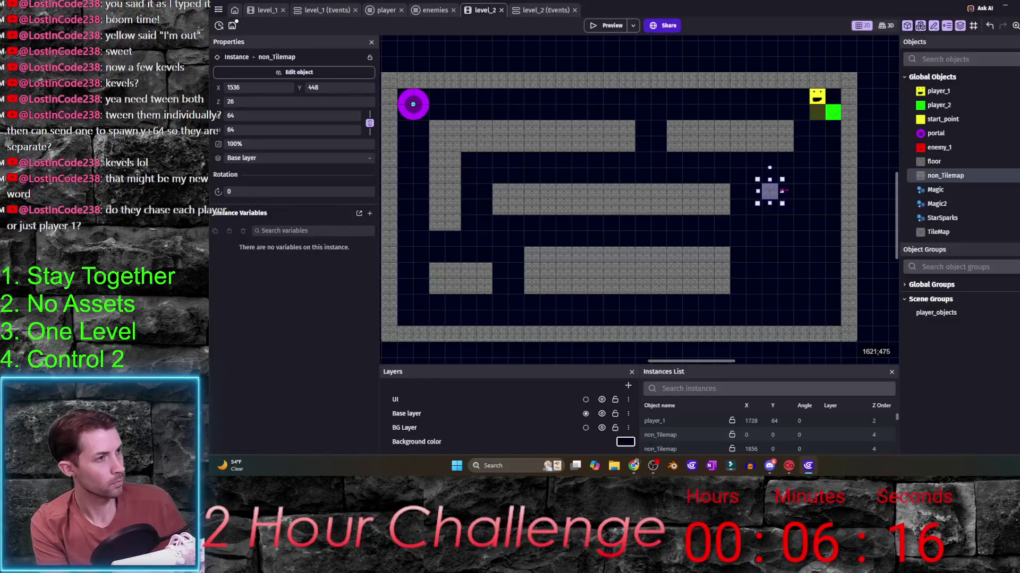
{"action": "left_click_drag", "start_coordinate": [776, 204], "coordinate": [777, 218]}
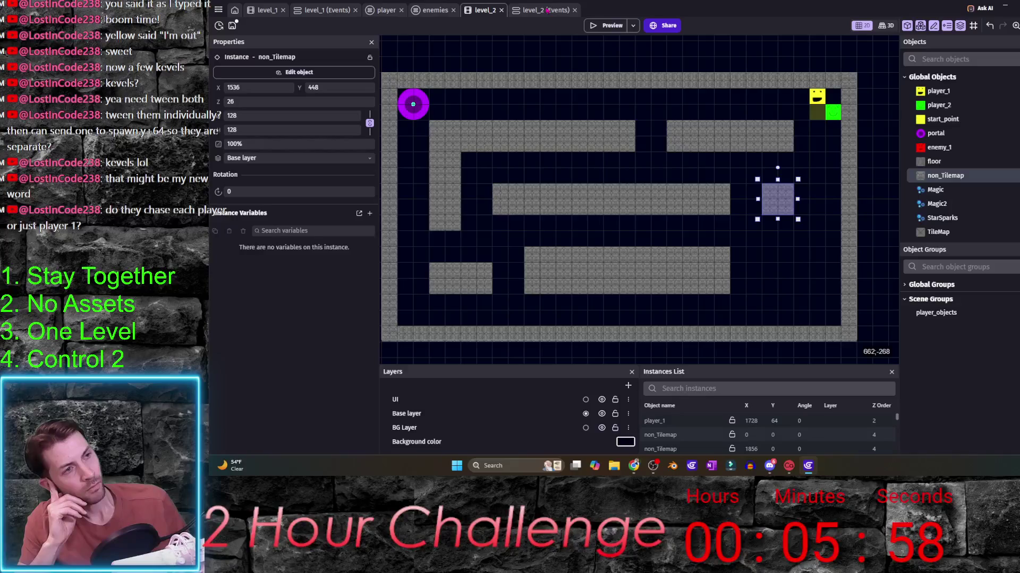
{"action": "left_click", "coordinate": [574, 9]}
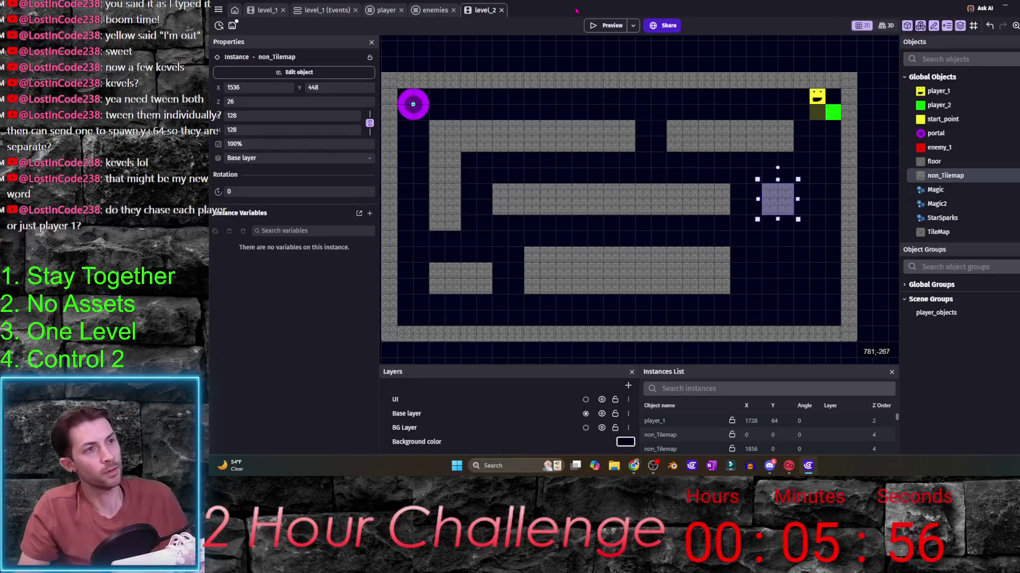
{"action": "left_click", "coordinate": [434, 10]}
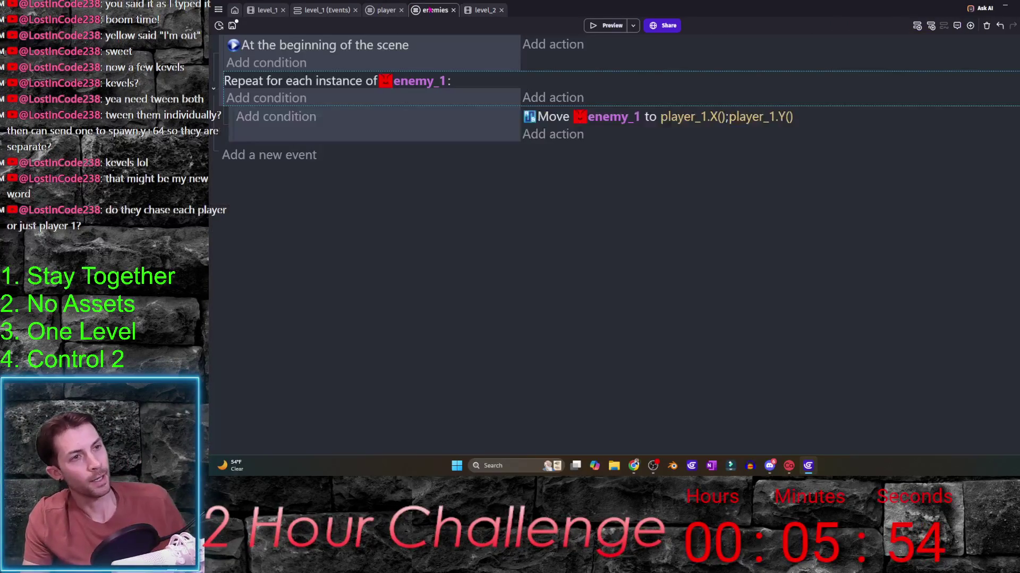
- Inspect the enemy_1 move action's player_1.X() destination and leave it unchanged
{"action": "left_click", "coordinate": [678, 117]}
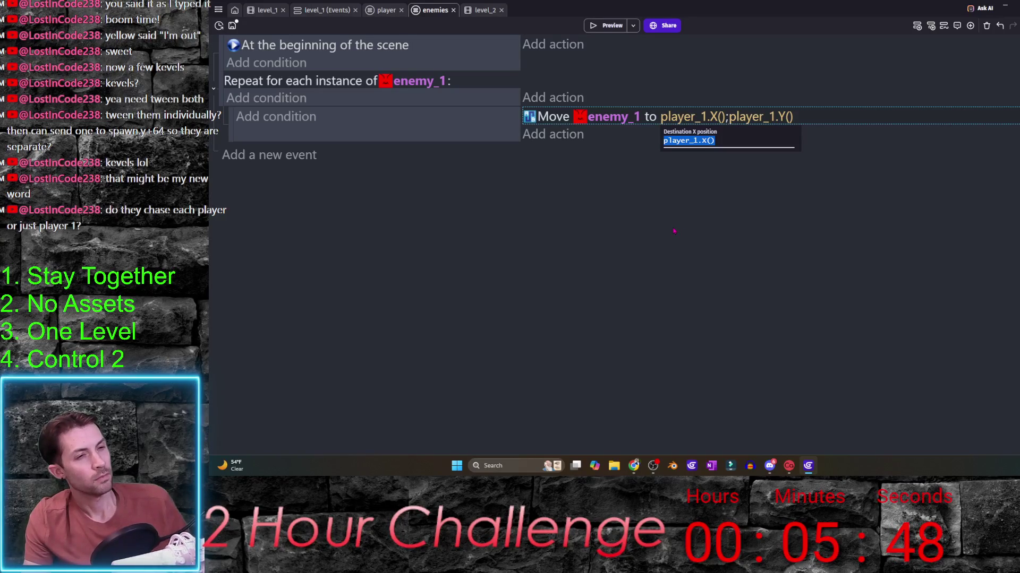
{"action": "key", "text": "Escape"}
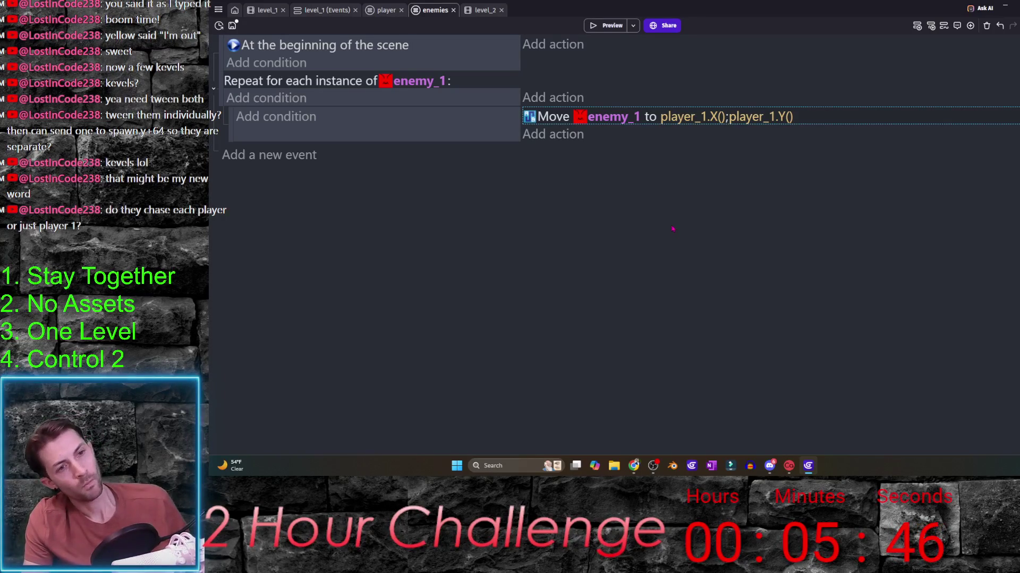
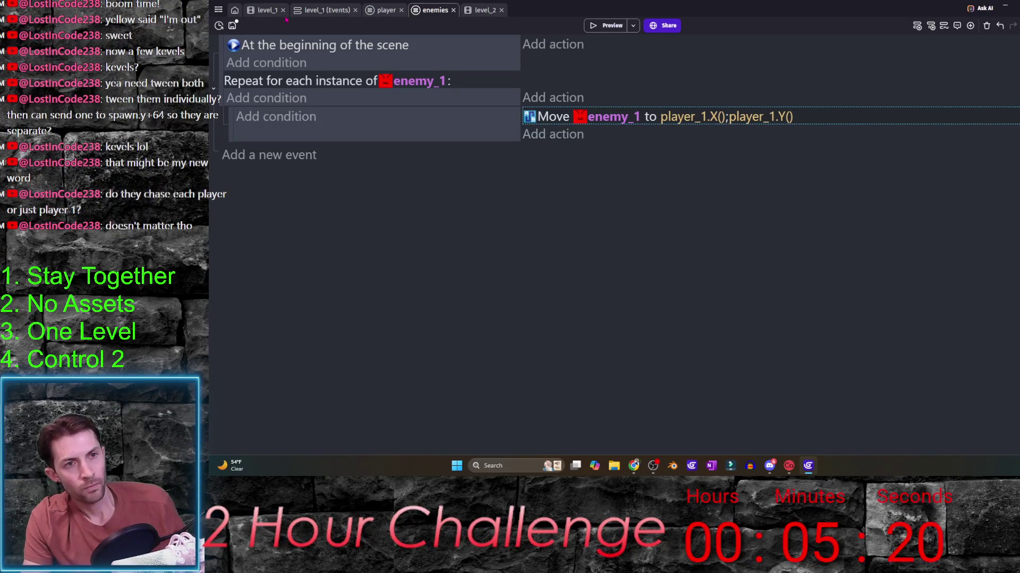
- In level_1, duplicate enemy_1 into a new enemy_2 object with the default name
{"action": "left_click", "coordinate": [262, 11]}
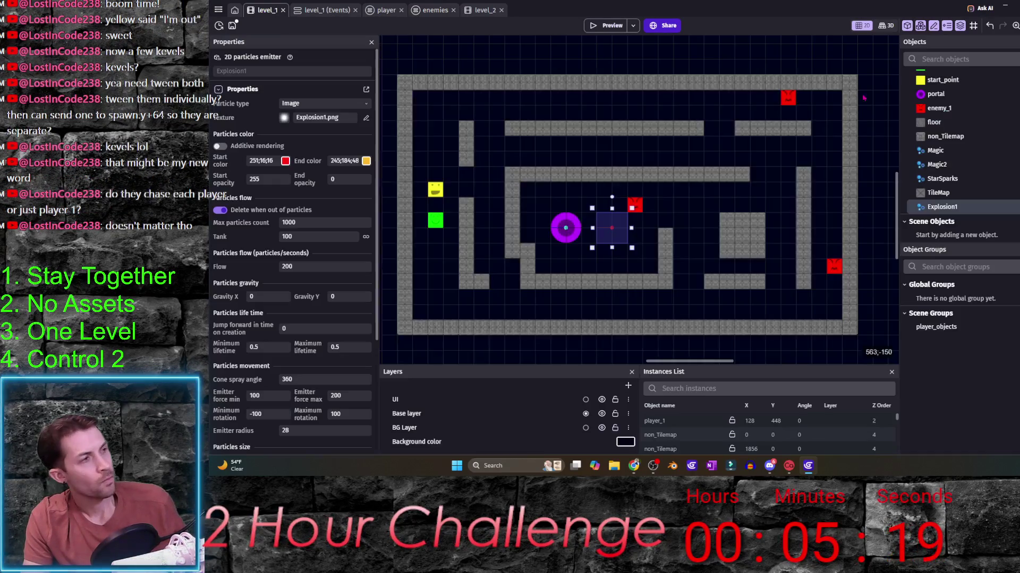
{"action": "right_click", "coordinate": [964, 116]}
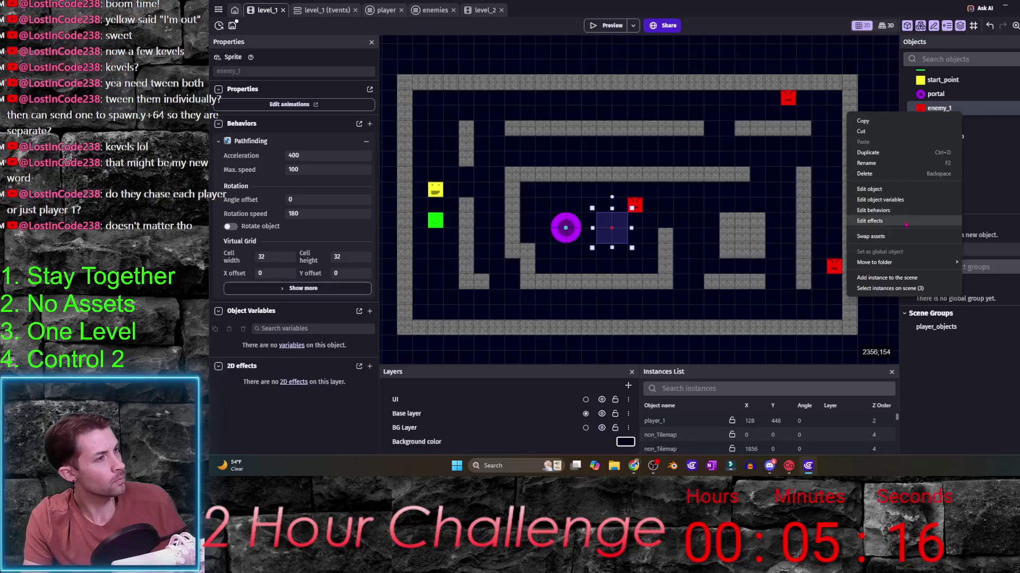
{"action": "left_click", "coordinate": [897, 153]}
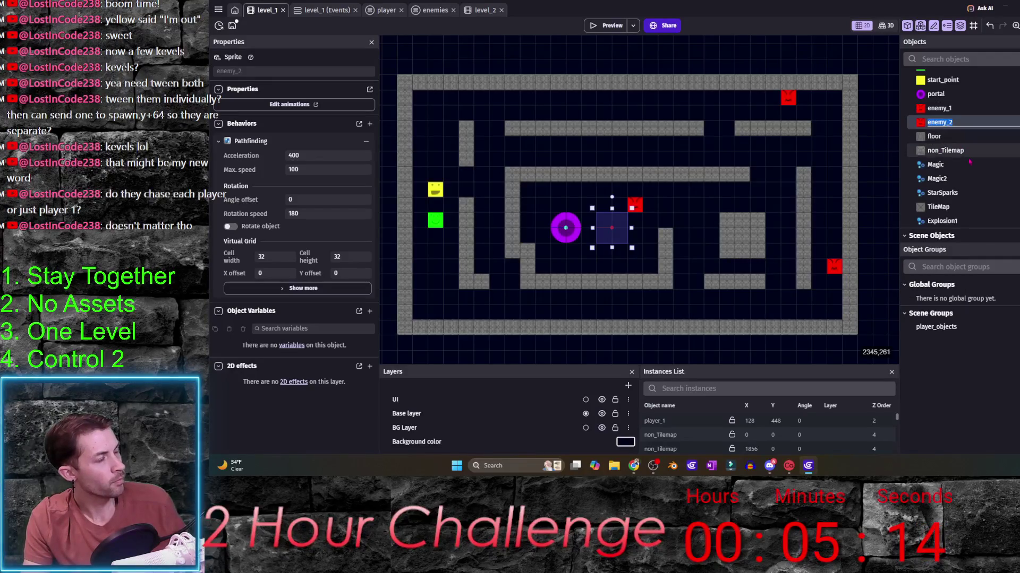
{"action": "key", "text": "Return"}
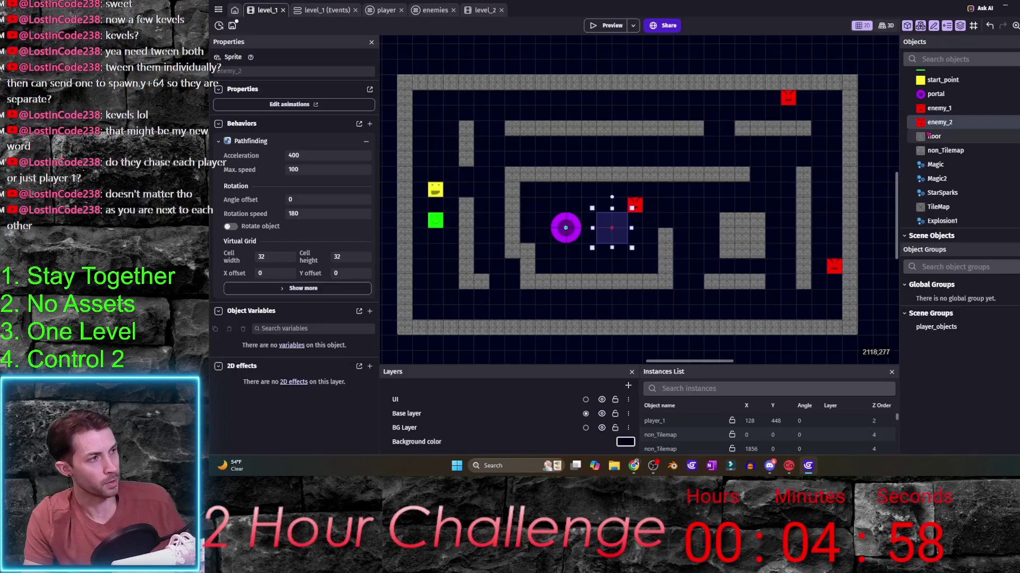
- Delete the enemy_2 object again, leaving enemy_1 as the only enemy
{"action": "right_click", "coordinate": [953, 123]}
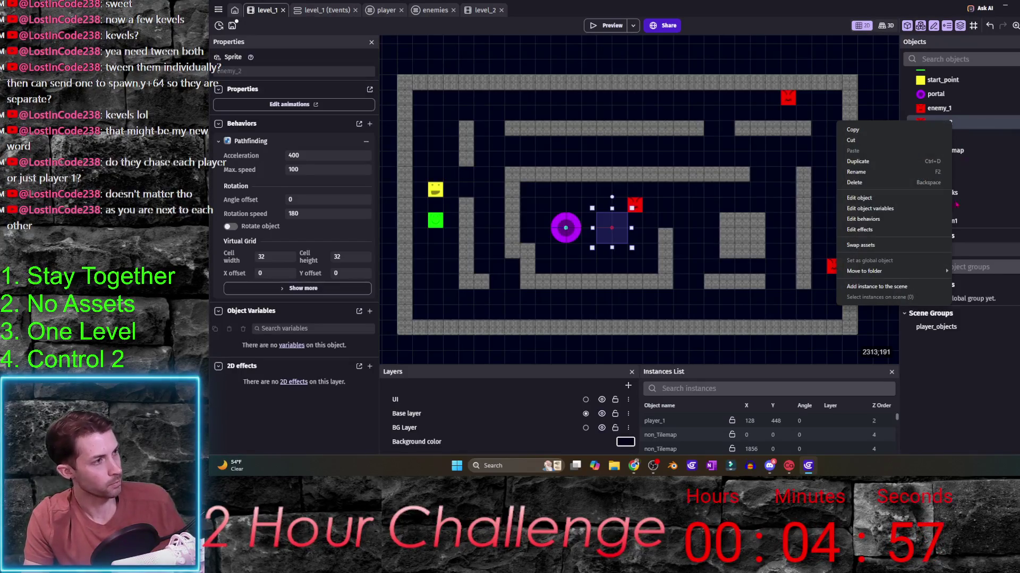
{"action": "left_click", "coordinate": [872, 187]}
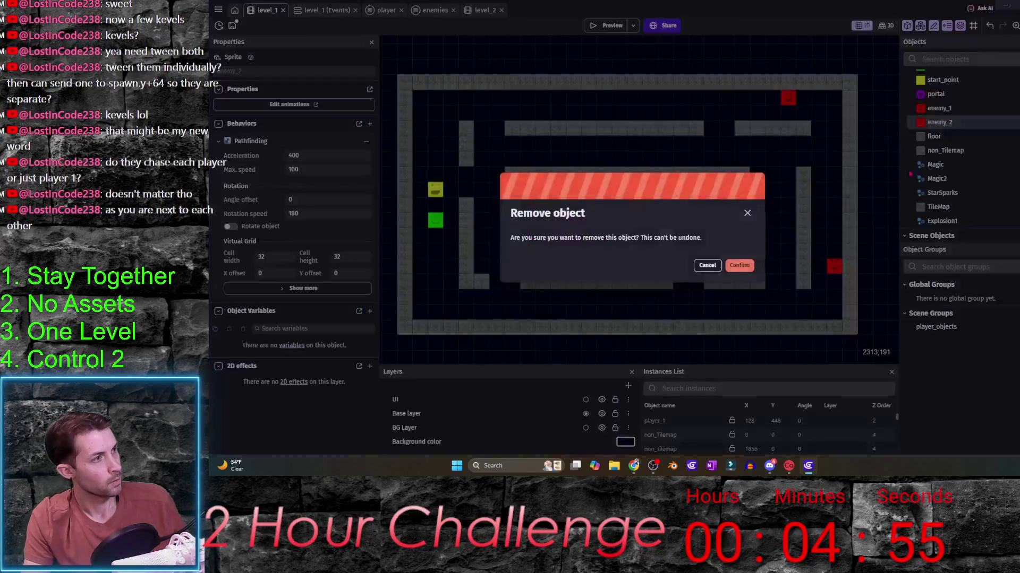
{"action": "left_click", "coordinate": [730, 266]}
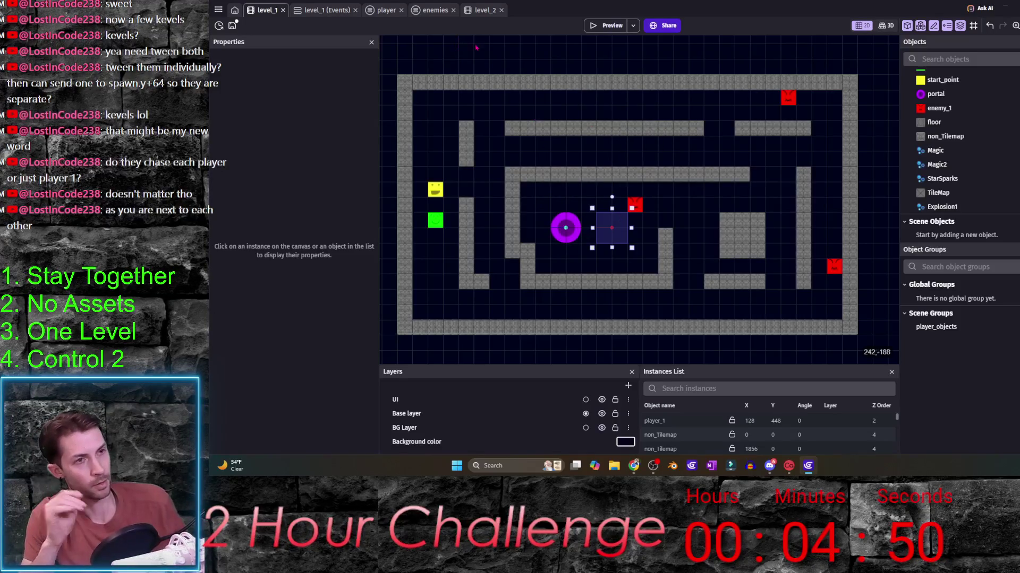
- In level_2, shift the upper wall left and reshape the lower-left block into a tall column
{"action": "left_click", "coordinate": [486, 10]}
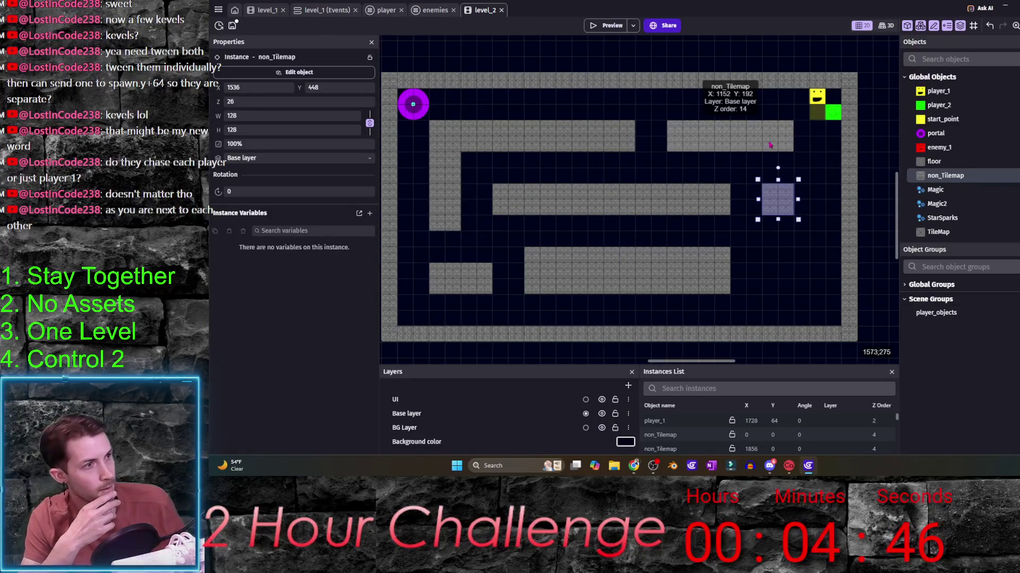
{"action": "left_click_drag", "start_coordinate": [760, 145], "coordinate": [729, 144]}
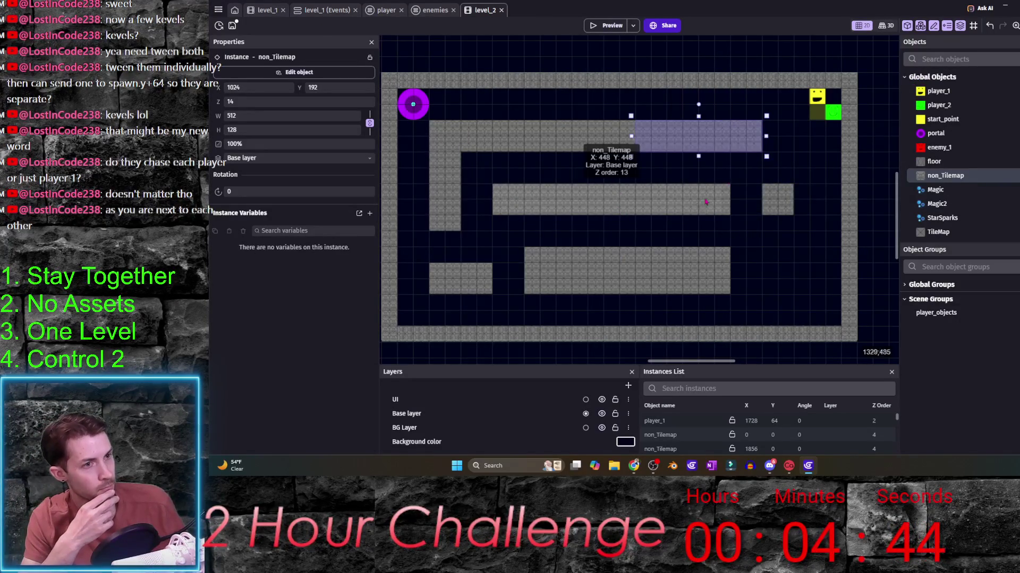
{"action": "left_click", "coordinate": [458, 285]}
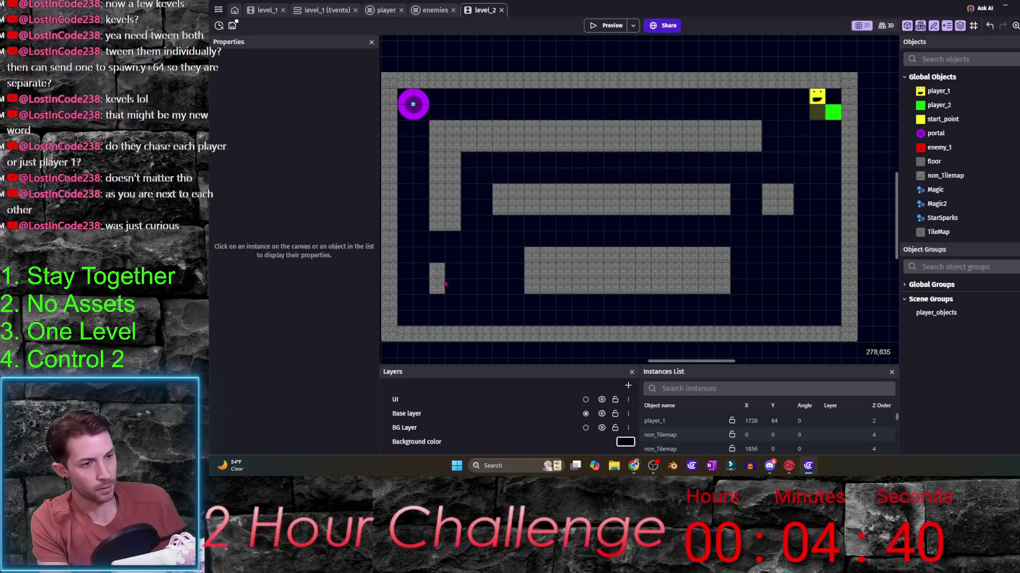
{"action": "mouse_move", "coordinate": [466, 281]}
{"action": "left_mouse_down"}
{"action": "mouse_move", "coordinate": [444, 235]}
{"action": "mouse_move", "coordinate": [447, 283]}
{"action": "left_mouse_up"}
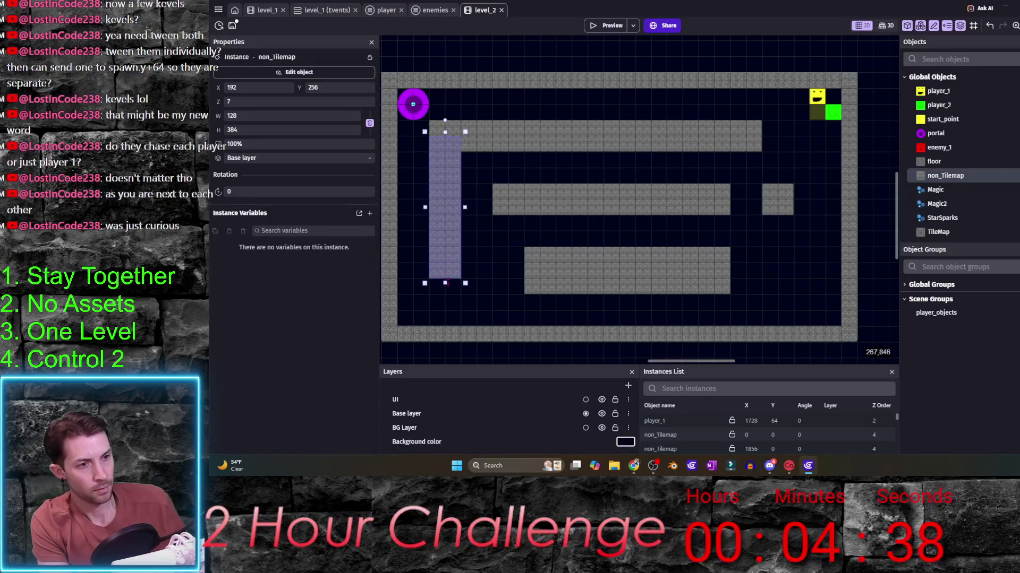
- Thin and widen the lower platform and enlarge the middle platform to the right
{"action": "left_click", "coordinate": [614, 270]}
{"action": "left_click", "coordinate": [600, 209]}
{"action": "left_click", "coordinate": [633, 266]}
{"action": "mouse_move", "coordinate": [626, 247]}
{"action": "left_mouse_down"}
{"action": "mouse_move", "coordinate": [627, 263]}
{"action": "mouse_move", "coordinate": [604, 267]}
{"action": "mouse_move", "coordinate": [604, 283]}
{"action": "left_mouse_up"}
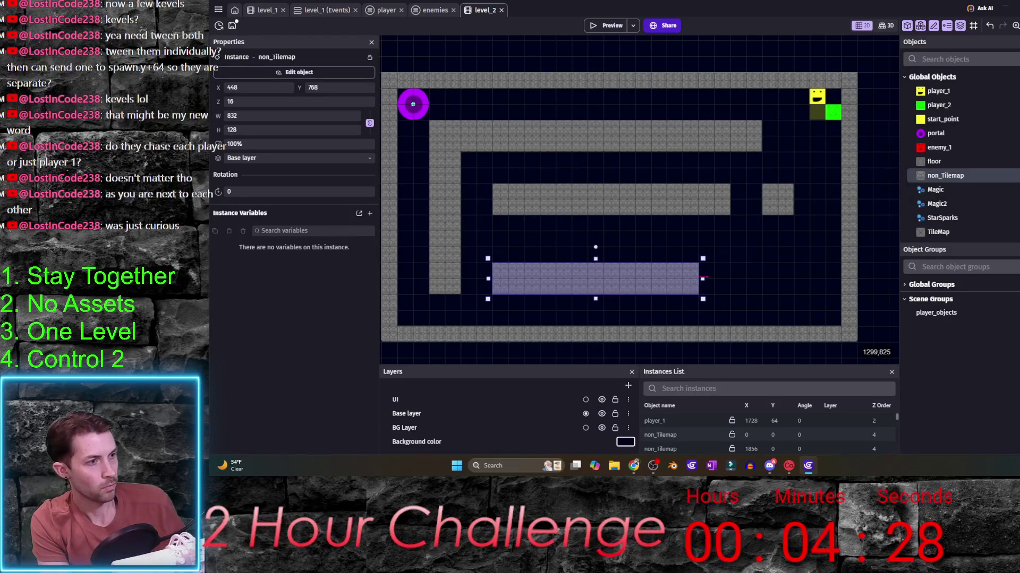
{"action": "left_click_drag", "start_coordinate": [719, 280], "coordinate": [812, 280]}
{"action": "left_click", "coordinate": [732, 200]}
{"action": "left_click_drag", "start_coordinate": [732, 199], "coordinate": [813, 207]}
{"action": "left_click_drag", "start_coordinate": [651, 219], "coordinate": [651, 236]}
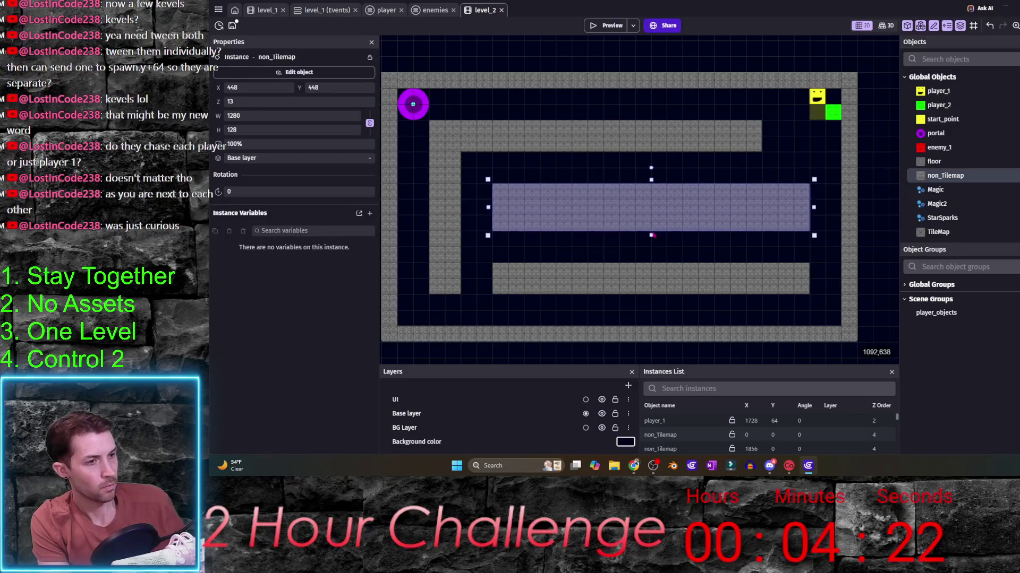
{"action": "left_click", "coordinate": [571, 106]}
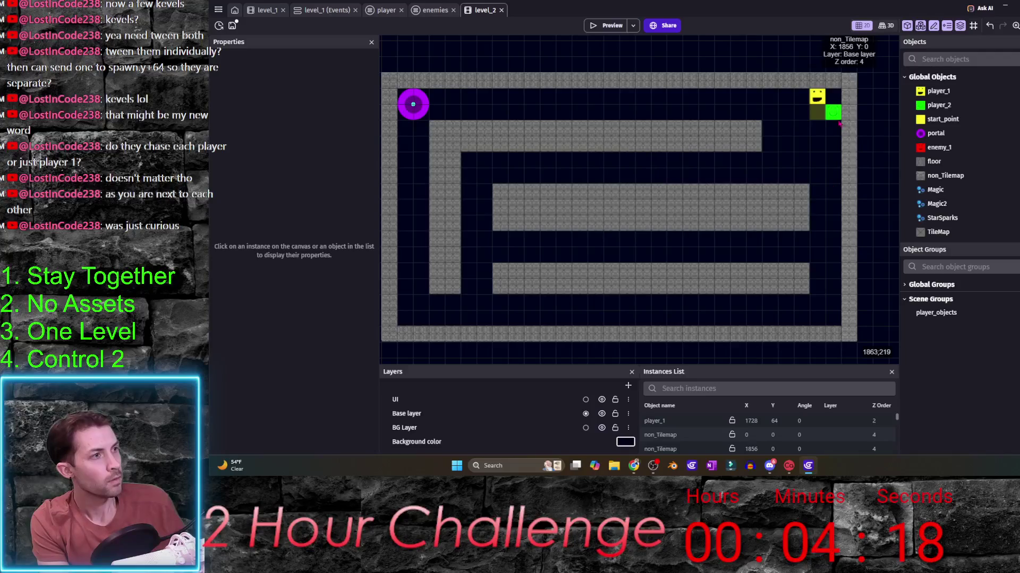
- Move the start point down the right corridor and trim the bottom platform's right end
{"action": "mouse_move", "coordinate": [831, 116]}
{"action": "left_mouse_down"}
{"action": "mouse_move", "coordinate": [818, 271]}
{"action": "mouse_move", "coordinate": [820, 223]}
{"action": "left_mouse_up"}
{"action": "left_click", "coordinate": [753, 136]}
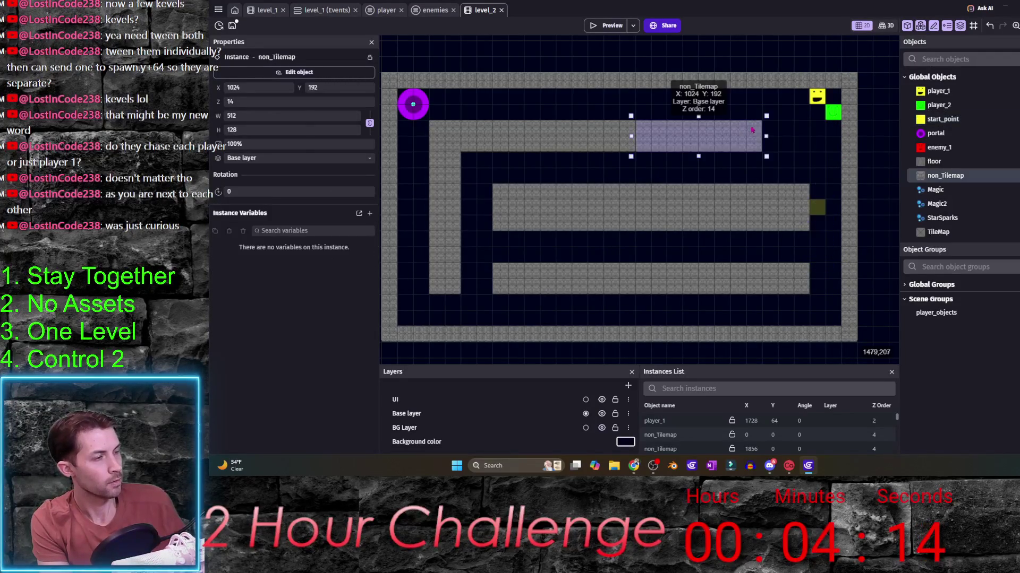
{"action": "left_click", "coordinate": [801, 279]}
{"action": "left_click_drag", "start_coordinate": [812, 278], "coordinate": [758, 278]}
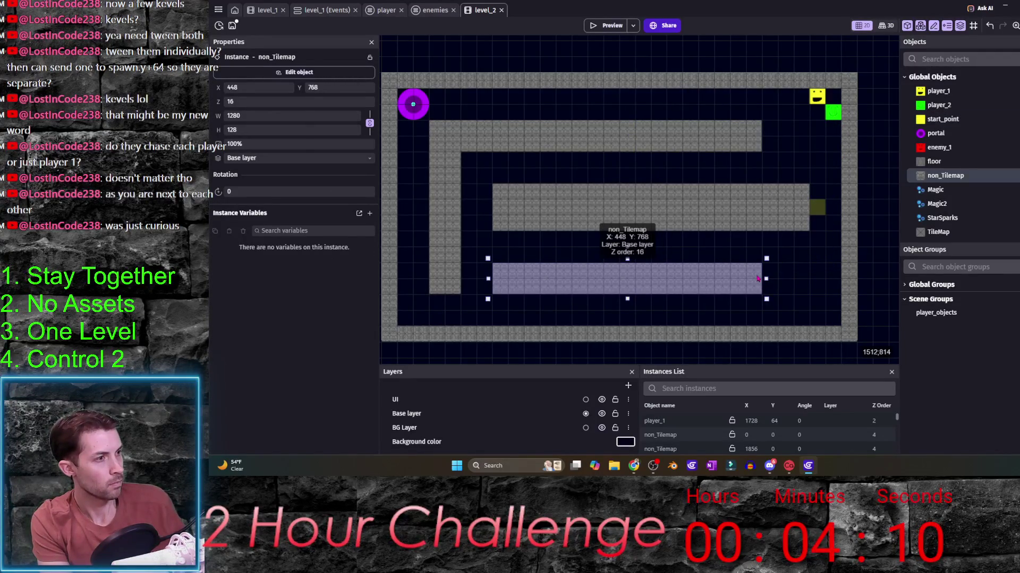
{"action": "left_click", "coordinate": [780, 271]}
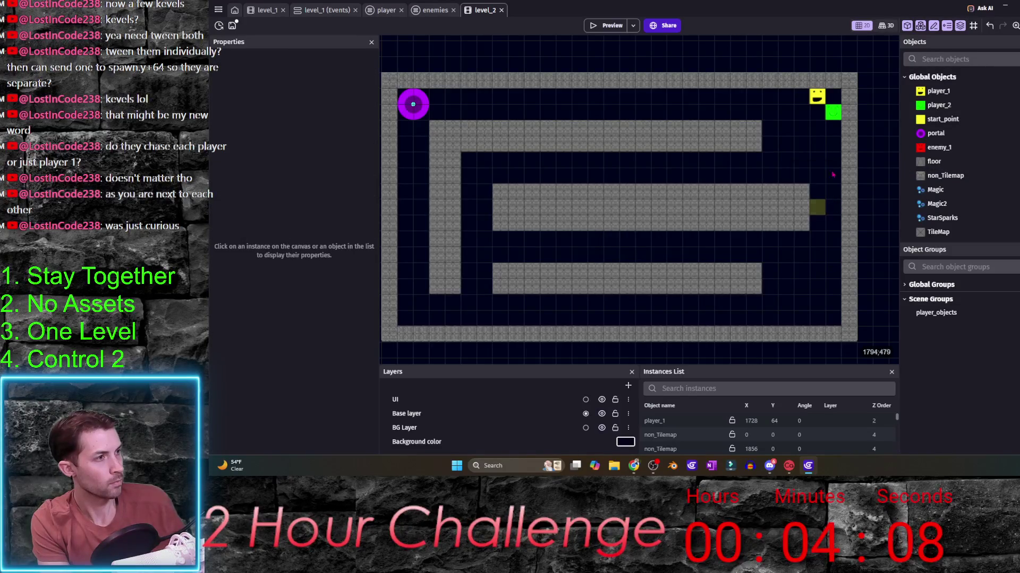
- Move player_2 and player_1 down the right corridor beside the start point
{"action": "left_click_drag", "start_coordinate": [832, 112], "coordinate": [832, 223]}
{"action": "left_click_drag", "start_coordinate": [816, 91], "coordinate": [833, 191]}
{"action": "left_click", "coordinate": [823, 263]}
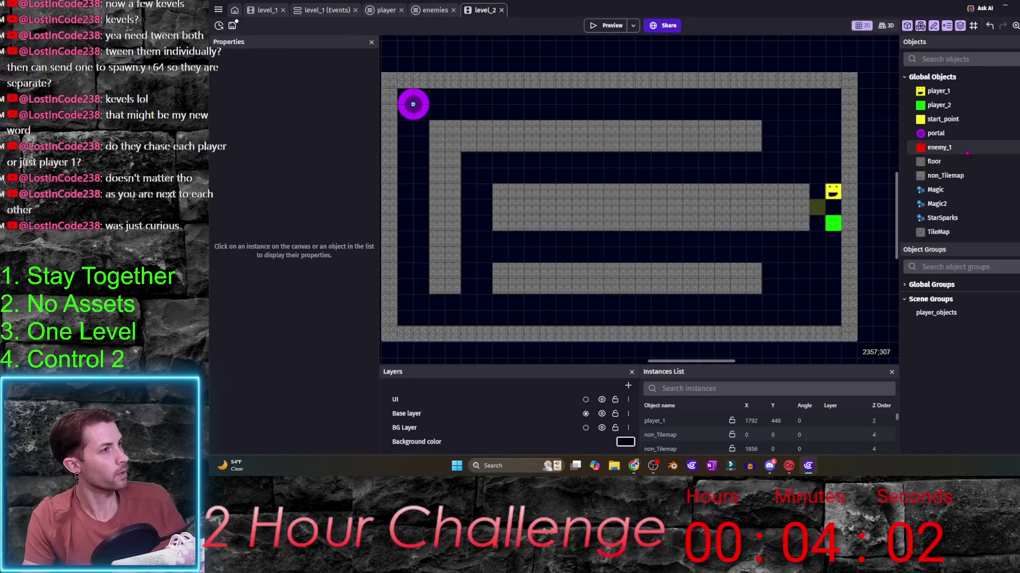
- Place enemy_1 instances in level_2's top and left corridors
{"action": "left_click_drag", "start_coordinate": [938, 147], "coordinate": [516, 112]}
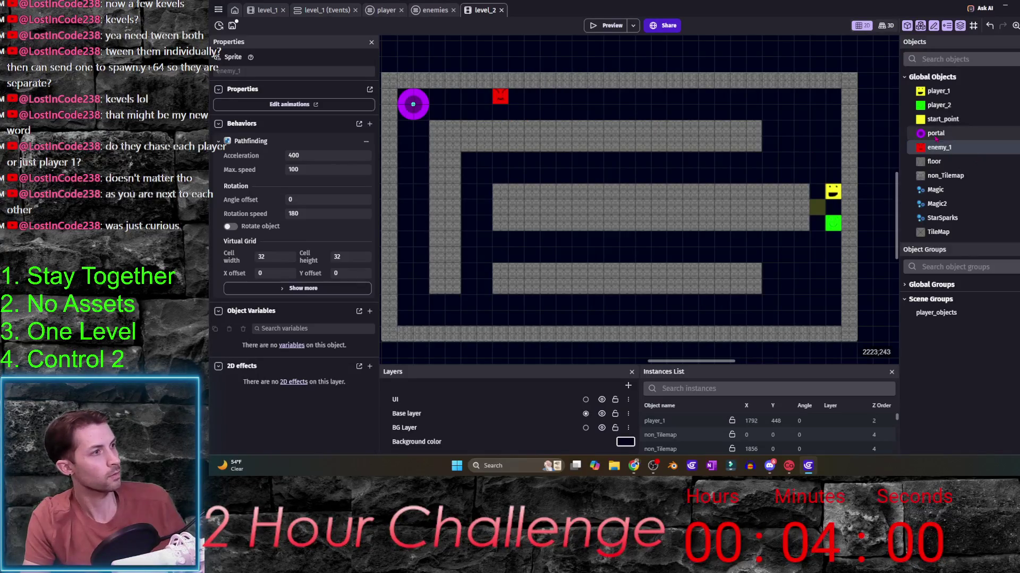
{"action": "mouse_move", "coordinate": [939, 147]}
{"action": "left_mouse_down"}
{"action": "mouse_move", "coordinate": [409, 250]}
{"action": "mouse_move", "coordinate": [411, 273]}
{"action": "left_mouse_up"}
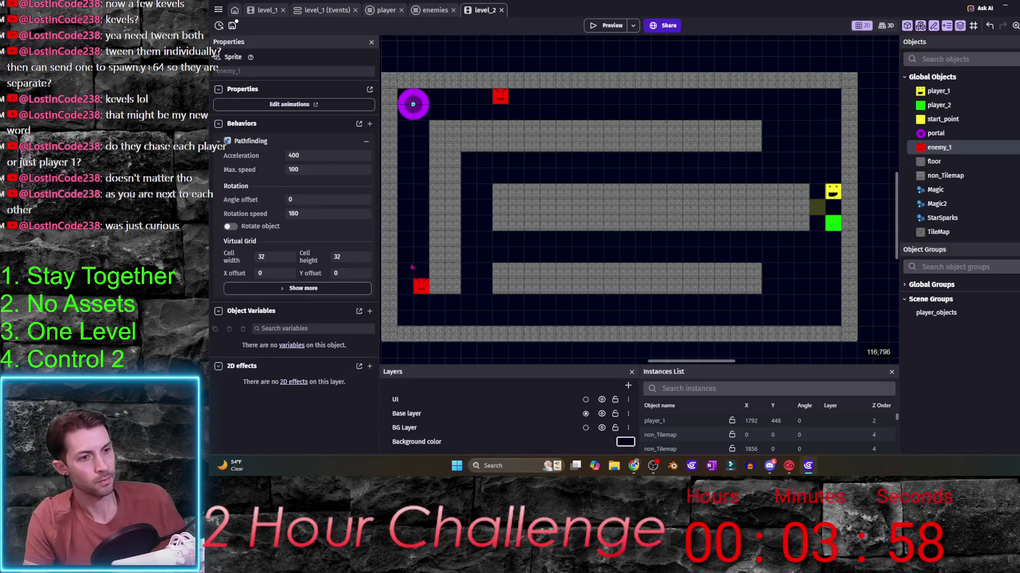
{"action": "mouse_move", "coordinate": [414, 180]}
{"action": "left_mouse_down"}
{"action": "mouse_move", "coordinate": [414, 155]}
{"action": "mouse_move", "coordinate": [468, 151]}
{"action": "left_mouse_up"}
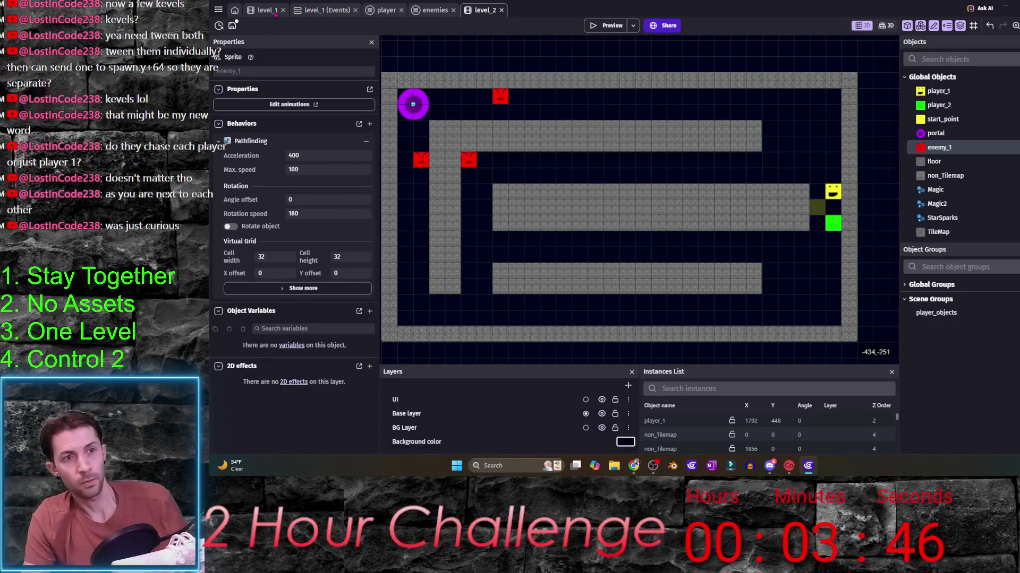
{"action": "left_click", "coordinate": [386, 13]}
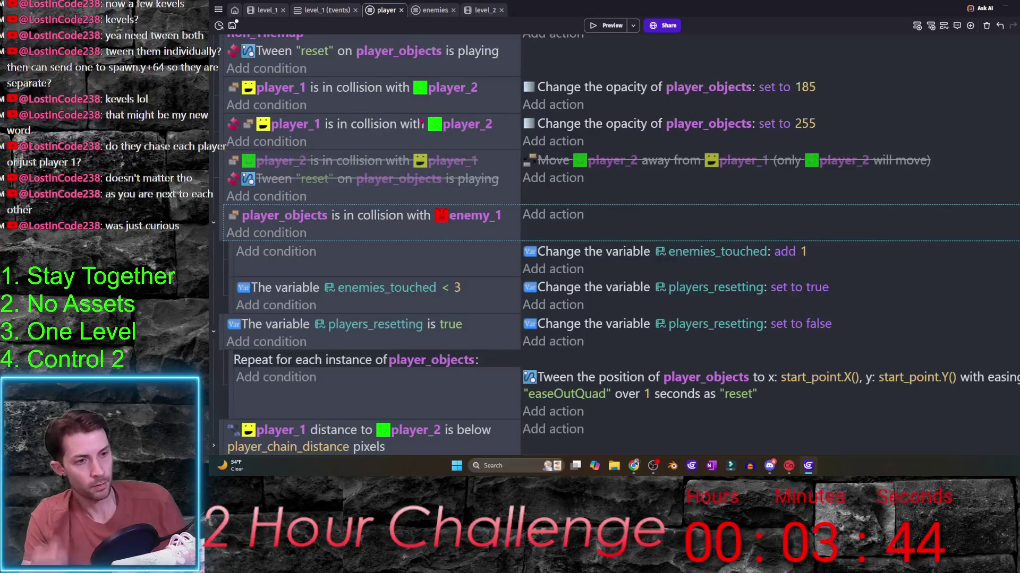
{"action": "scroll", "coordinate": [273, 243], "scroll_direction": "down", "scroll_amount": 5}
{"action": "scroll", "coordinate": [273, 244], "scroll_direction": "down", "scroll_amount": 3}
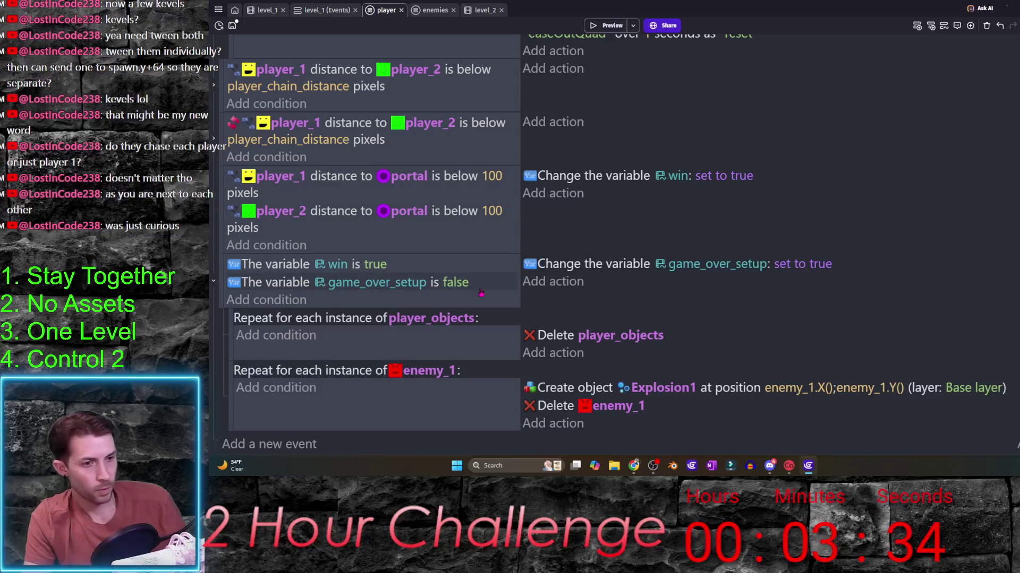
- Add a sub-event after the enemy_1 loop with a Wait 0.5 seconds action
{"action": "left_click", "coordinate": [229, 404]}
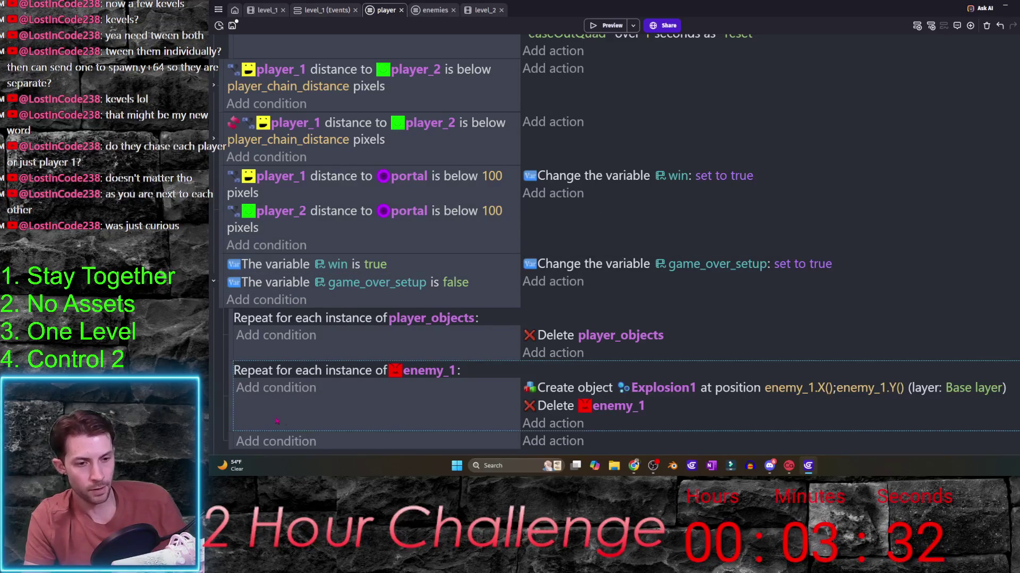
{"action": "left_click", "coordinate": [546, 425]}
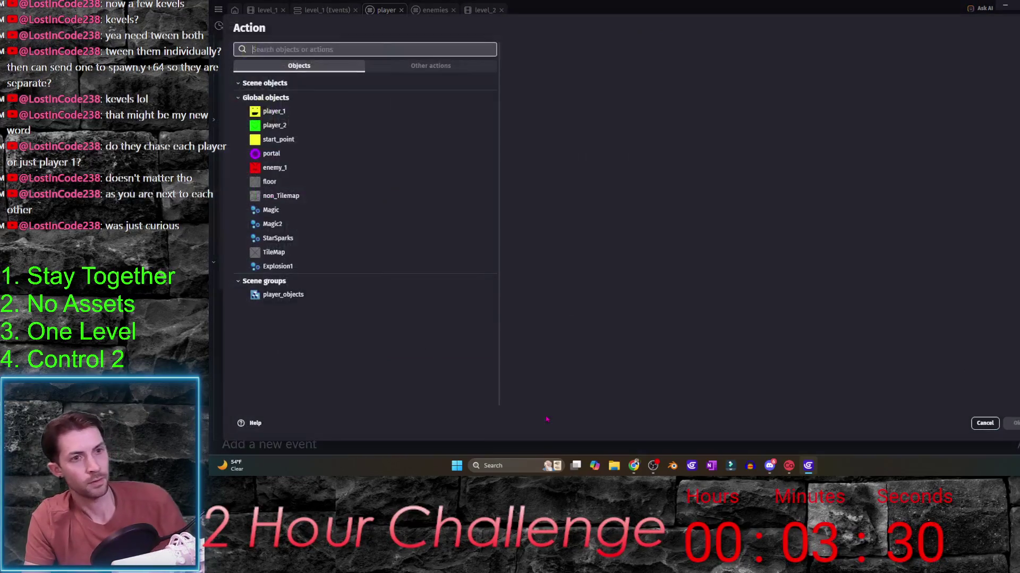
{"action": "type", "text": "wait"}
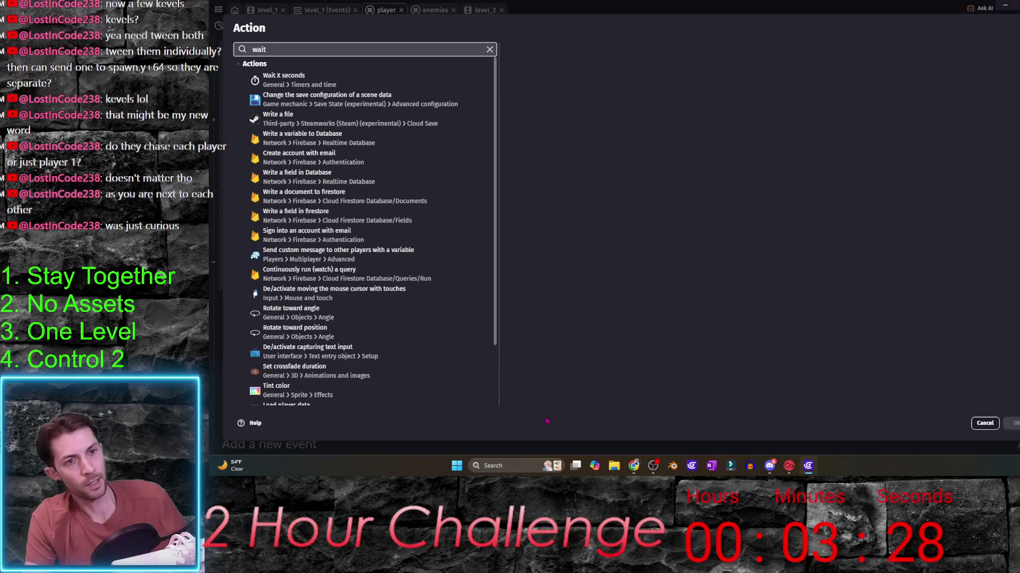
{"action": "left_click", "coordinate": [374, 80]}
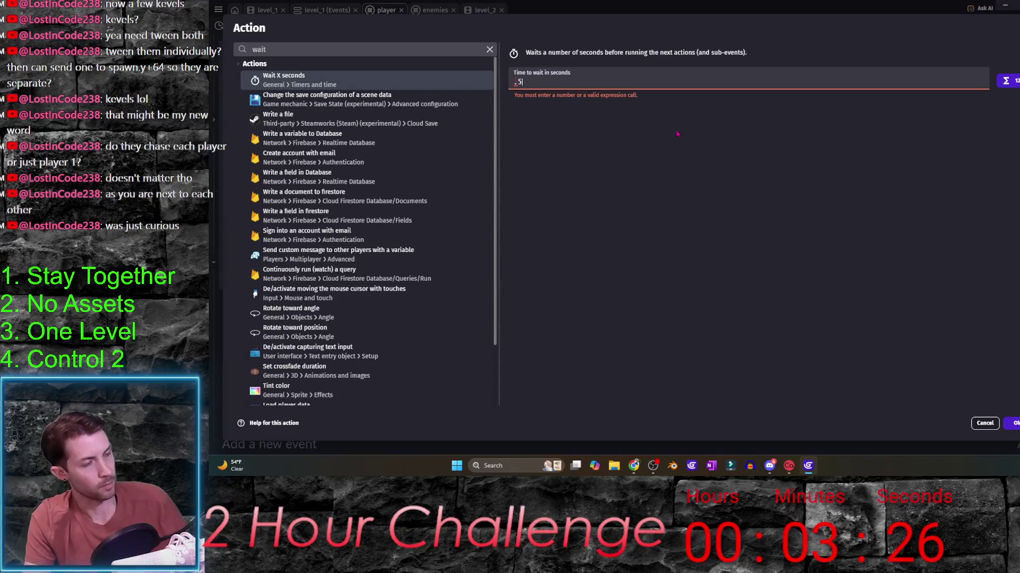
{"action": "type", "text": ".5"}
{"action": "key", "text": "Return"}
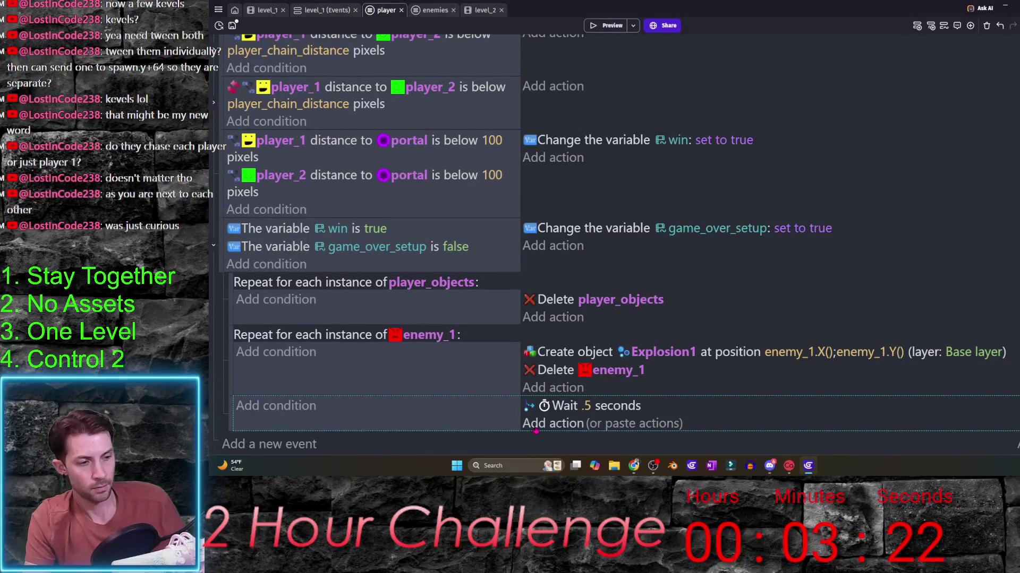
{"action": "left_click", "coordinate": [552, 423]}
{"action": "type", "text": "scene"}
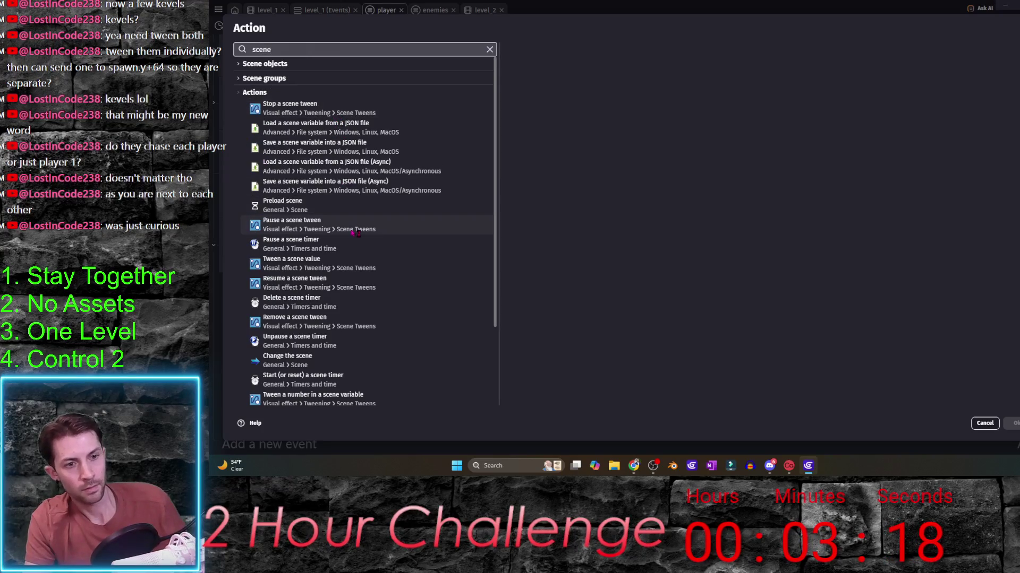
- Add a change-scene action targeting level_2 from the scene list
{"action": "left_click", "coordinate": [343, 359]}
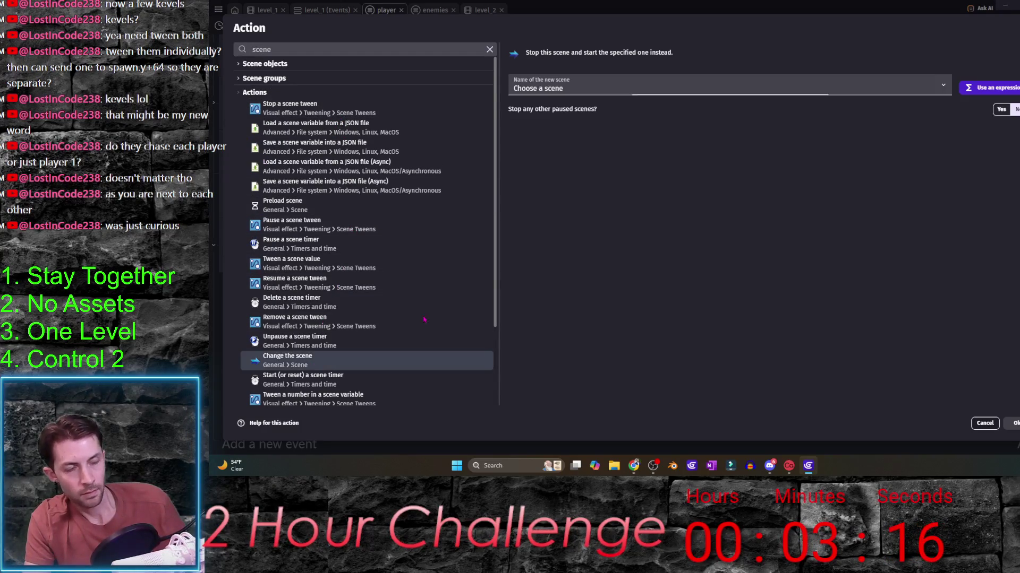
{"action": "left_click", "coordinate": [642, 93]}
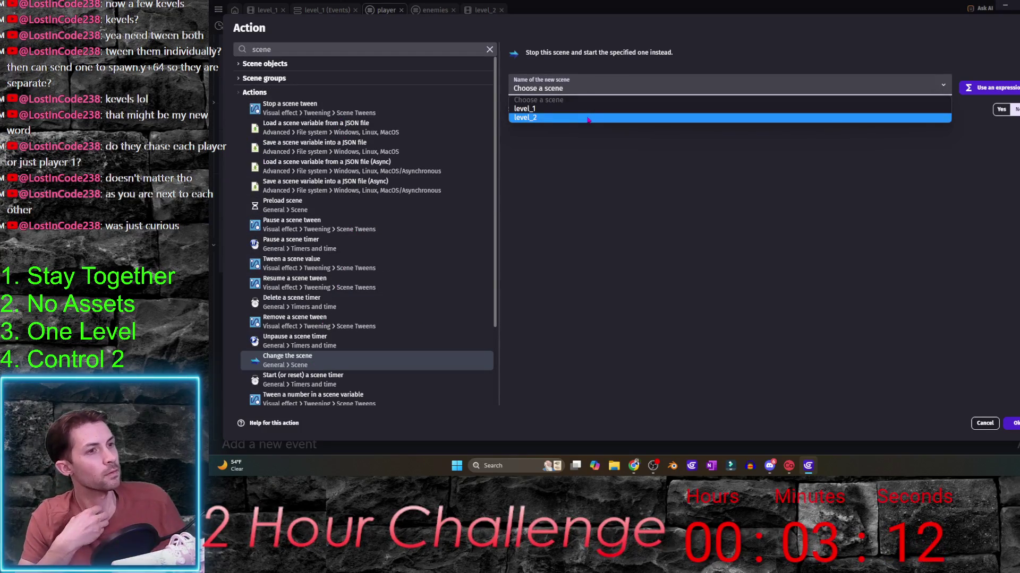
{"action": "left_click", "coordinate": [588, 120]}
{"action": "left_click", "coordinate": [643, 88]}
{"action": "left_click", "coordinate": [606, 108]}
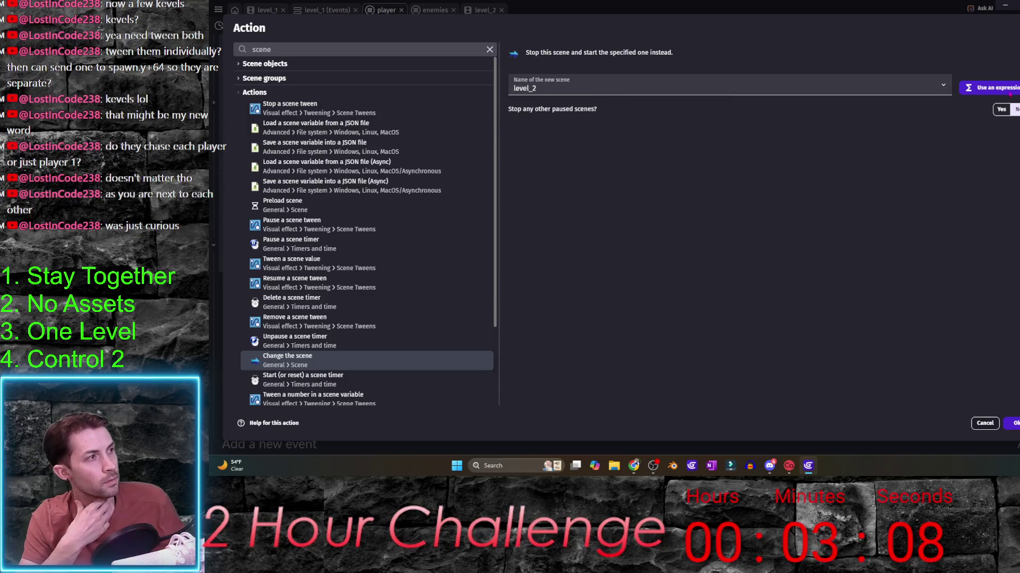
- Switch the scene name to expression mode and trim it to "level_"
{"action": "left_click", "coordinate": [988, 88]}
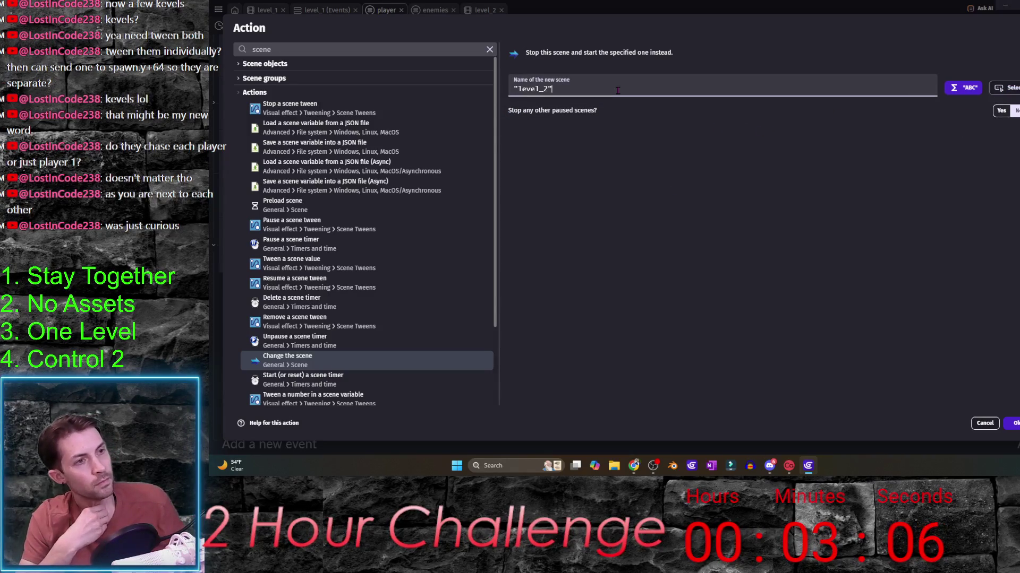
{"action": "key", "text": "BackSpace"}
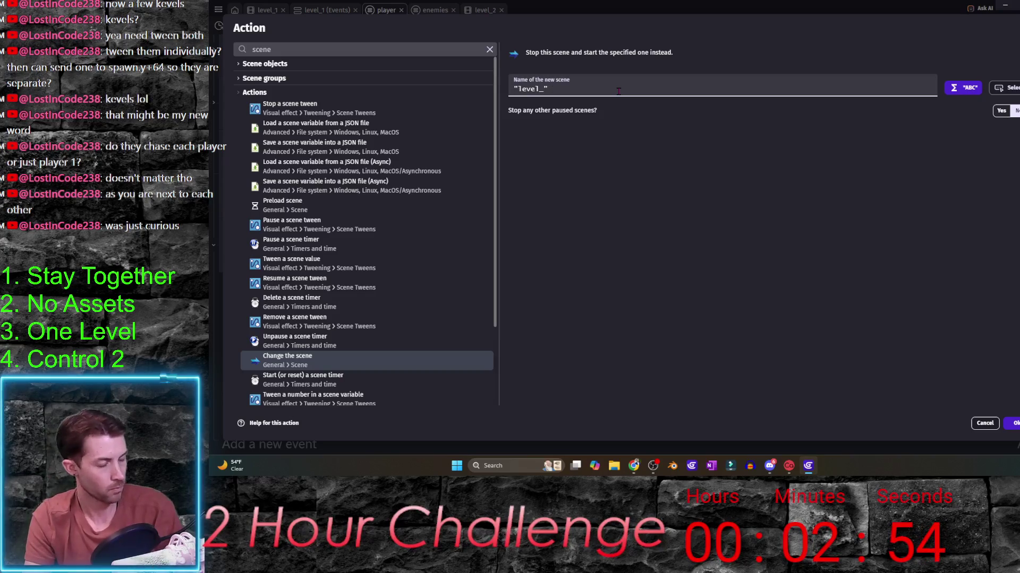
{"action": "key", "text": "Return"}
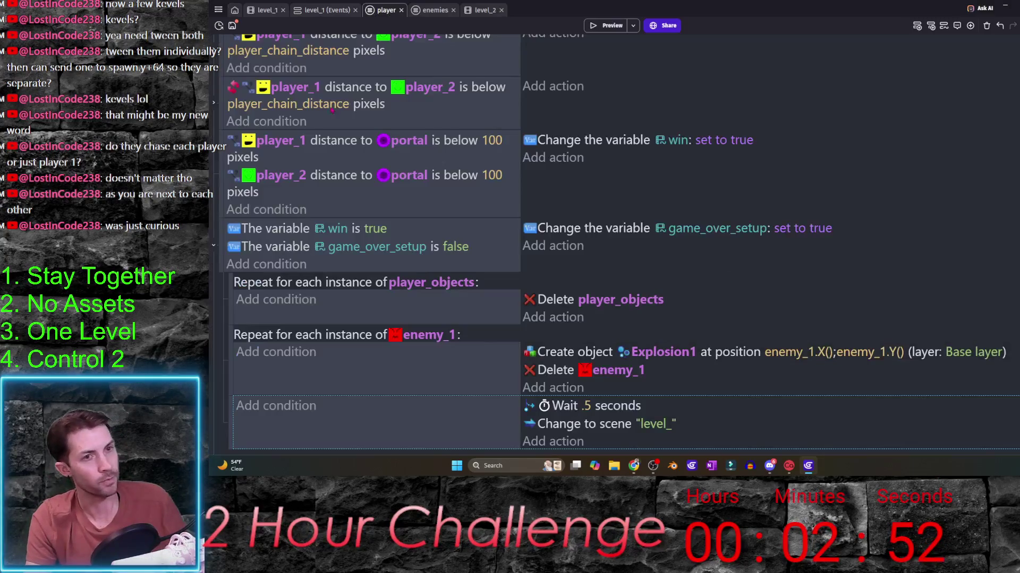
{"action": "left_click", "coordinate": [217, 8]}
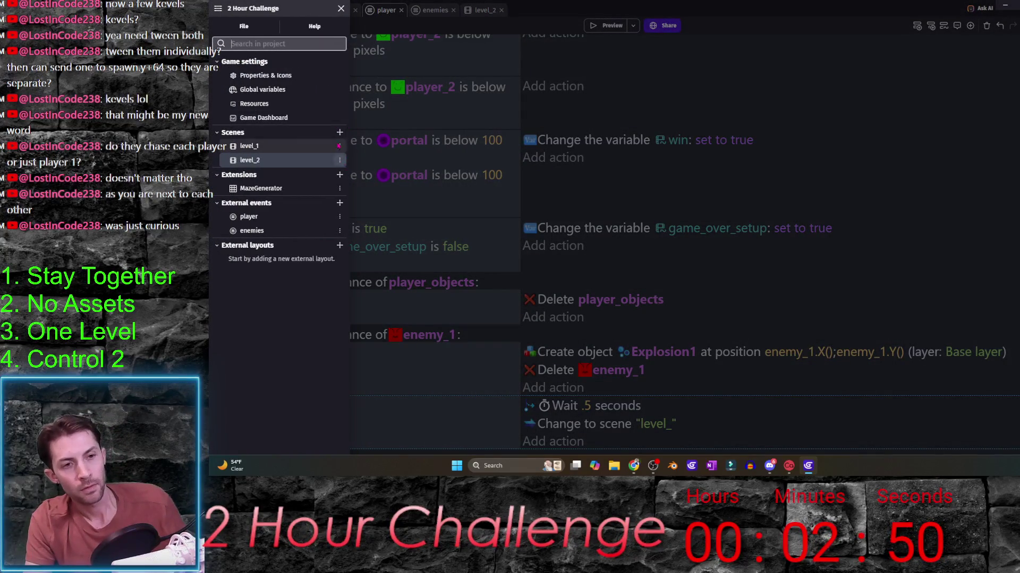
- Add a global number variable current_level with value 1 and apply it
{"action": "left_click", "coordinate": [262, 89]}
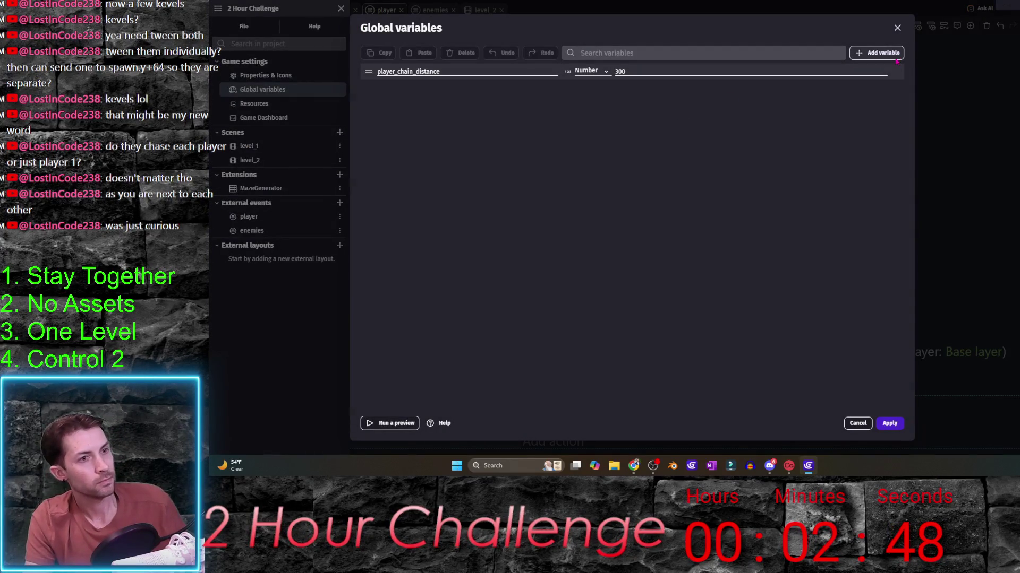
{"action": "left_click", "coordinate": [881, 53]}
{"action": "type", "text": "cur"}
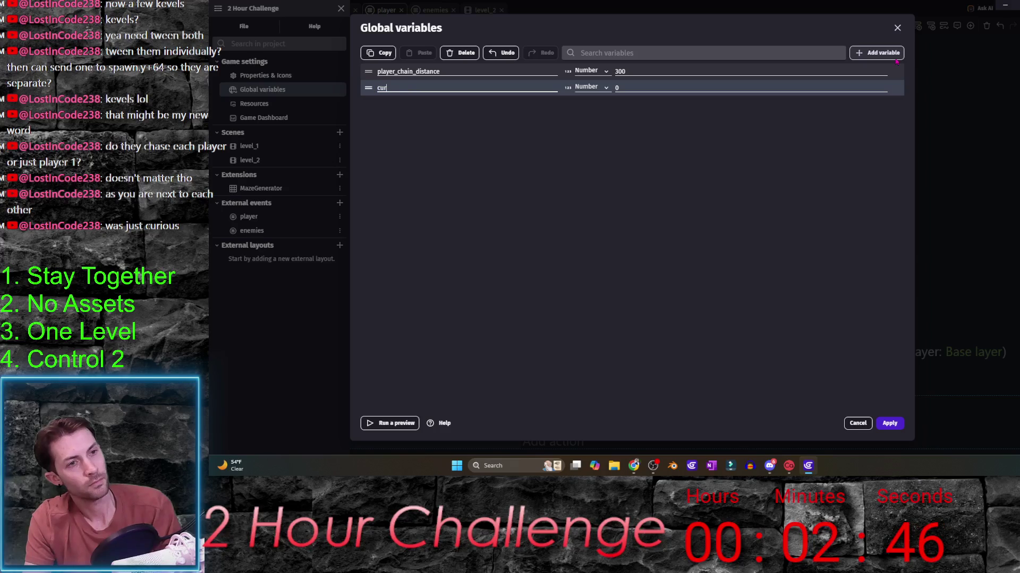
{"action": "type", "text": "rent_level"}
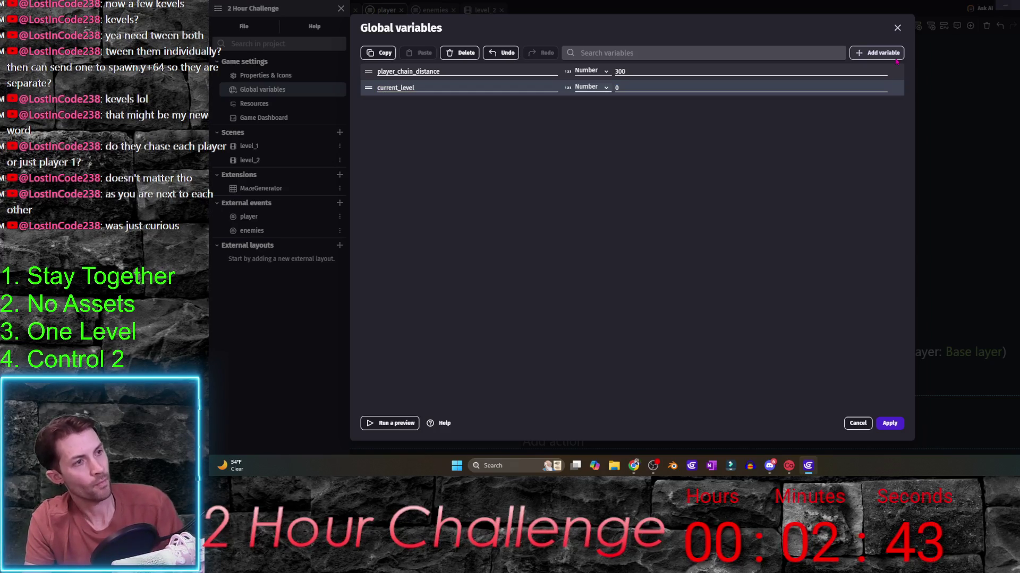
{"action": "key", "text": "Tab"}
{"action": "type", "text": "1"}
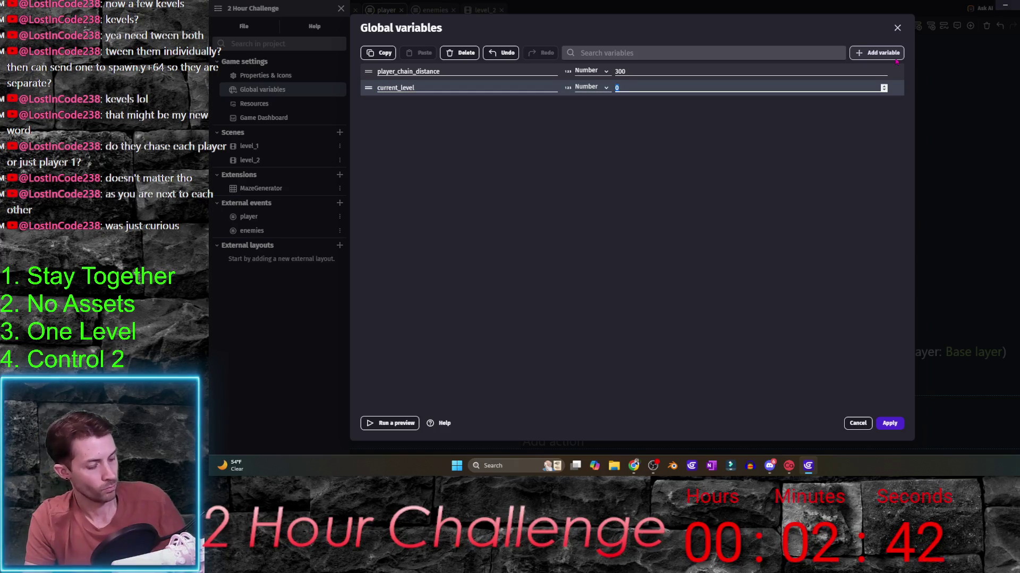
{"action": "left_click", "coordinate": [890, 423]}
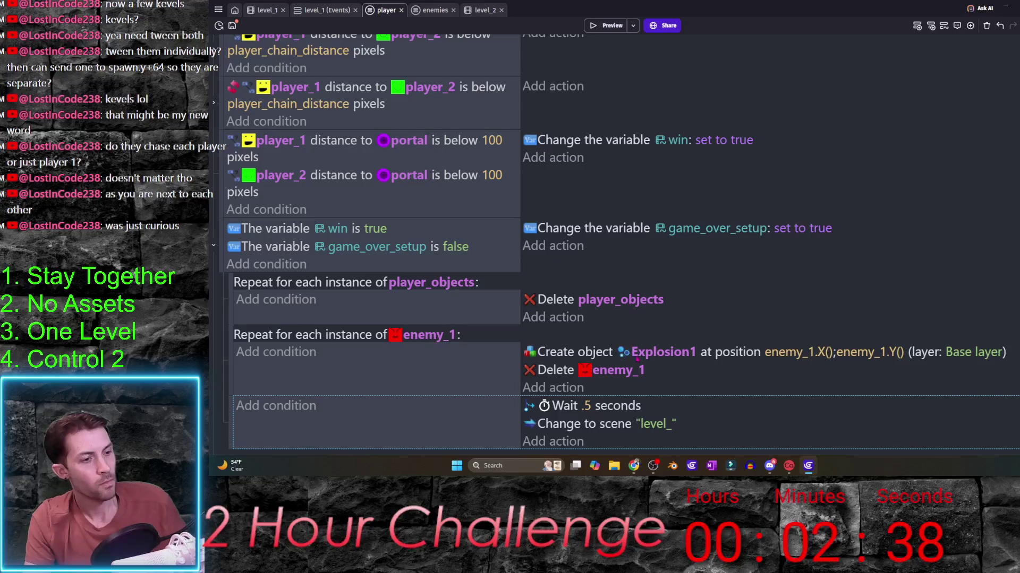
- Set the change-scene target to "level_" + current_level
{"action": "double_click", "coordinate": [647, 428]}
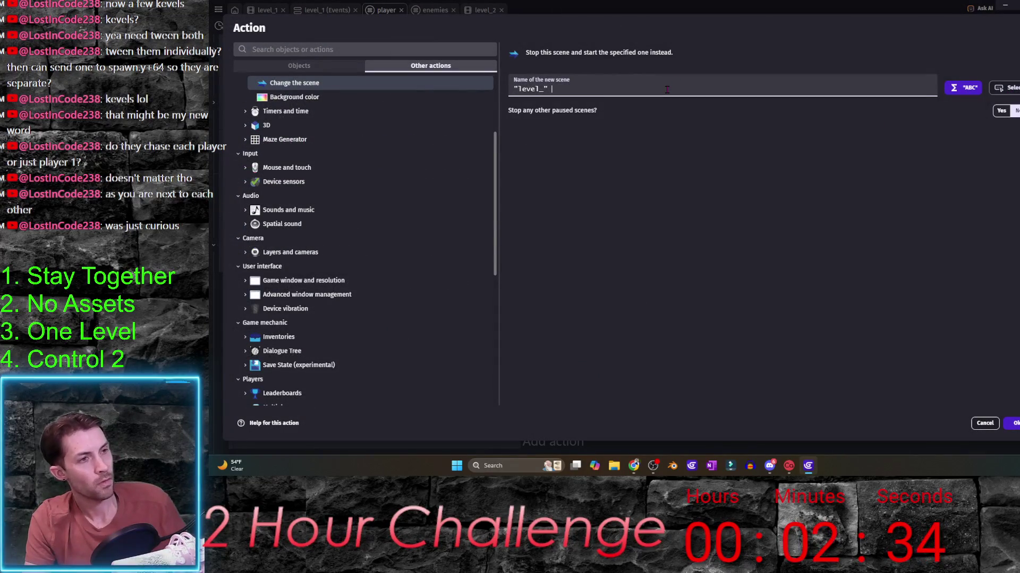
{"action": "type", "text": "+ "}
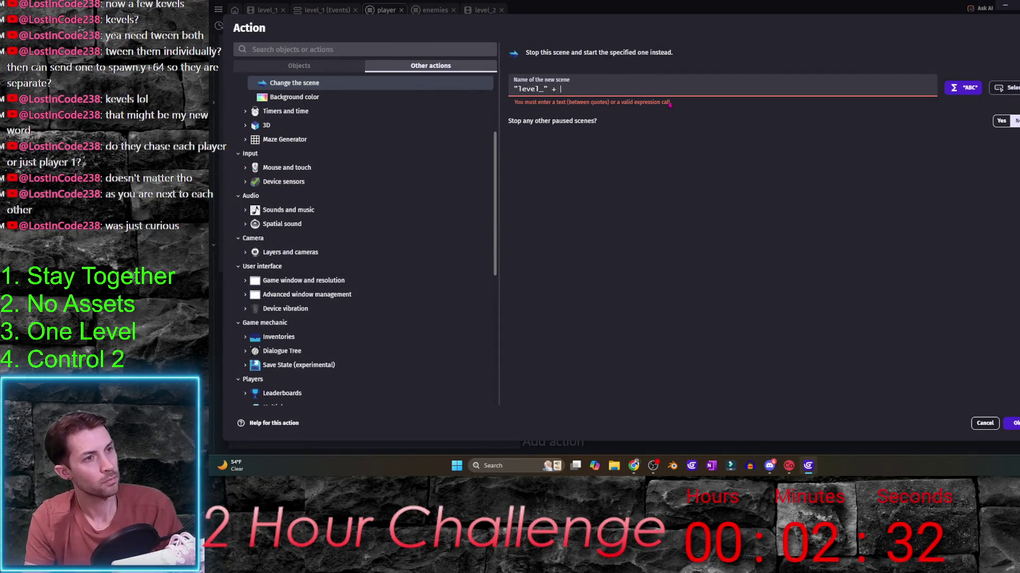
{"action": "type", "text": "current"}
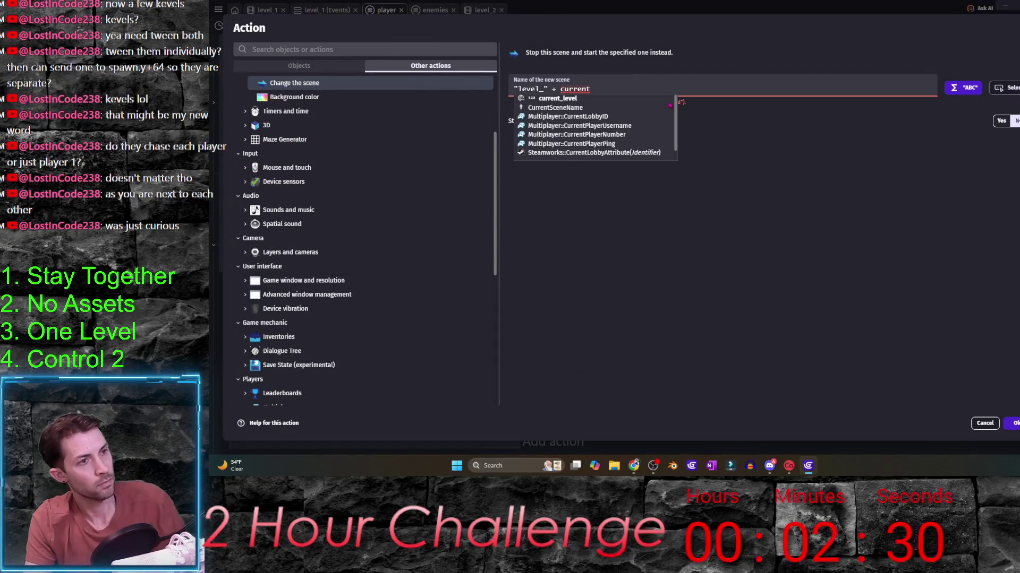
{"action": "key", "text": "Return"}
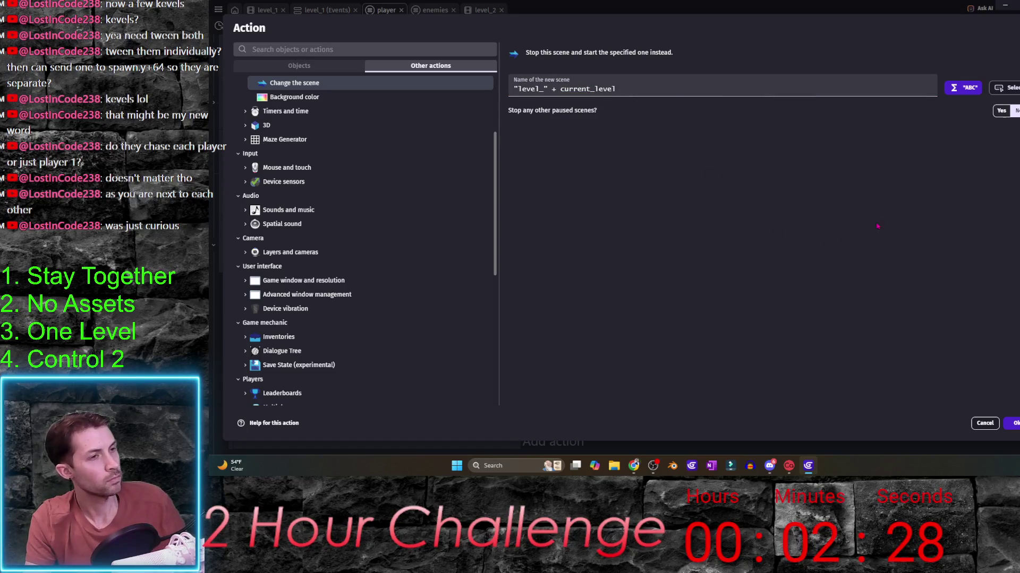
{"action": "key", "text": "ctrl+Return"}
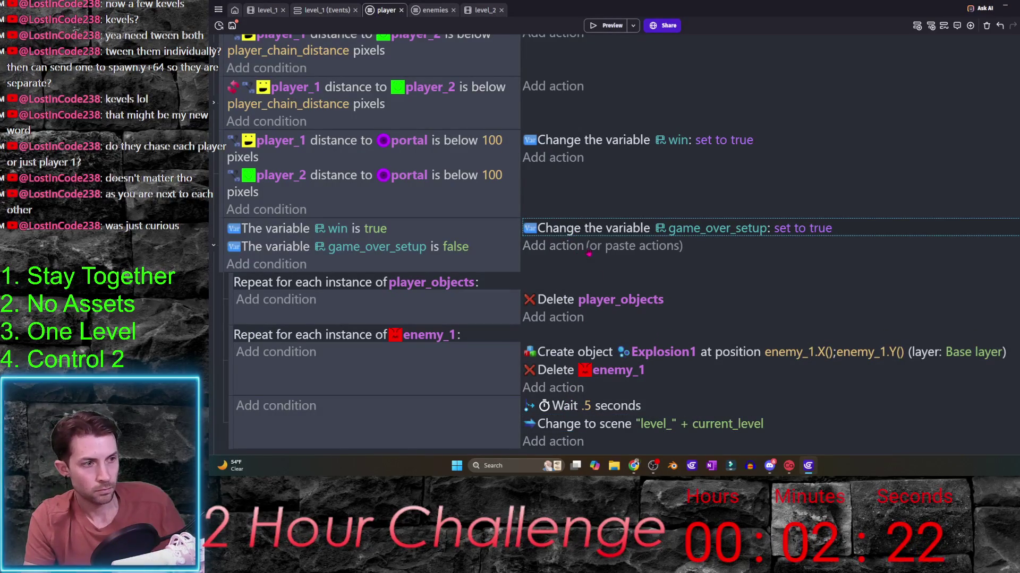
- Copy the game_over_setup action and make it add 1 to current_level
{"action": "left_click", "coordinate": [614, 246]}
{"action": "left_click", "coordinate": [711, 248]}
{"action": "type", "text": "level"}
{"action": "left_click", "coordinate": [741, 285]}
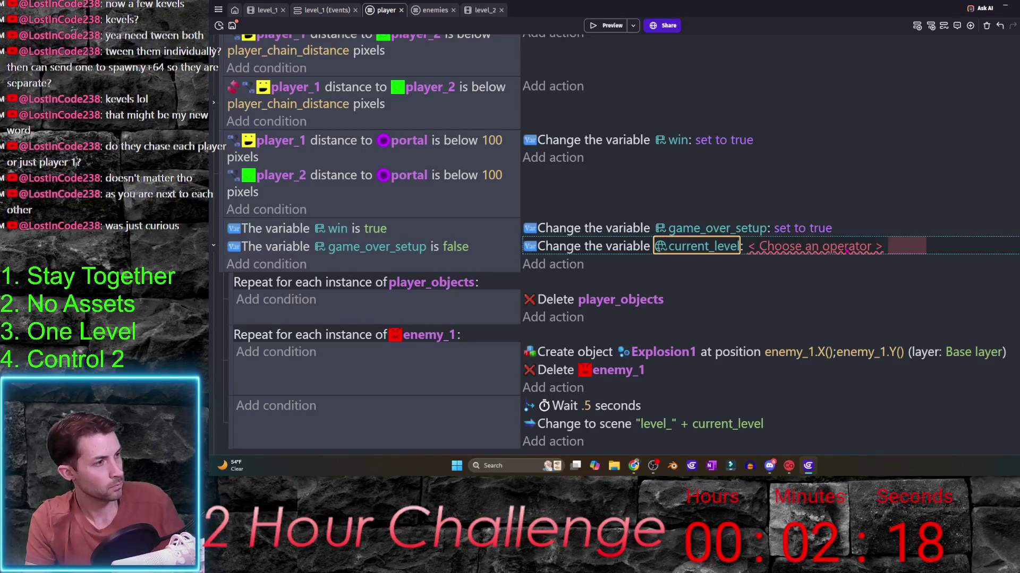
{"action": "left_click", "coordinate": [776, 270]}
{"action": "left_click", "coordinate": [770, 299]}
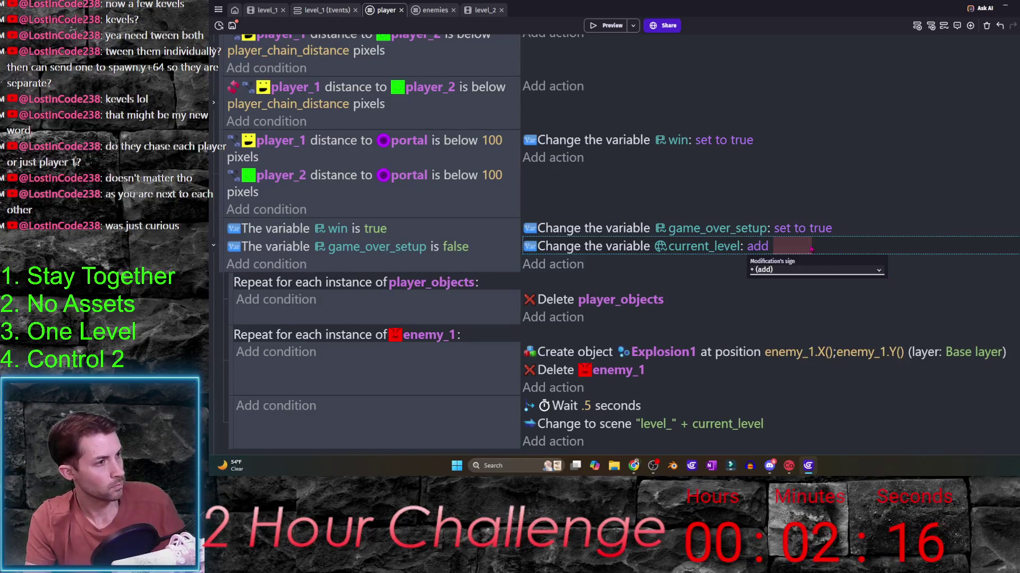
{"action": "type", "text": "1"}
{"action": "key", "text": "Return"}
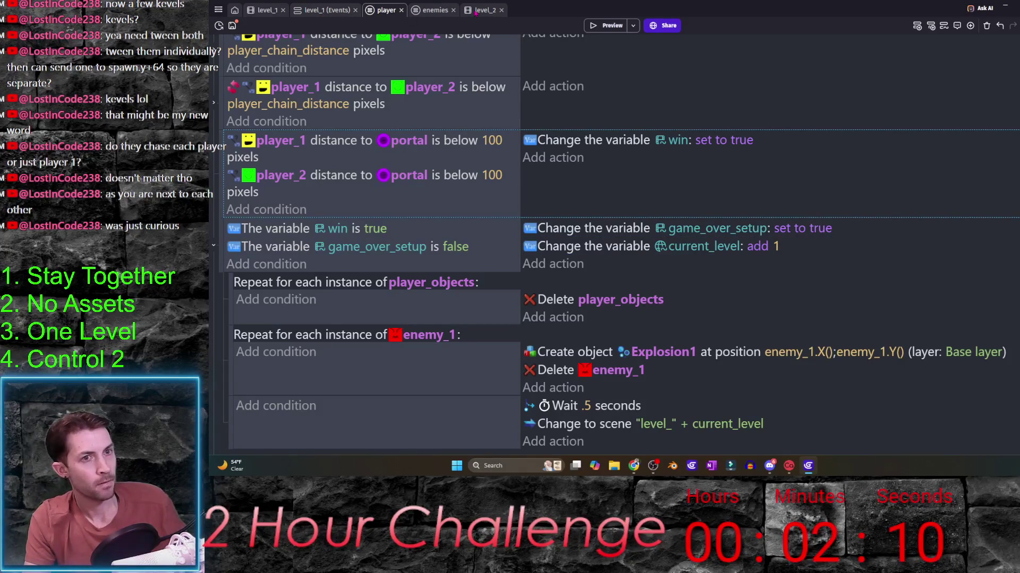
- Preview level_2, steer the players along the corridors, then close the preview
{"action": "left_click", "coordinate": [478, 10]}
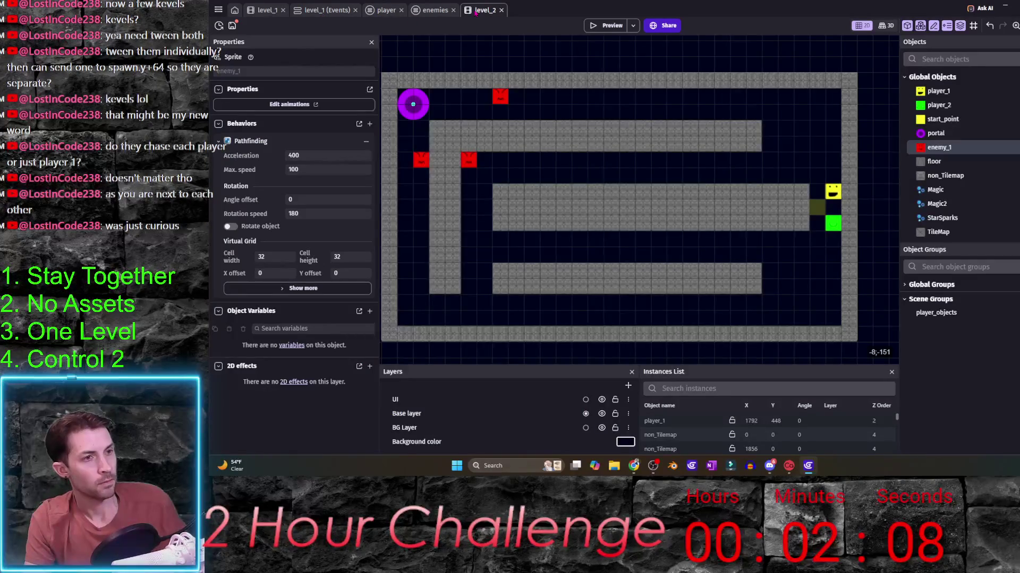
{"action": "scroll", "coordinate": [497, 74], "scroll_direction": "left", "scroll_amount": 2}
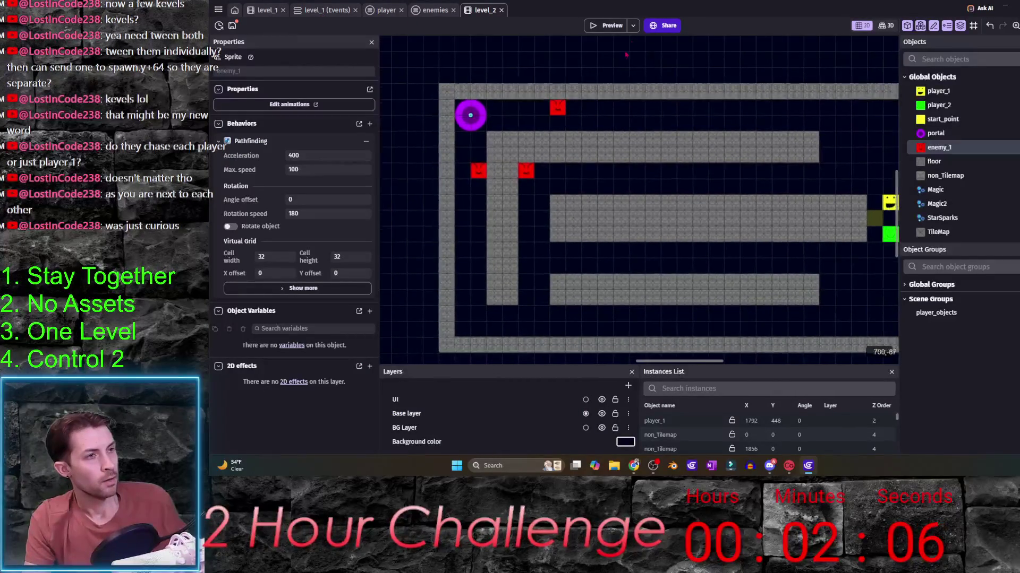
{"action": "left_click", "coordinate": [607, 25]}
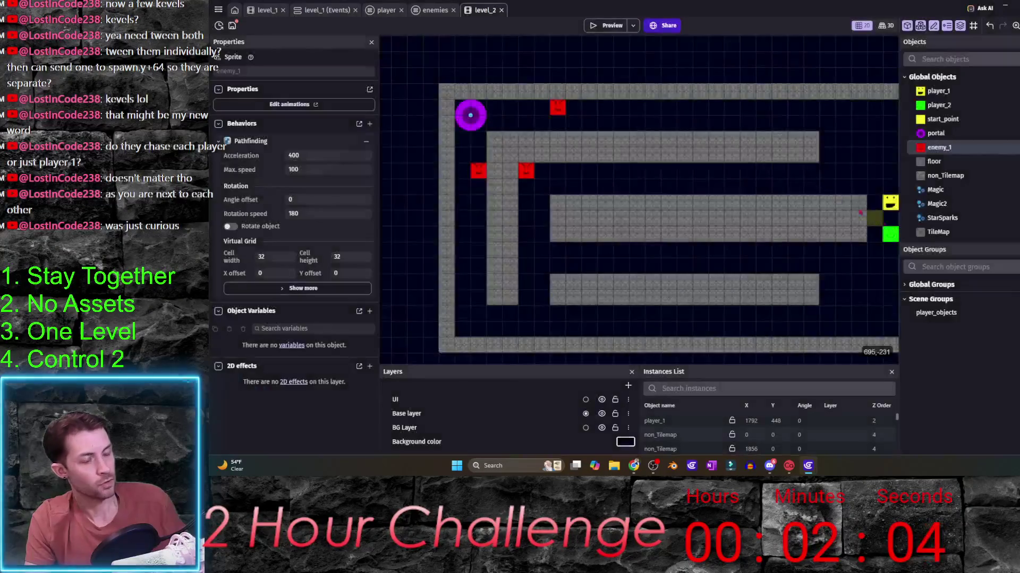
{"action": "key", "text": "Down"}
{"action": "key", "text": "Right"}
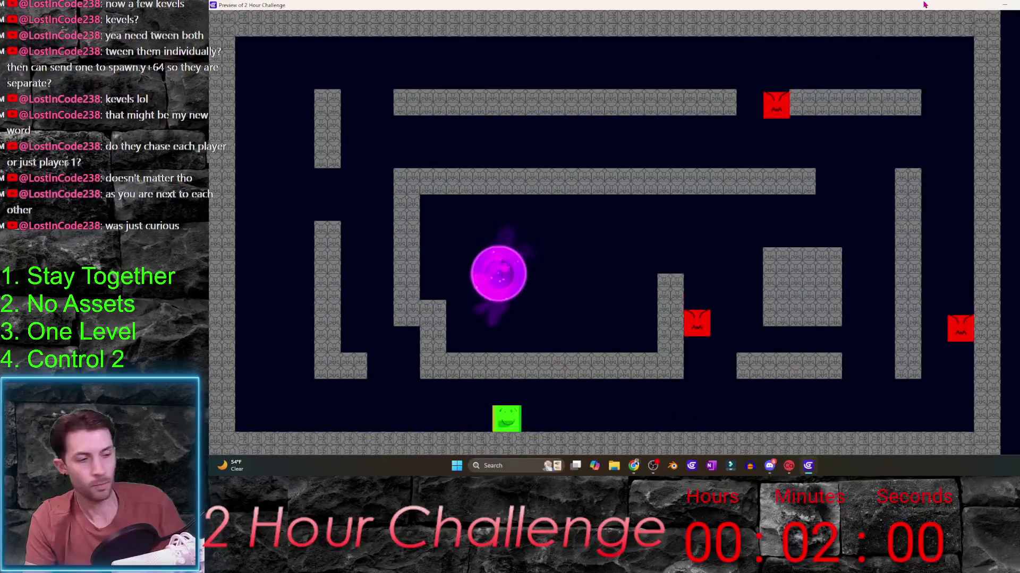
{"action": "key", "text": "Up"}
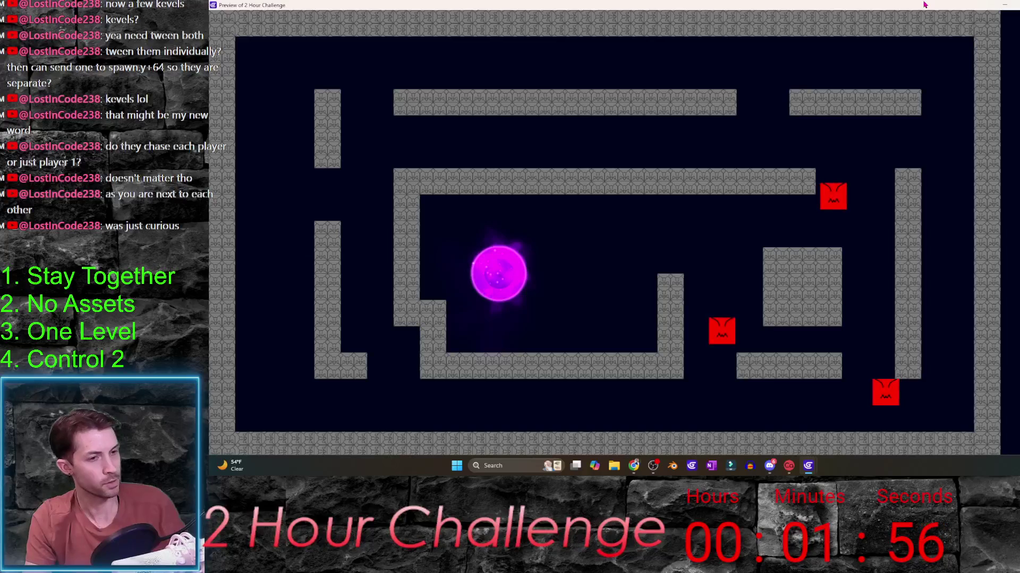
{"action": "key", "text": "alt+F4"}
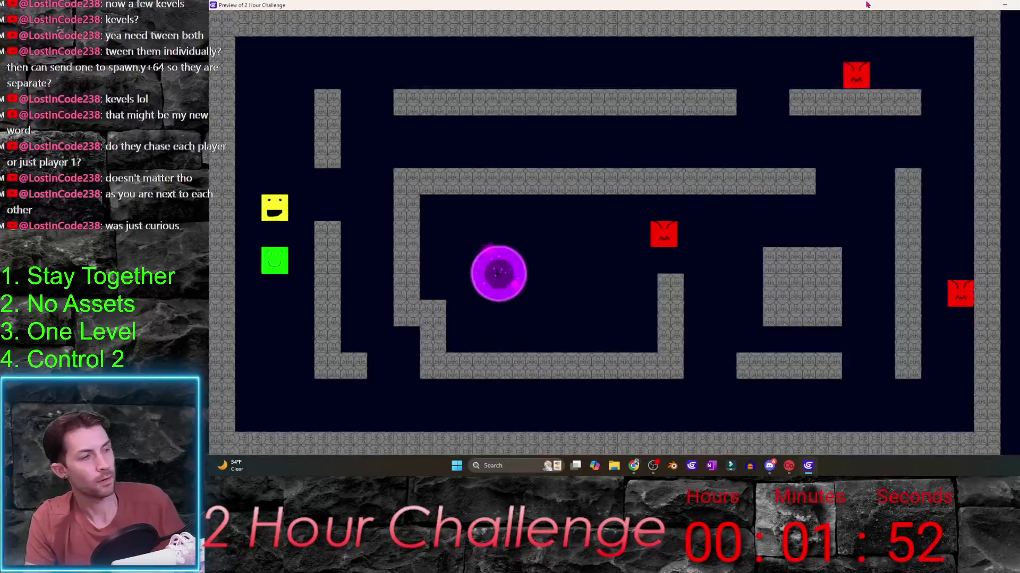
{"action": "key", "text": "alt+F4"}
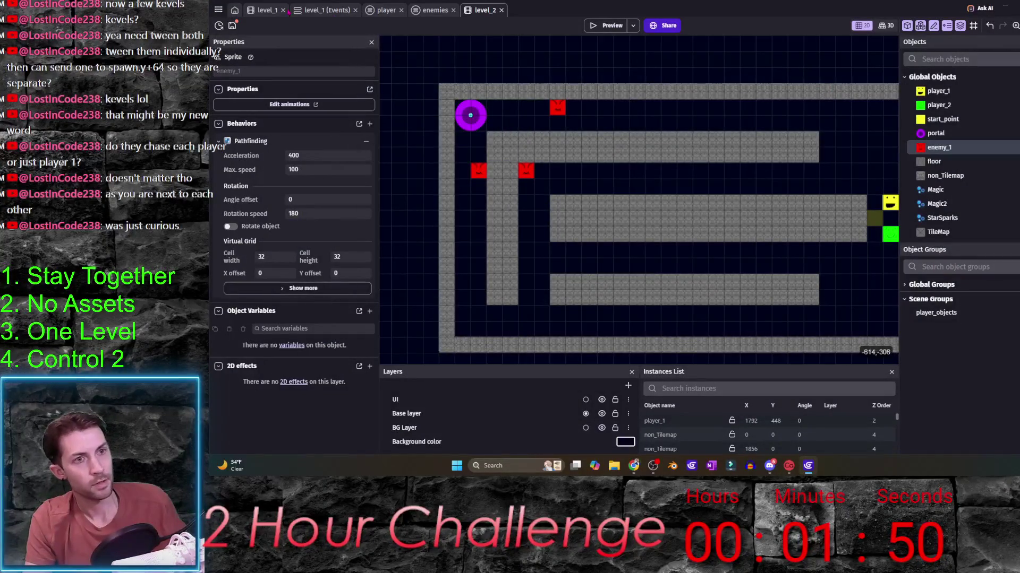
{"action": "left_click", "coordinate": [268, 10]}
- Delete a level_1 wall column and walk both players into the portal to load the next level
{"action": "left_click", "coordinate": [513, 206]}
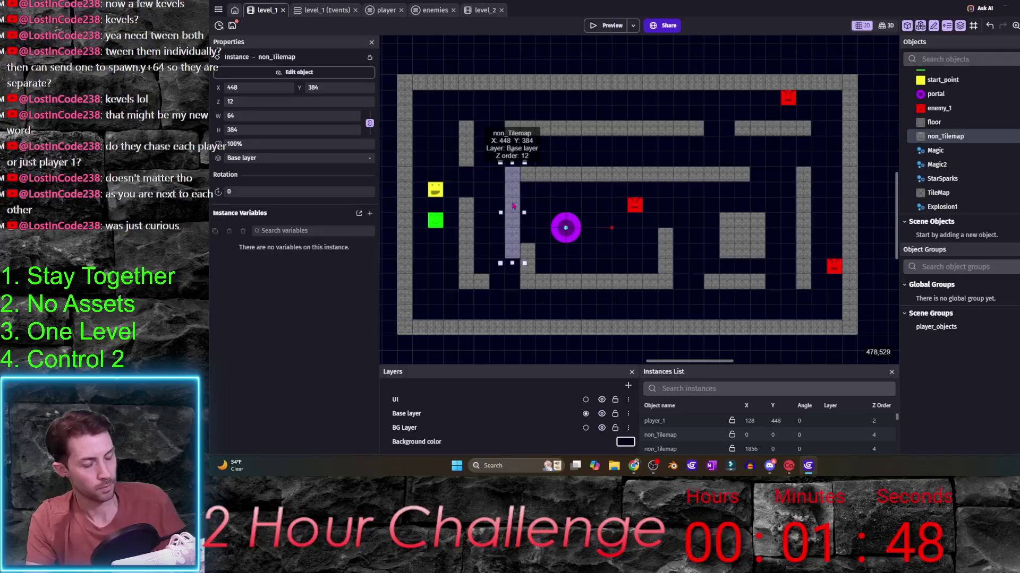
{"action": "key", "text": "Delete"}
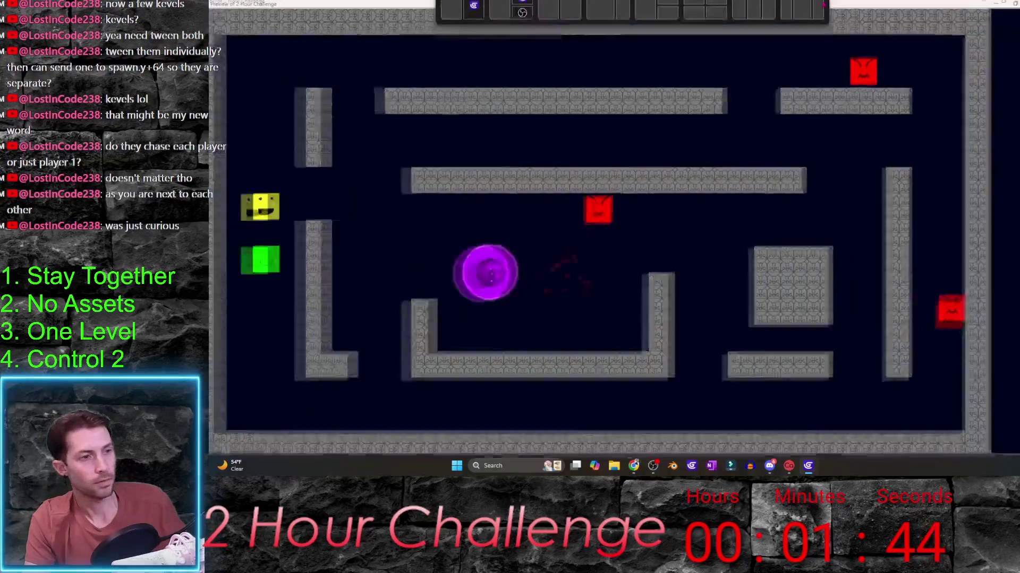
{"action": "key", "text": "Right"}
{"action": "key", "text": "Up"}
{"action": "key", "text": "Down"}
{"action": "key", "text": "Right"}
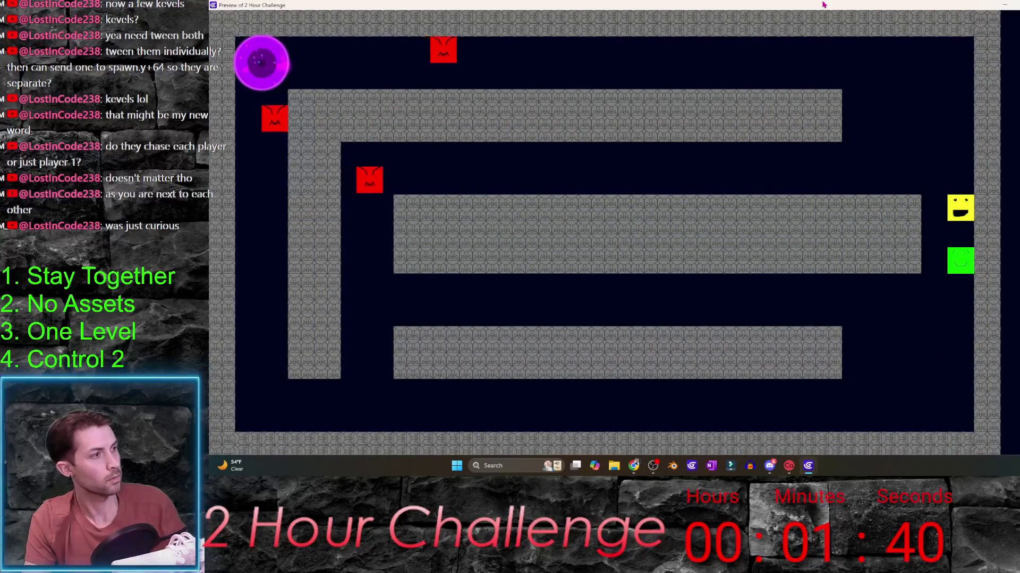
{"action": "key", "text": "Down"}
{"action": "key", "text": "Left"}
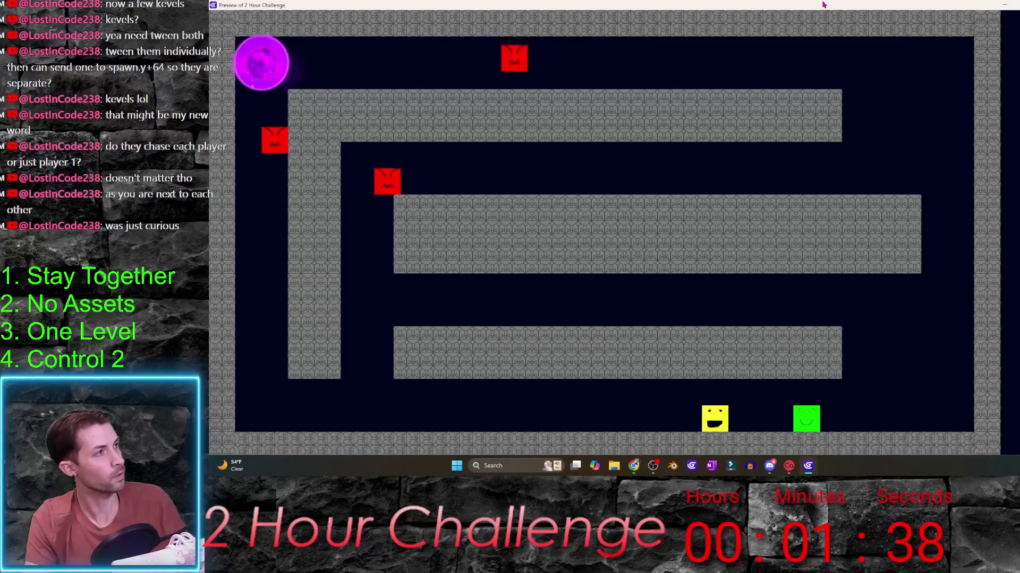
{"action": "key", "text": "alt+F4"}
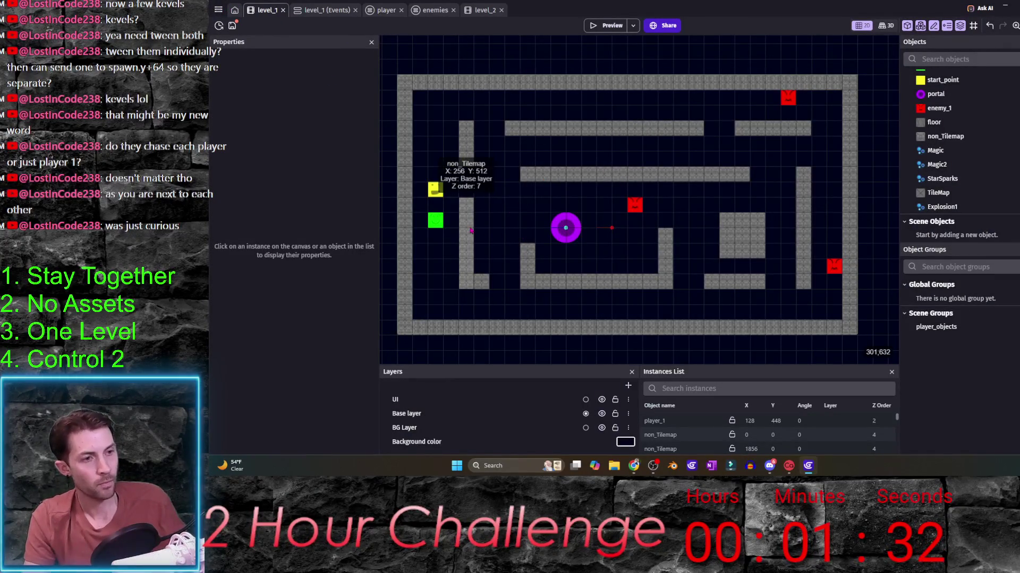
- Shift another level_1 maze wall right and save the project with Ctrl+S
{"action": "mouse_move", "coordinate": [471, 231]}
{"action": "left_mouse_down"}
{"action": "mouse_move", "coordinate": [493, 236]}
{"action": "mouse_move", "coordinate": [533, 219]}
{"action": "left_mouse_up"}
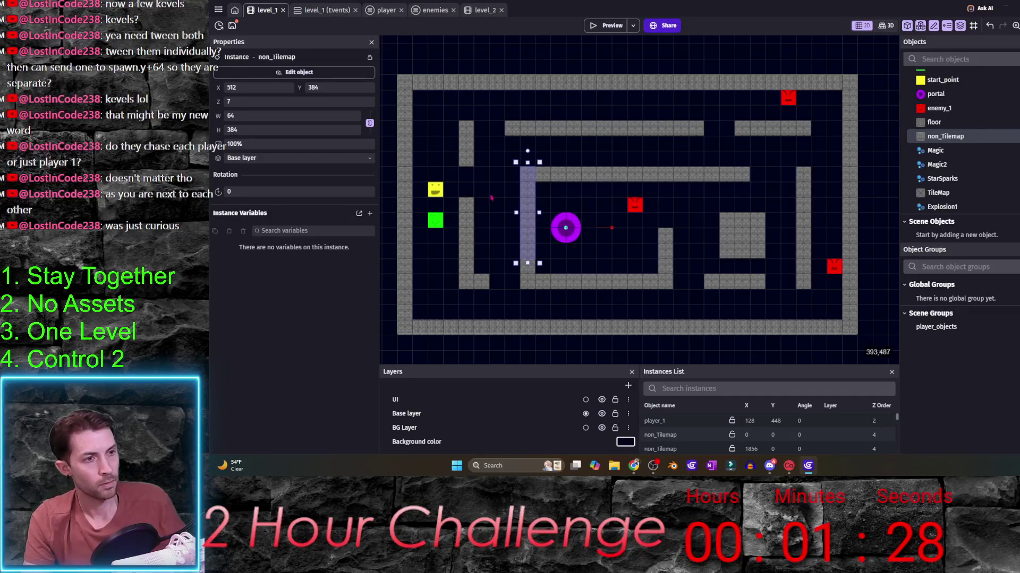
{"action": "left_click", "coordinate": [440, 62]}
{"action": "key", "text": "ctrl+s"}
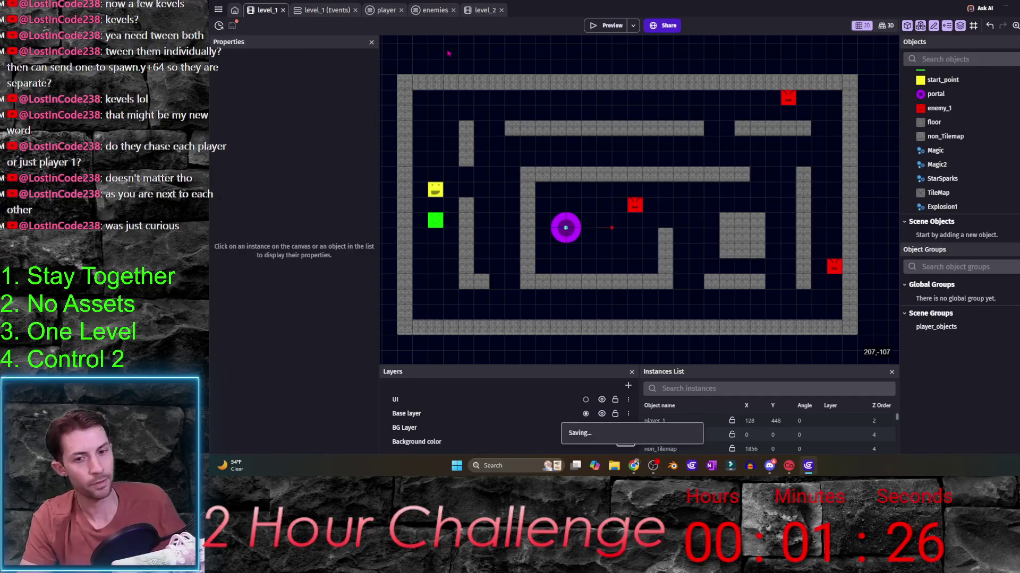
{"action": "left_click", "coordinate": [486, 10]}
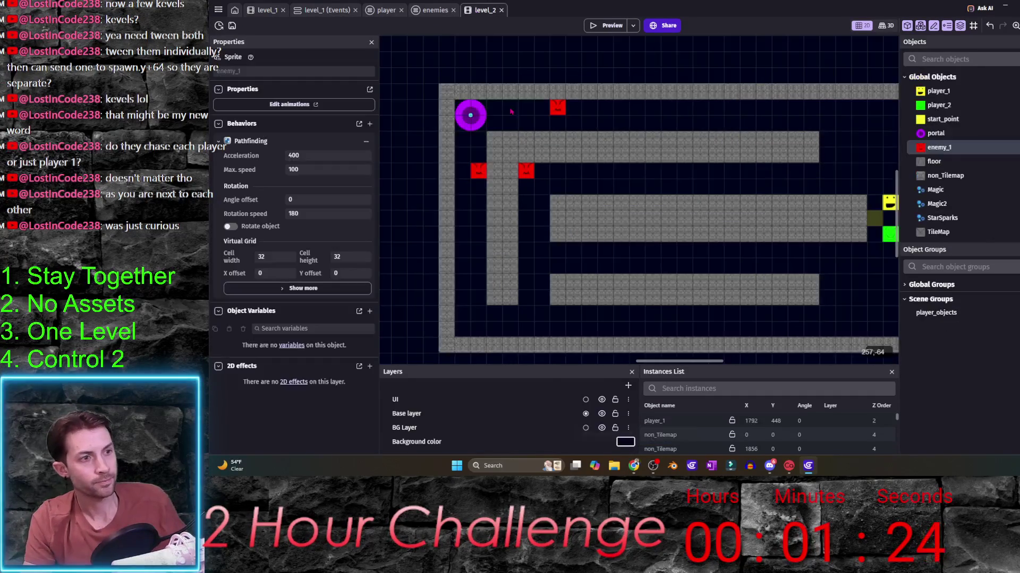
- Duplicate the level_2 scene into level_3 and open its layout
{"action": "left_click", "coordinate": [219, 10]}
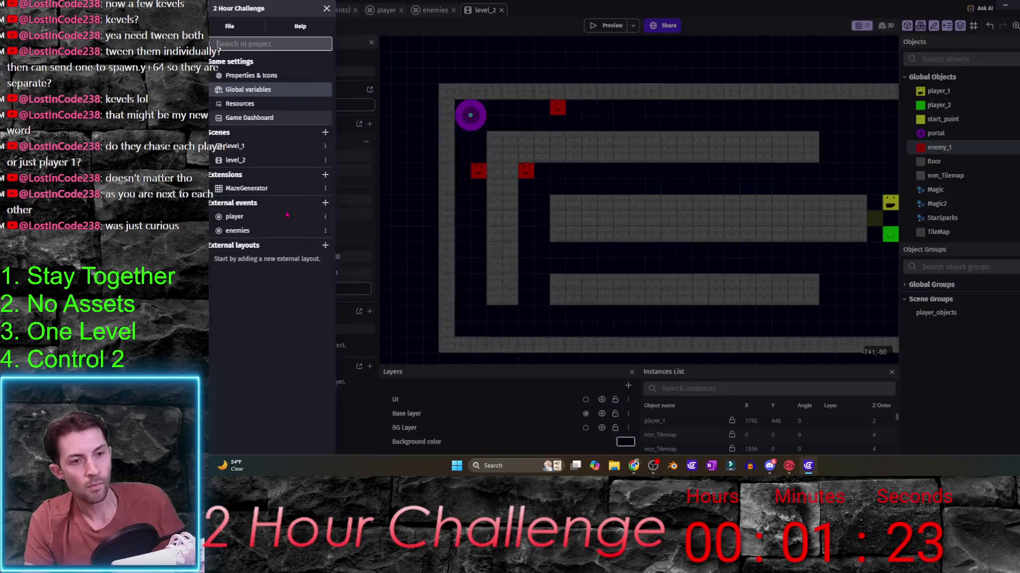
{"action": "right_click", "coordinate": [282, 160]}
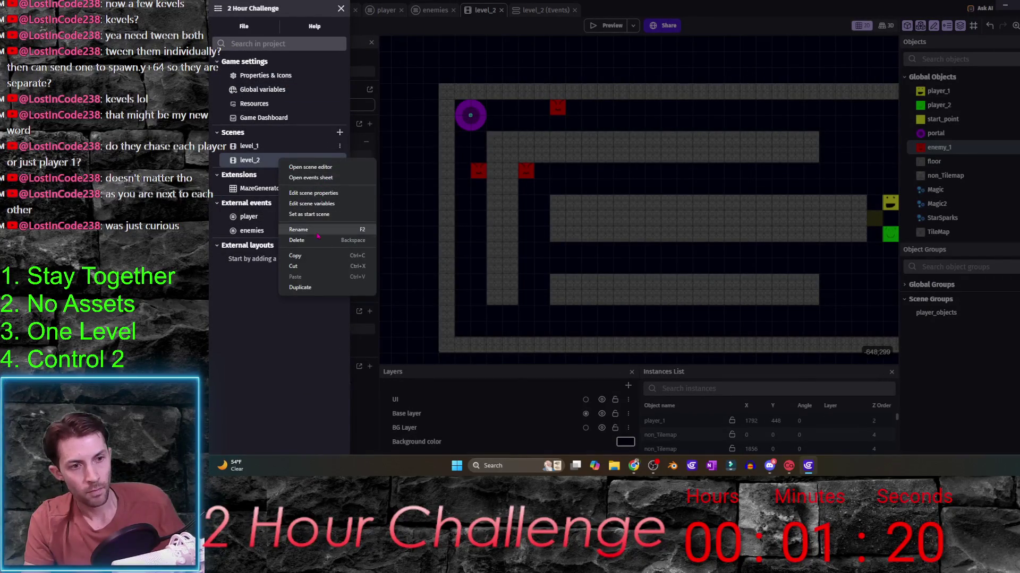
{"action": "left_click", "coordinate": [310, 287]}
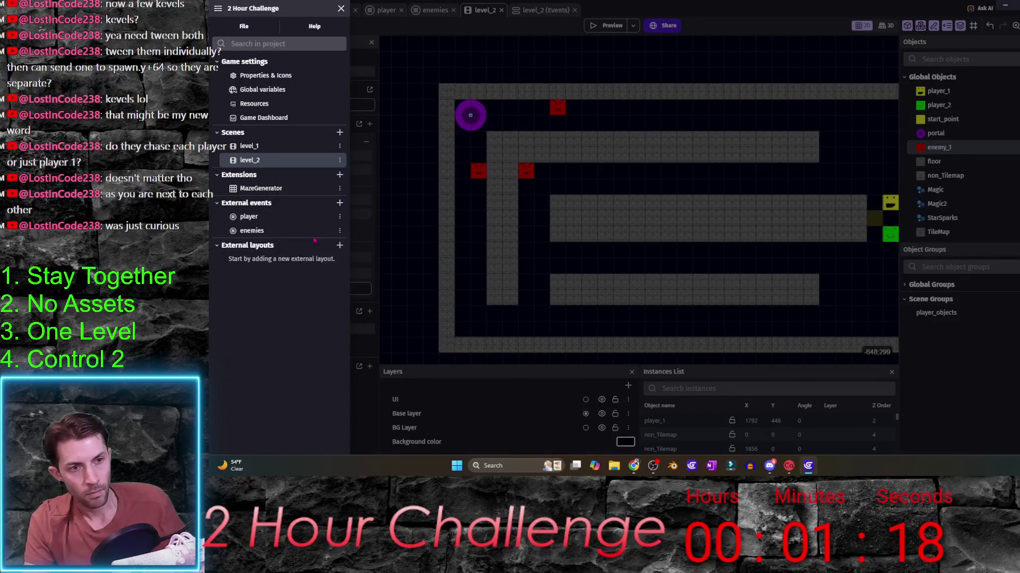
{"action": "left_click", "coordinate": [279, 175]}
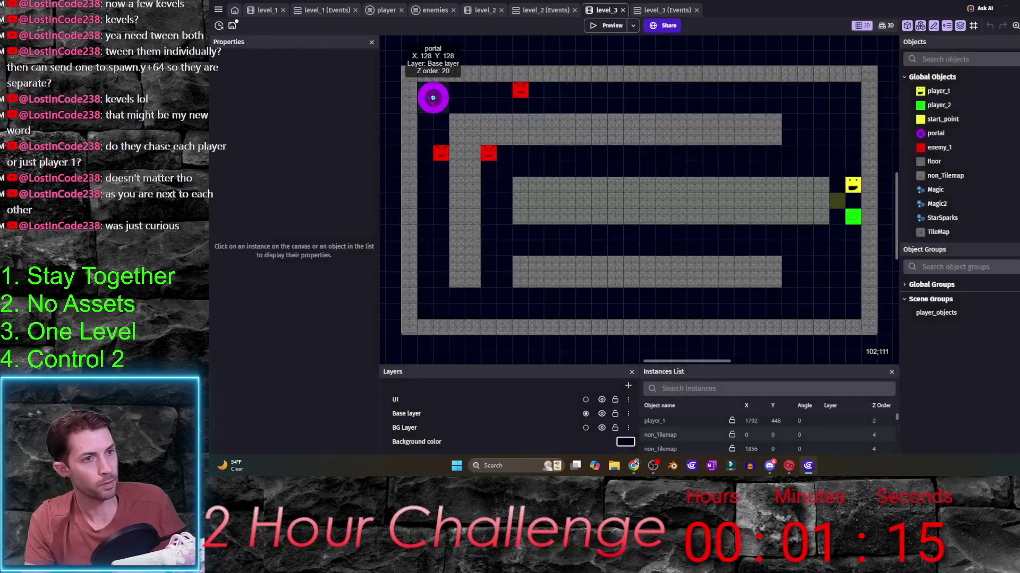
{"action": "left_click", "coordinate": [432, 97]}
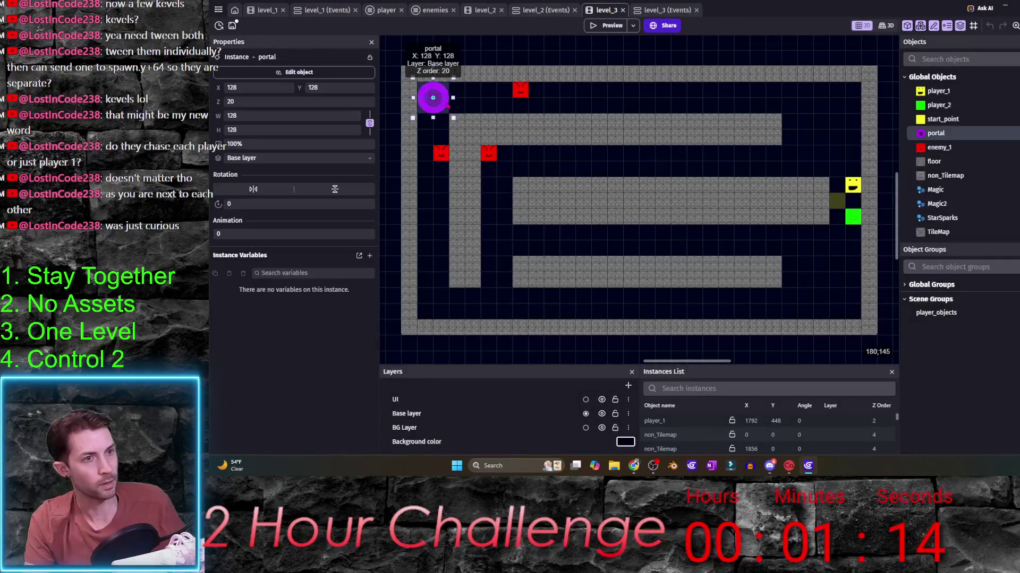
- Move the portal and its StarSparks and Magic2 effects to the top-right corner
{"action": "left_click_drag", "start_coordinate": [433, 97], "coordinate": [813, 129]}
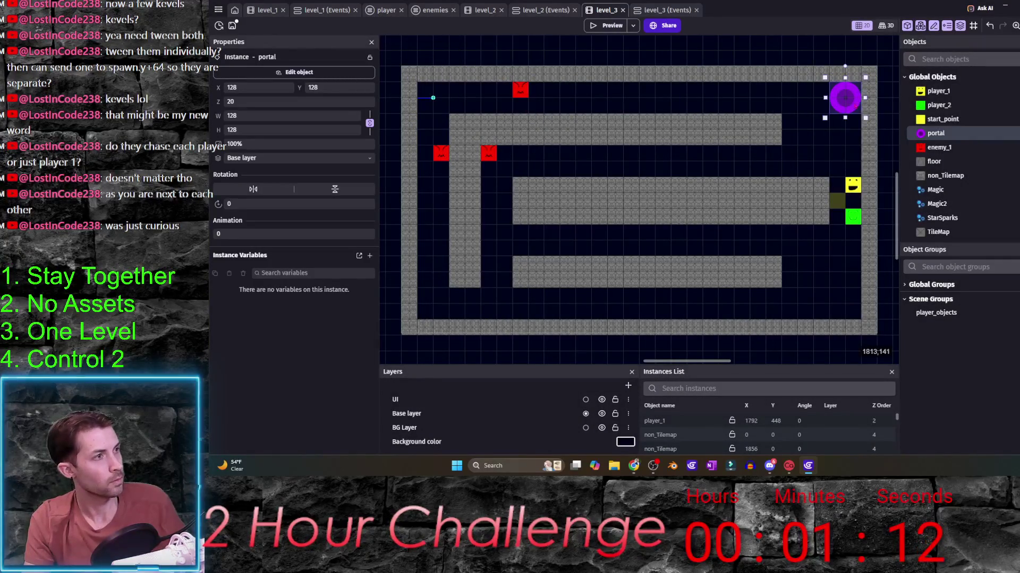
{"action": "left_click_drag", "start_coordinate": [813, 129], "coordinate": [829, 112]}
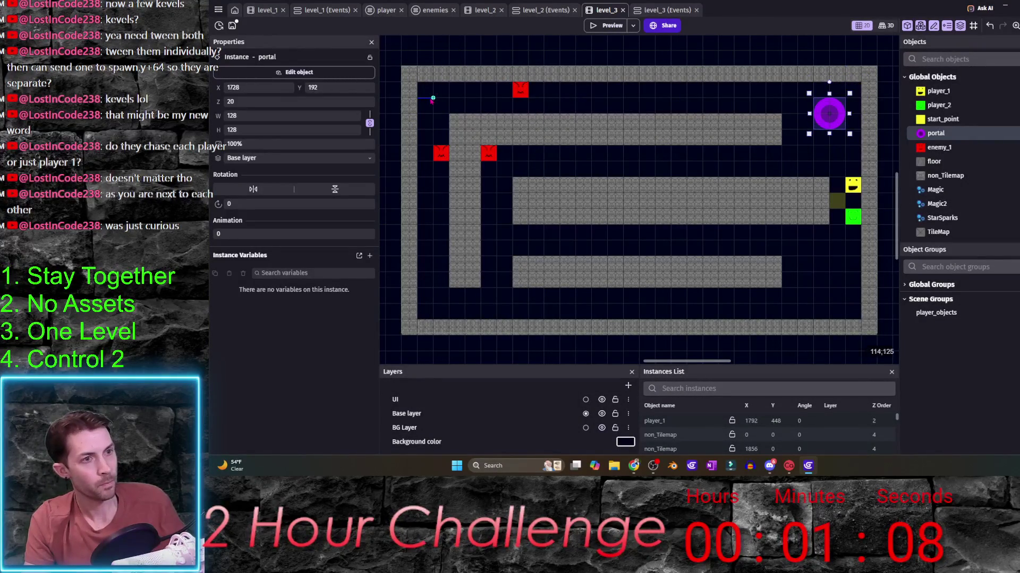
{"action": "left_click", "coordinate": [943, 218]}
{"action": "mouse_move", "coordinate": [943, 218]}
{"action": "left_mouse_down"}
{"action": "mouse_move", "coordinate": [433, 98]}
{"action": "mouse_move", "coordinate": [624, 113]}
{"action": "left_mouse_up"}
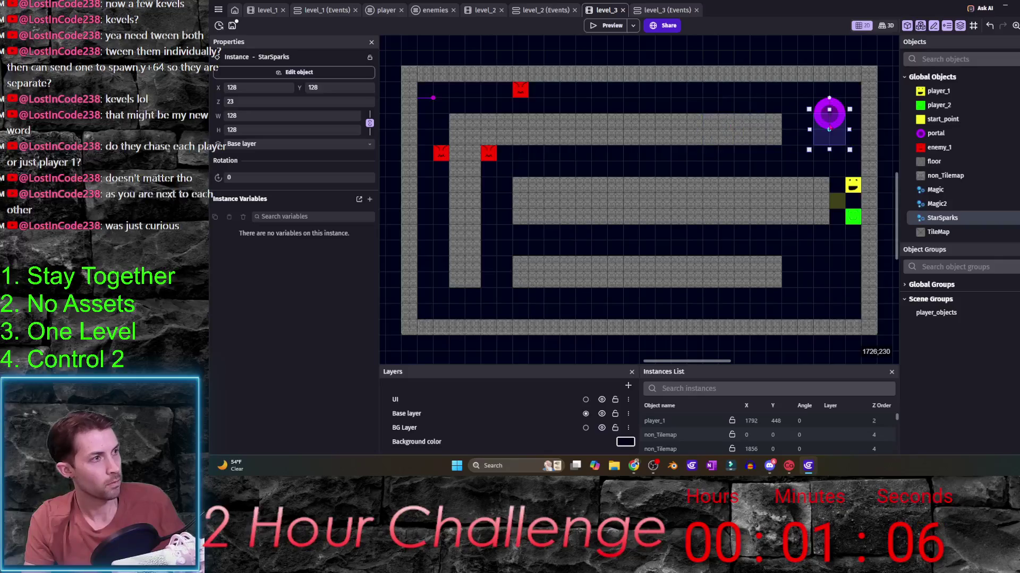
{"action": "mouse_move", "coordinate": [937, 203]}
{"action": "left_mouse_down"}
{"action": "mouse_move", "coordinate": [423, 88]}
{"action": "mouse_move", "coordinate": [682, 125]}
{"action": "mouse_move", "coordinate": [830, 114]}
{"action": "left_mouse_up"}
- Place player_2 and player_1 side by side in the bottom corridor
{"action": "left_click_drag", "start_coordinate": [852, 217], "coordinate": [647, 311]}
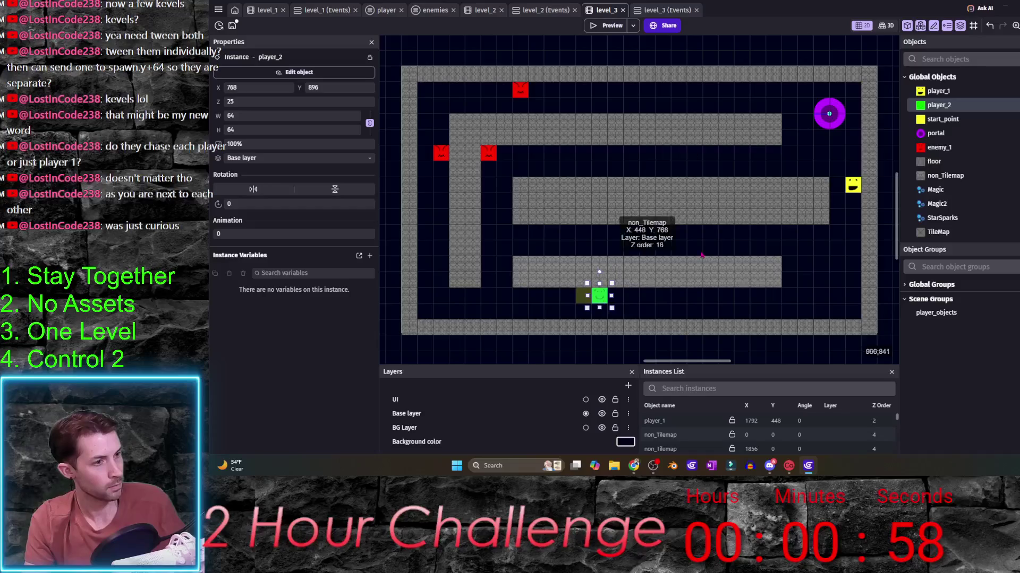
{"action": "left_click_drag", "start_coordinate": [855, 188], "coordinate": [551, 297]}
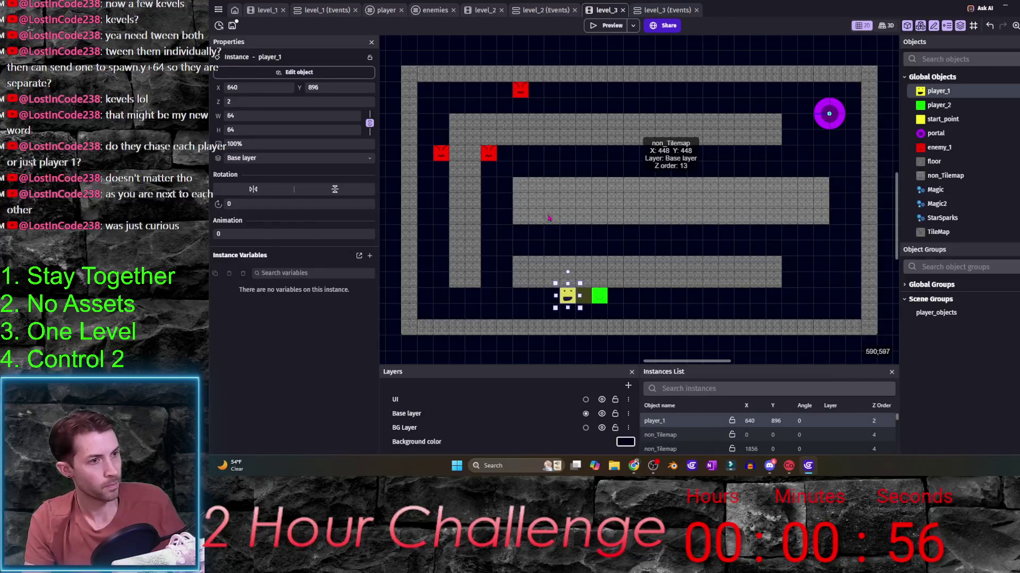
- Shorten the middle wall from its left end and nudge the bottom wall left and up
{"action": "left_click", "coordinate": [661, 199]}
{"action": "left_click_drag", "start_coordinate": [512, 202], "coordinate": [764, 214]}
{"action": "left_click", "coordinate": [779, 274]}
{"action": "mouse_move", "coordinate": [785, 274]}
{"action": "left_mouse_down"}
{"action": "mouse_move", "coordinate": [751, 278]}
{"action": "mouse_move", "coordinate": [742, 260]}
{"action": "left_mouse_up"}
{"action": "mouse_move", "coordinate": [469, 199]}
{"action": "left_mouse_down"}
{"action": "mouse_move", "coordinate": [532, 192]}
{"action": "mouse_move", "coordinate": [607, 159]}
{"action": "mouse_move", "coordinate": [574, 170]}
{"action": "mouse_move", "coordinate": [547, 124]}
{"action": "left_mouse_up"}
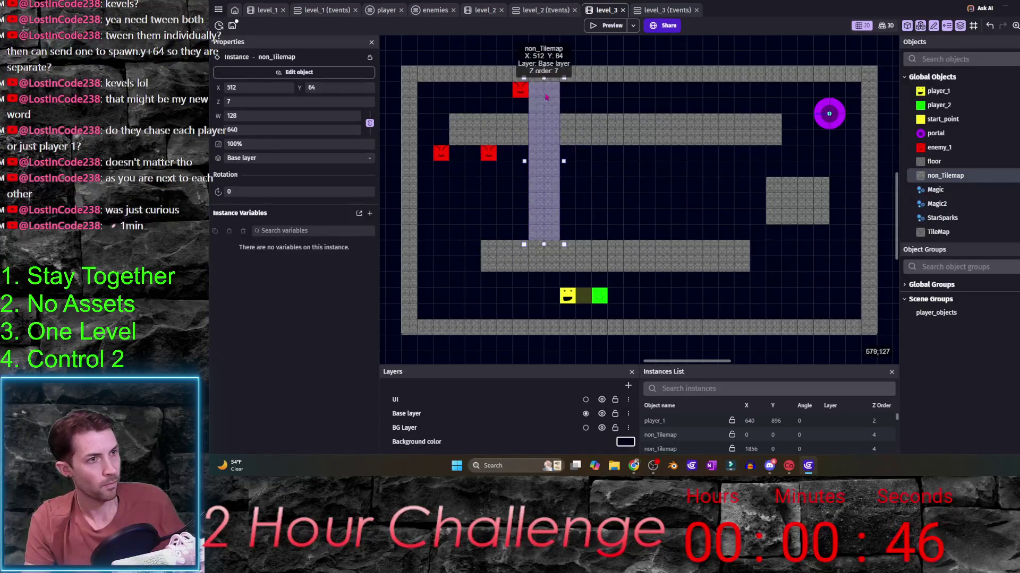
- Shorten the upper wall and shift the vertical, small and lower wall pieces into a new layout
{"action": "left_click", "coordinate": [620, 143]}
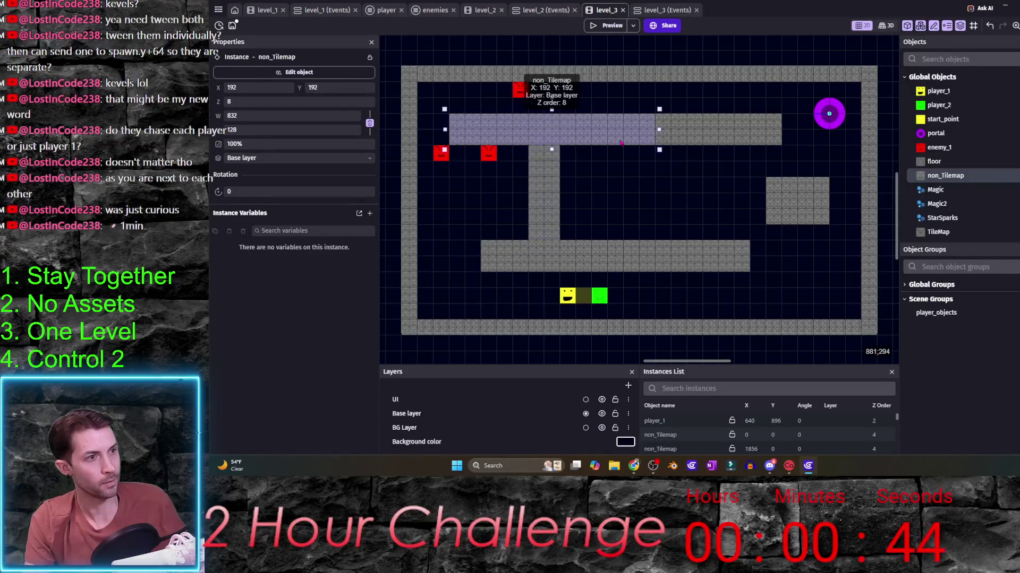
{"action": "left_click_drag", "start_coordinate": [444, 129], "coordinate": [560, 138]}
{"action": "left_click", "coordinate": [548, 160]}
{"action": "mouse_move", "coordinate": [720, 139]}
{"action": "left_mouse_down"}
{"action": "mouse_move", "coordinate": [798, 164]}
{"action": "mouse_move", "coordinate": [752, 165]}
{"action": "left_mouse_up"}
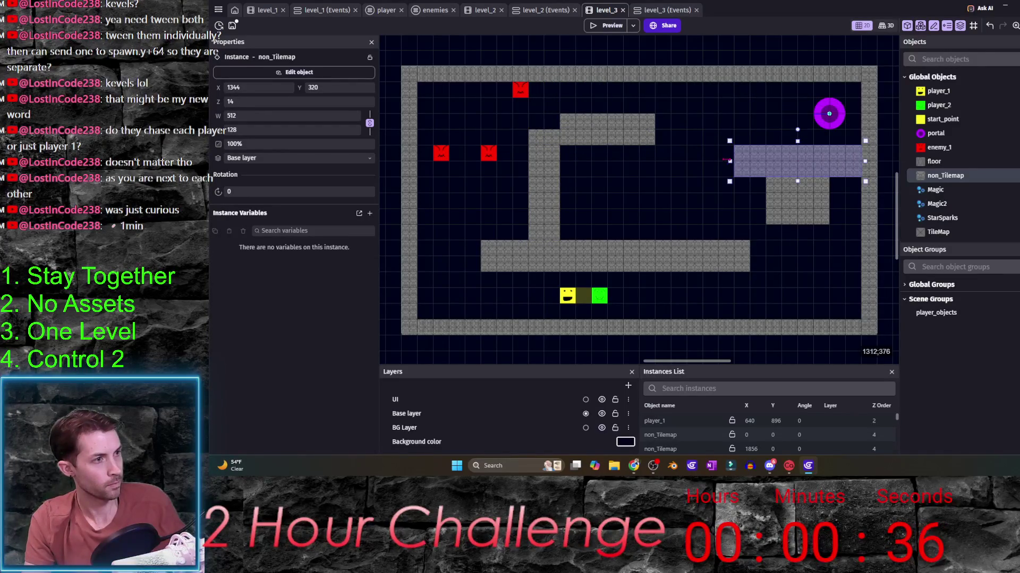
{"action": "mouse_move", "coordinate": [778, 209]}
{"action": "left_mouse_down"}
{"action": "mouse_move", "coordinate": [789, 248]}
{"action": "mouse_move", "coordinate": [809, 250]}
{"action": "mouse_move", "coordinate": [790, 231]}
{"action": "mouse_move", "coordinate": [682, 232]}
{"action": "mouse_move", "coordinate": [637, 206]}
{"action": "mouse_move", "coordinate": [671, 213]}
{"action": "left_mouse_up"}
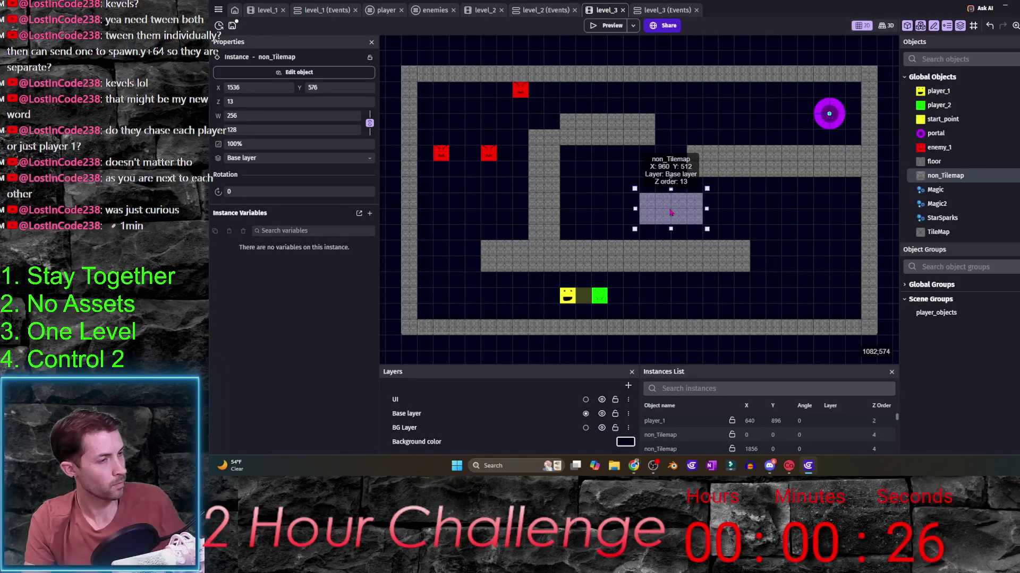
{"action": "left_click", "coordinate": [683, 234]}
{"action": "left_click_drag", "start_coordinate": [499, 259], "coordinate": [566, 257]}
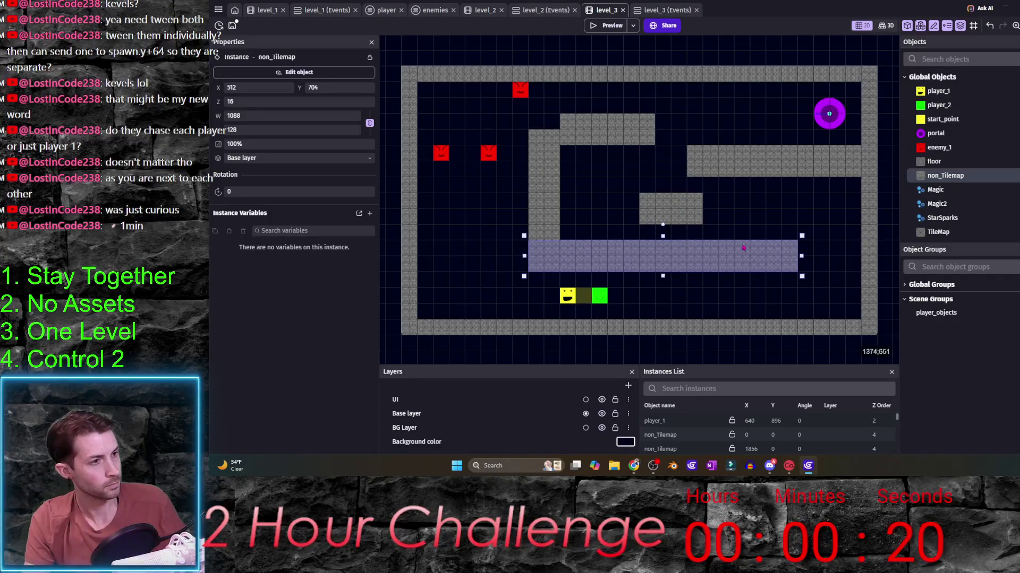
- Move the enemies near the portal, into the right area and the top-left, then save
{"action": "left_click_drag", "start_coordinate": [489, 153], "coordinate": [758, 105]}
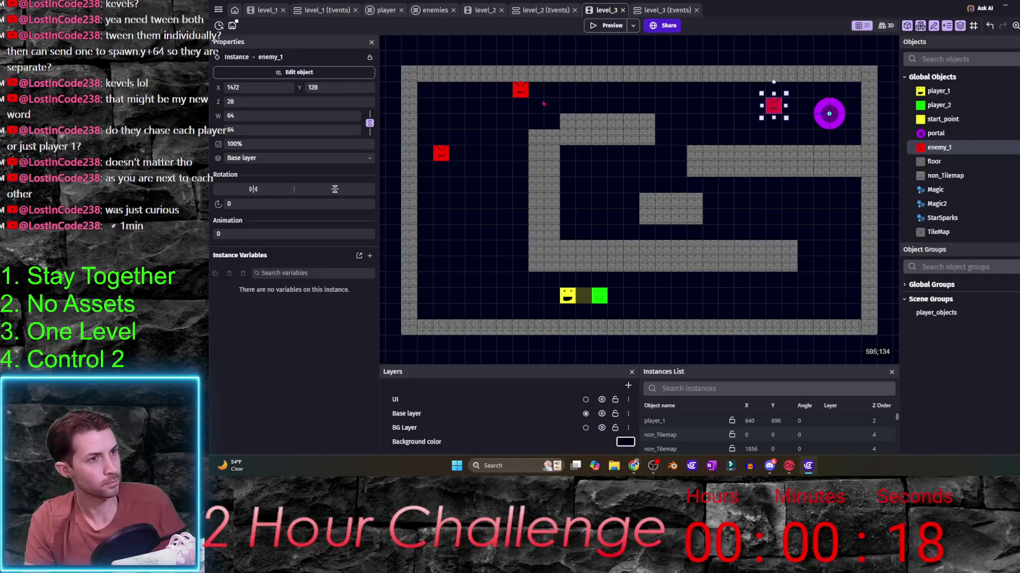
{"action": "left_click", "coordinate": [441, 151]}
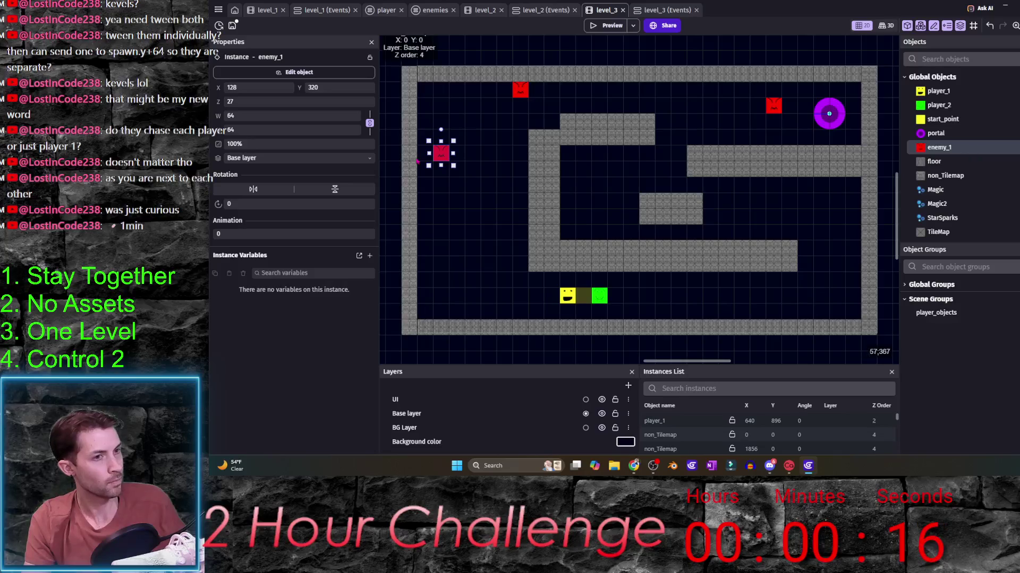
{"action": "left_click_drag", "start_coordinate": [441, 152], "coordinate": [709, 183]}
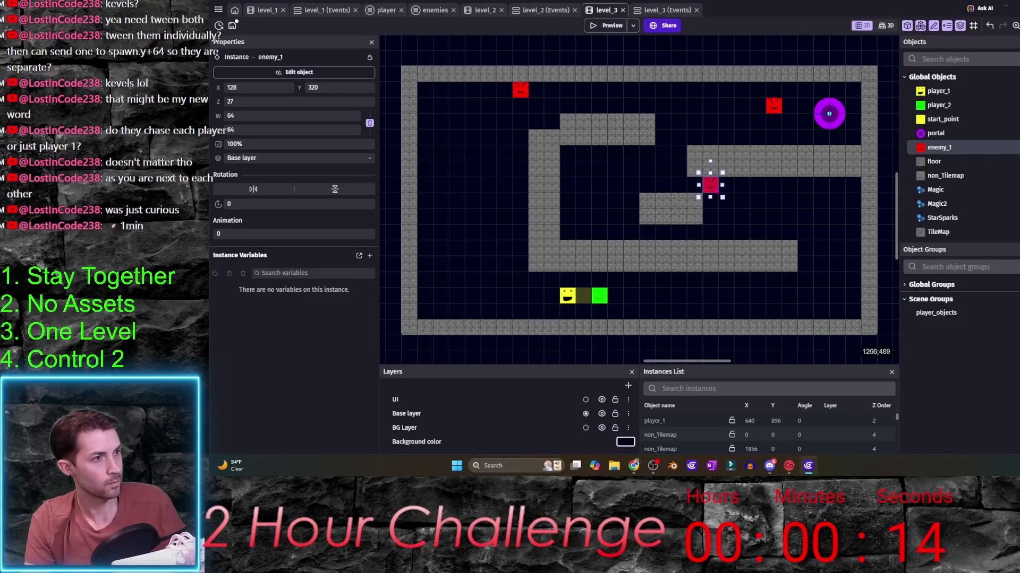
{"action": "left_click_drag", "start_coordinate": [519, 90], "coordinate": [456, 89]}
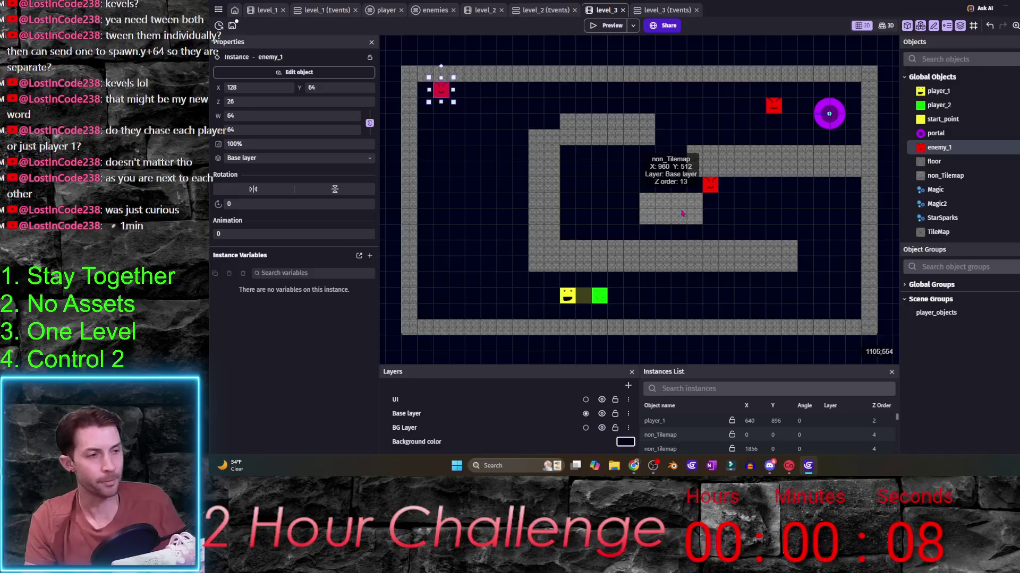
{"action": "key", "text": "ctrl+s"}
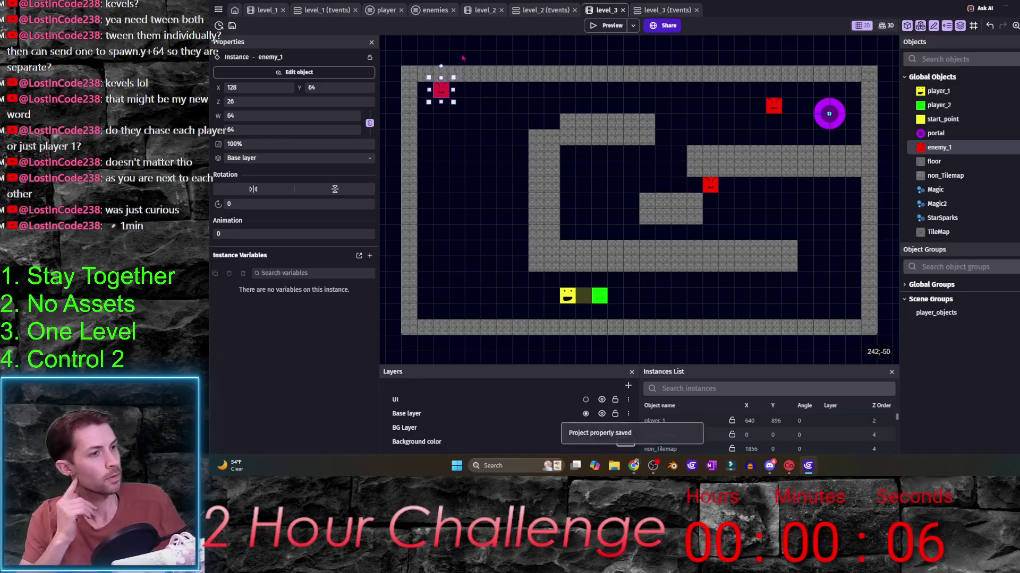
- In level_1, delete the stray Explosion1 instance and save the project
{"action": "left_click", "coordinate": [268, 10]}
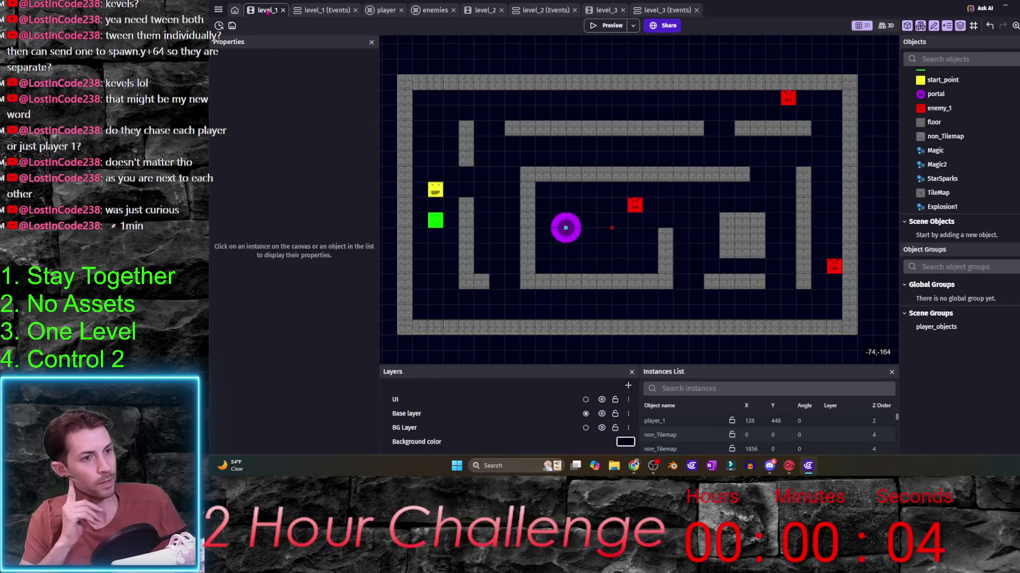
{"action": "left_click", "coordinate": [613, 229]}
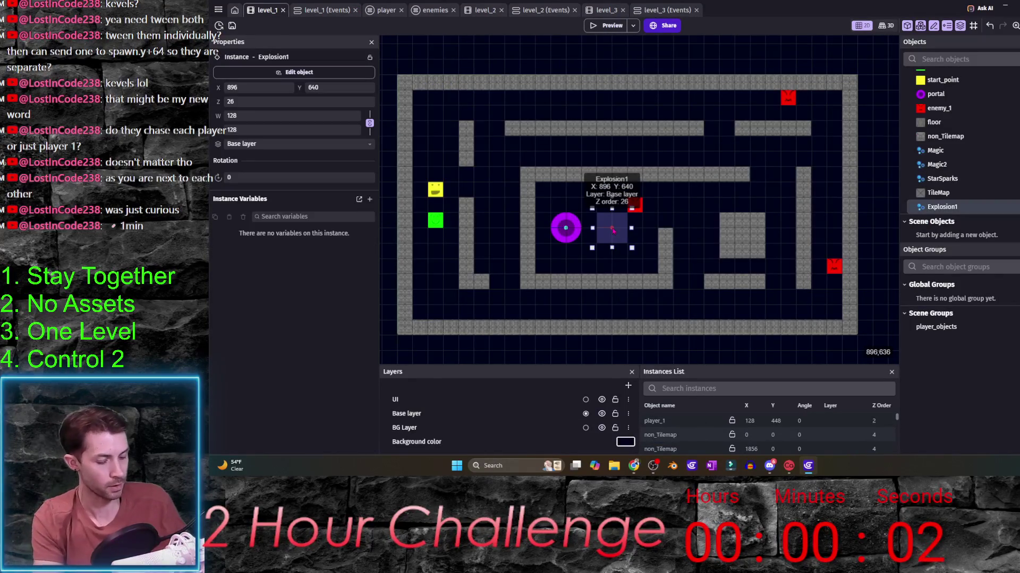
{"action": "key", "text": "Delete"}
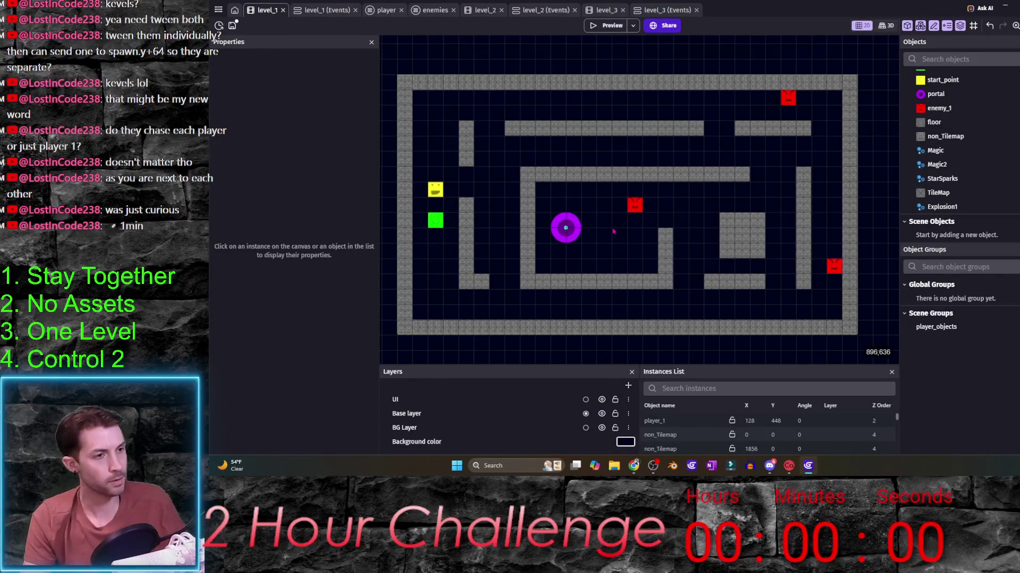
{"action": "key", "text": "ctrl+s"}
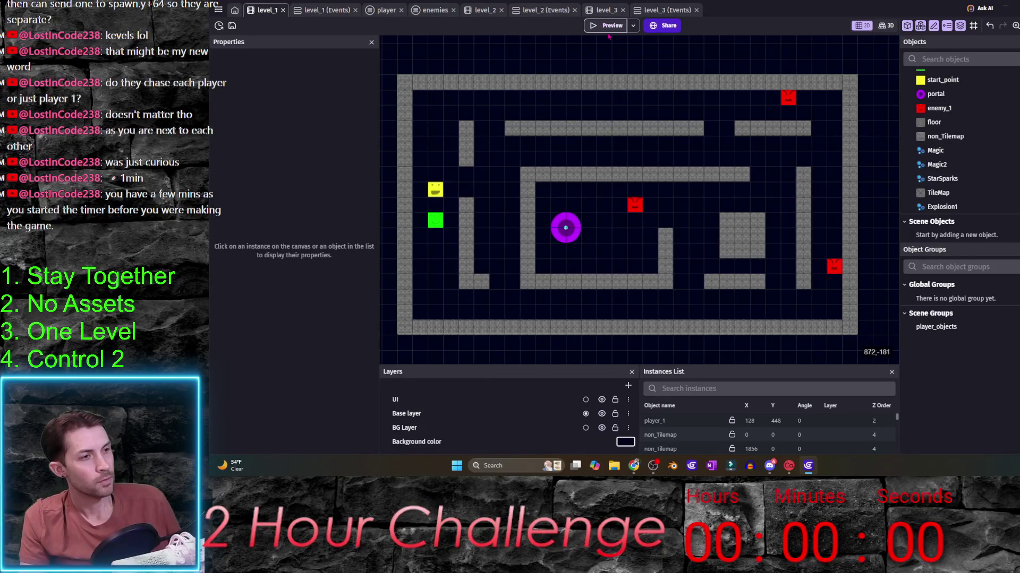
{"action": "mouse_move", "coordinate": [634, 206]}
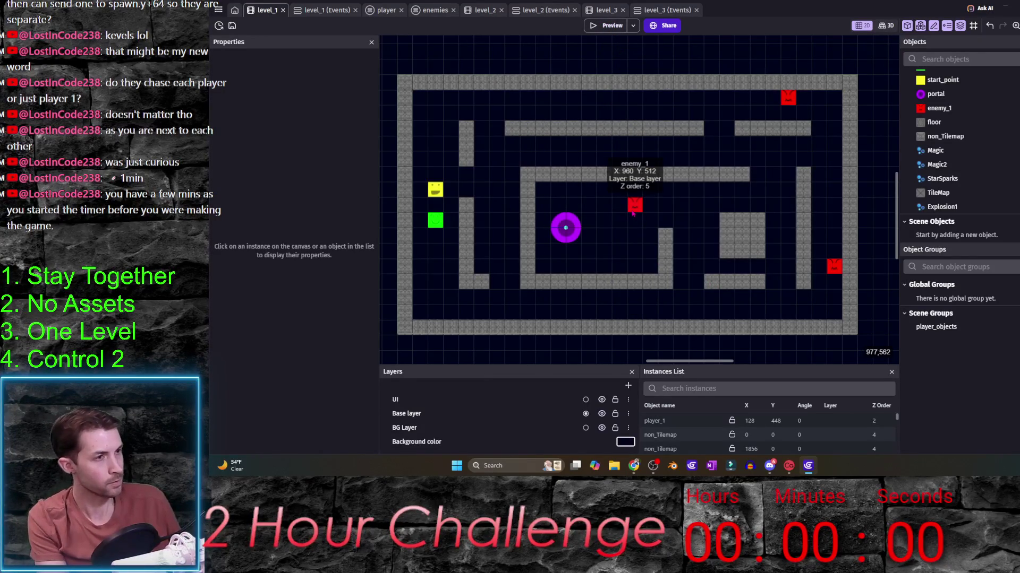
- Delete the middle, lower-right and upper-right enemies from level_1
{"action": "left_click", "coordinate": [634, 206]}
{"action": "key", "text": "Delete"}
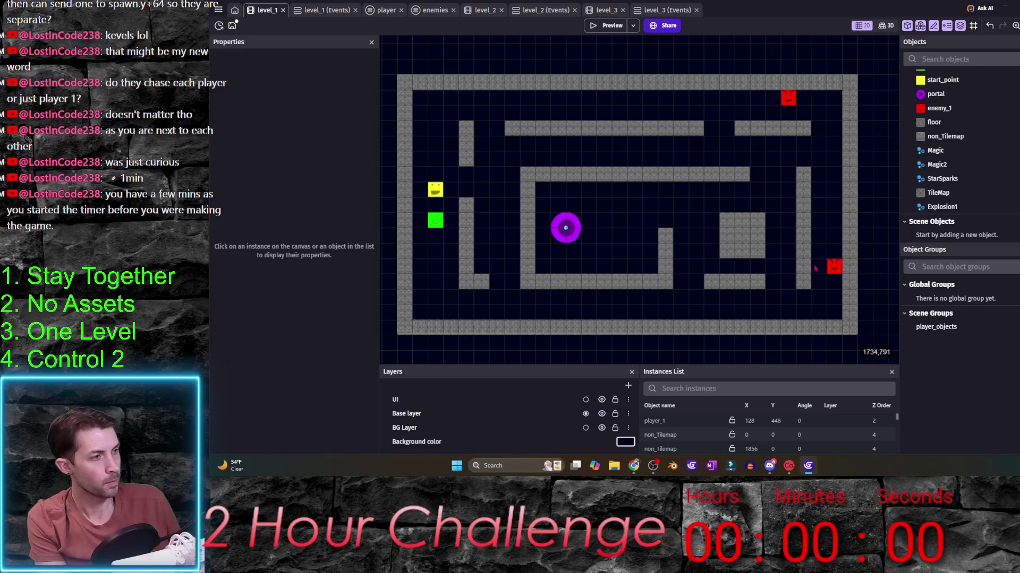
{"action": "left_click", "coordinate": [834, 266]}
{"action": "key", "text": "Delete"}
{"action": "left_click", "coordinate": [788, 96]}
{"action": "key", "text": "Delete"}
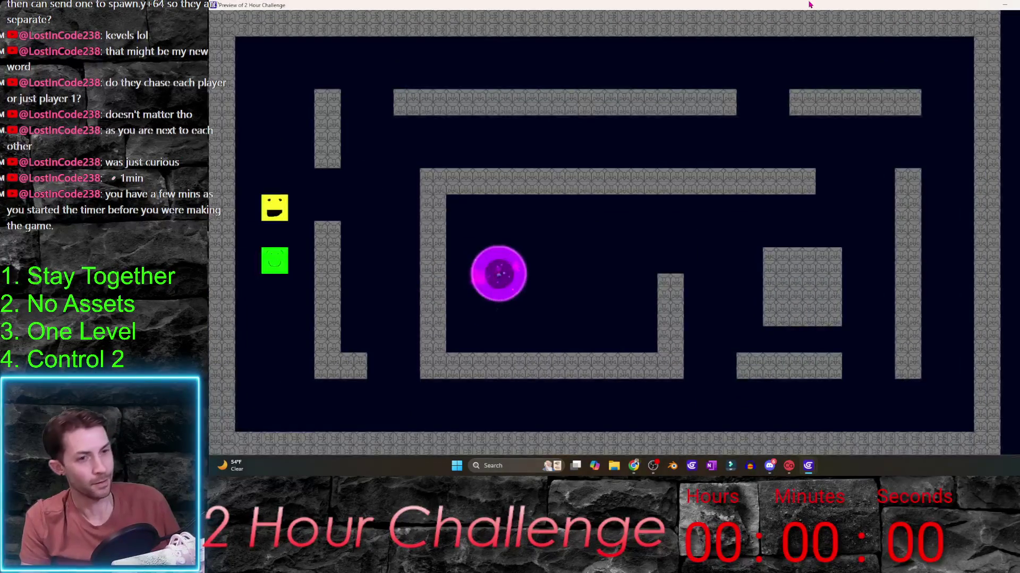
- Steer both players through the first levels' corridors toward the portal in the preview
{"action": "key", "text": "Right"}
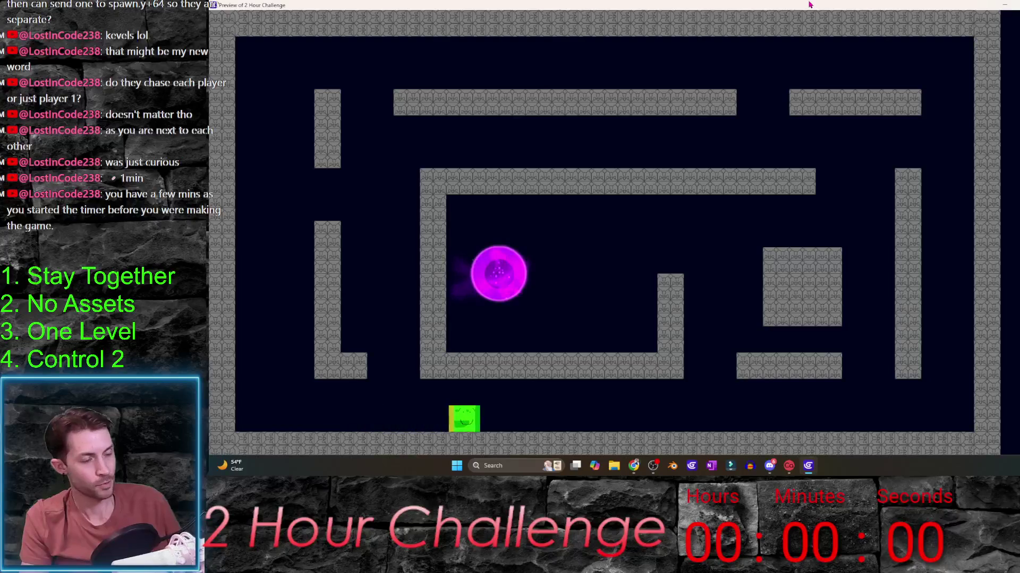
{"action": "key", "text": "Up"}
{"action": "key", "text": "Left"}
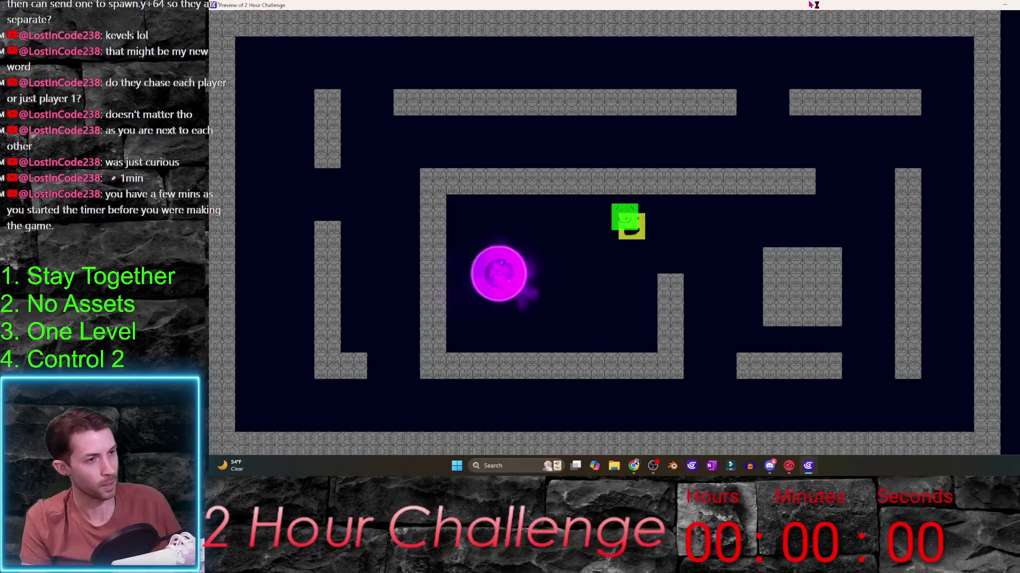
{"action": "key", "text": "Left"}
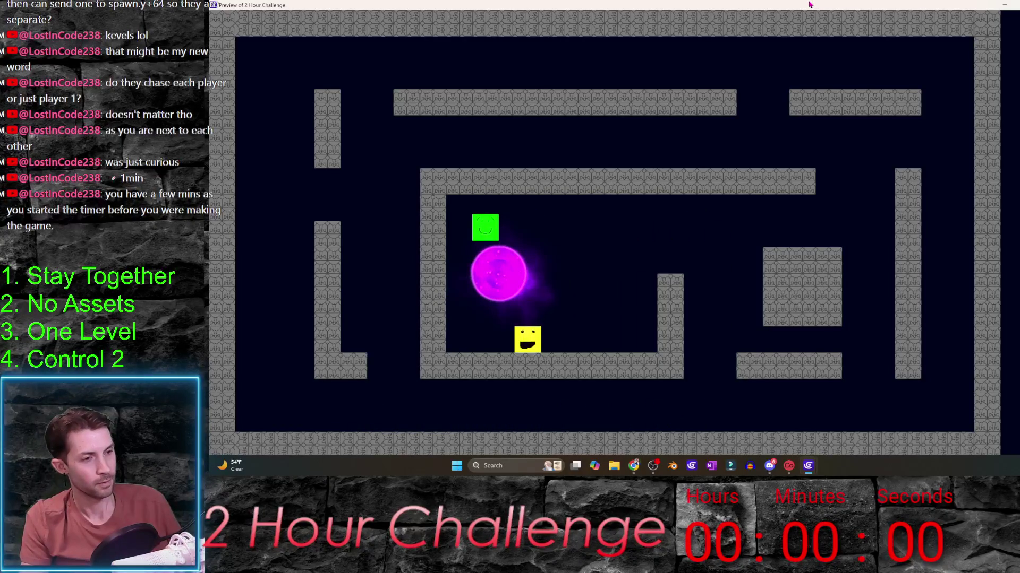
{"action": "key", "text": "Up"}
{"action": "key", "text": "Left"}
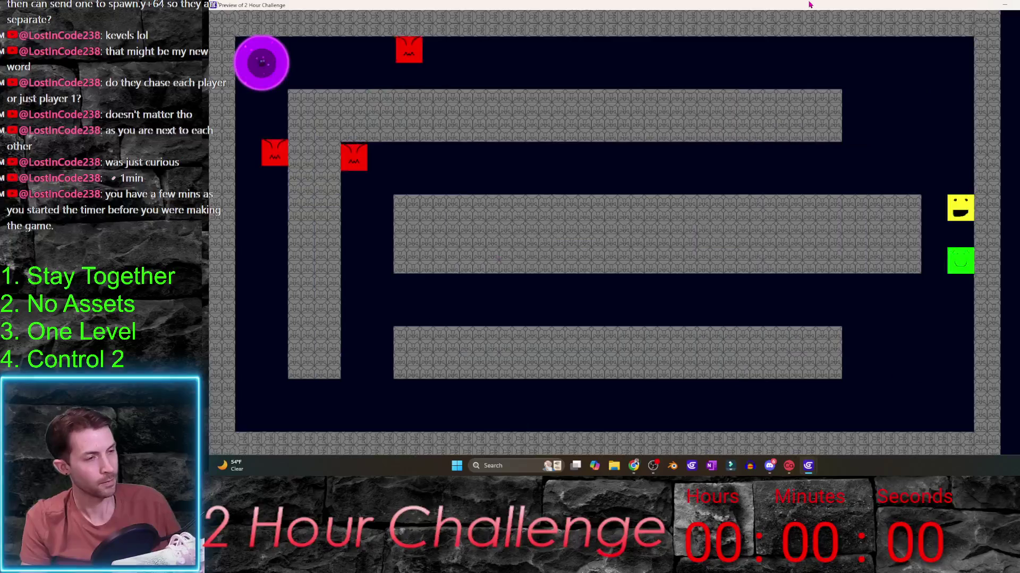
{"action": "key", "text": "Up"}
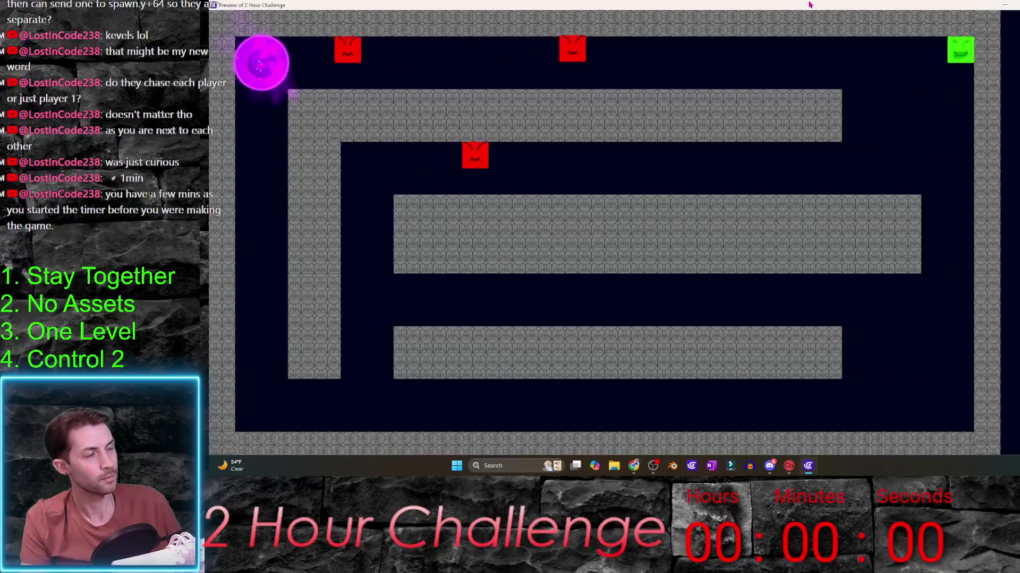
{"action": "key", "text": "Down"}
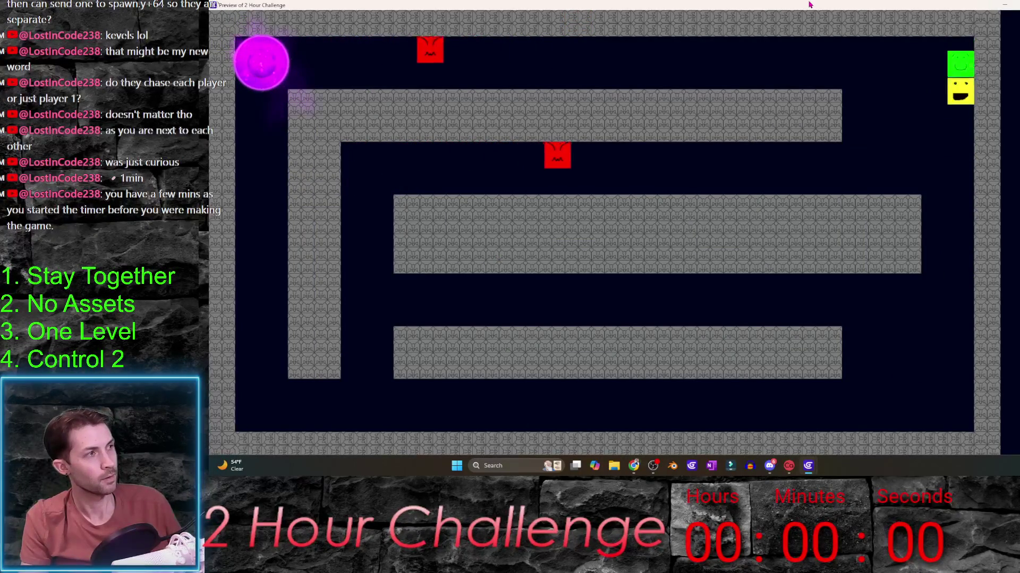
{"action": "key", "text": "Down"}
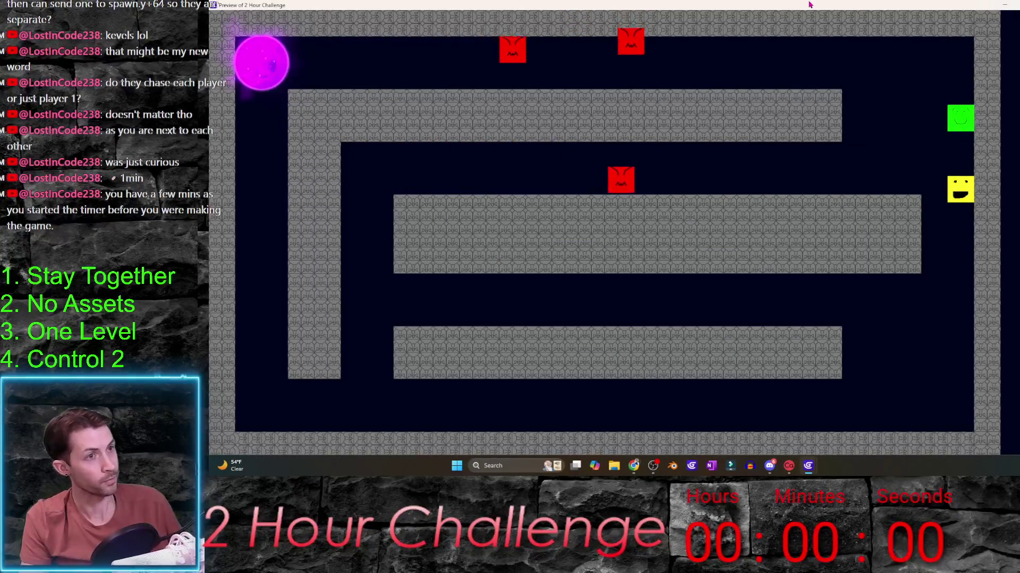
{"action": "key", "text": "w"}
{"action": "key", "text": "s"}
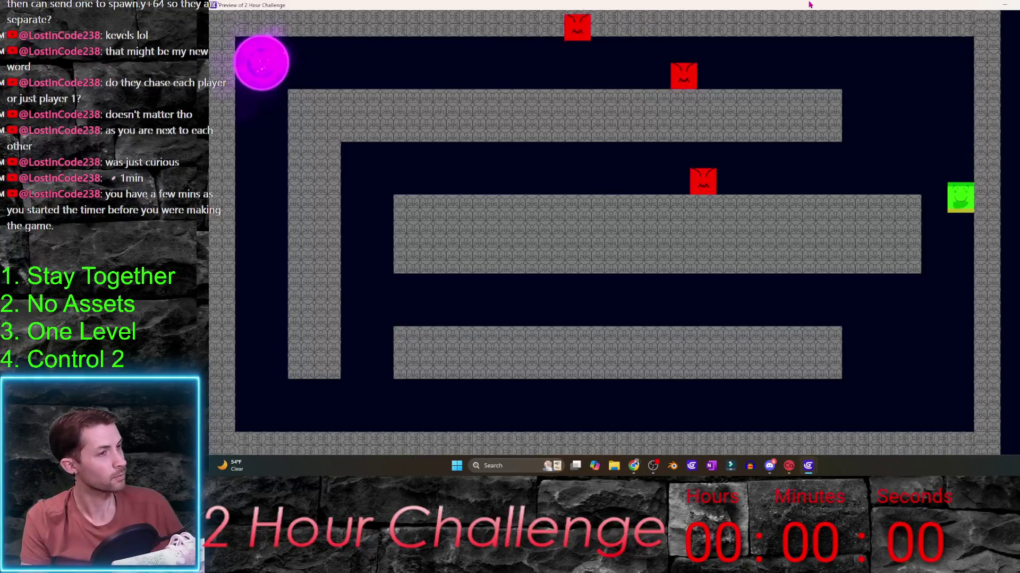
{"action": "key", "text": "Down"}
{"action": "key", "text": "Down"}
{"action": "key", "text": "Left"}
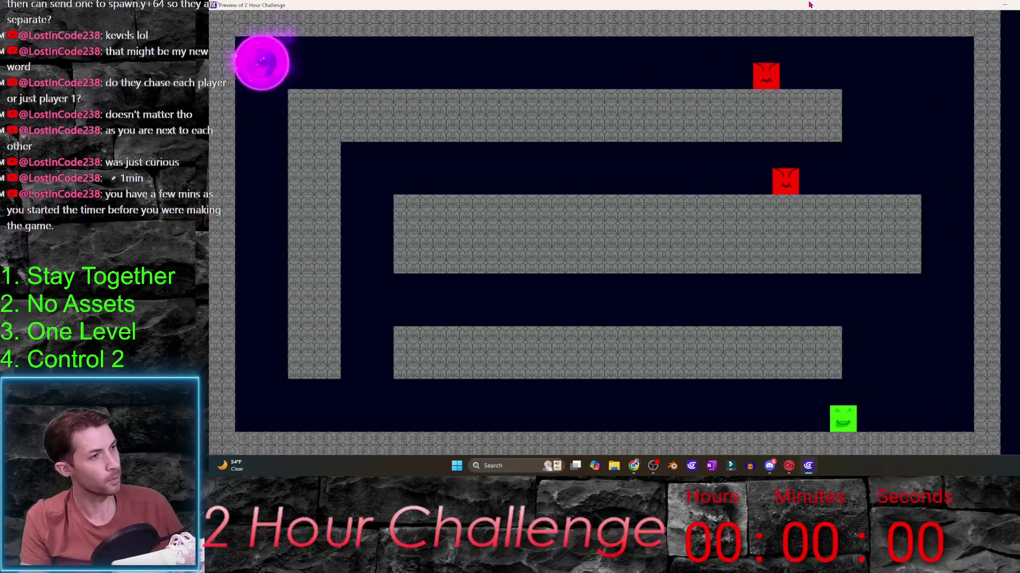
{"action": "key", "text": "Up"}
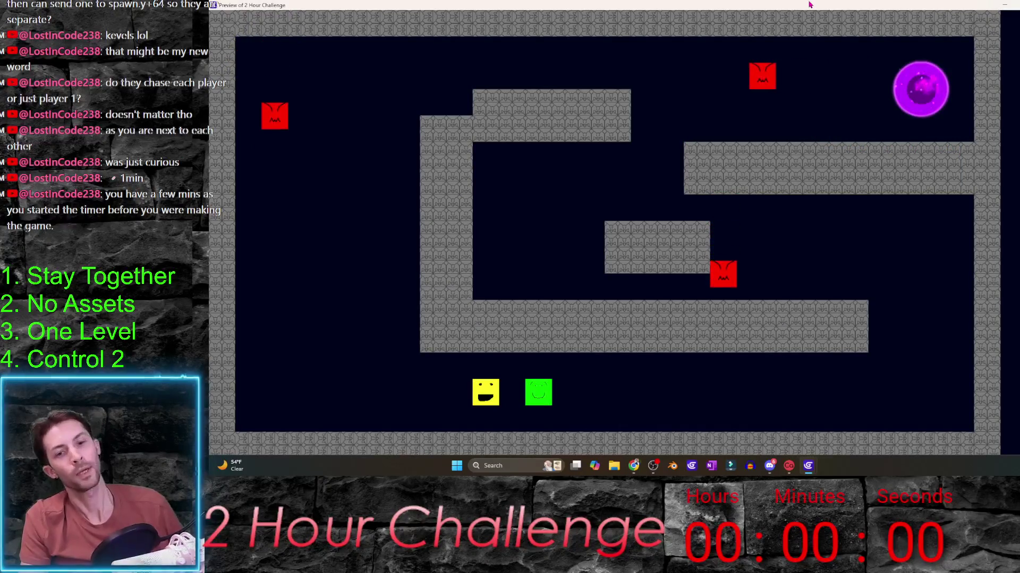
- Guide both players along the bottom, up the left side and into the portal to win level_3
{"action": "key", "text": "Left"}
{"action": "key", "text": "Up"}
{"action": "key", "text": "Down"}
{"action": "key", "text": "Right"}
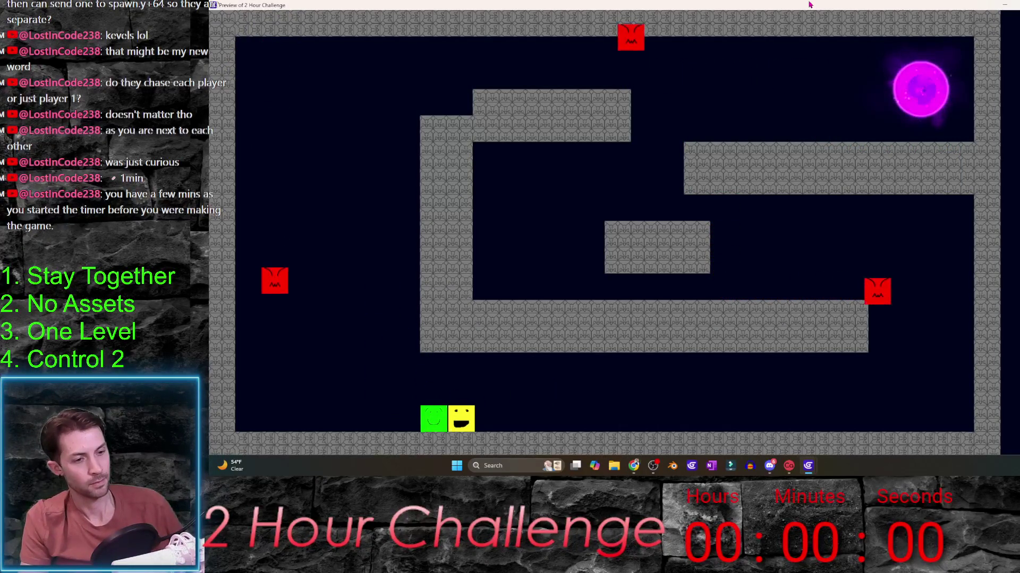
{"action": "key", "text": "Left"}
{"action": "key", "text": "Right"}
{"action": "key", "text": "Up"}
{"action": "key", "text": "Down"}
{"action": "key", "text": "Down"}
{"action": "key", "text": "Right"}
{"action": "key", "text": "Left"}
{"action": "key", "text": "Up"}
{"action": "key", "text": "Left"}
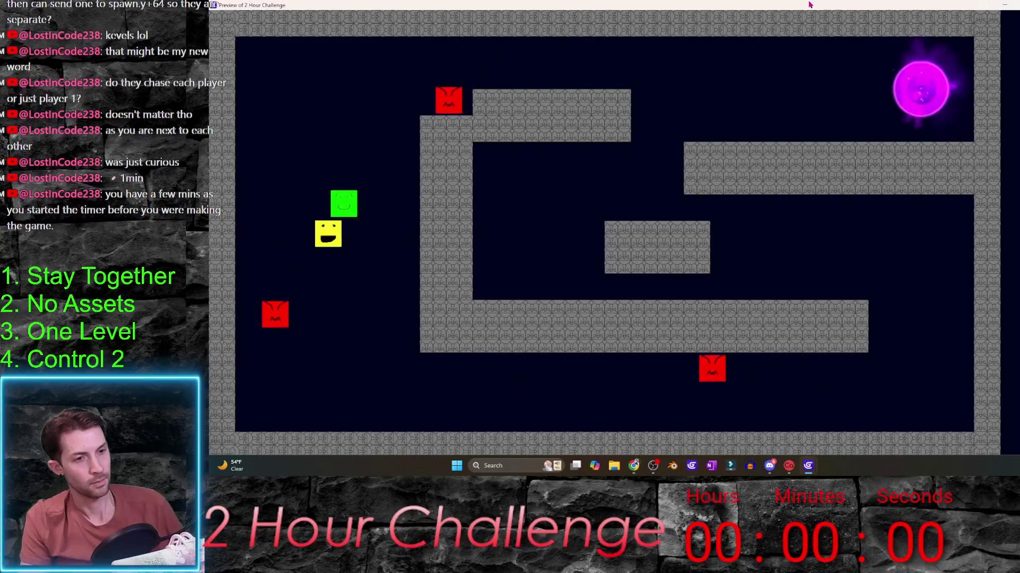
{"action": "key", "text": "Up"}
{"action": "key", "text": "Right"}
{"action": "key", "text": "Down"}
{"action": "key", "text": "Right"}
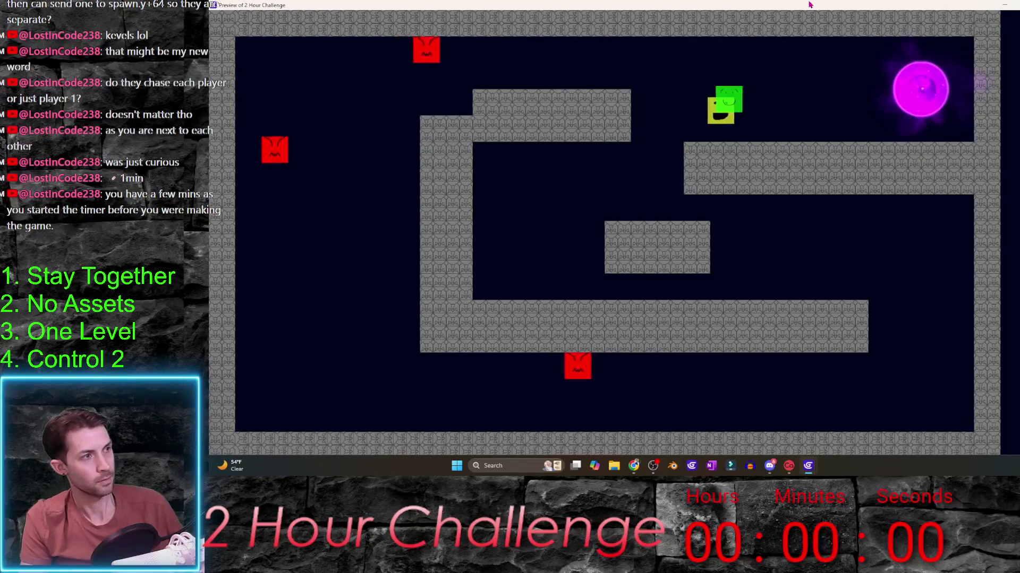
{"action": "key", "text": "Up"}
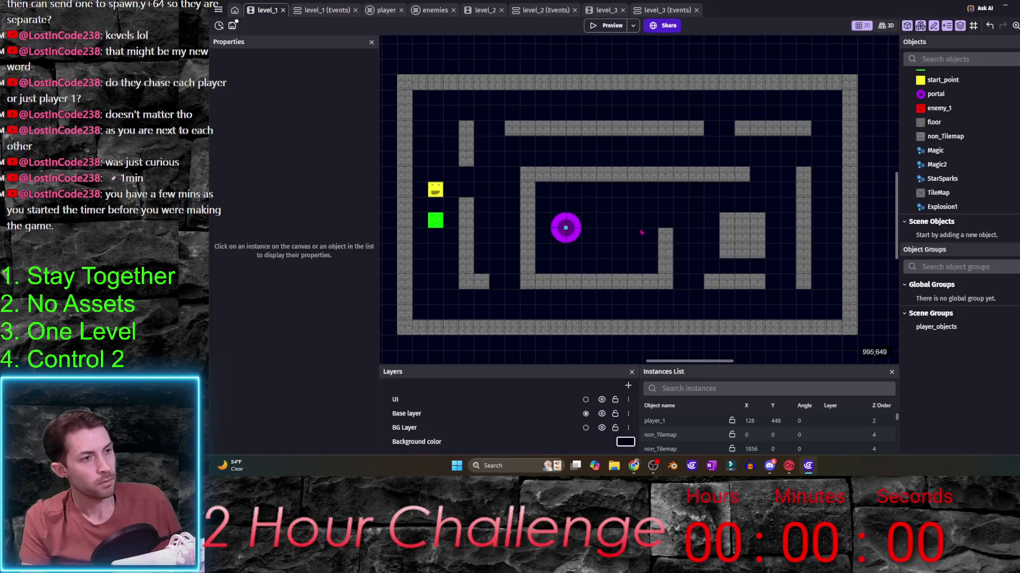
- Add a new scene from the Project Manager and name it main_menu
{"action": "left_click_drag", "start_coordinate": [1001, 112], "coordinate": [738, 109]}
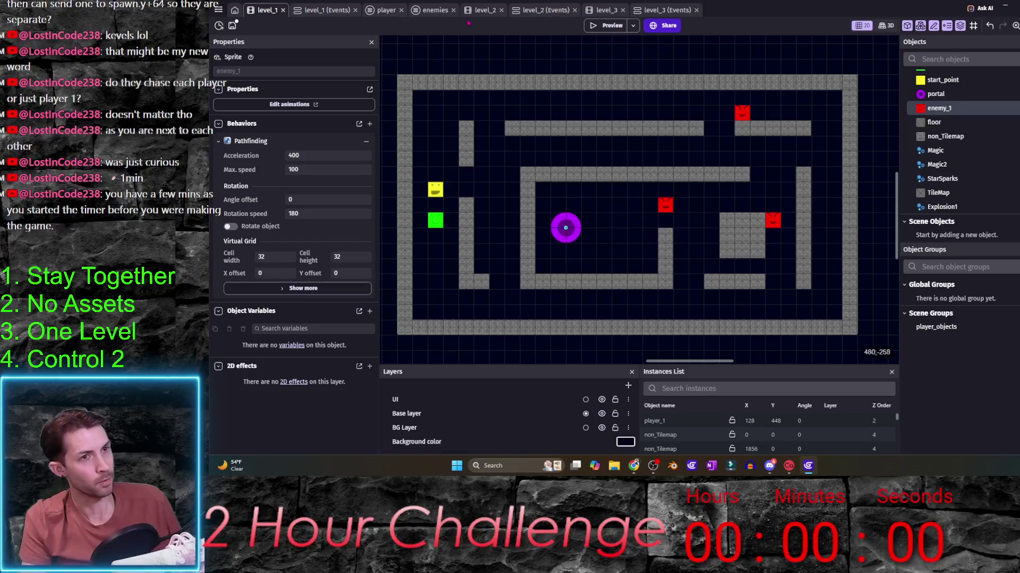
{"action": "left_click", "coordinate": [218, 10]}
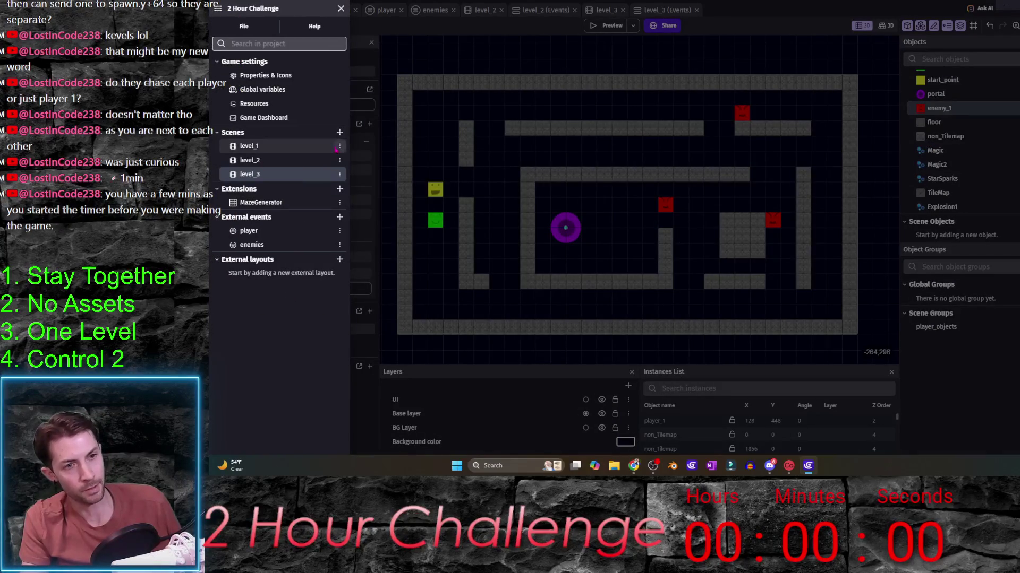
{"action": "left_click", "coordinate": [339, 132]}
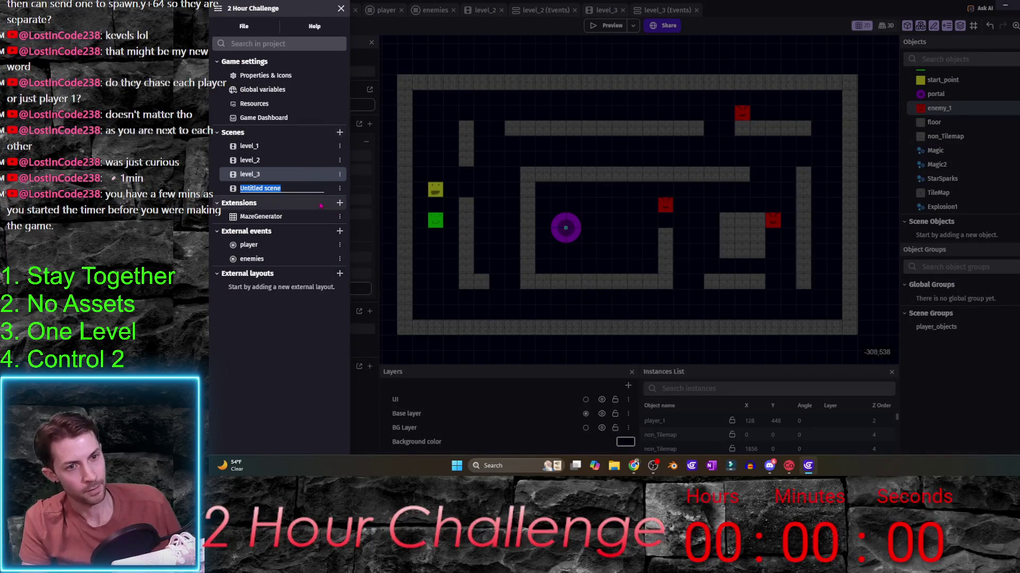
{"action": "type", "text": "main"}
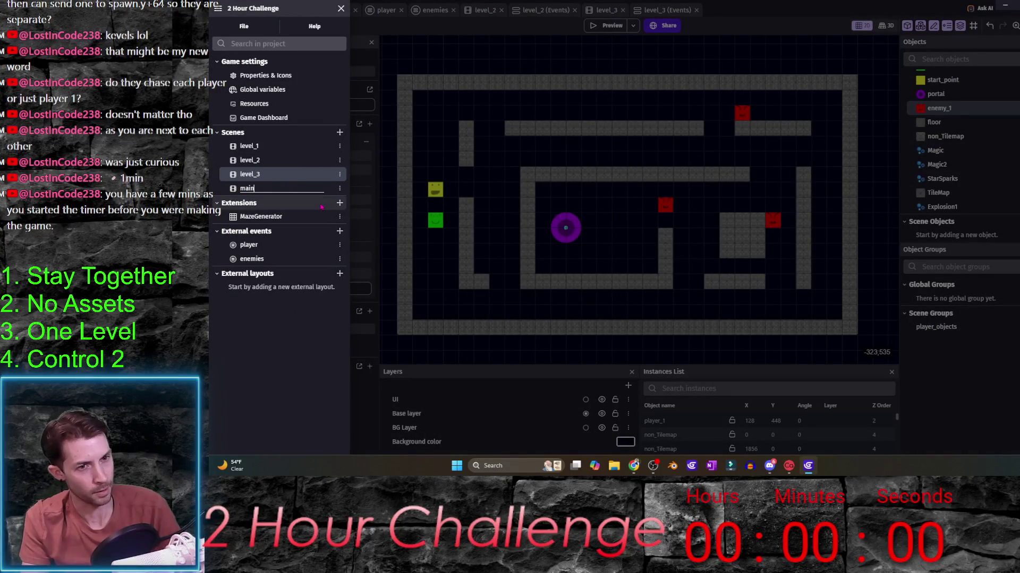
{"action": "type", "text": "_menu"}
{"action": "key", "text": "Return"}
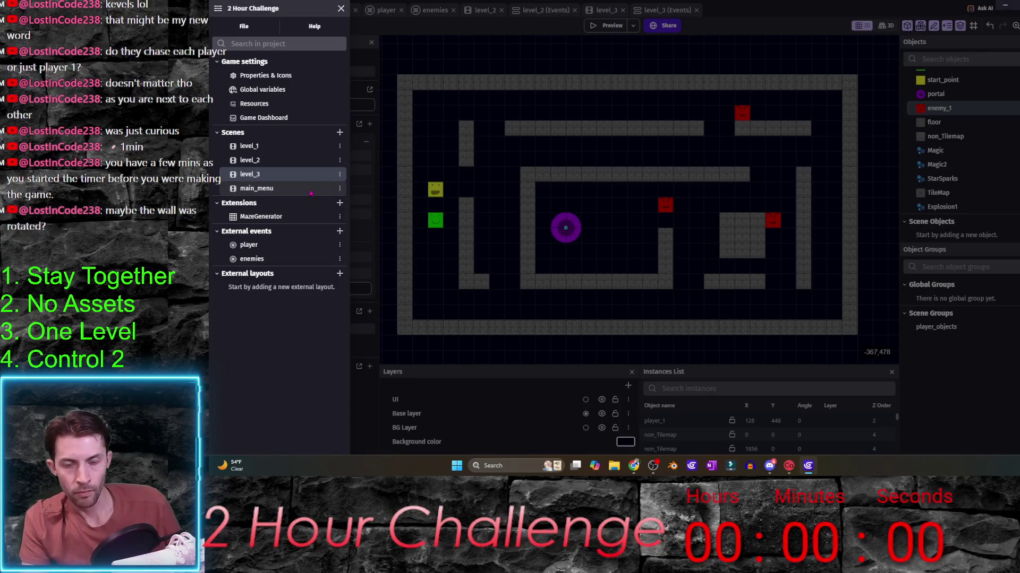
- Replace level_1's rotated top wall with a wall tile stretched across the top
{"action": "left_click", "coordinate": [626, 89]}
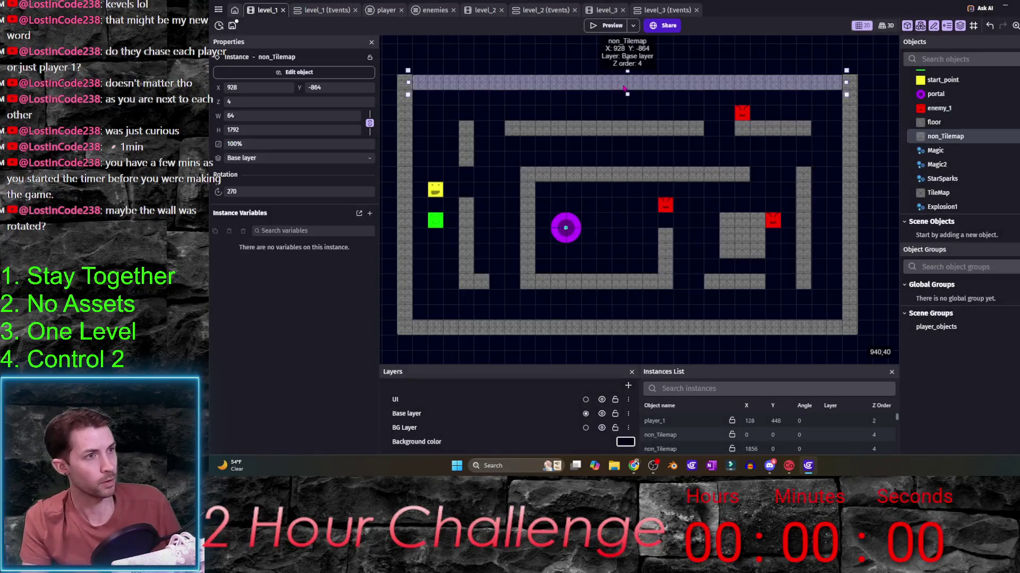
{"action": "key", "text": "Delete"}
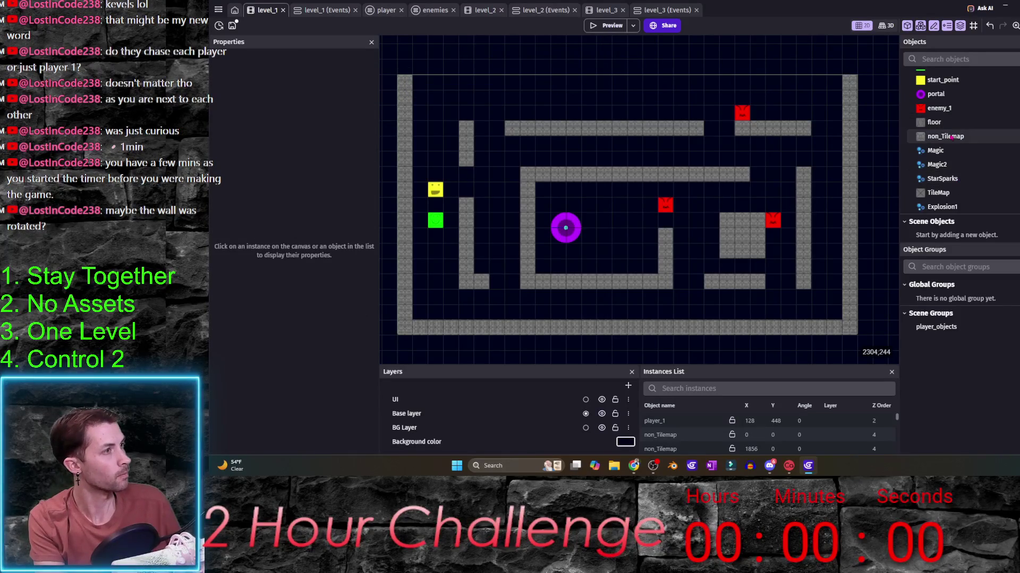
{"action": "left_click_drag", "start_coordinate": [932, 137], "coordinate": [389, 40]}
{"action": "left_click_drag", "start_coordinate": [408, 73], "coordinate": [862, 114]}
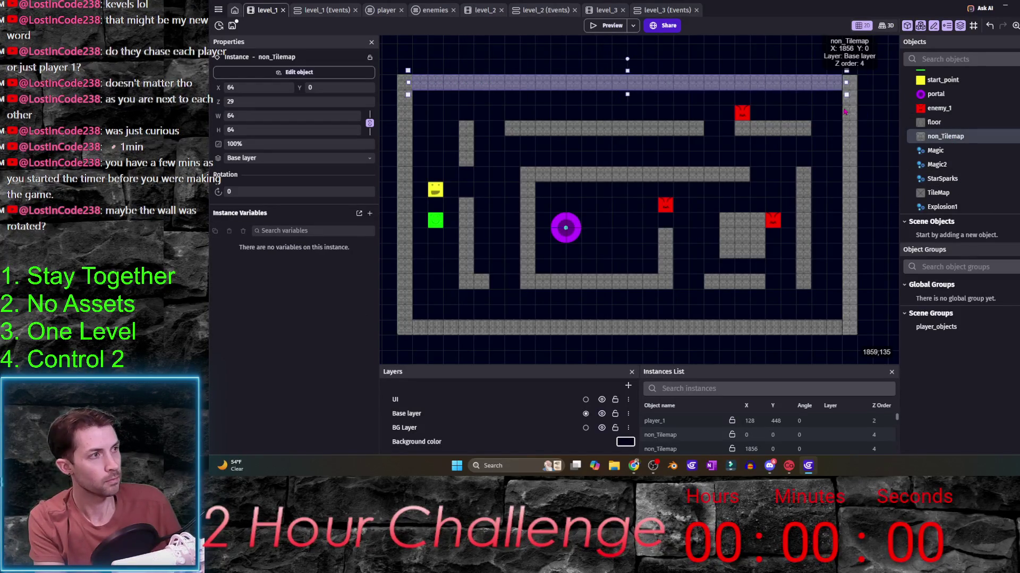
{"action": "left_click", "coordinate": [843, 112]}
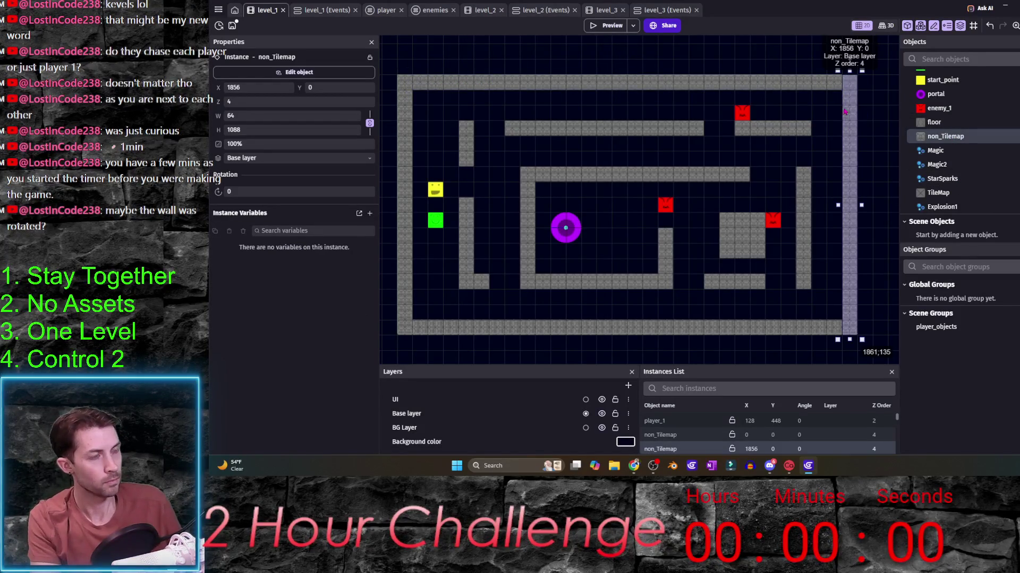
- Replace level_2's rotated top wall with a tile stretched across the top edge
{"action": "left_click", "coordinate": [485, 10]}
{"action": "left_click", "coordinate": [717, 88]}
{"action": "scroll", "coordinate": [664, 178], "scroll_direction": "up", "scroll_amount": 2}
{"action": "key", "text": "Delete"}
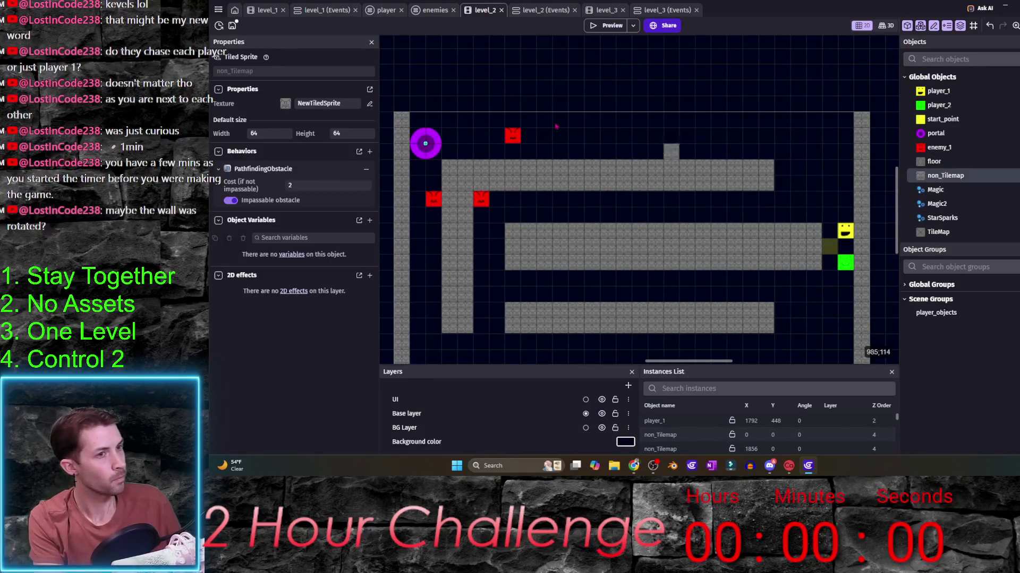
{"action": "left_click", "coordinate": [416, 118]}
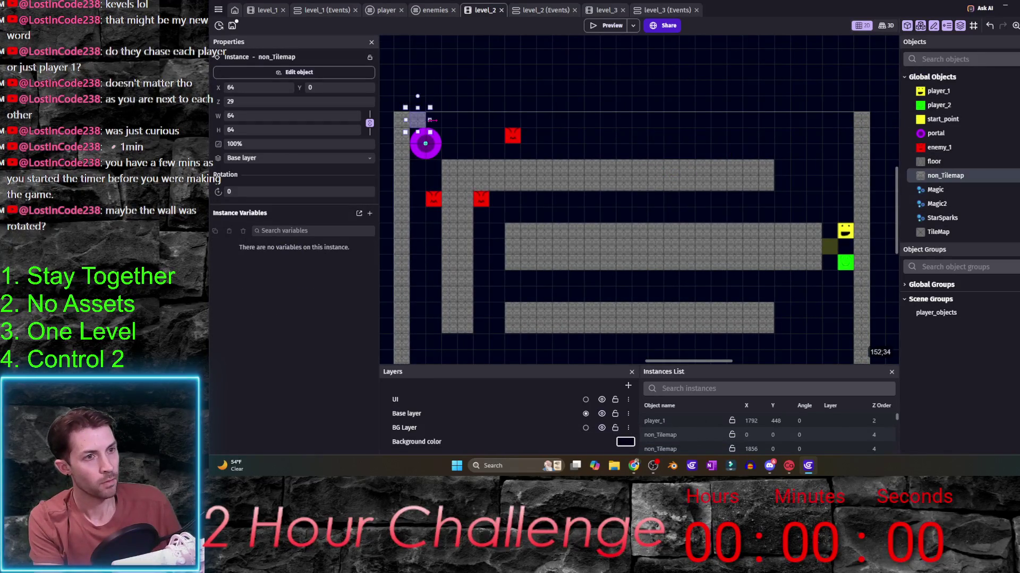
{"action": "left_click_drag", "start_coordinate": [427, 119], "coordinate": [851, 159]}
{"action": "left_click", "coordinate": [856, 159]}
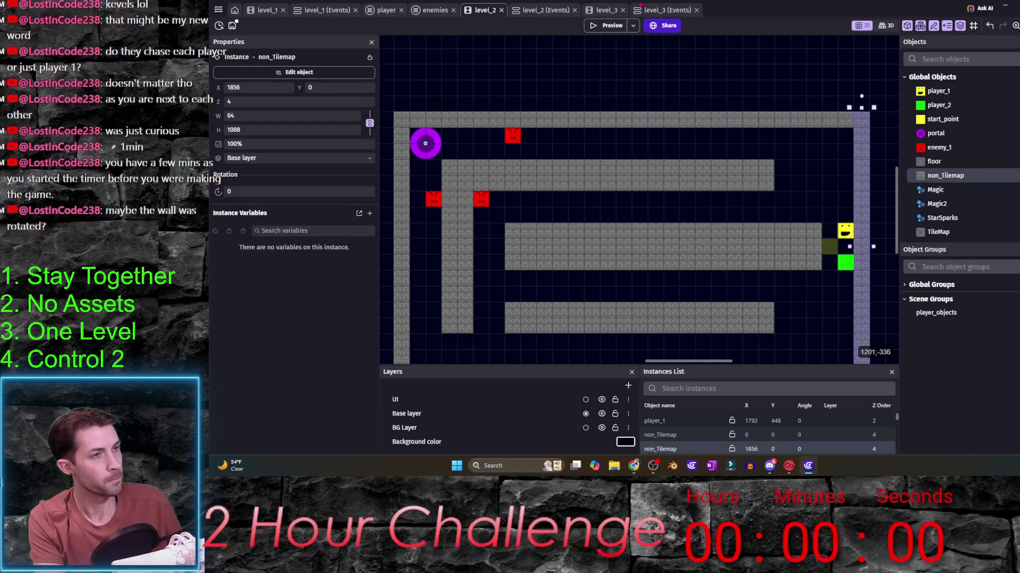
- Replace level_3's rotated top wall the same way and save the project
{"action": "left_click", "coordinate": [606, 9]}
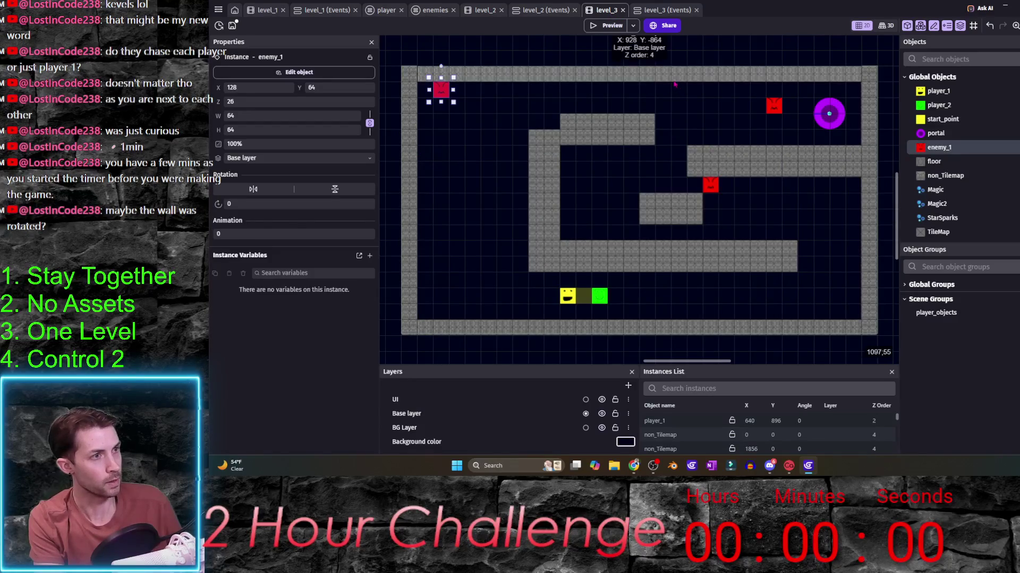
{"action": "left_click", "coordinate": [639, 74]}
{"action": "key", "text": "Delete"}
{"action": "left_click", "coordinate": [945, 175]}
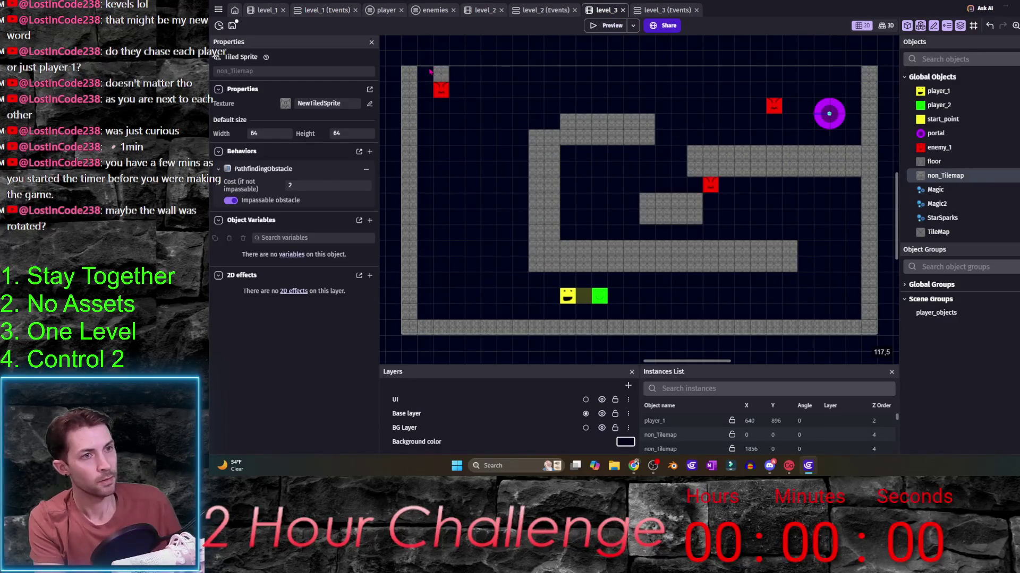
{"action": "left_click", "coordinate": [425, 73]}
{"action": "left_click_drag", "start_coordinate": [436, 70], "coordinate": [857, 113]}
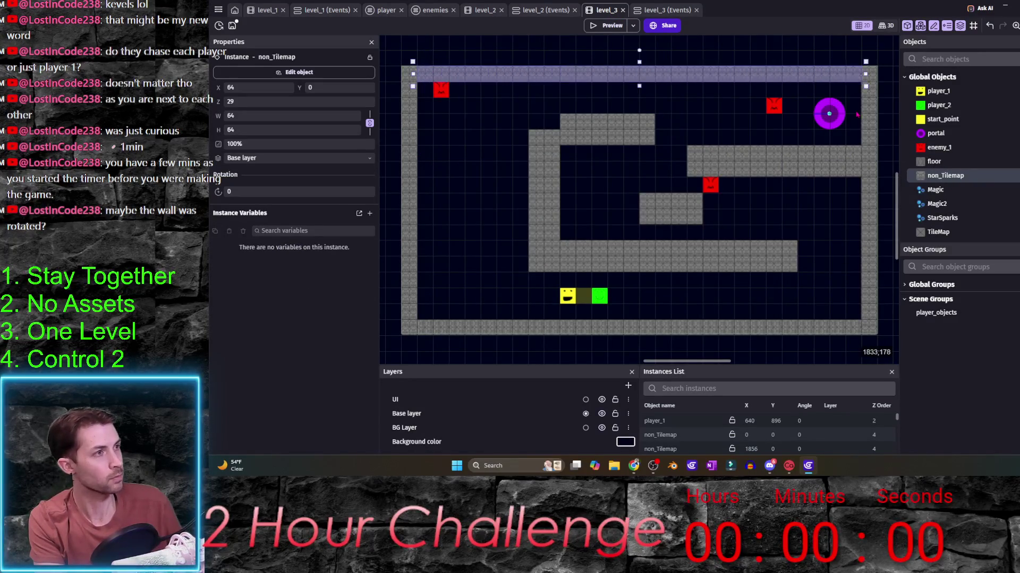
{"action": "key", "text": "ctrl+s"}
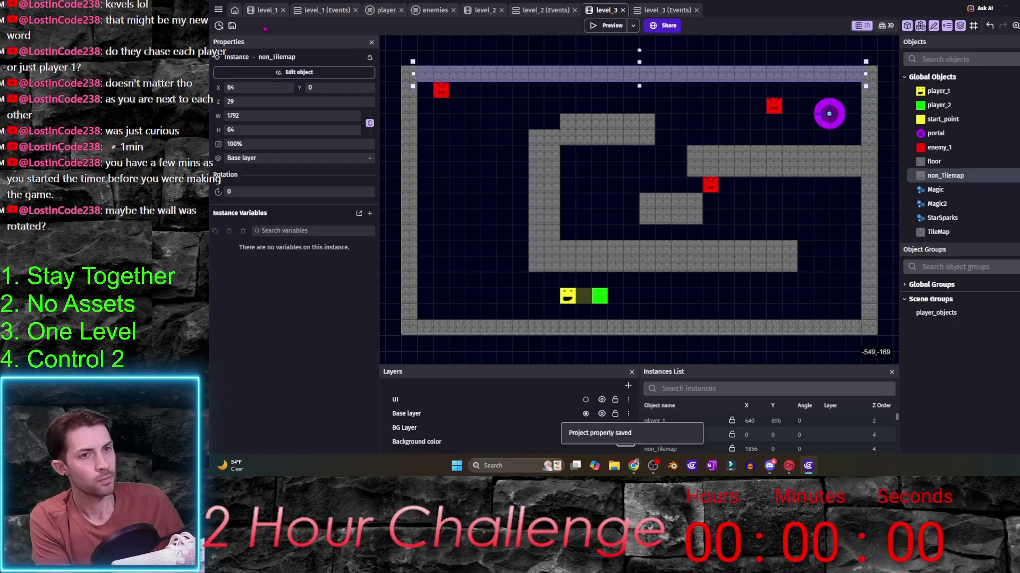
{"action": "left_click", "coordinate": [218, 10]}
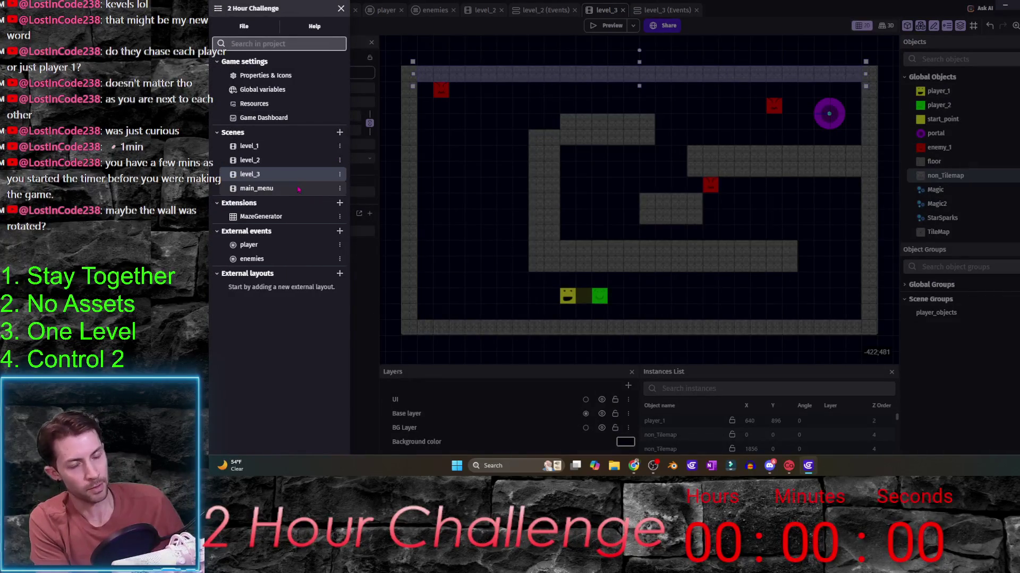
- Open main_menu and set its background colour to near-black navy
{"action": "left_click", "coordinate": [257, 189]}
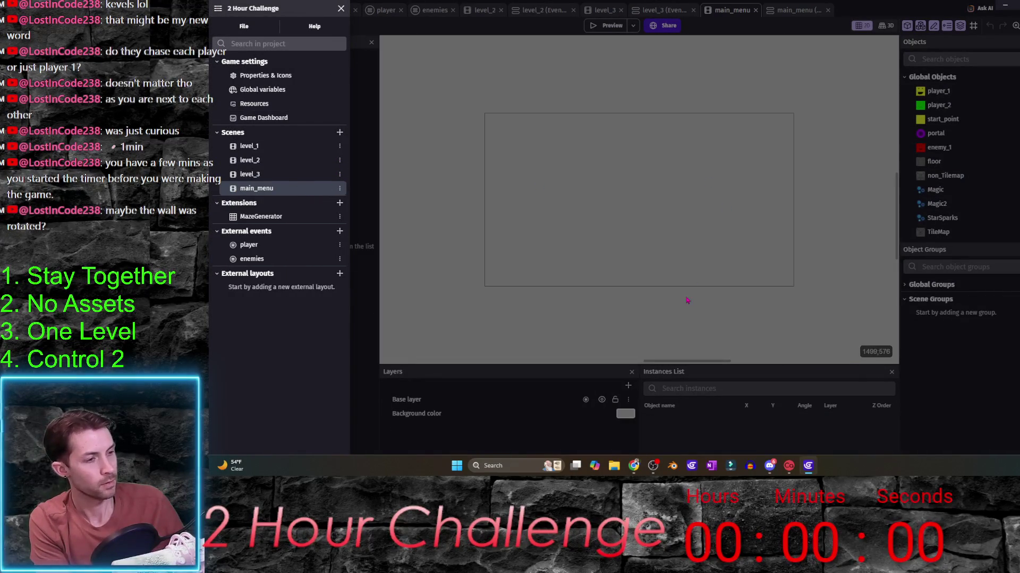
{"action": "left_click", "coordinate": [629, 445]}
{"action": "left_click", "coordinate": [624, 414]}
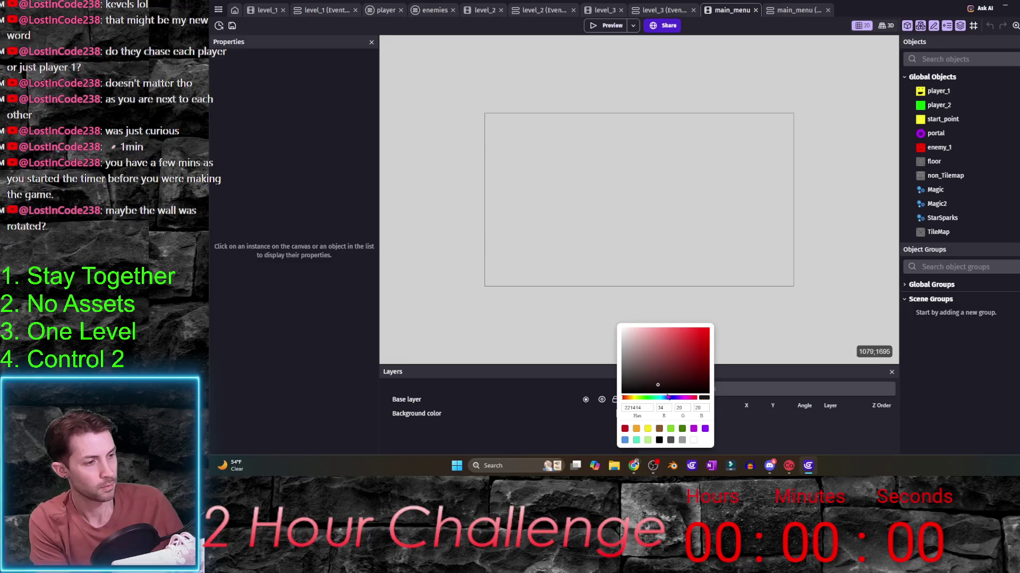
{"action": "left_click", "coordinate": [657, 385]}
{"action": "left_click", "coordinate": [671, 398]}
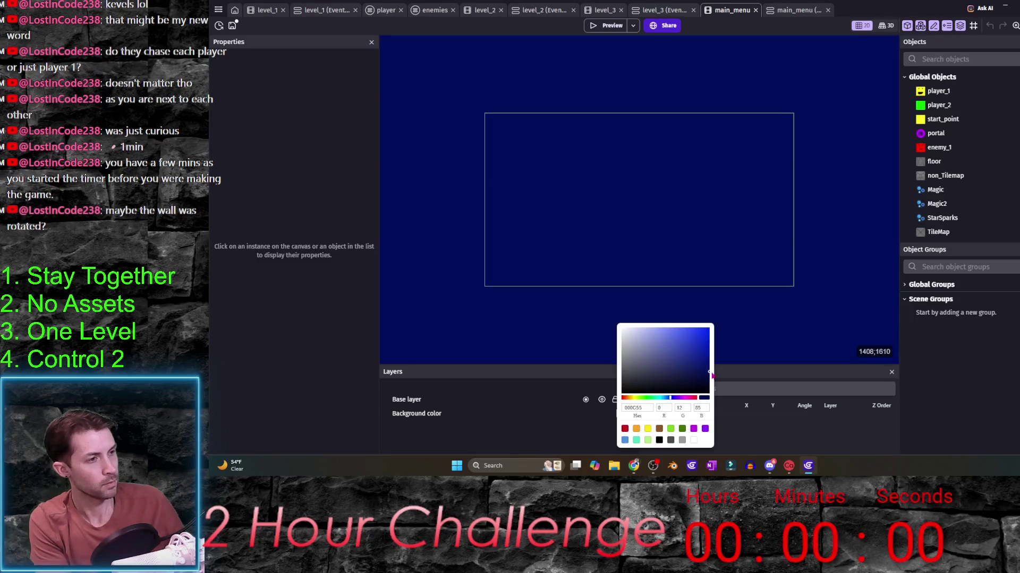
{"action": "left_click_drag", "start_coordinate": [715, 380], "coordinate": [715, 390]}
{"action": "left_click", "coordinate": [758, 335]}
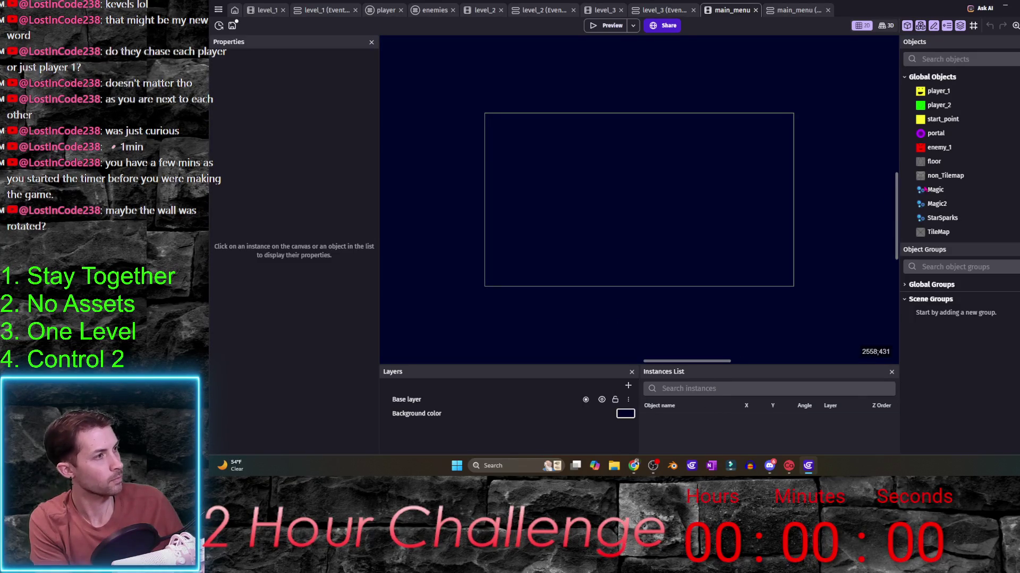
- Place a non_Tilemap wall tile at the top-left corner and show the grid
{"action": "left_click_drag", "start_coordinate": [963, 176], "coordinate": [545, 143]}
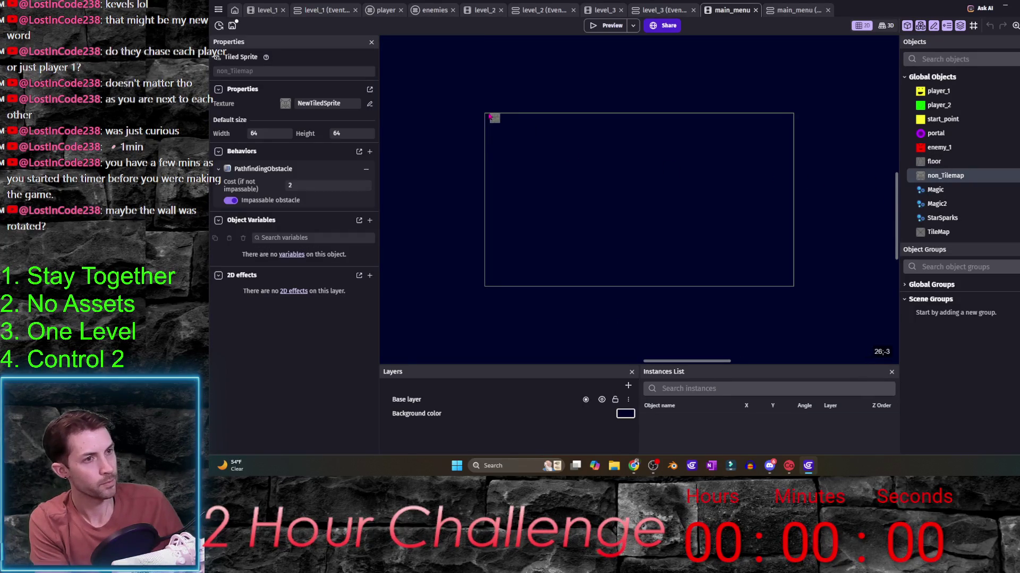
{"action": "left_click_drag", "start_coordinate": [490, 119], "coordinate": [497, 120]}
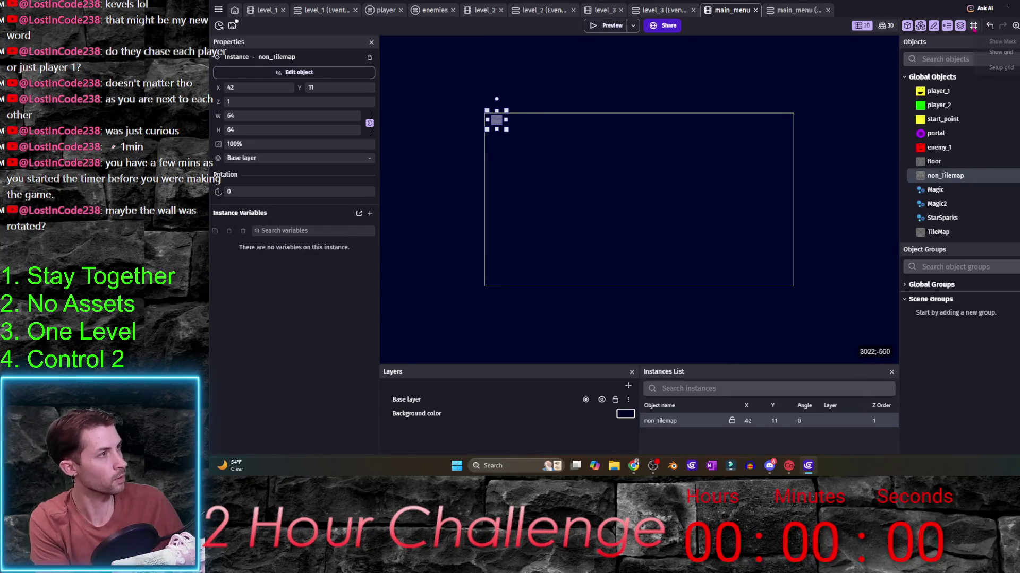
{"action": "left_click", "coordinate": [1001, 52]}
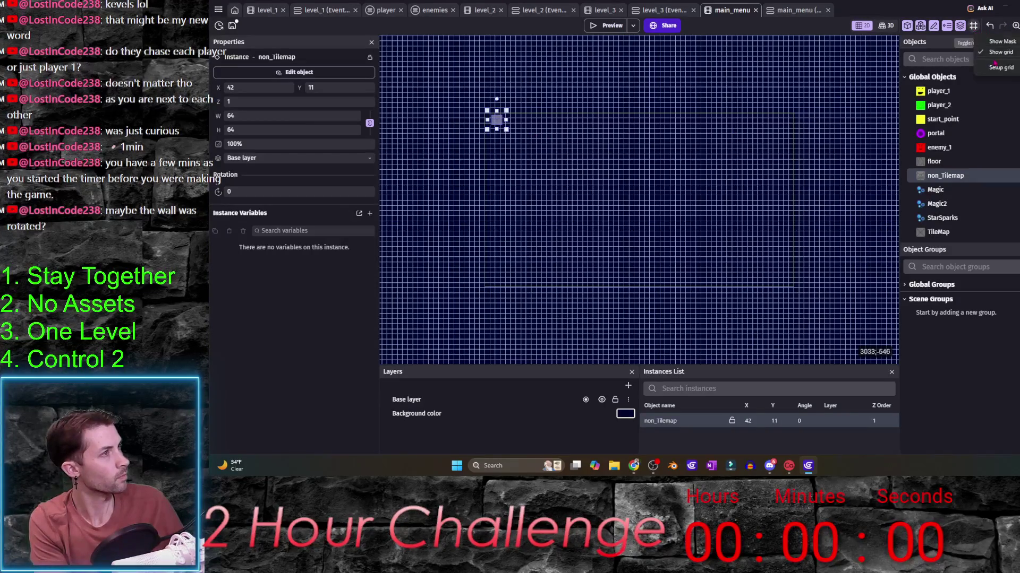
- Set the grid to 64-pixel cells with a near-black line colour and apply
{"action": "left_click", "coordinate": [1000, 67]}
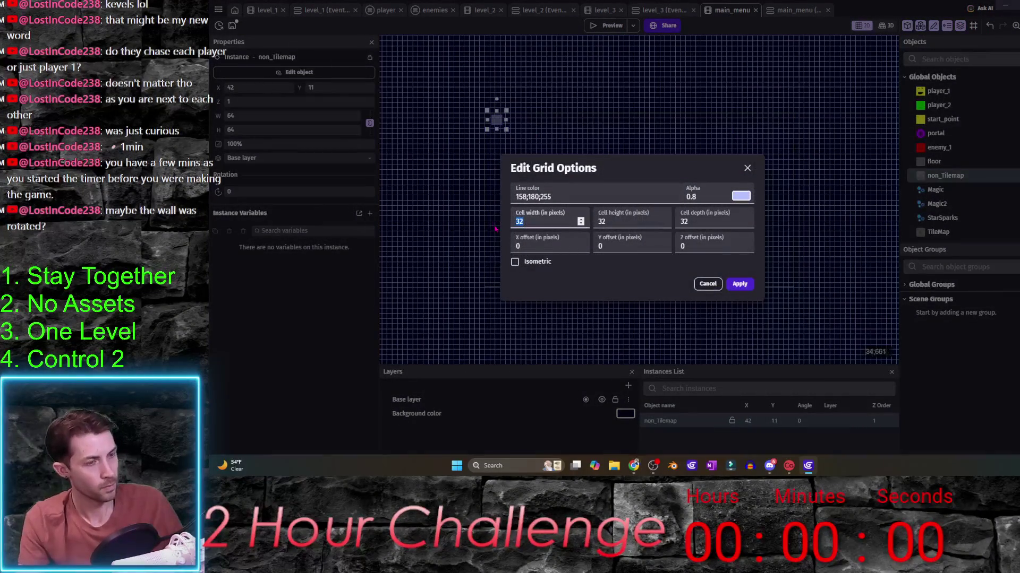
{"action": "type", "text": "64"}
{"action": "key", "text": "Tab"}
{"action": "type", "text": "64"}
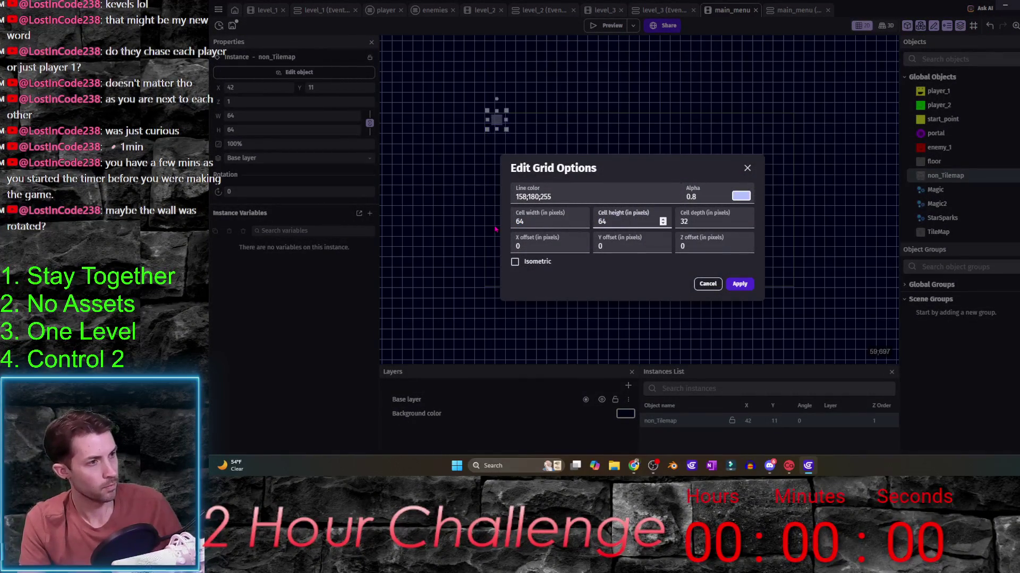
{"action": "left_click", "coordinate": [741, 195]}
{"action": "left_click", "coordinate": [737, 251]}
{"action": "left_click_drag", "start_coordinate": [737, 250], "coordinate": [727, 260]}
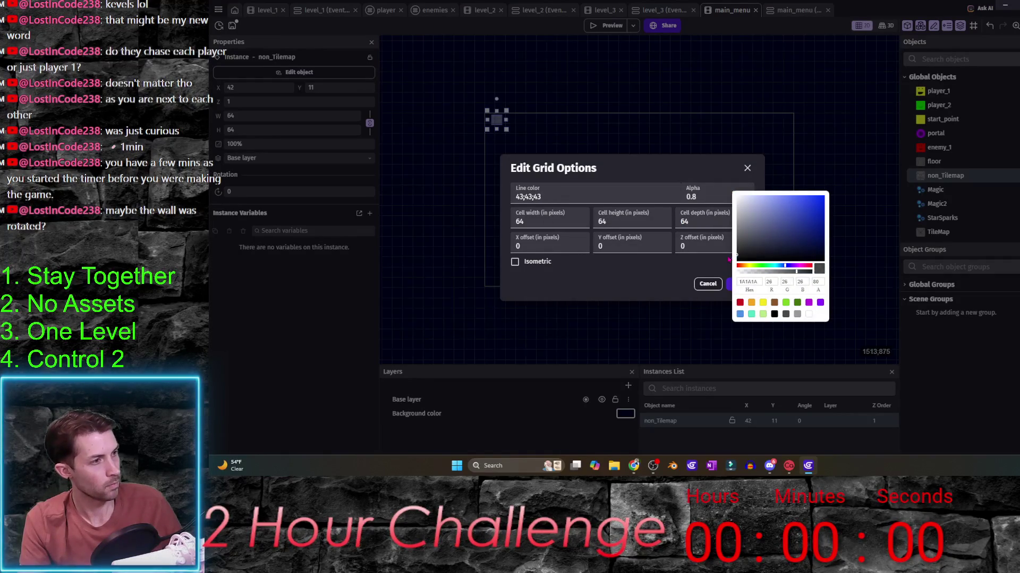
{"action": "left_click", "coordinate": [707, 268]}
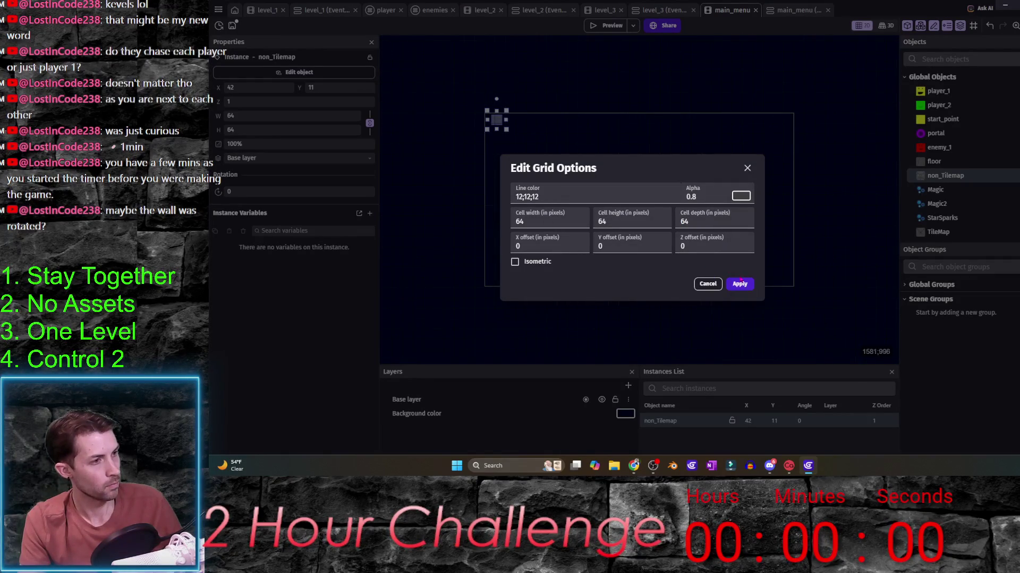
{"action": "left_click", "coordinate": [741, 284]}
{"action": "scroll", "coordinate": [498, 127], "scroll_direction": "up", "scroll_amount": 1}
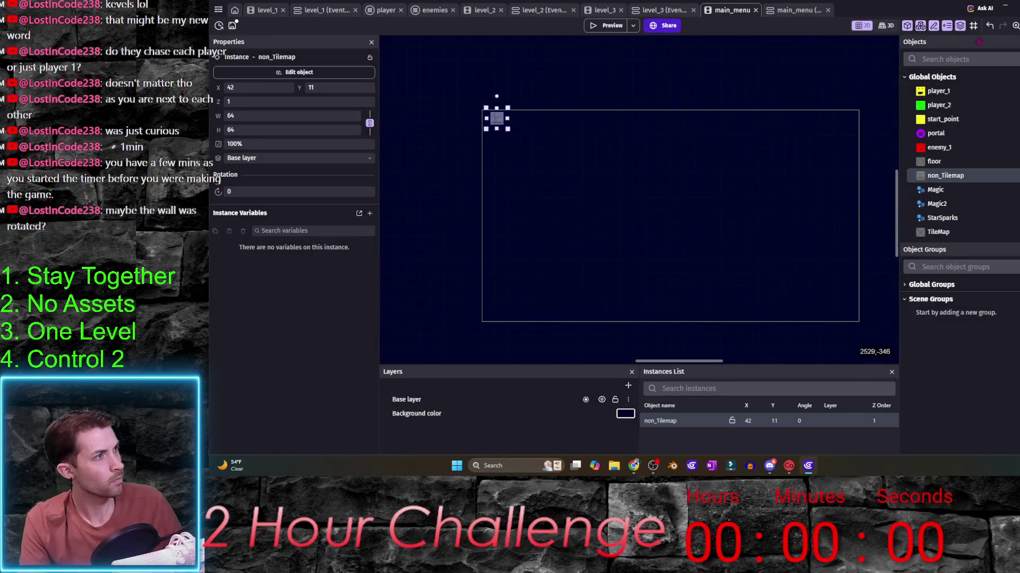
{"action": "scroll", "coordinate": [534, 152], "scroll_direction": "up", "scroll_amount": 1}
{"action": "scroll", "coordinate": [525, 145], "scroll_direction": "up", "scroll_amount": 1}
- Stretch a wall across the top and paste copies for the bottom edge and inside the room
{"action": "left_click_drag", "start_coordinate": [464, 115], "coordinate": [475, 118]}
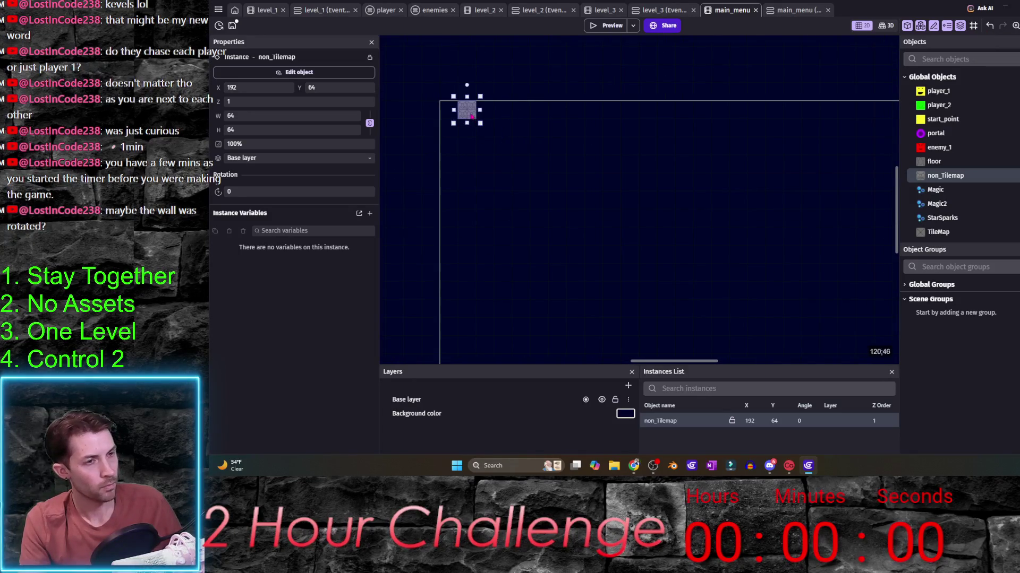
{"action": "scroll", "coordinate": [596, 200], "scroll_direction": "down", "scroll_amount": 2}
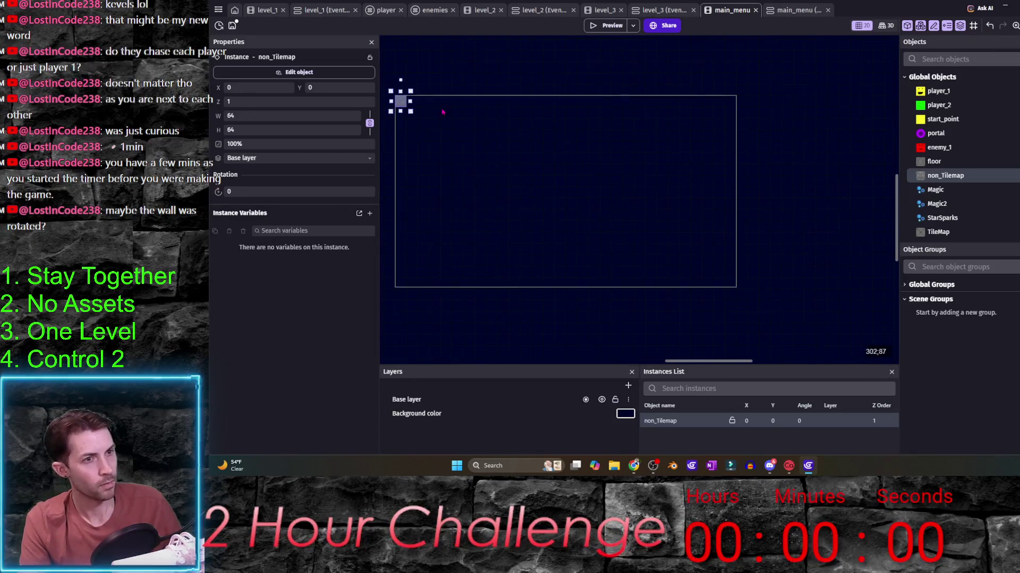
{"action": "left_click_drag", "start_coordinate": [472, 111], "coordinate": [724, 116]}
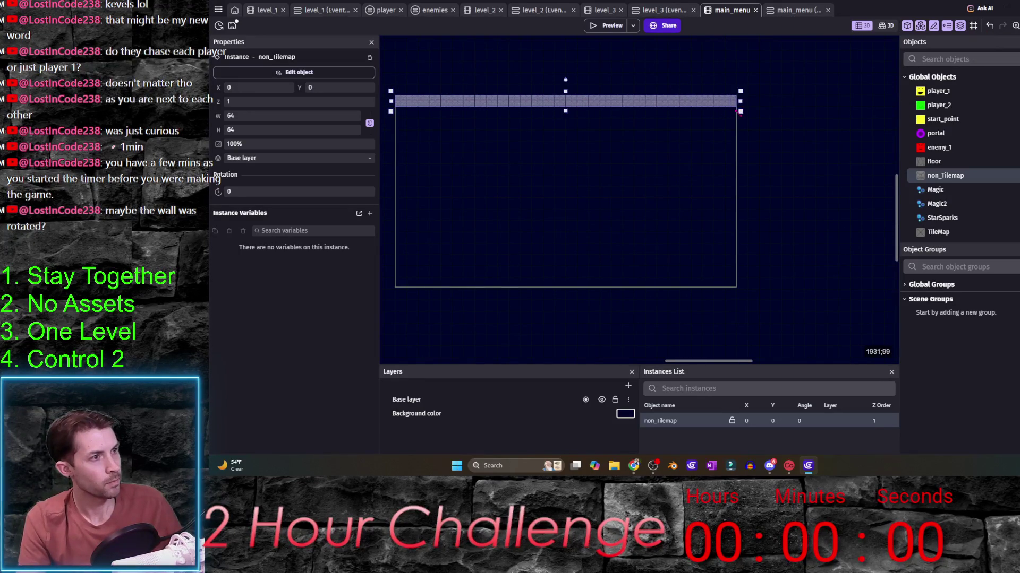
{"action": "key", "text": "ctrl+c"}
{"action": "key", "text": "ctrl+v"}
{"action": "left_click_drag", "start_coordinate": [634, 118], "coordinate": [533, 288]}
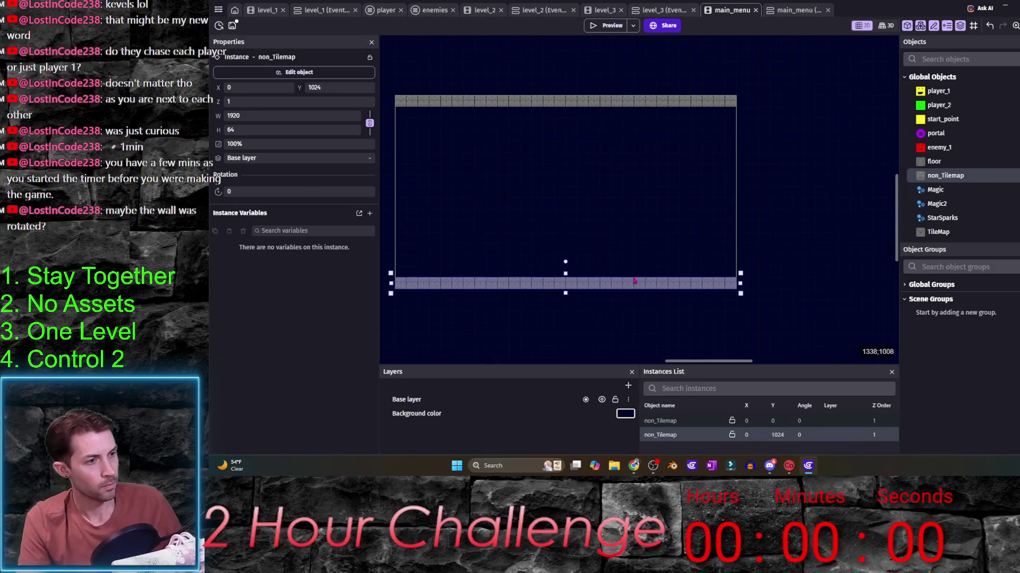
{"action": "scroll", "coordinate": [634, 280], "scroll_direction": "up", "scroll_amount": 1}
{"action": "key", "text": "ctrl+v"}
{"action": "left_click_drag", "start_coordinate": [568, 282], "coordinate": [559, 231]}
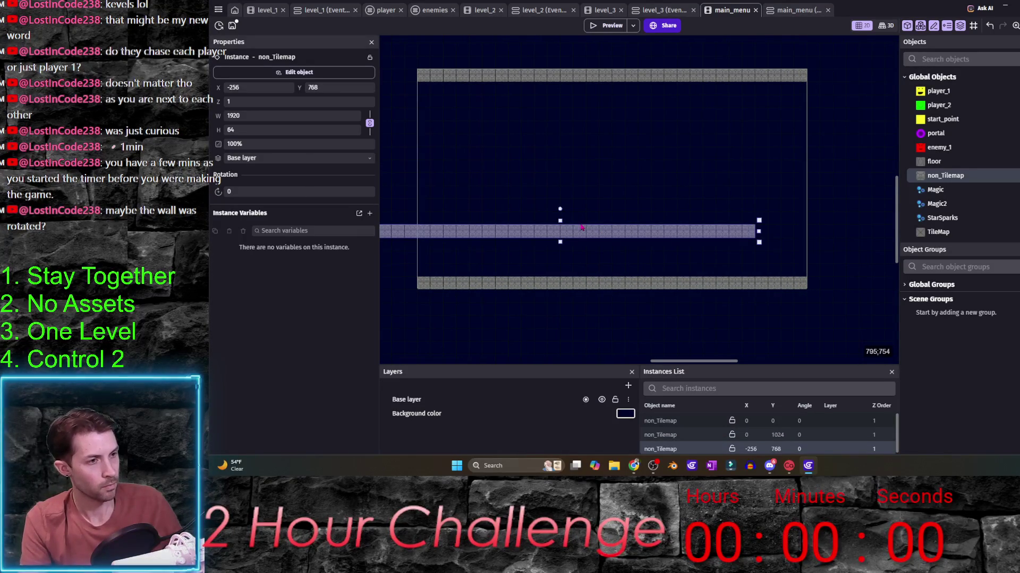
{"action": "left_click", "coordinate": [582, 255]}
- Delete the middle wall and add vertical walls down the room's sides to close the border
{"action": "left_click", "coordinate": [945, 175]}
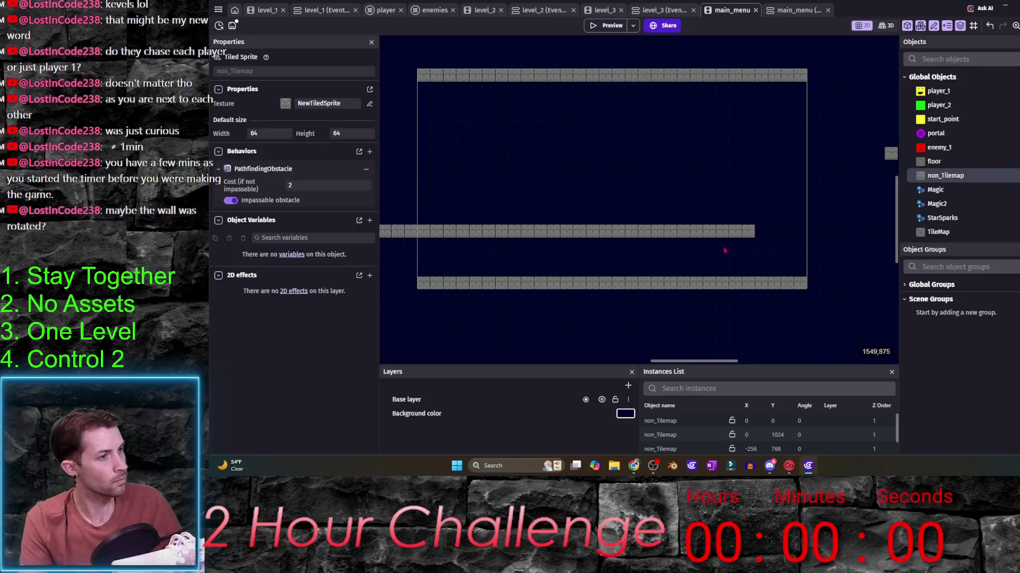
{"action": "left_click", "coordinate": [562, 232]}
{"action": "key", "text": "Delete"}
{"action": "mouse_move", "coordinate": [945, 176]}
{"action": "left_mouse_down"}
{"action": "mouse_move", "coordinate": [787, 90]}
{"action": "mouse_move", "coordinate": [798, 265]}
{"action": "left_mouse_up"}
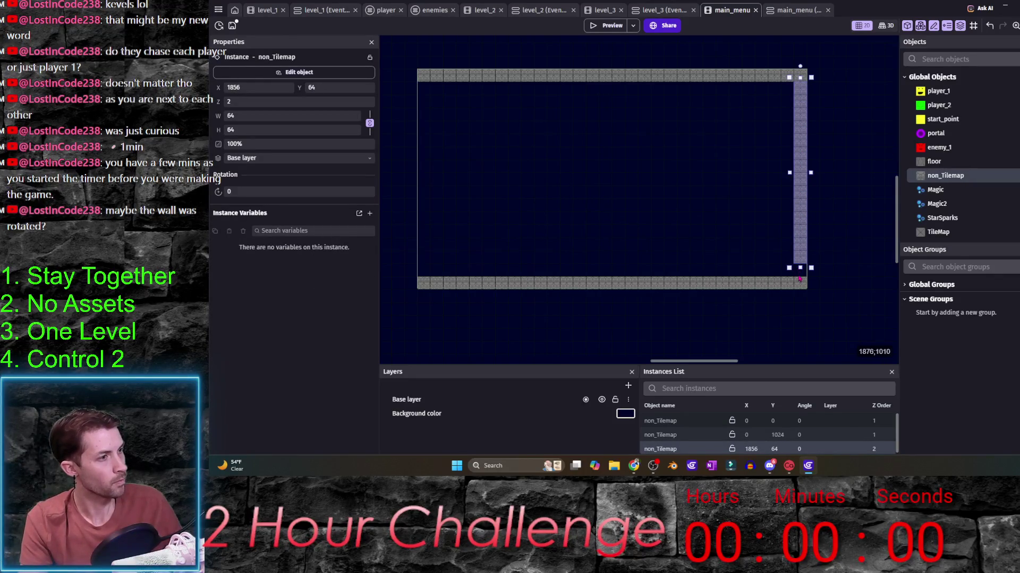
{"action": "left_click_drag", "start_coordinate": [800, 187], "coordinate": [428, 175]}
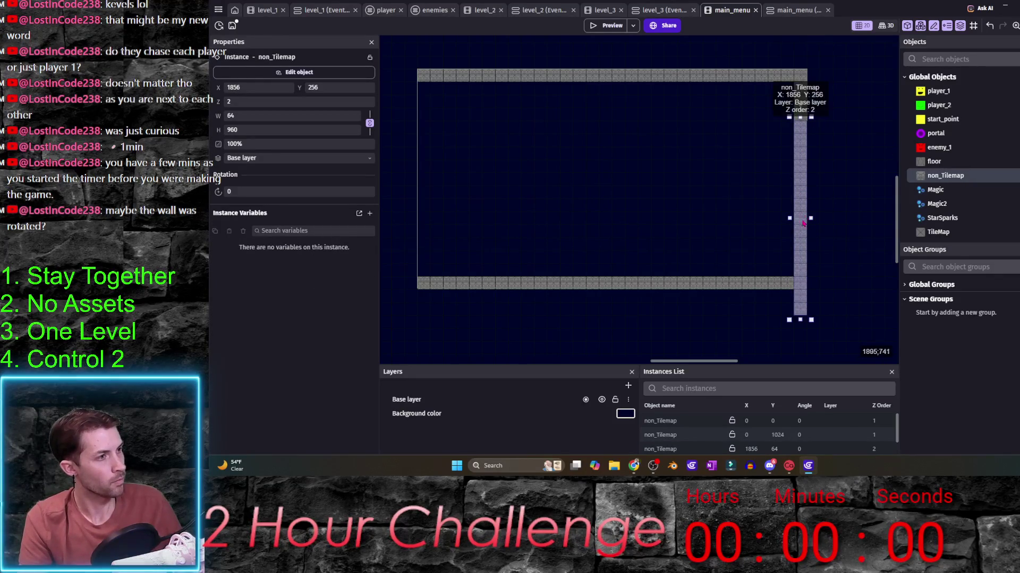
{"action": "left_click", "coordinate": [565, 166]}
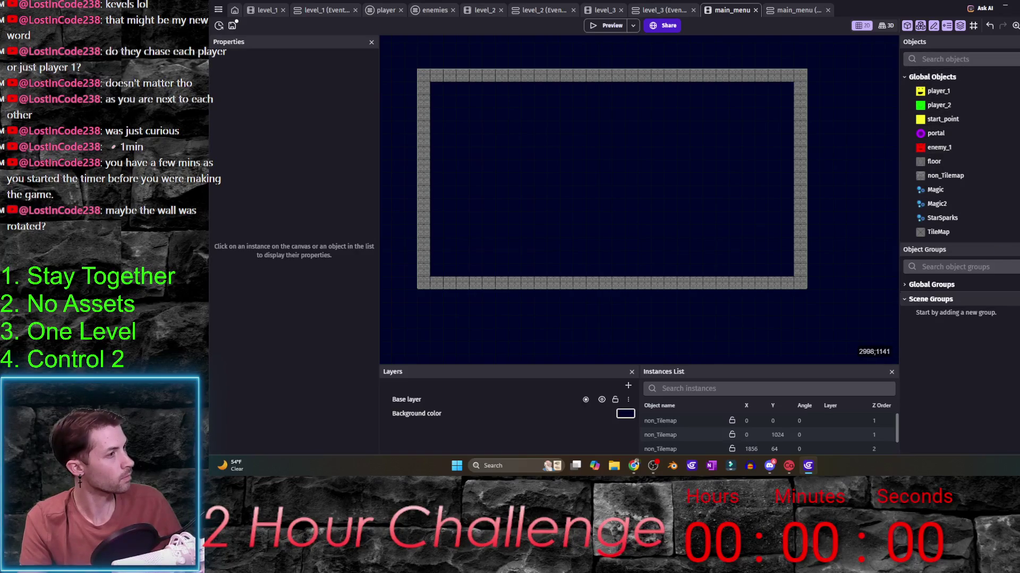
{"action": "left_click", "coordinate": [956, 312]}
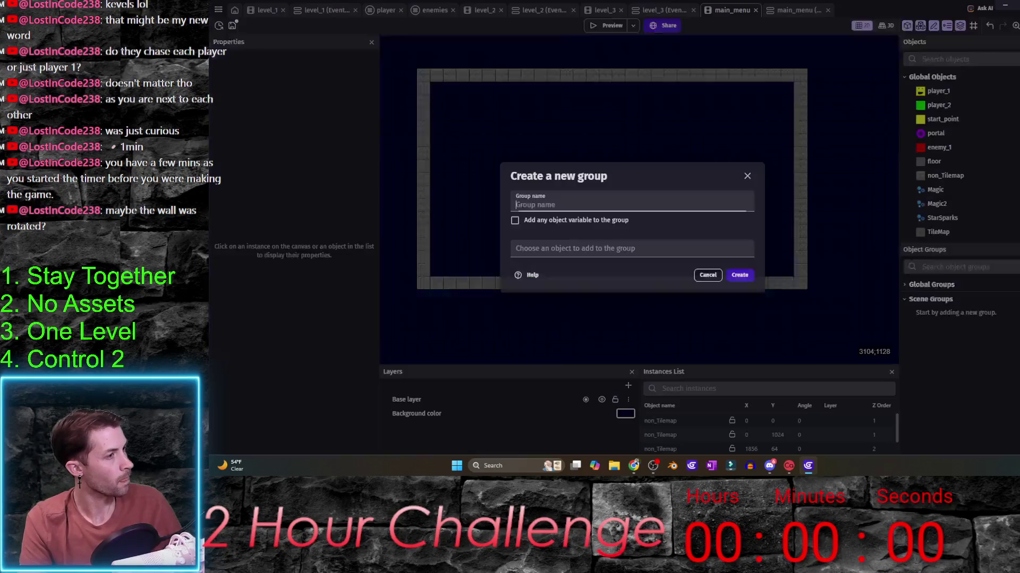
{"action": "left_click", "coordinate": [708, 274]}
{"action": "scroll", "coordinate": [956, 133], "scroll_direction": "down", "scroll_amount": 2}
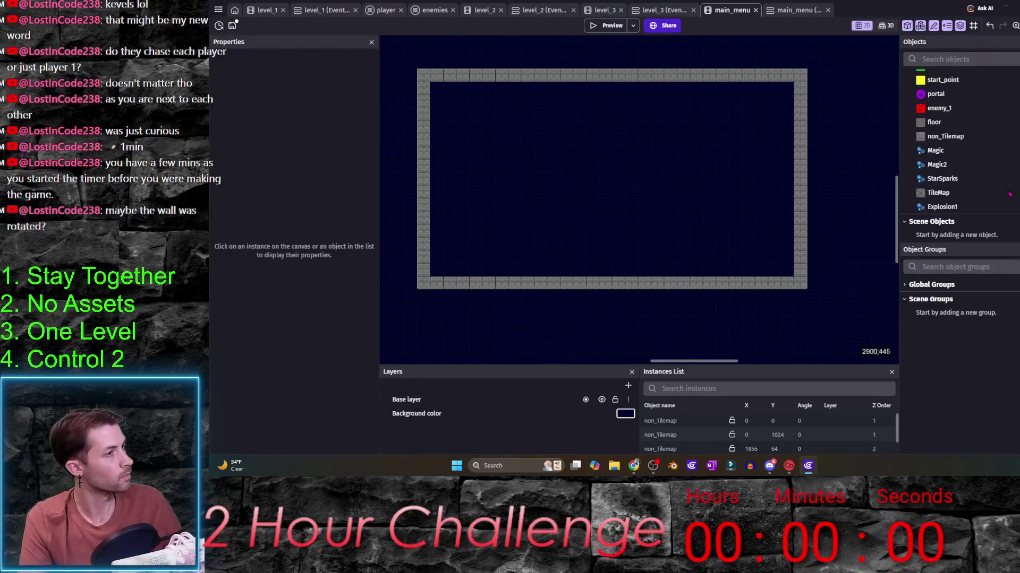
- Add a Labeled button with the PurpleButtonWithStoneFrame style and place it in the scene
{"action": "left_click", "coordinate": [952, 234]}
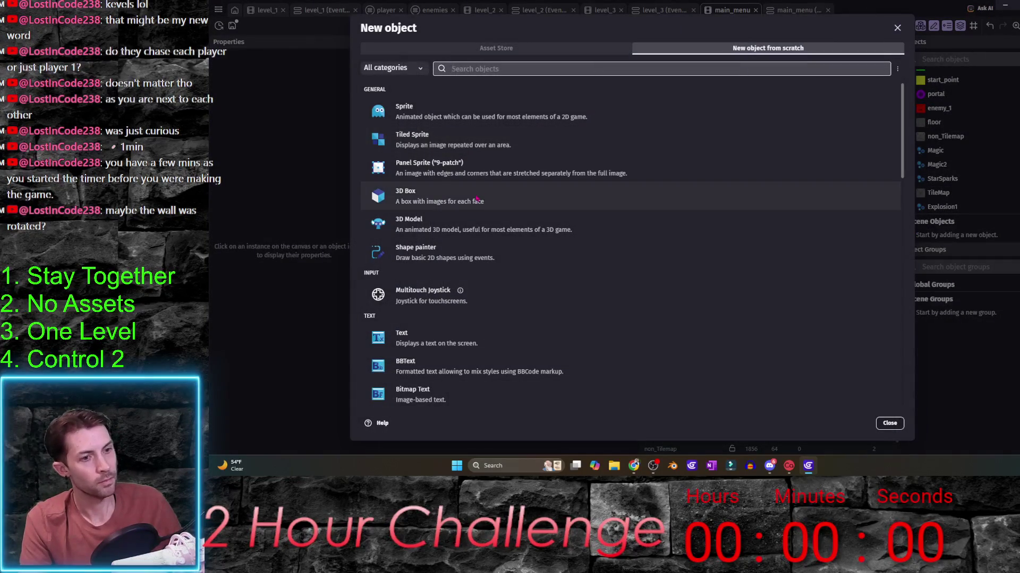
{"action": "type", "text": "butt"}
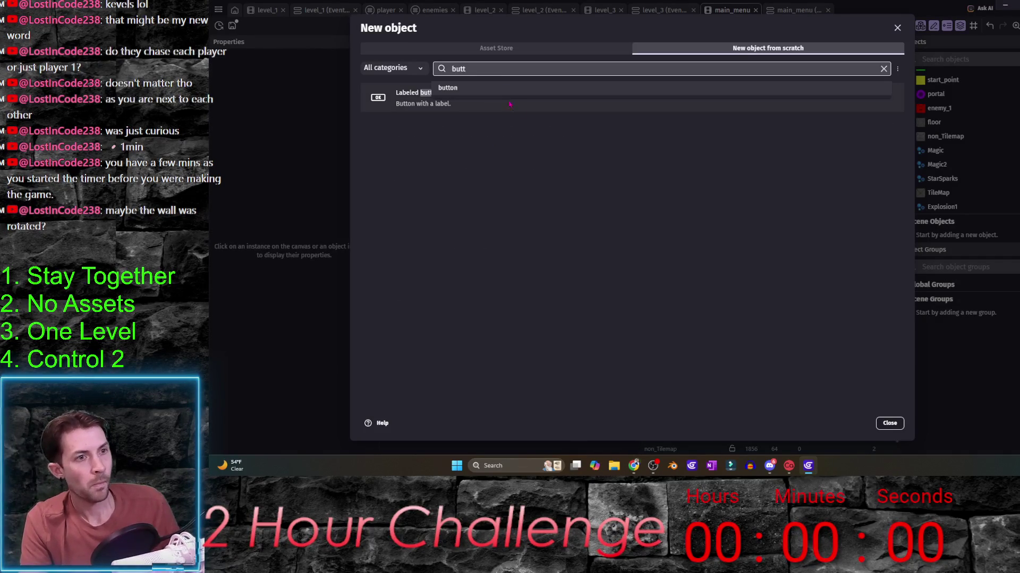
{"action": "left_click", "coordinate": [505, 109]}
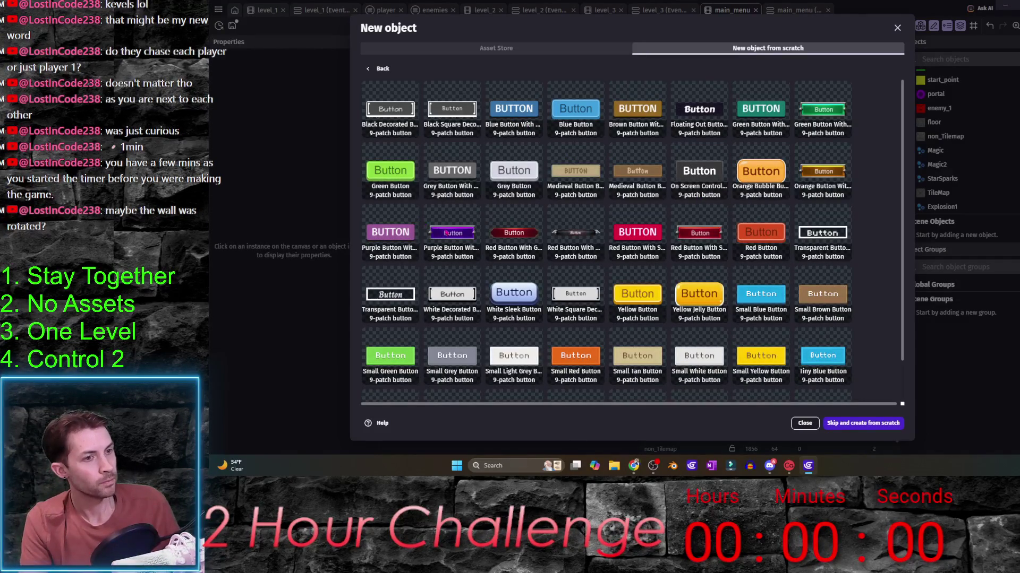
{"action": "left_click", "coordinate": [452, 233]}
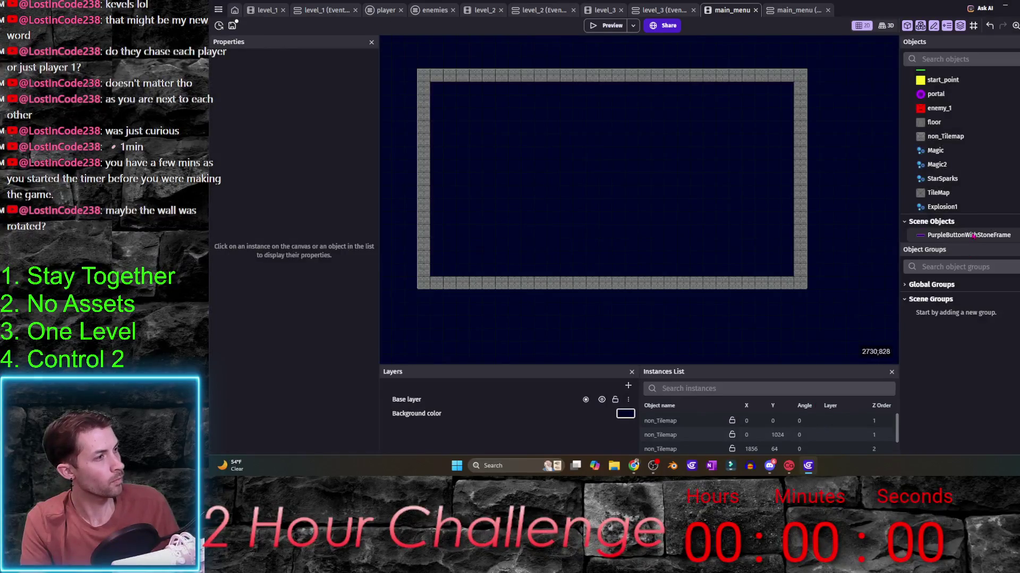
{"action": "mouse_move", "coordinate": [972, 235]}
{"action": "left_mouse_down"}
{"action": "mouse_move", "coordinate": [602, 196]}
{"action": "mouse_move", "coordinate": [602, 208]}
{"action": "left_mouse_up"}
- Open the button's settings and create an editable duplicate of its variant
{"action": "left_click", "coordinate": [934, 235]}
{"action": "double_click", "coordinate": [933, 235]}
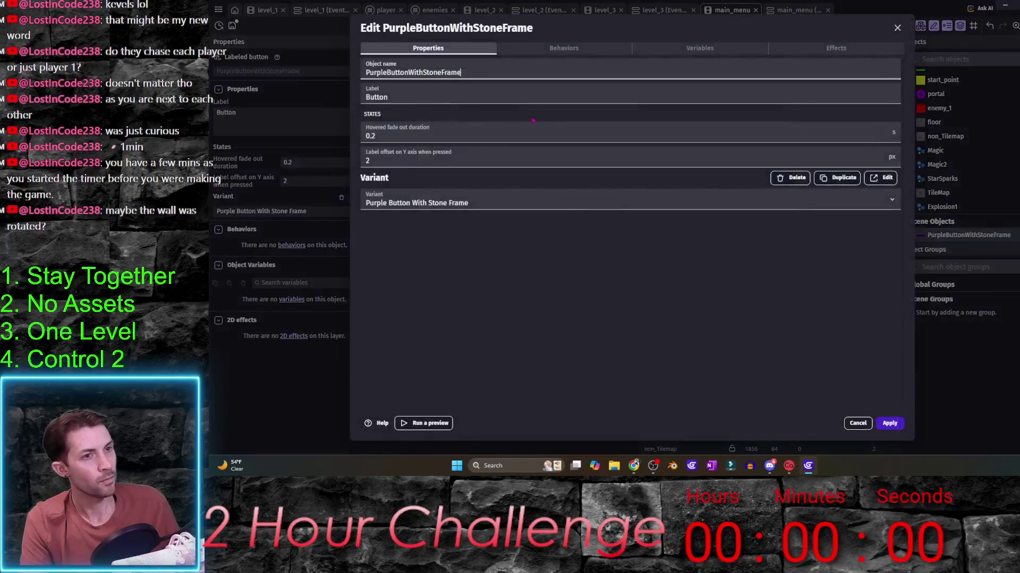
{"action": "mouse_move", "coordinate": [629, 133]}
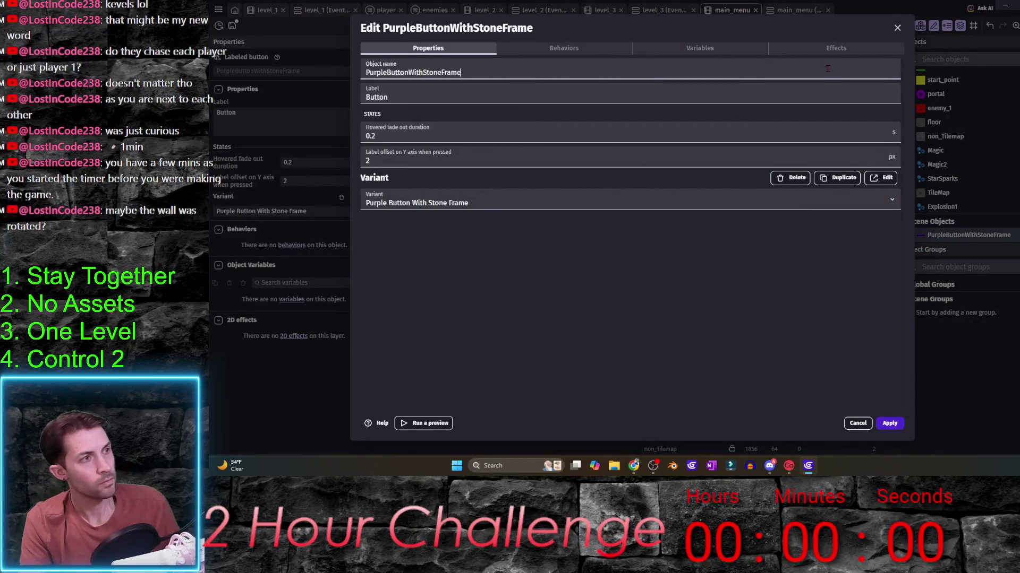
{"action": "left_click", "coordinate": [884, 178]}
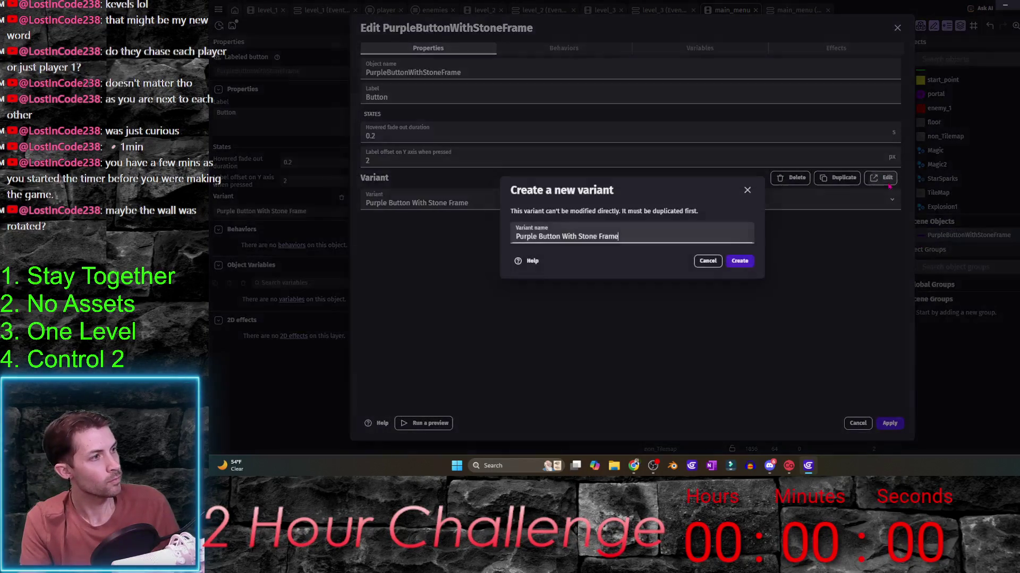
{"action": "left_click", "coordinate": [738, 261]}
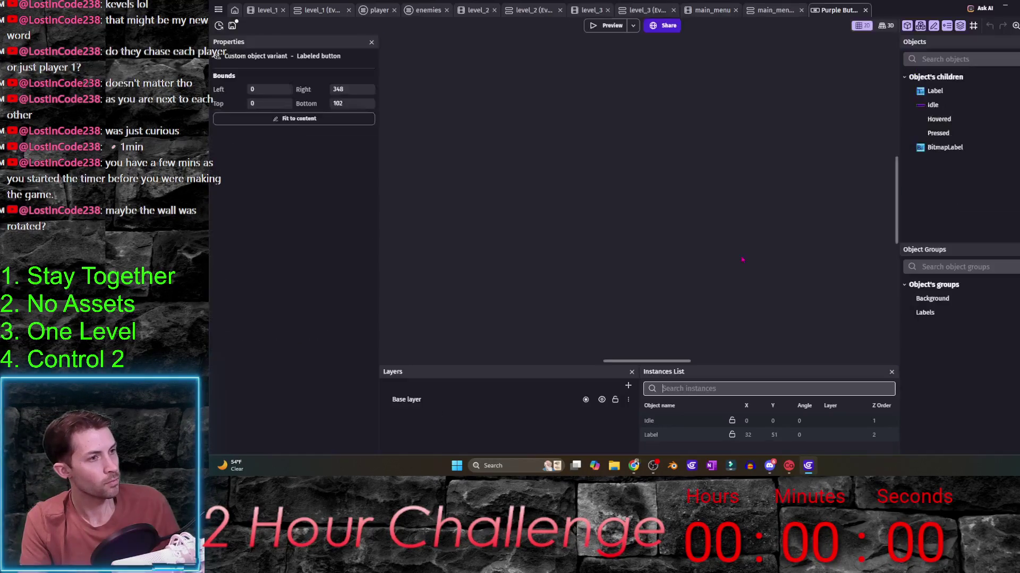
- Change the button's label text to Play and apply it
{"action": "double_click", "coordinate": [957, 93]}
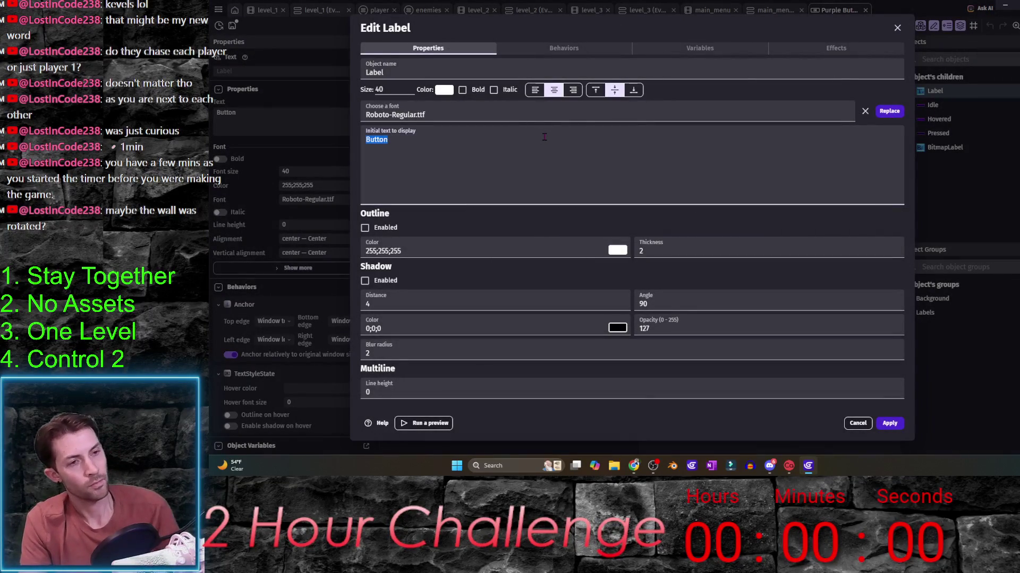
{"action": "type", "text": "Play"}
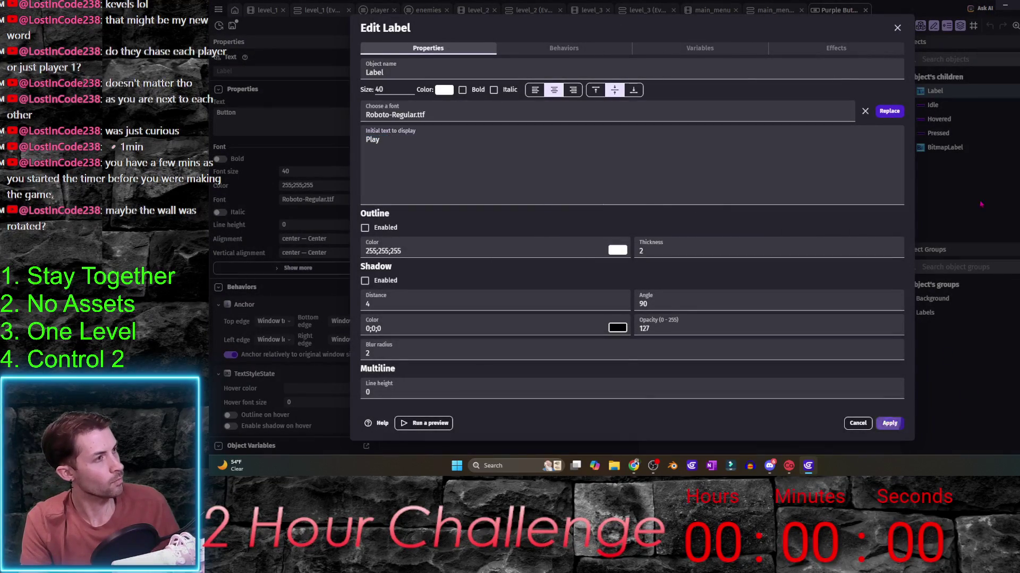
{"action": "left_click", "coordinate": [889, 422]}
{"action": "left_click", "coordinate": [771, 9]}
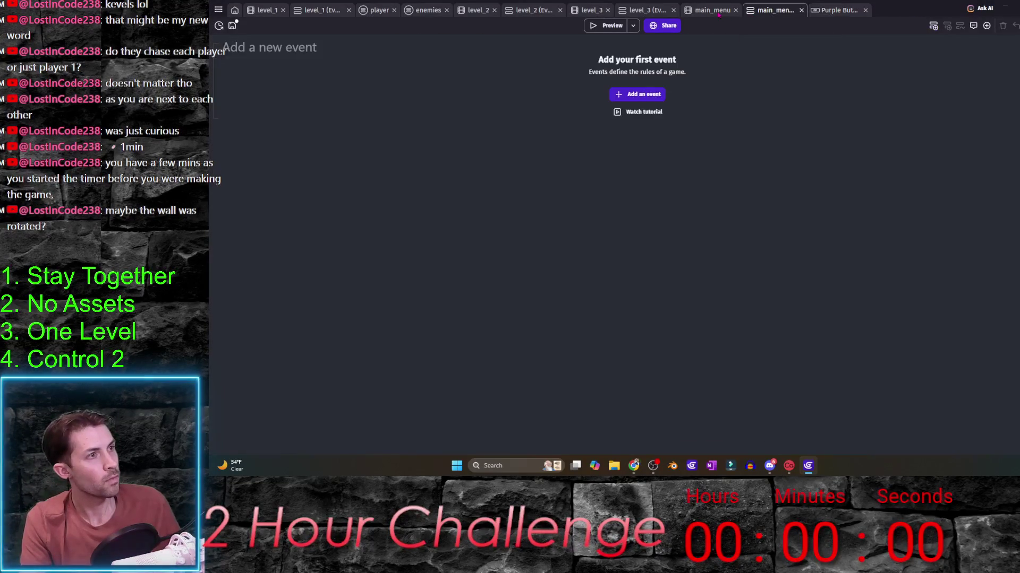
{"action": "left_click", "coordinate": [711, 10]}
- Reposition the button in the main_menu scene, preview the game, and go to its events
{"action": "left_click_drag", "start_coordinate": [615, 215], "coordinate": [628, 209]}
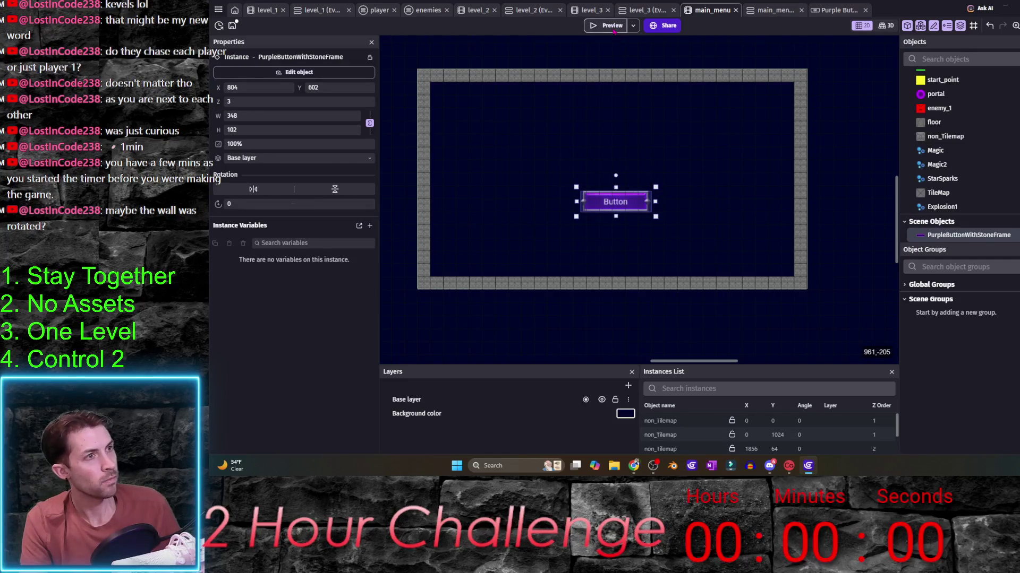
{"action": "left_click", "coordinate": [612, 26]}
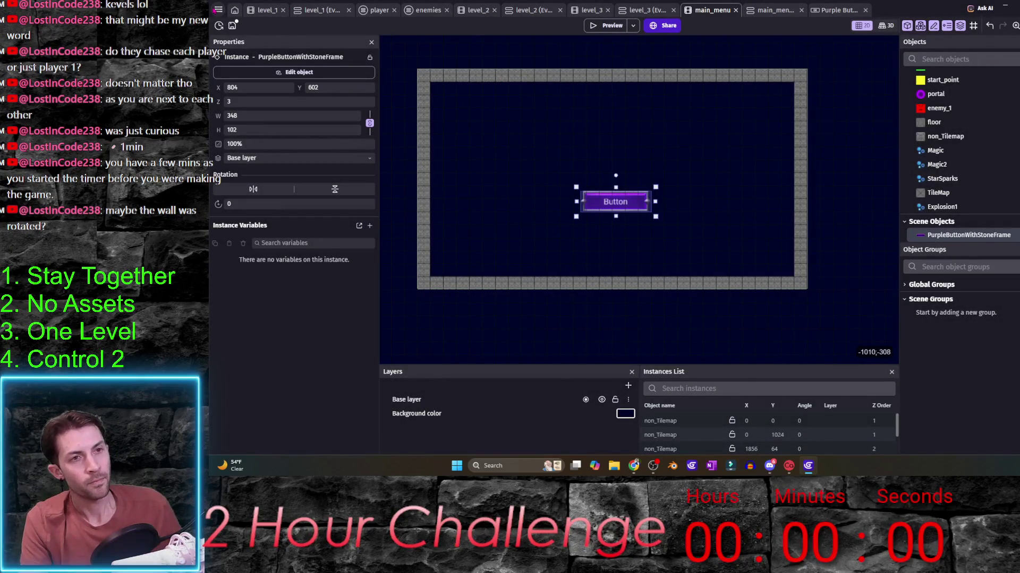
{"action": "left_click", "coordinate": [773, 11]}
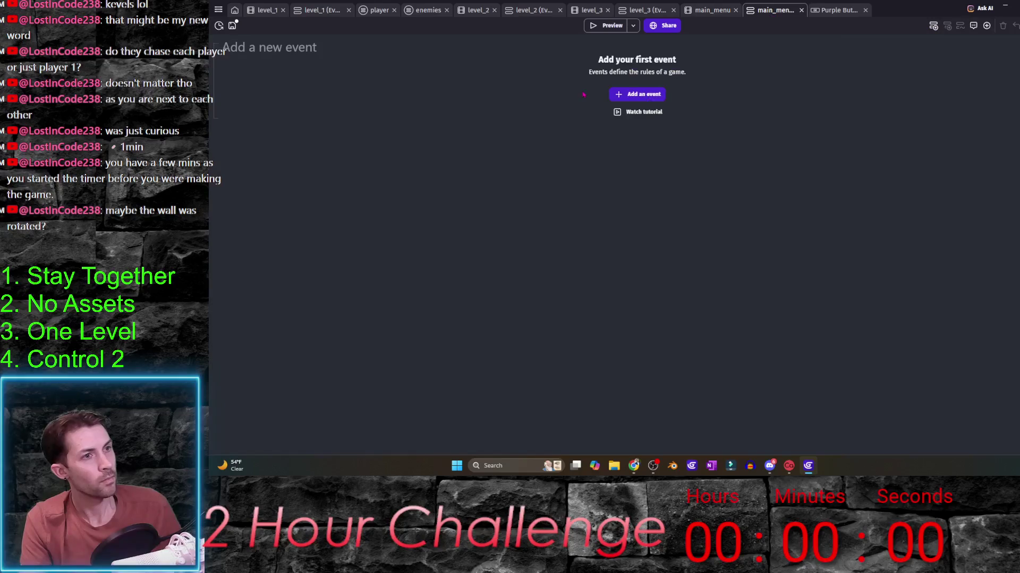
- Add an event with the condition PurpleButtonWithStoneFrame is clicked
{"action": "left_click", "coordinate": [638, 94]}
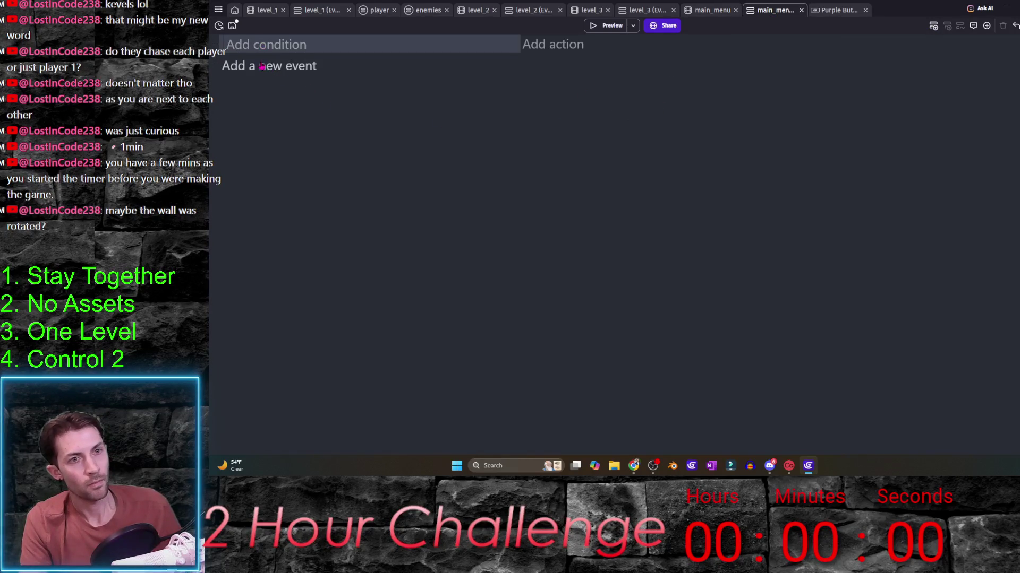
{"action": "left_click", "coordinate": [266, 45]}
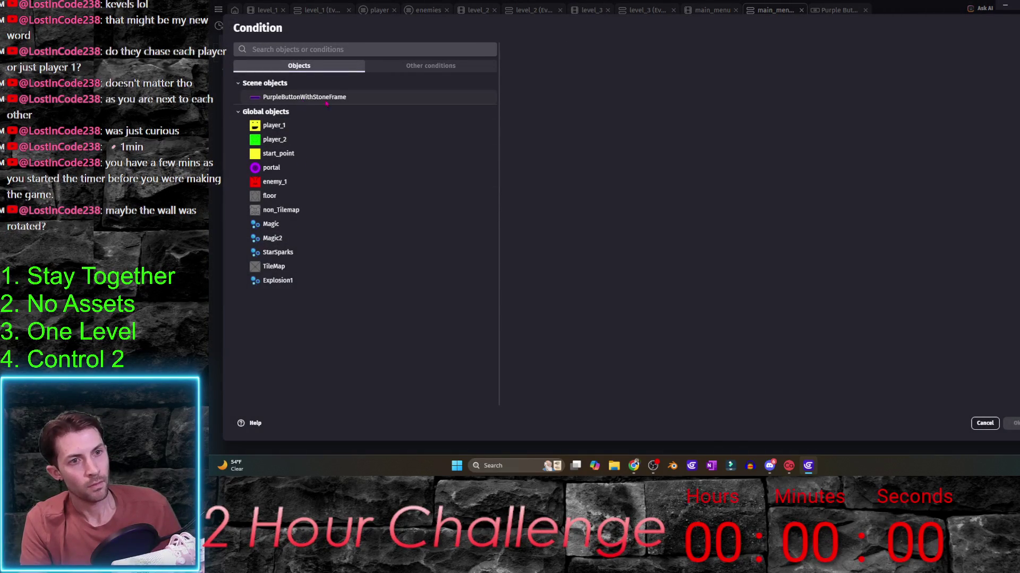
{"action": "left_click", "coordinate": [306, 97]}
{"action": "type", "text": "cli"}
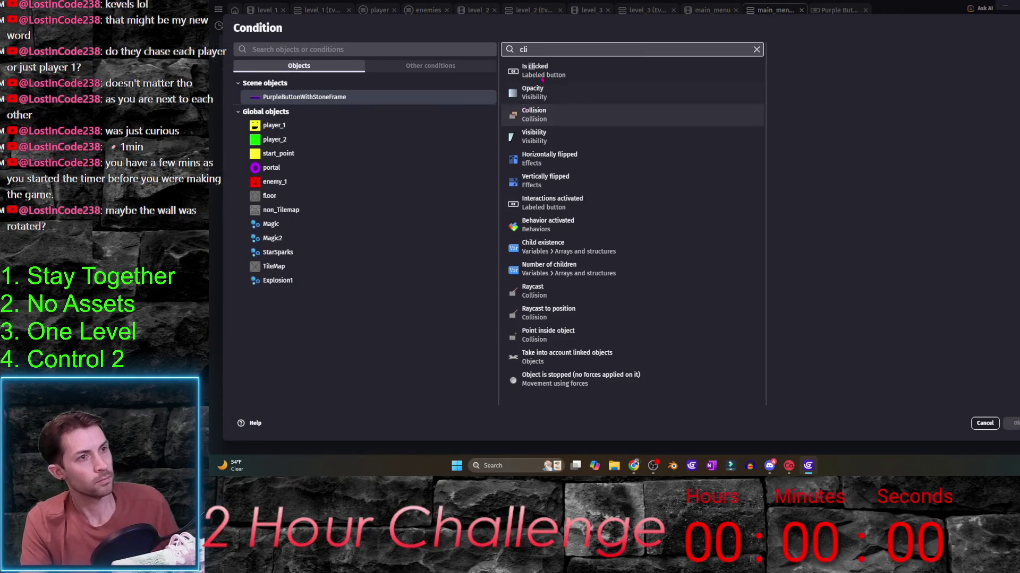
{"action": "key", "text": "Return"}
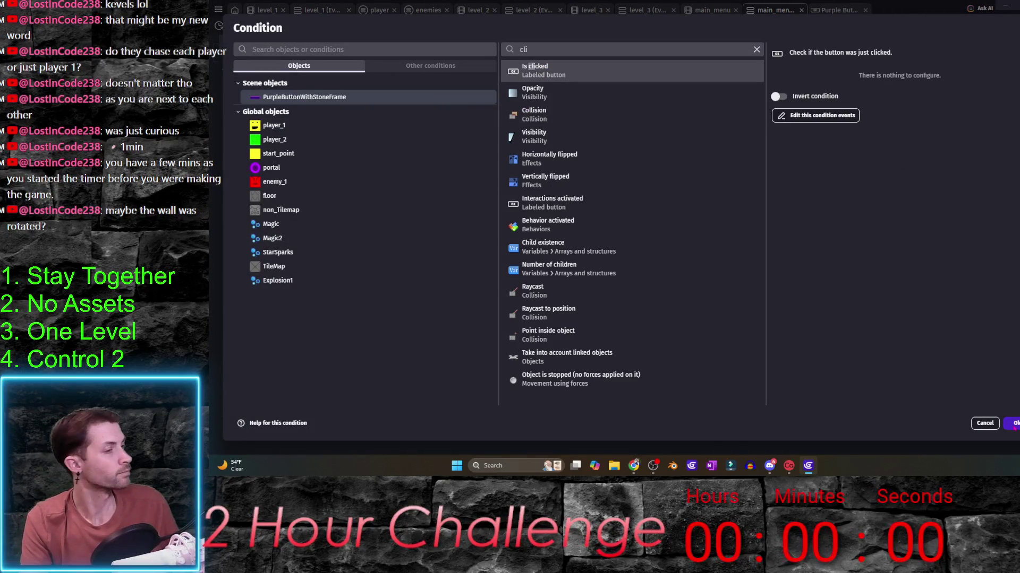
{"action": "left_click", "coordinate": [1015, 423]}
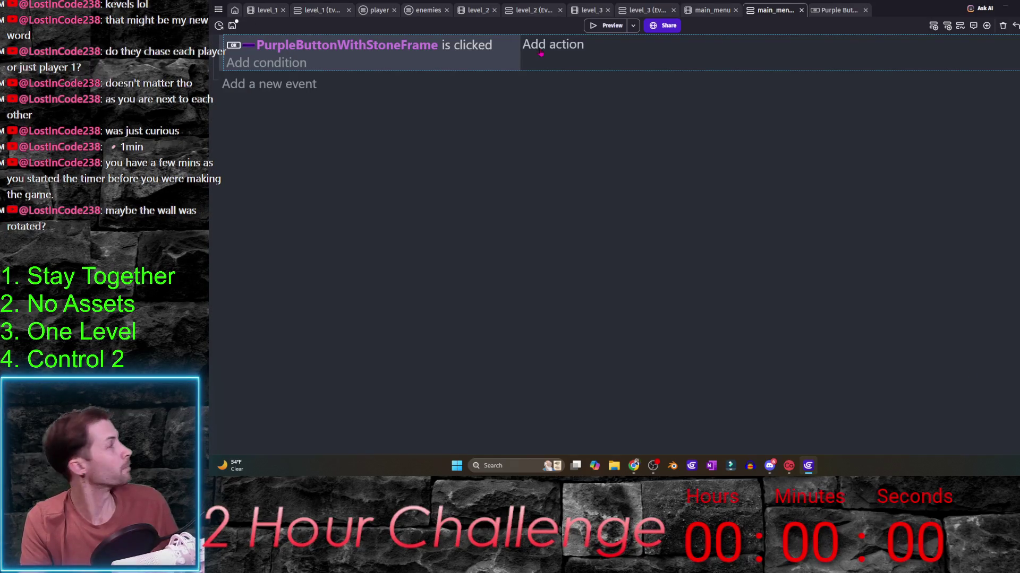
- Add a Change the scene action targeting level_1 to that click event
{"action": "left_click", "coordinate": [552, 44]}
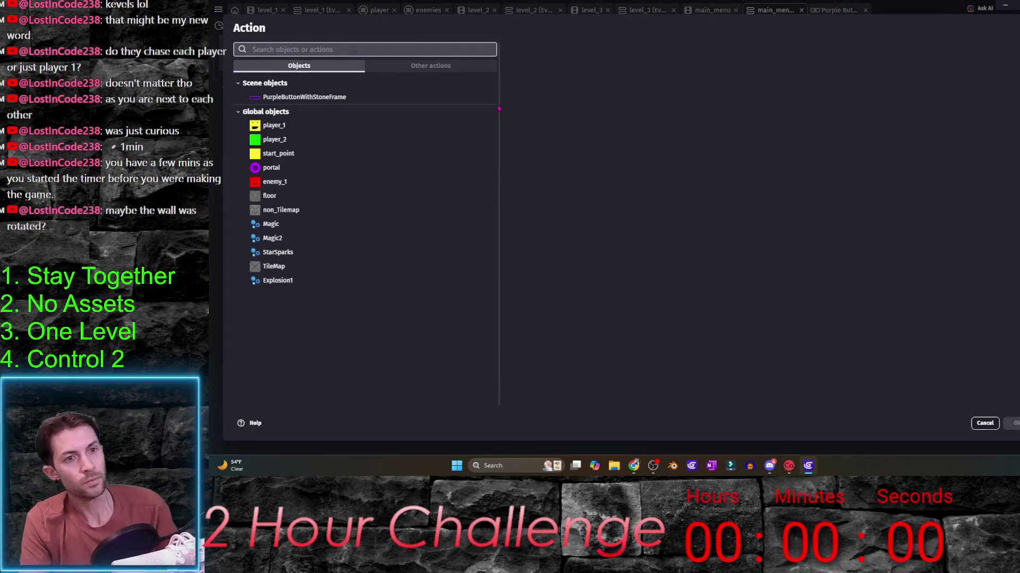
{"action": "type", "text": "scene"}
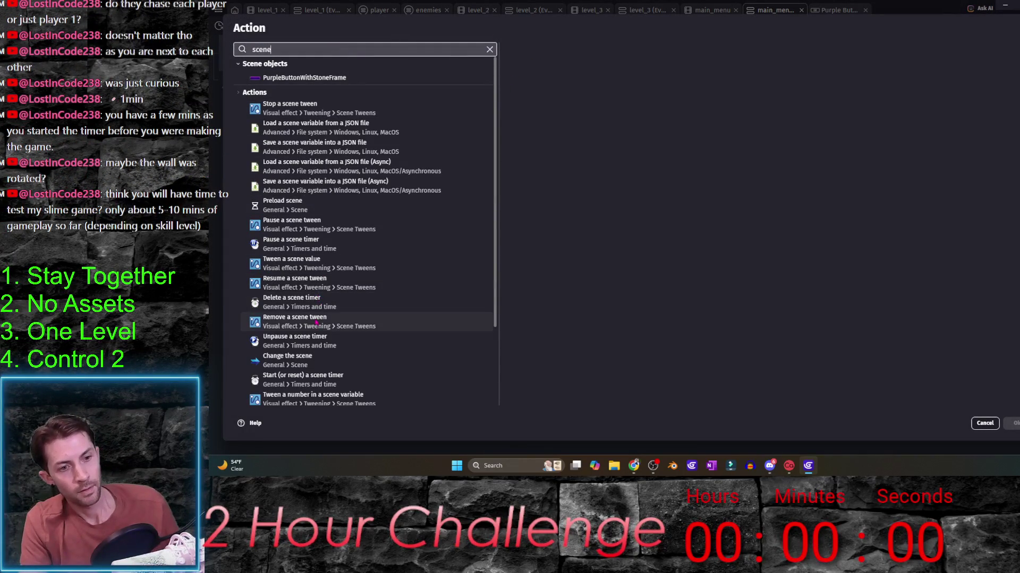
{"action": "left_click", "coordinate": [372, 359]}
{"action": "left_click", "coordinate": [642, 89]}
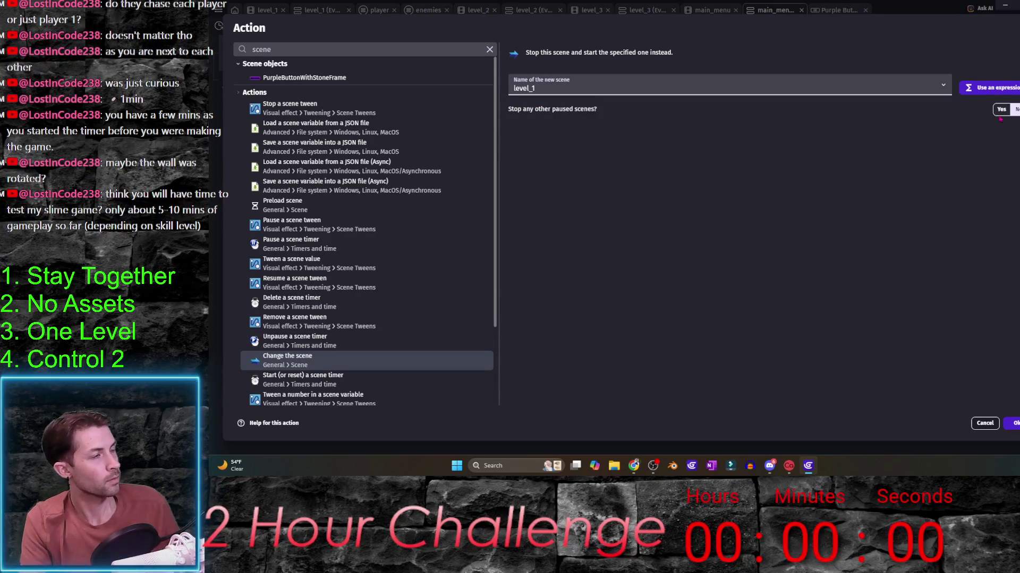
{"action": "left_click", "coordinate": [1015, 423]}
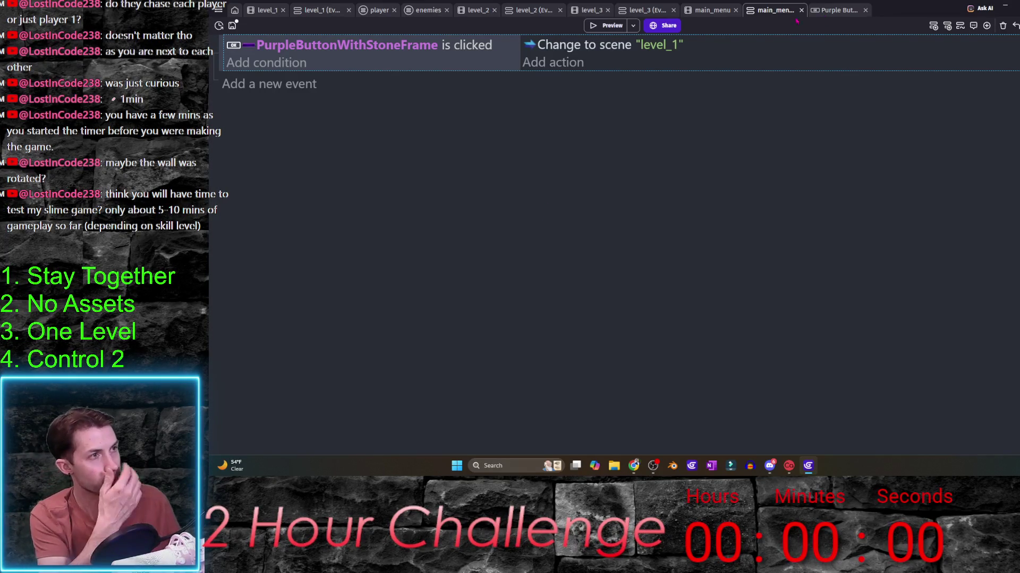
{"action": "left_click", "coordinate": [648, 10]}
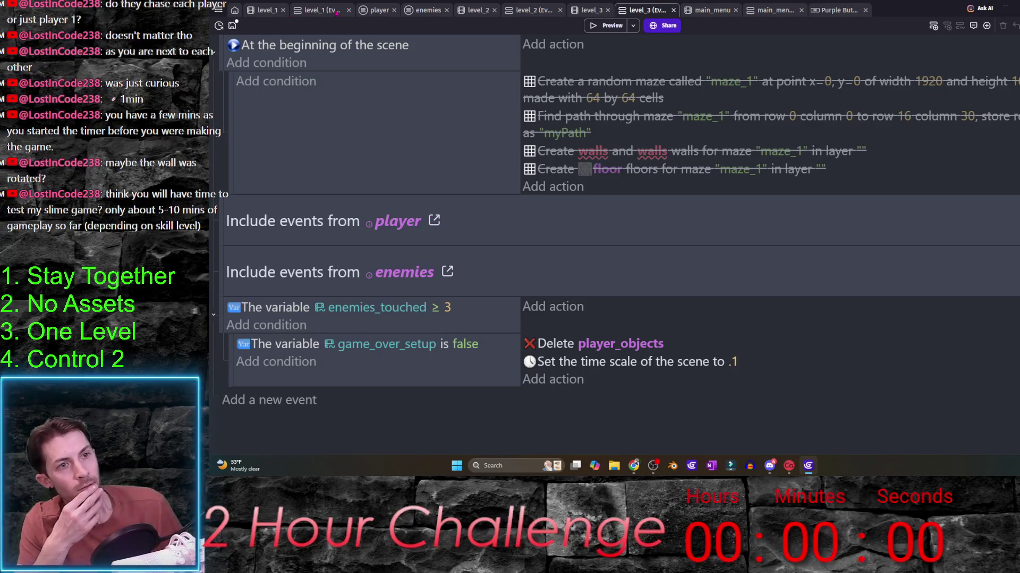
- Show the player events sheet containing the Wait and Change to scene win sequence
{"action": "left_click", "coordinate": [379, 10]}
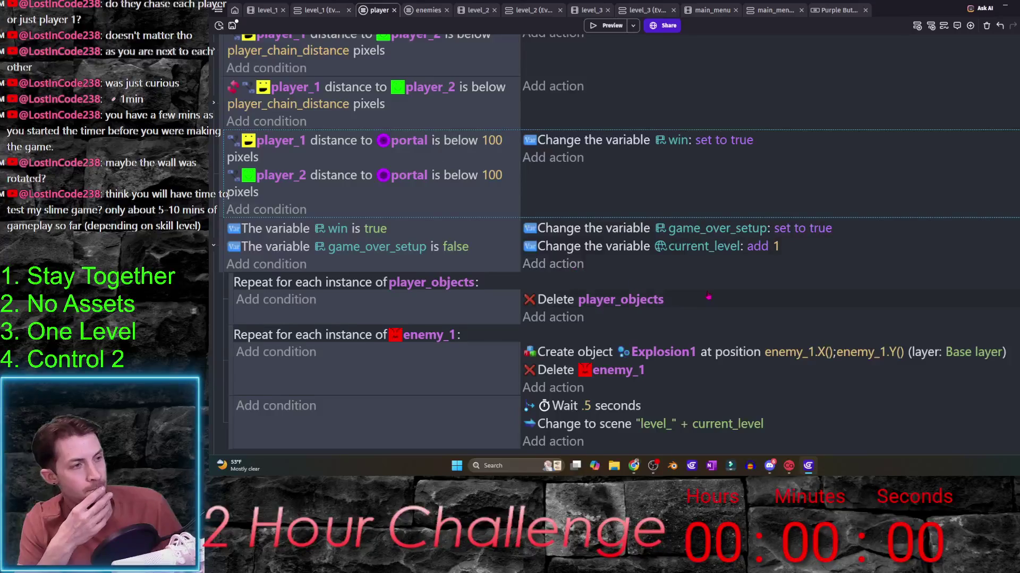
{"action": "scroll", "coordinate": [306, 277], "scroll_direction": "down", "scroll_amount": 1}
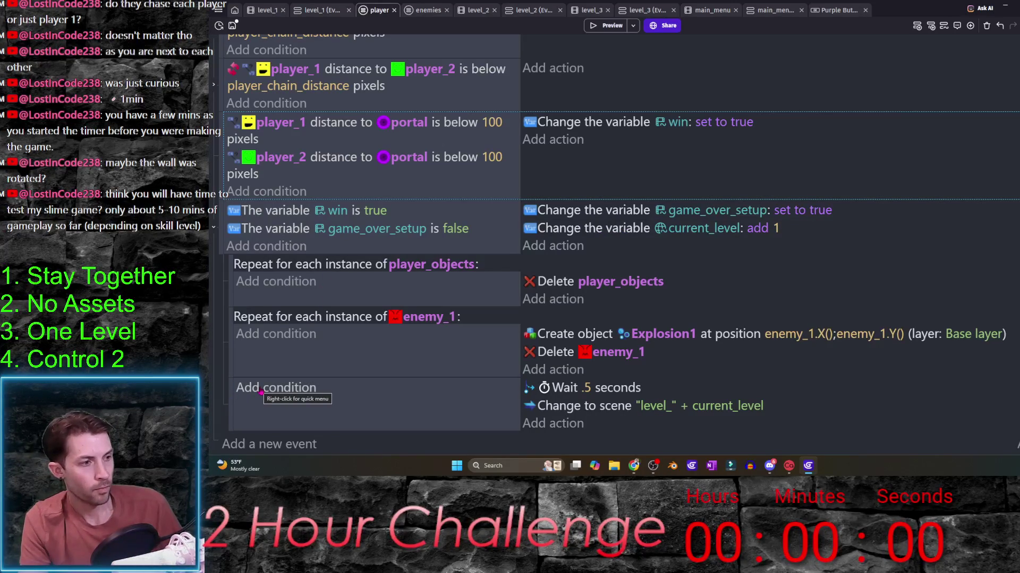
- Add sub-events under the Wait event and move the scene change into the first, starting a current_level condition
{"action": "left_click", "coordinate": [229, 400]}
{"action": "key", "text": "shift+a"}
{"action": "key", "text": "shift+a"}
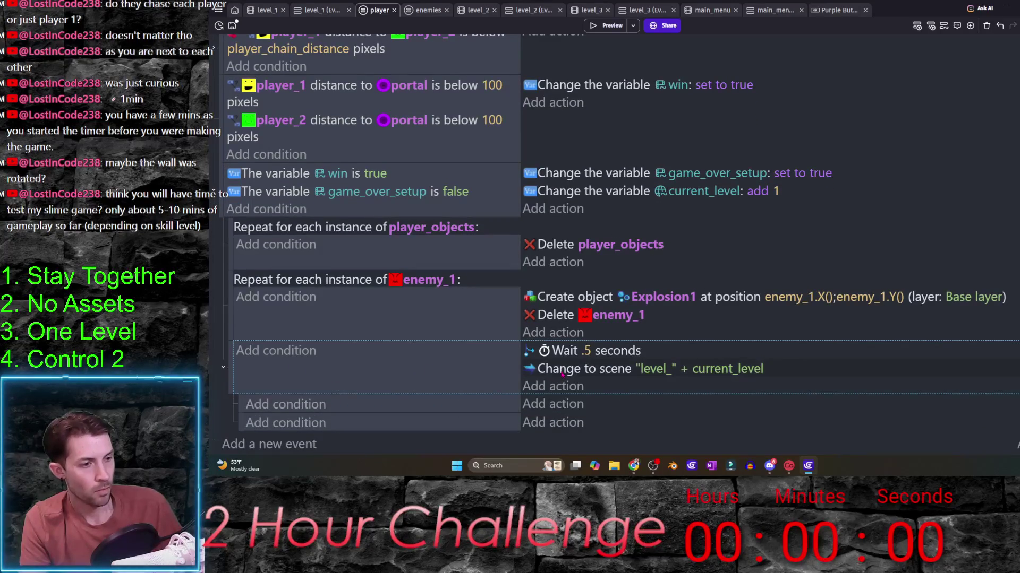
{"action": "left_click_drag", "start_coordinate": [563, 372], "coordinate": [308, 398]}
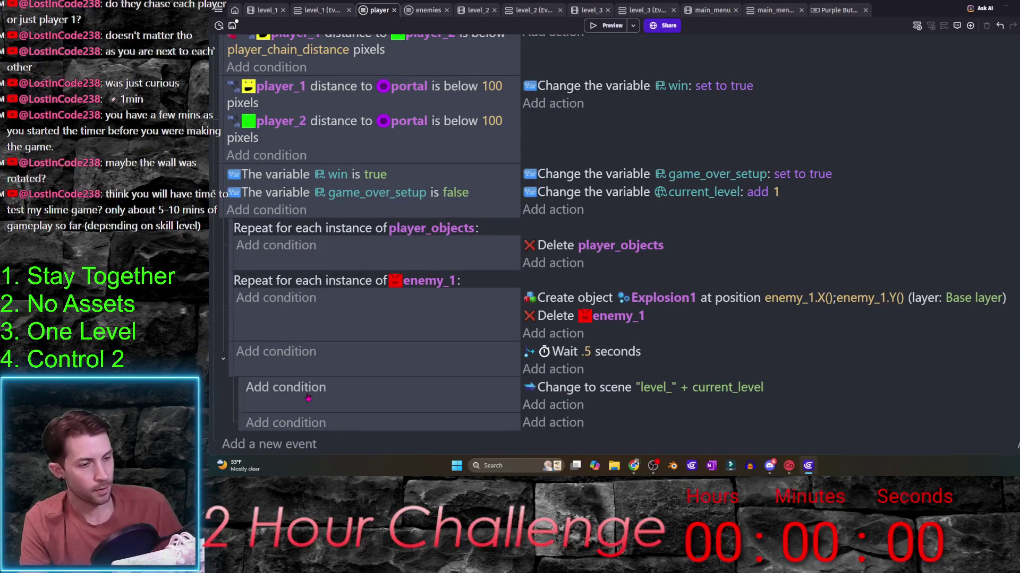
{"action": "left_click", "coordinate": [308, 397]}
{"action": "type", "text": "var"}
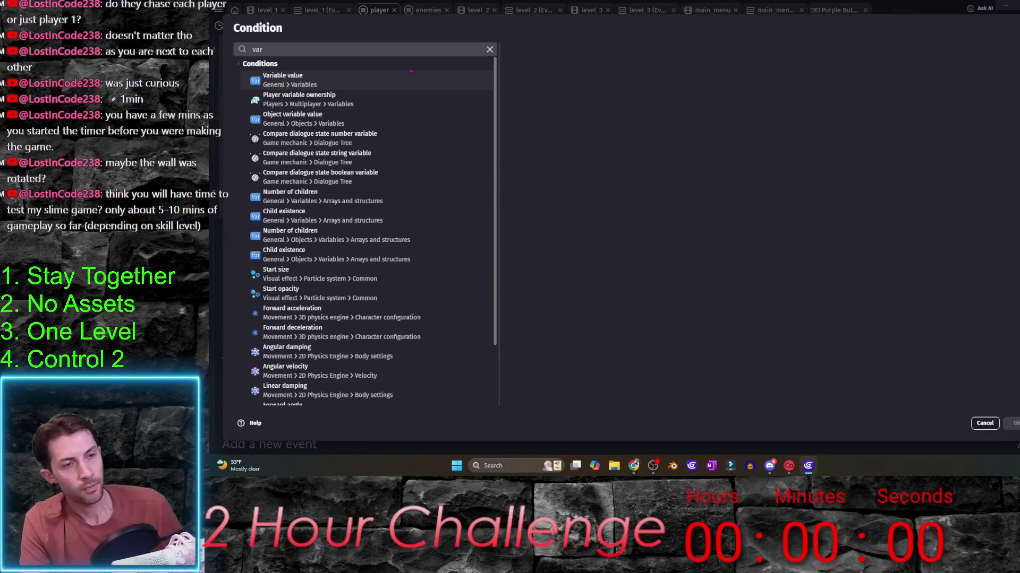
{"action": "left_click", "coordinate": [350, 83]}
{"action": "left_click", "coordinate": [701, 97]}
- Complete the condition as Variable value current_level ≤ 3 and copy it for the second sub-event
{"action": "left_click", "coordinate": [638, 127]}
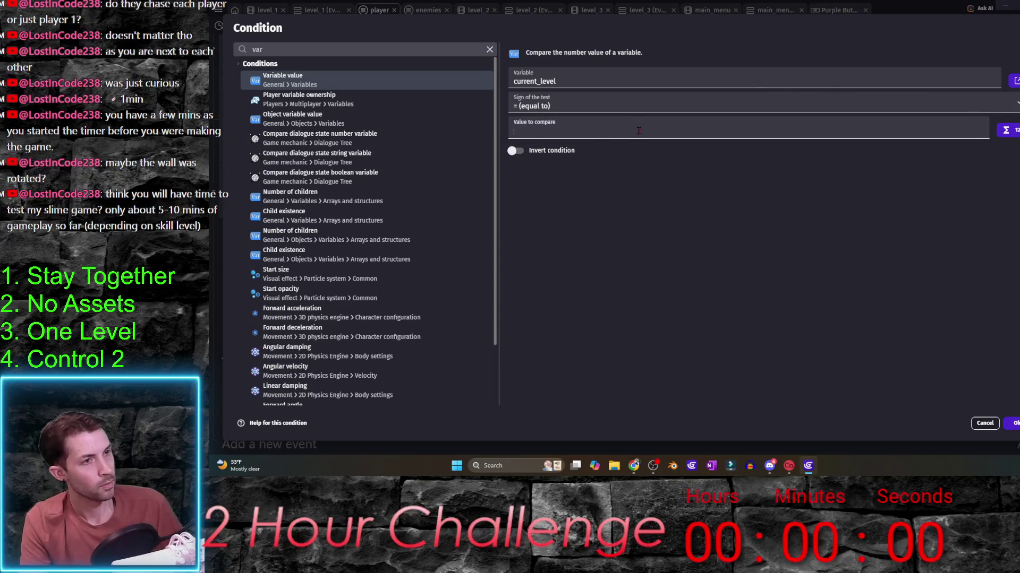
{"action": "left_click", "coordinate": [636, 111]}
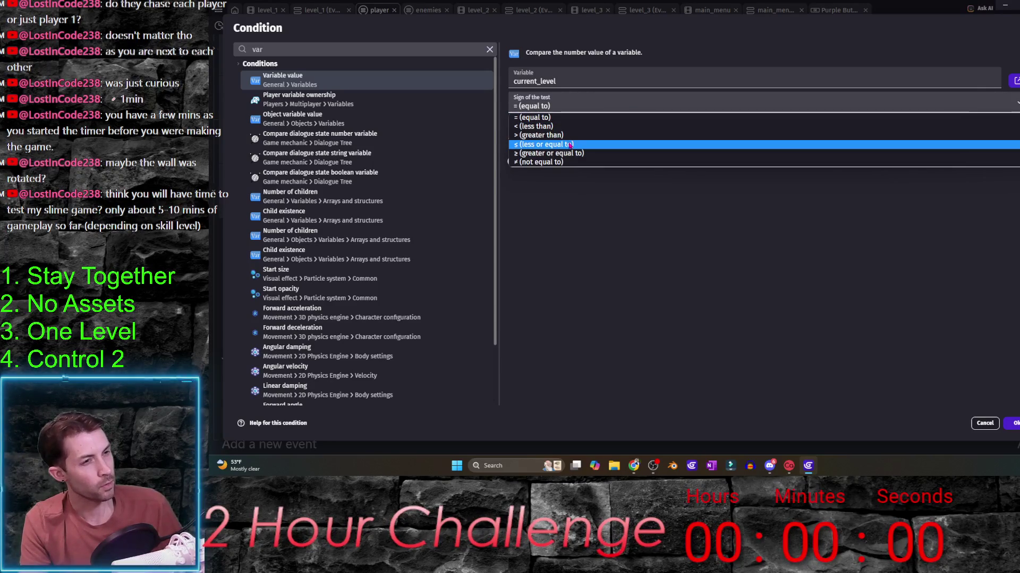
{"action": "left_click", "coordinate": [571, 126]}
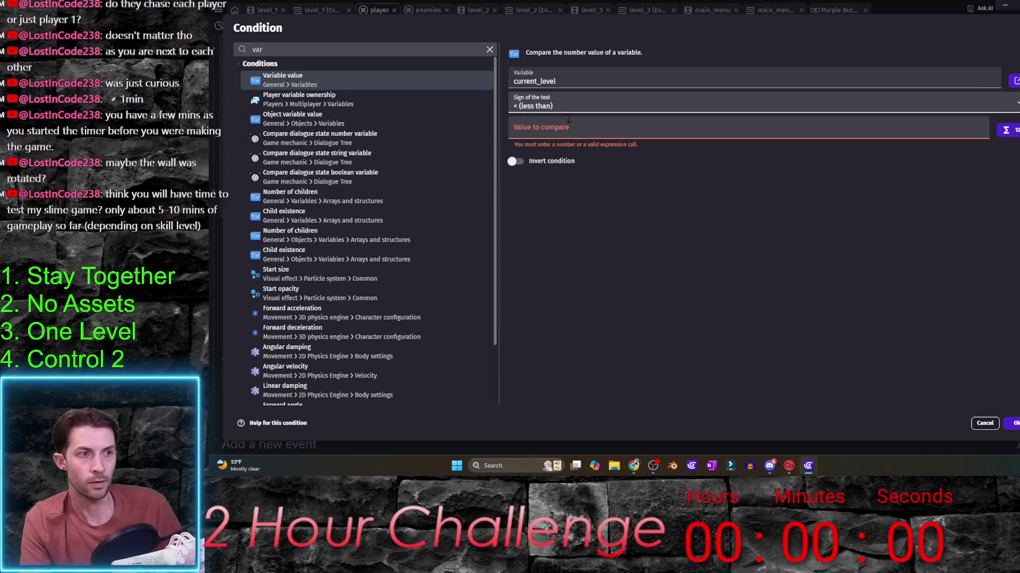
{"action": "left_click", "coordinate": [569, 105]}
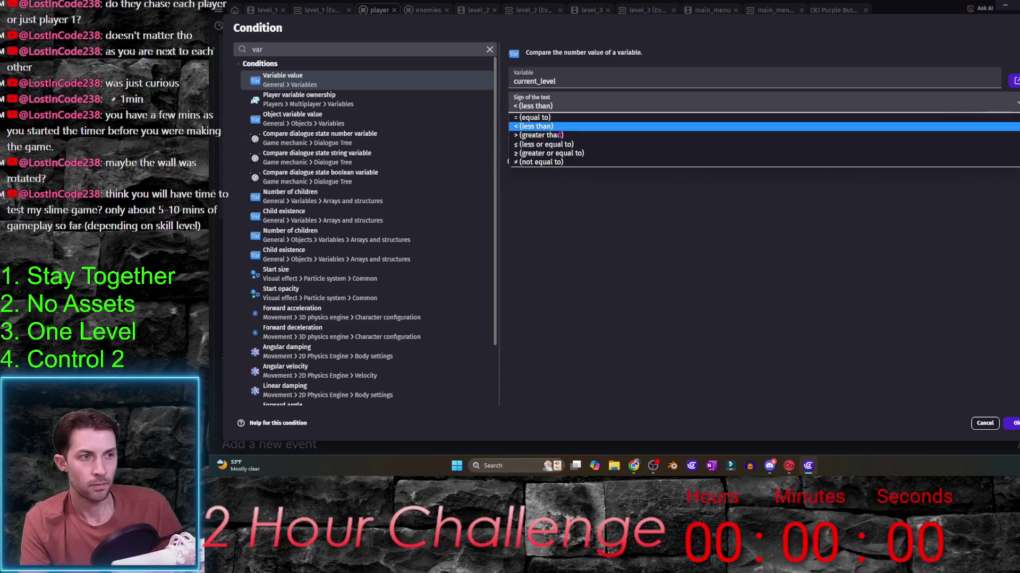
{"action": "left_click", "coordinate": [560, 145]}
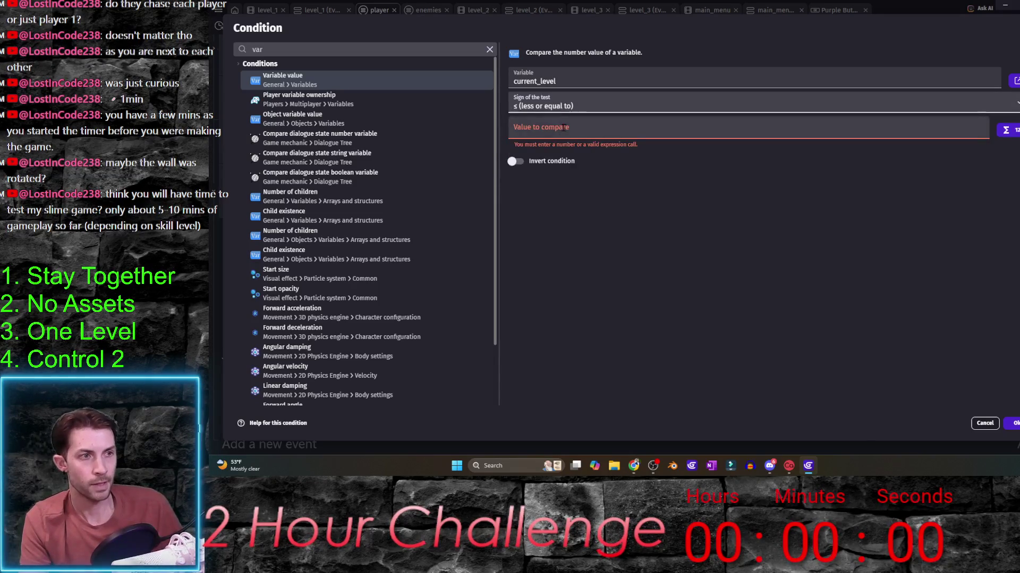
{"action": "type", "text": "3"}
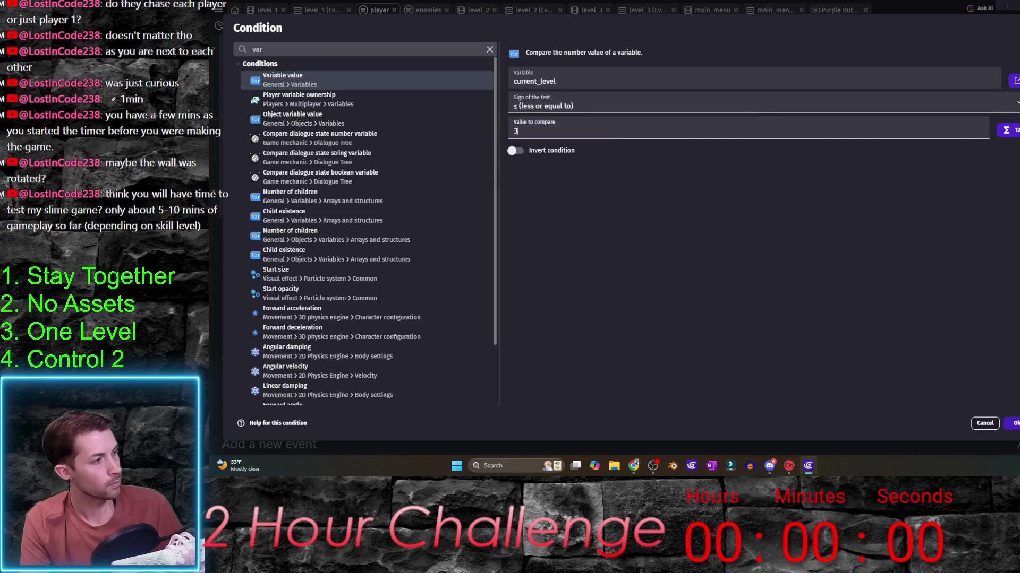
{"action": "key", "text": "Return"}
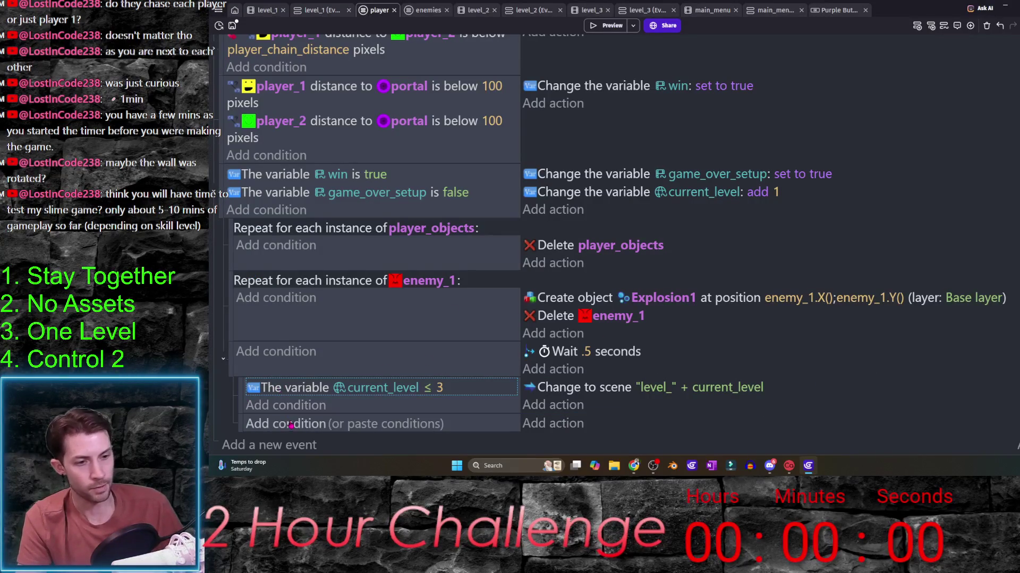
{"action": "left_click", "coordinate": [385, 424]}
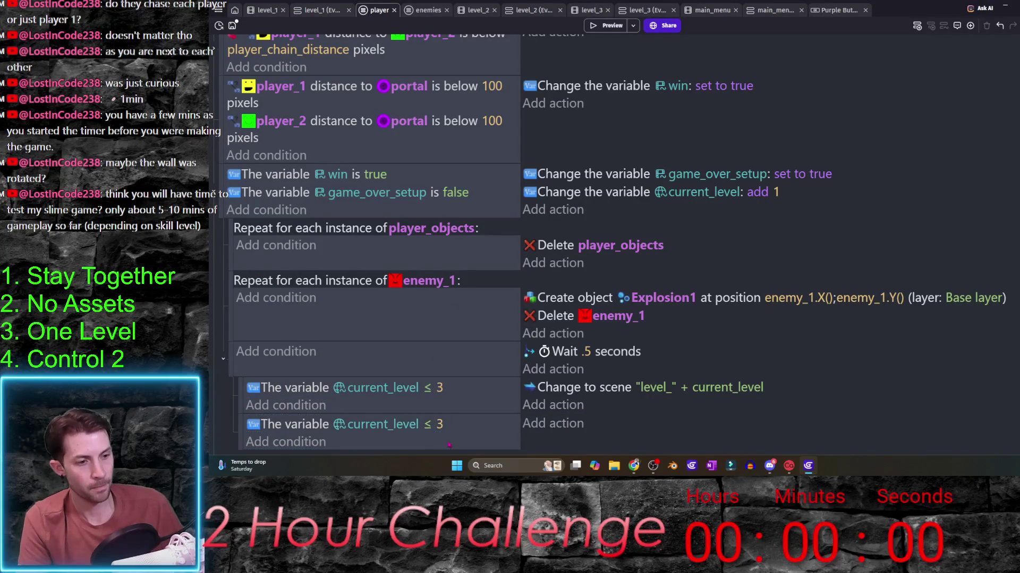
- Make the second condition current_level > 3 and discard a pasted scene-change action after trying to edit it
{"action": "left_click", "coordinate": [434, 424]}
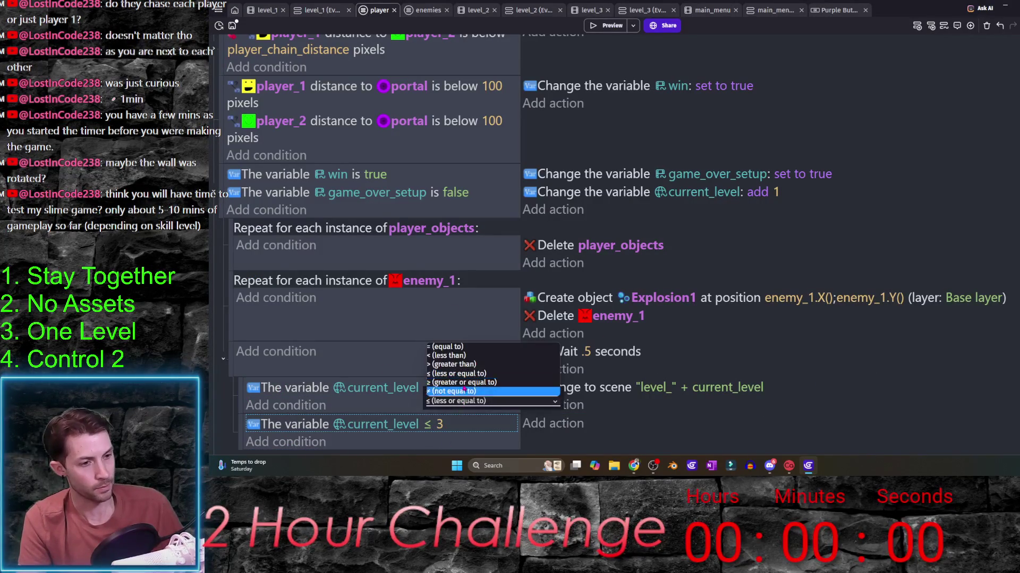
{"action": "left_click", "coordinate": [458, 364]}
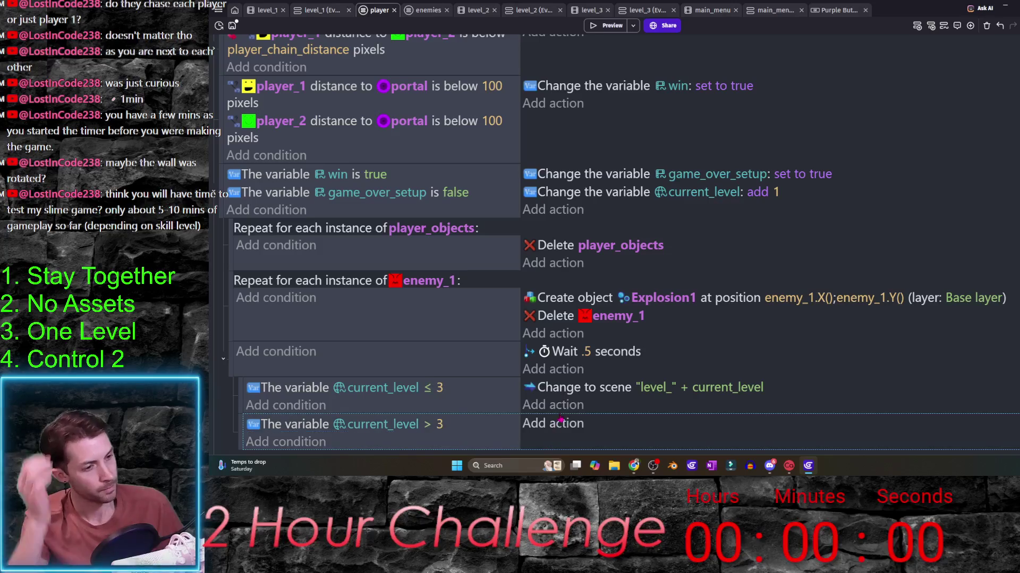
{"action": "key", "text": "ctrl+c"}
{"action": "left_click", "coordinate": [645, 423]}
{"action": "left_click", "coordinate": [709, 388]}
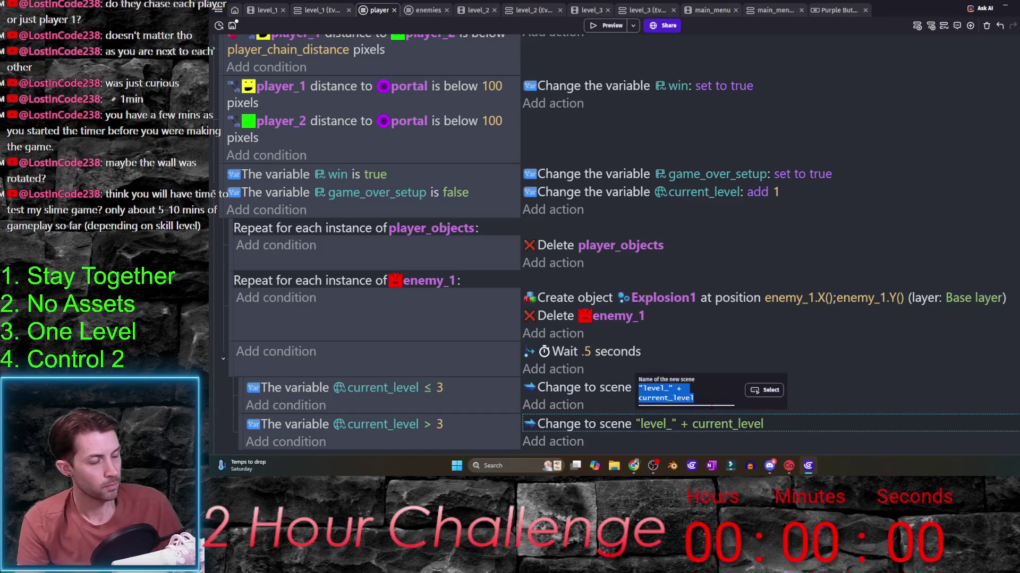
{"action": "key", "text": "BackSpace"}
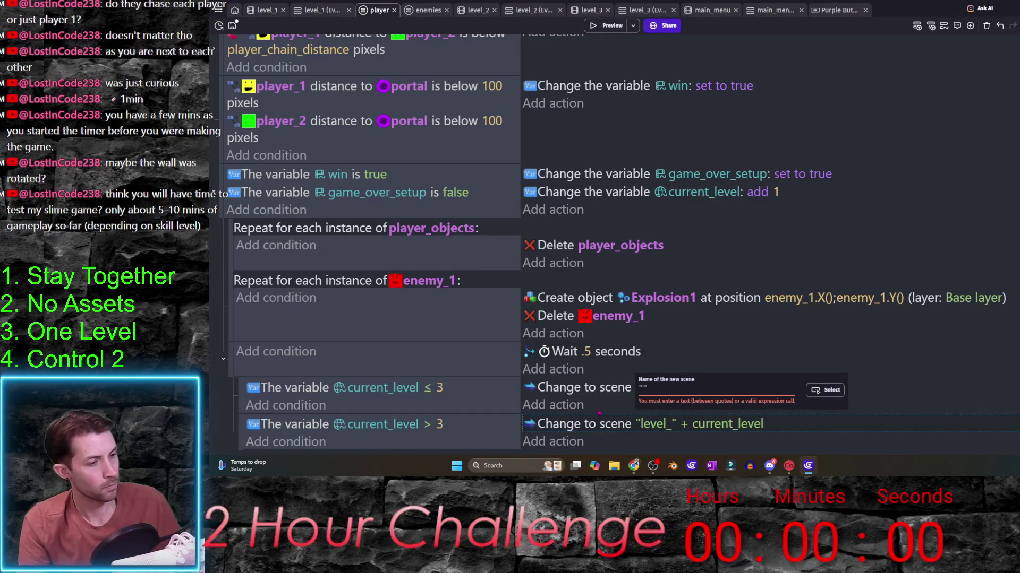
{"action": "key", "text": "Escape"}
{"action": "key", "text": "Delete"}
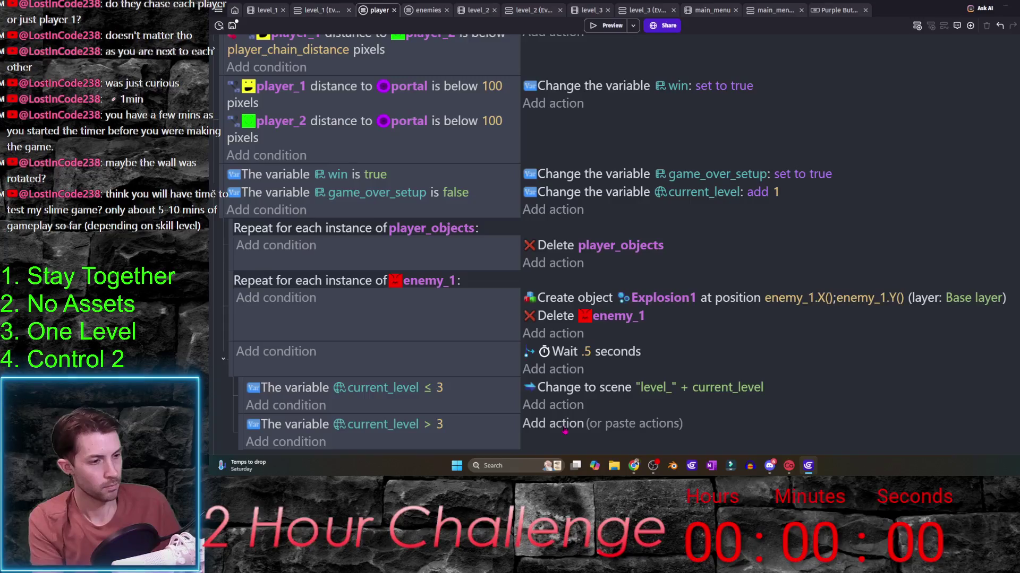
- Add a Change the scene action to main_menu for the current_level > 3 case and check it
{"action": "left_click", "coordinate": [553, 424]}
{"action": "type", "text": "sce"}
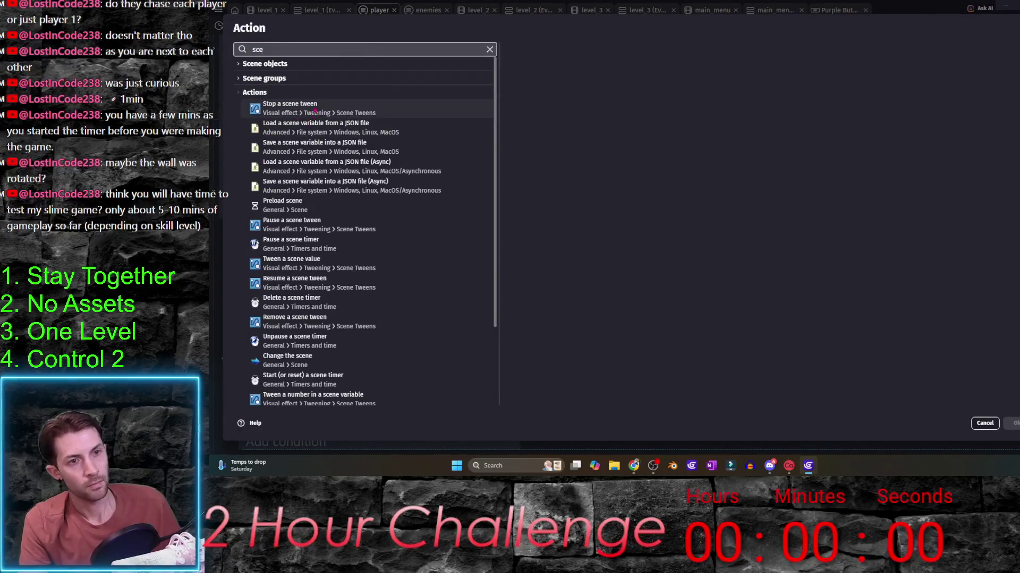
{"action": "left_click", "coordinate": [305, 360]}
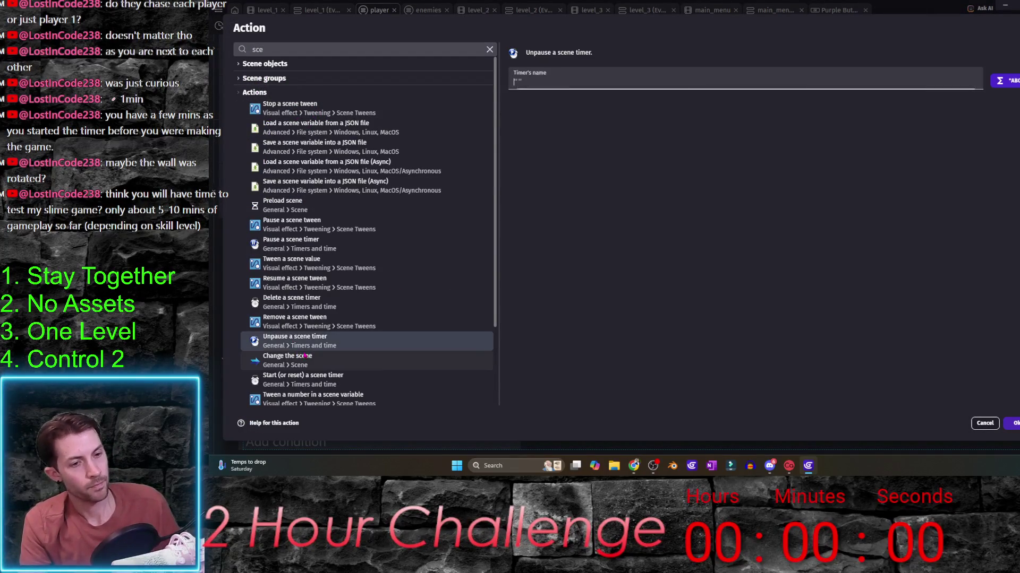
{"action": "left_click", "coordinate": [558, 86]}
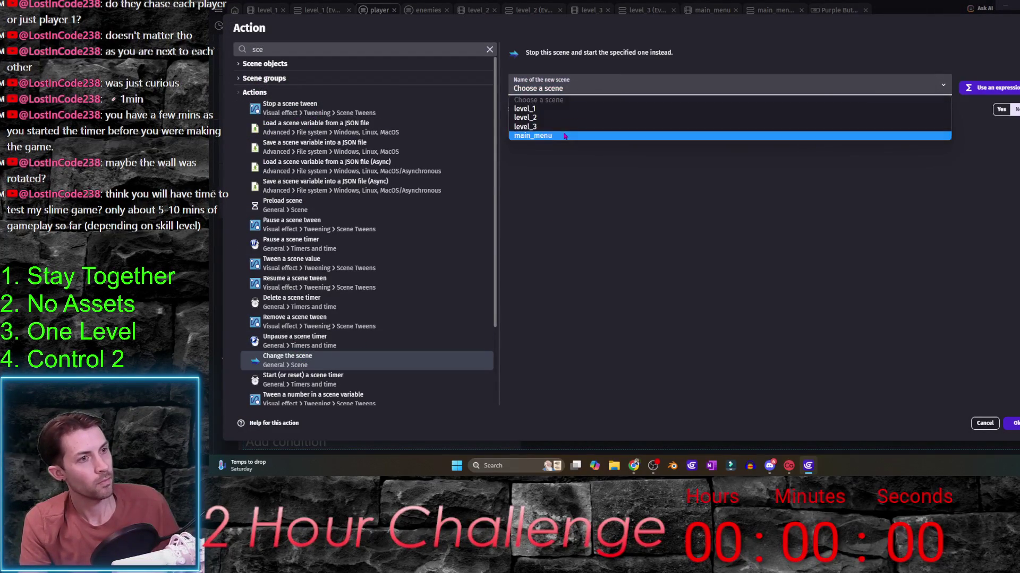
{"action": "left_click", "coordinate": [532, 136]}
{"action": "key", "text": "Return"}
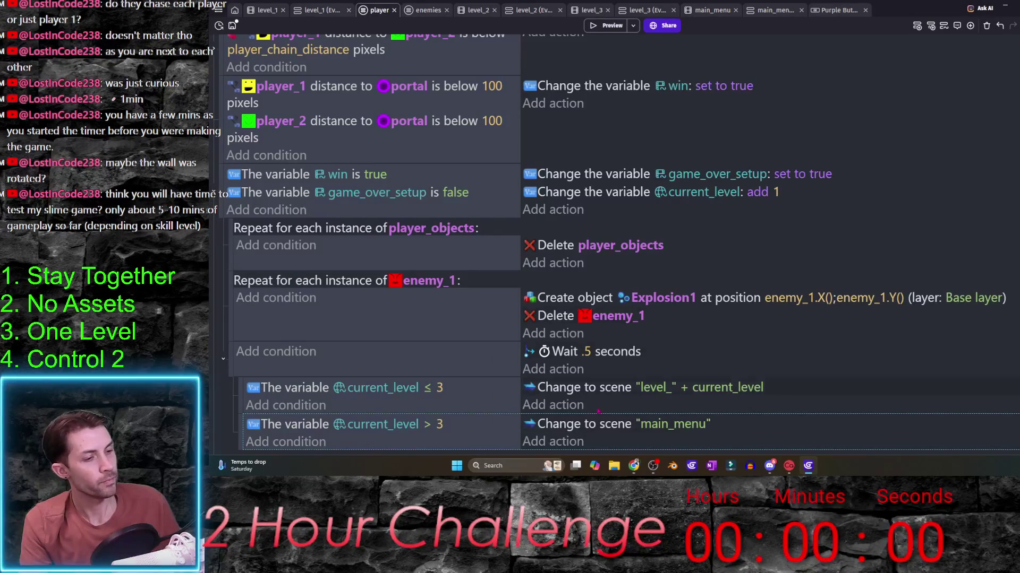
{"action": "double_click", "coordinate": [591, 423]}
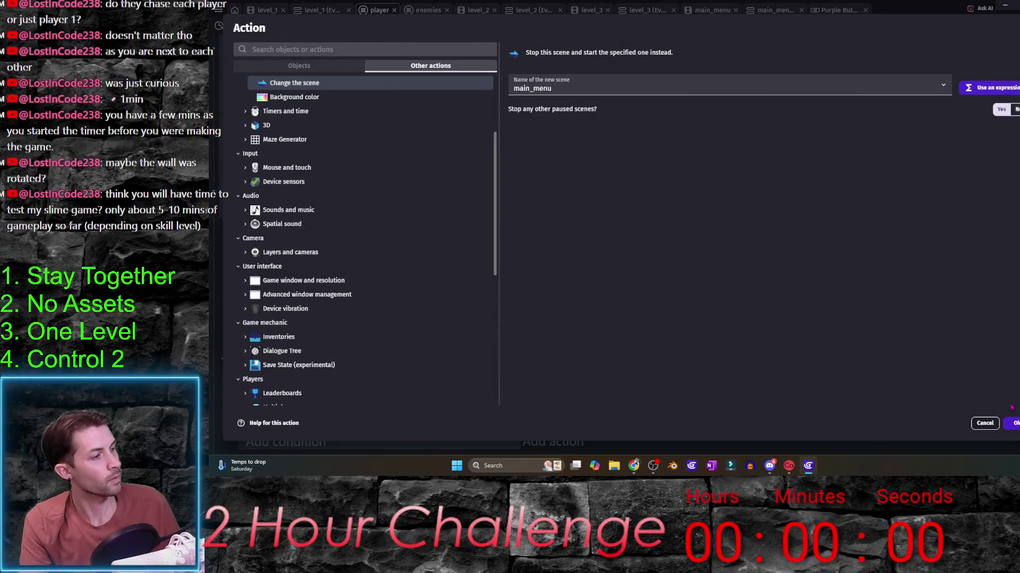